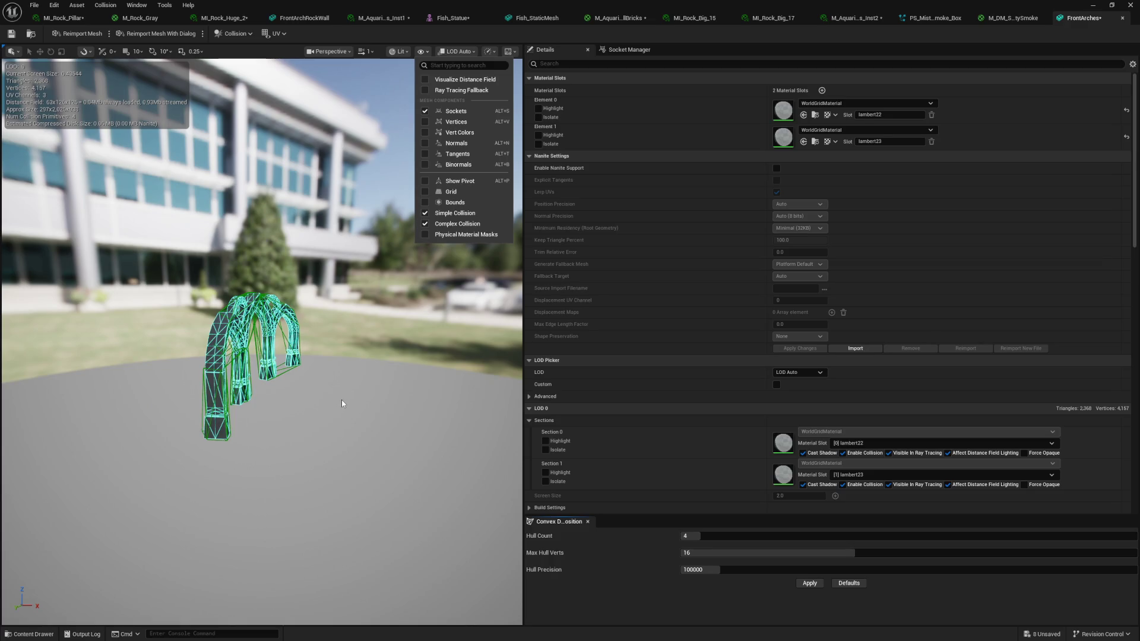
# Rebuild the arch mesh's convex collision with a hull count of 8
pyautogui.moveTo(344, 400); pyautogui.dragTo(285, 397)
pyautogui.scroll(3, 261, 341)
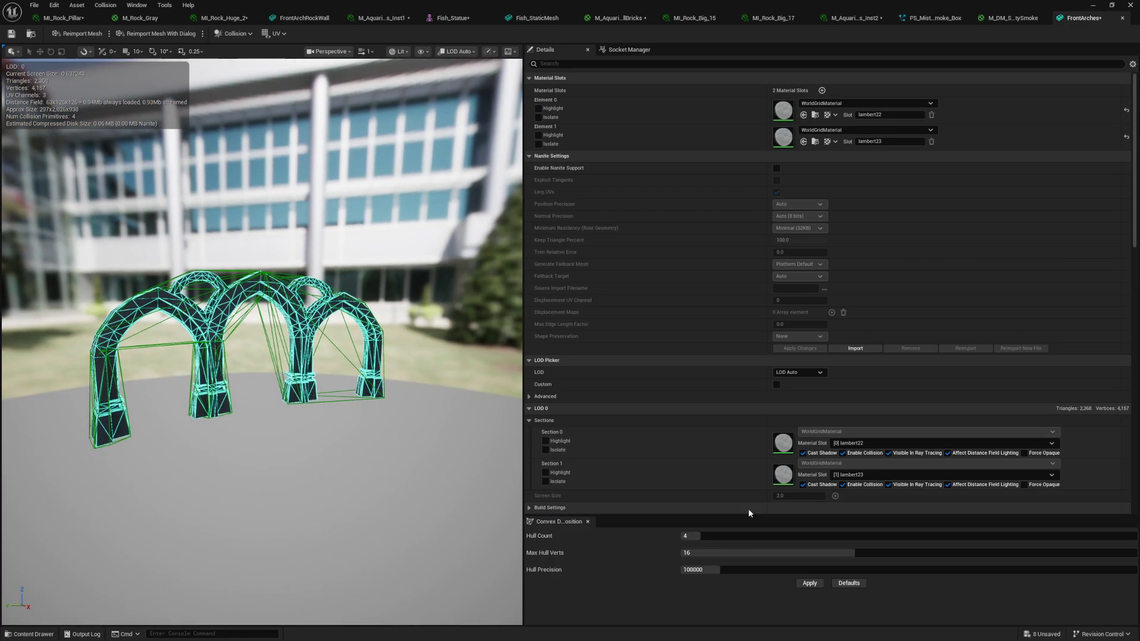
pyautogui.click(809, 583)
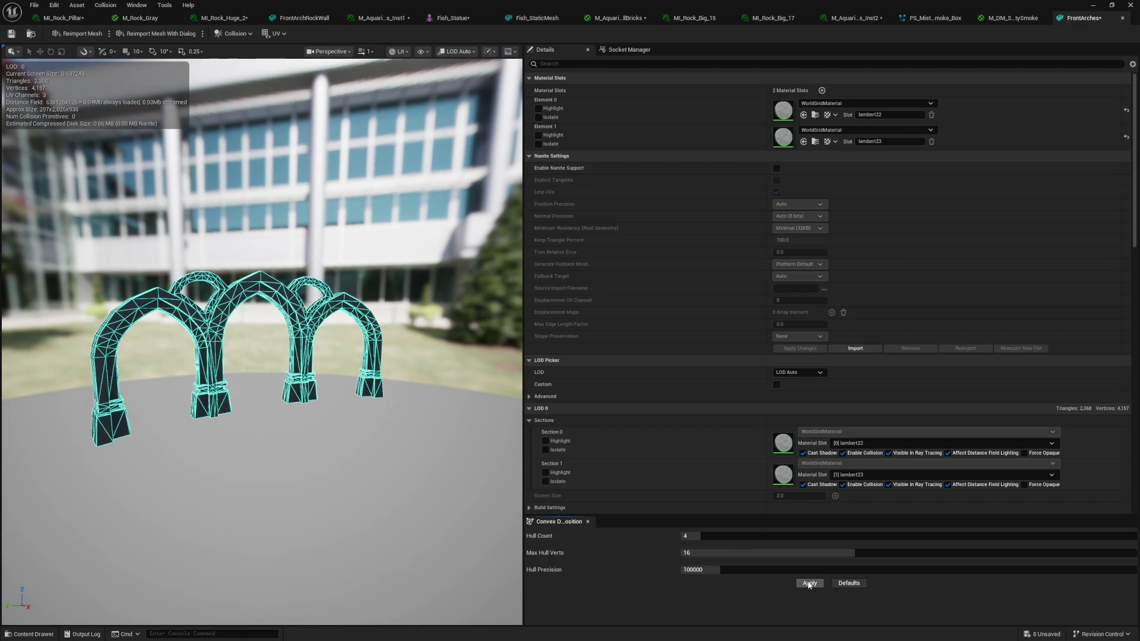
pyautogui.click(808, 584)
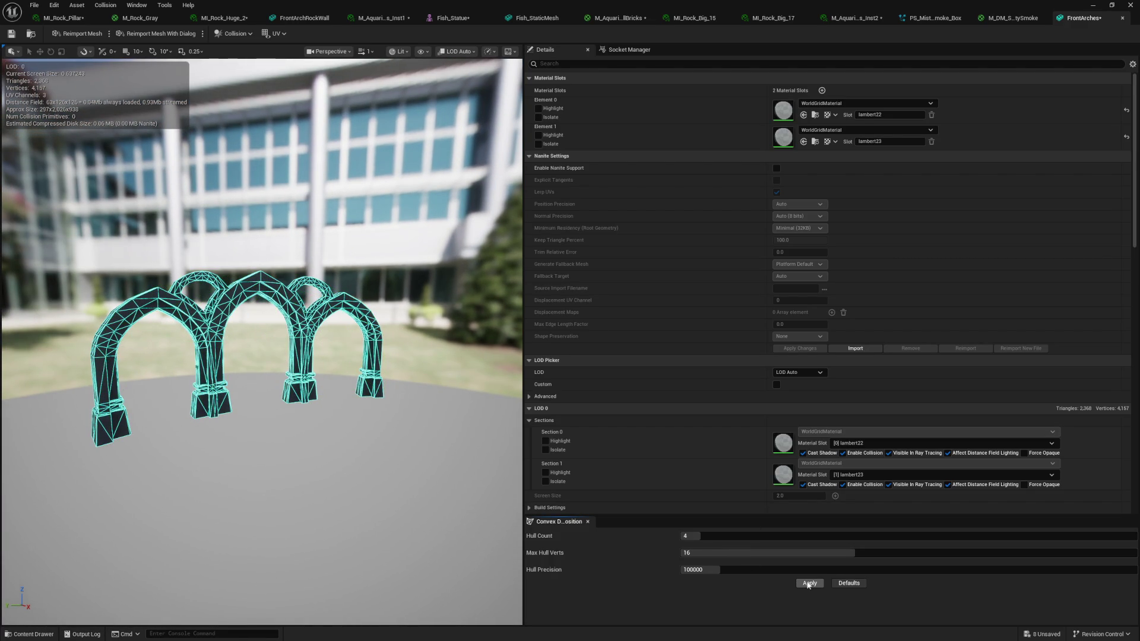
pyautogui.click(709, 539)
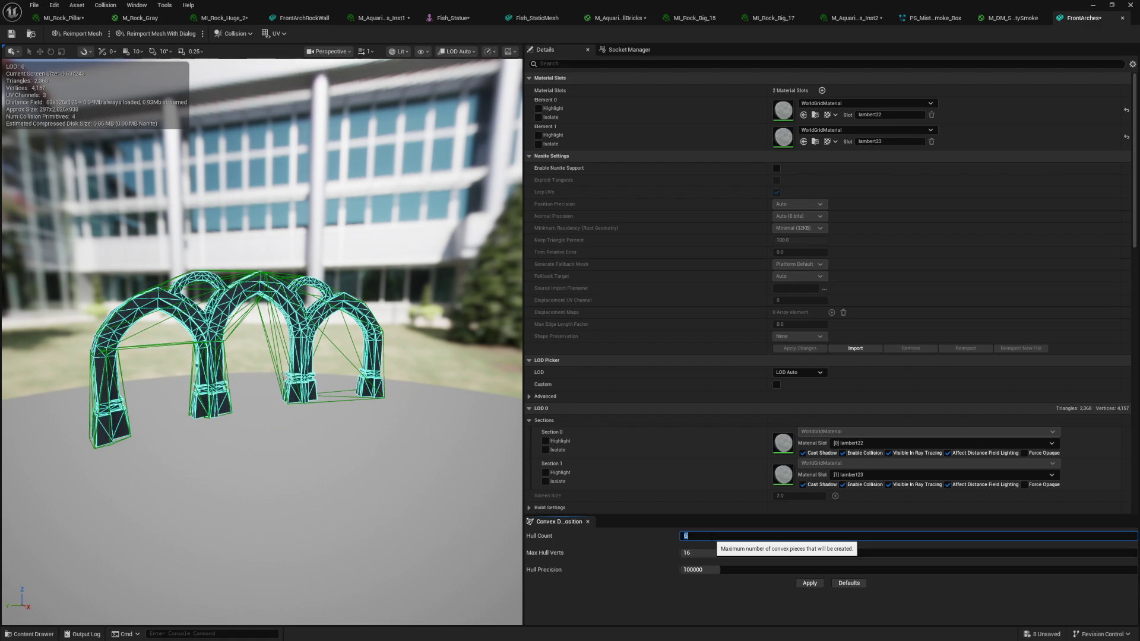
pyautogui.click(801, 584)
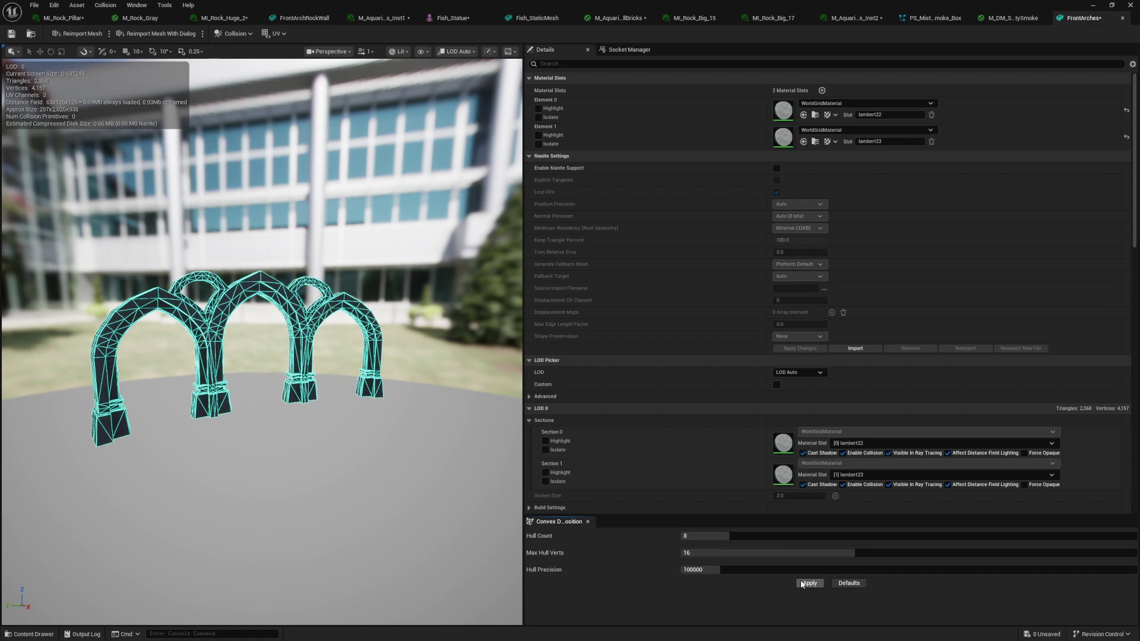
# Regenerate the collision with 32 max hull verts and a higher hull count
pyautogui.click(746, 553)
pyautogui.write('32')
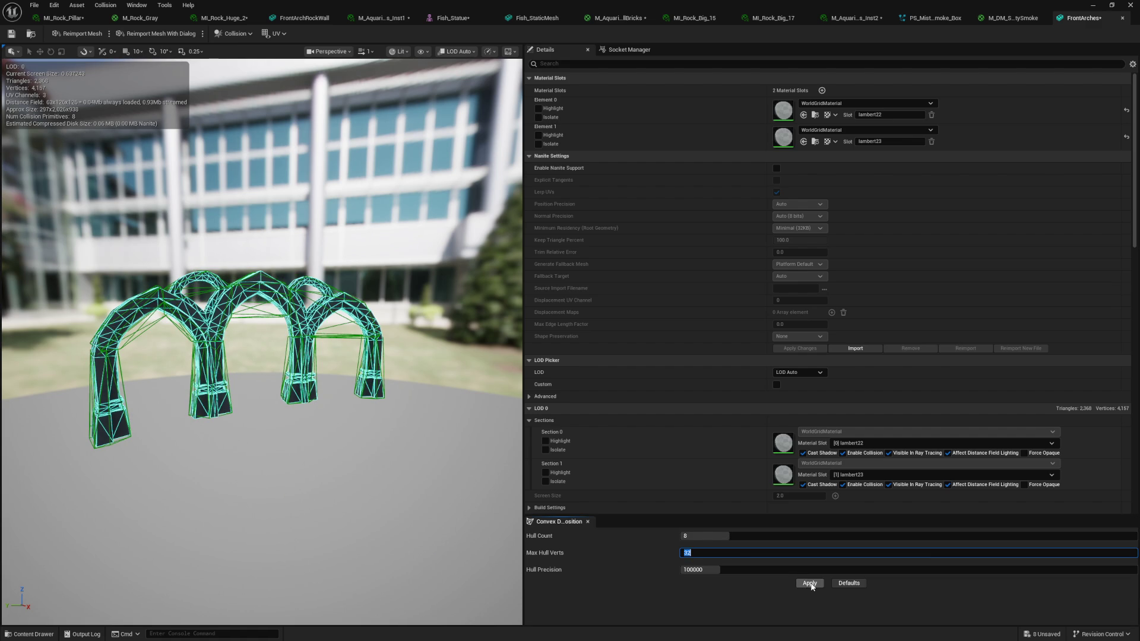
pyautogui.click(811, 583)
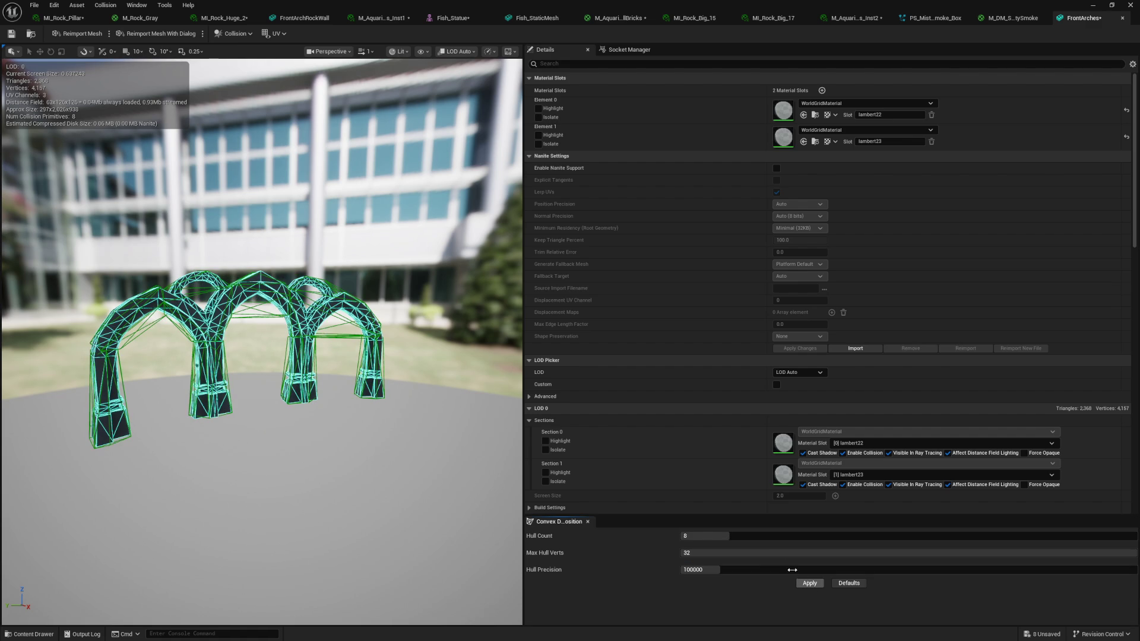
pyautogui.click(747, 536)
pyautogui.write('815')
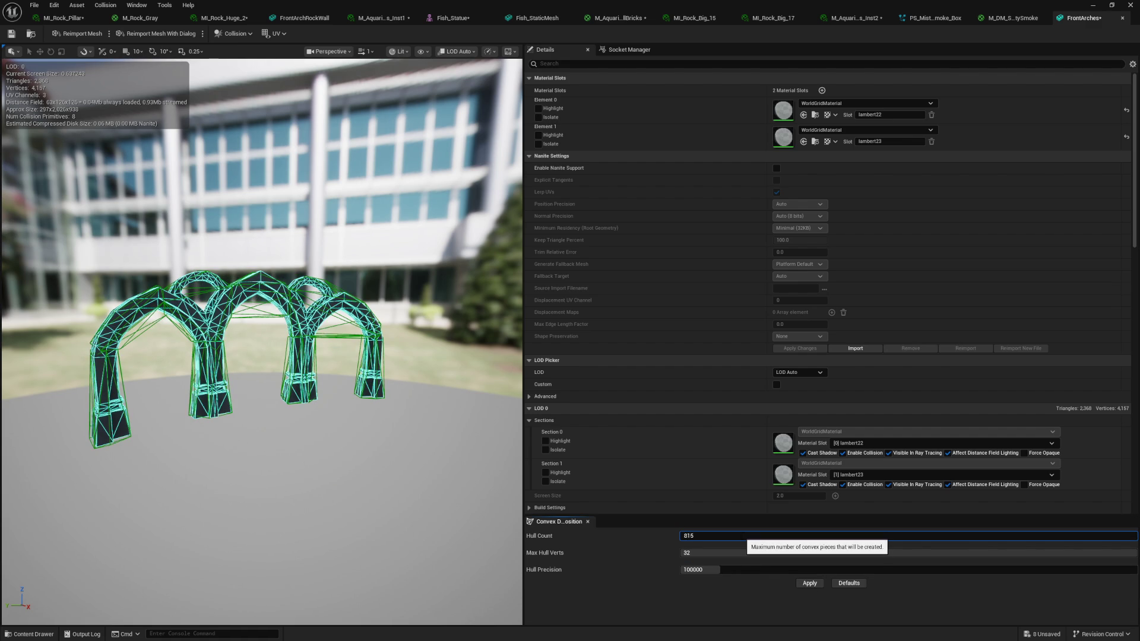
pyautogui.click(802, 583)
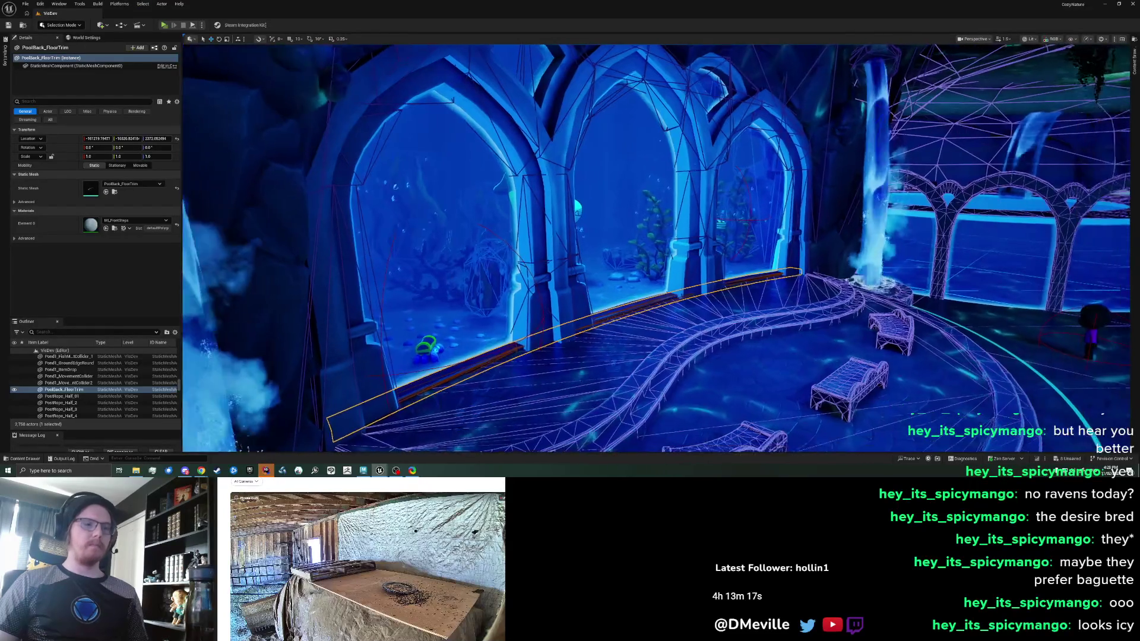
pyautogui.press('Escape')
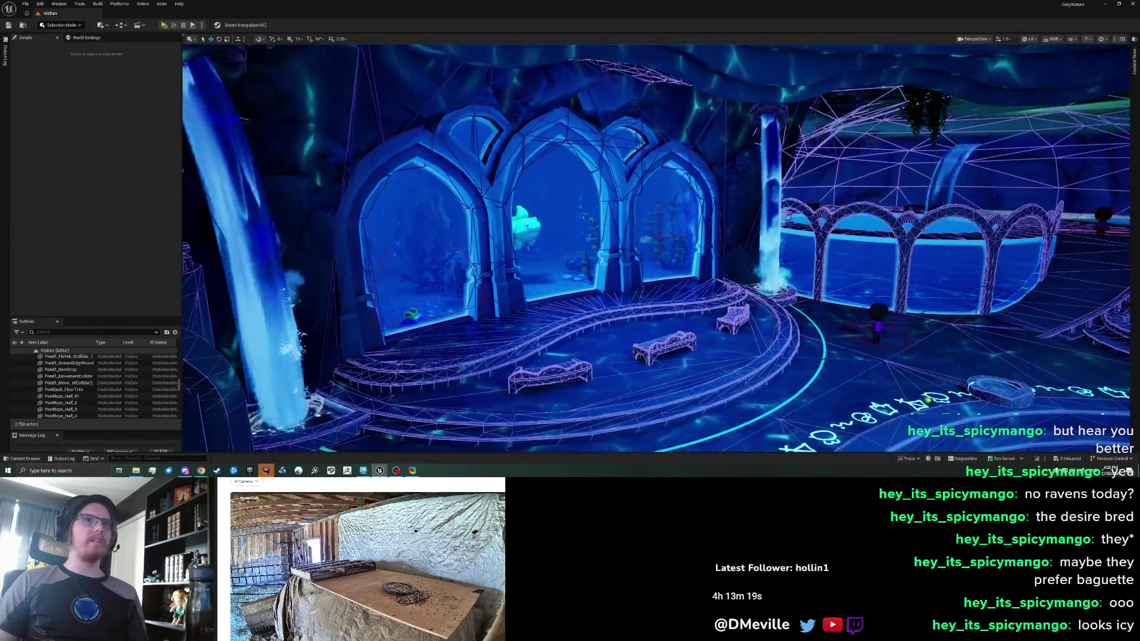
# Select and deselect the FrontArchRockWall while bringing the view around to face the arches
pyautogui.scroll(3, 215, 204)
pyautogui.click(215, 204)
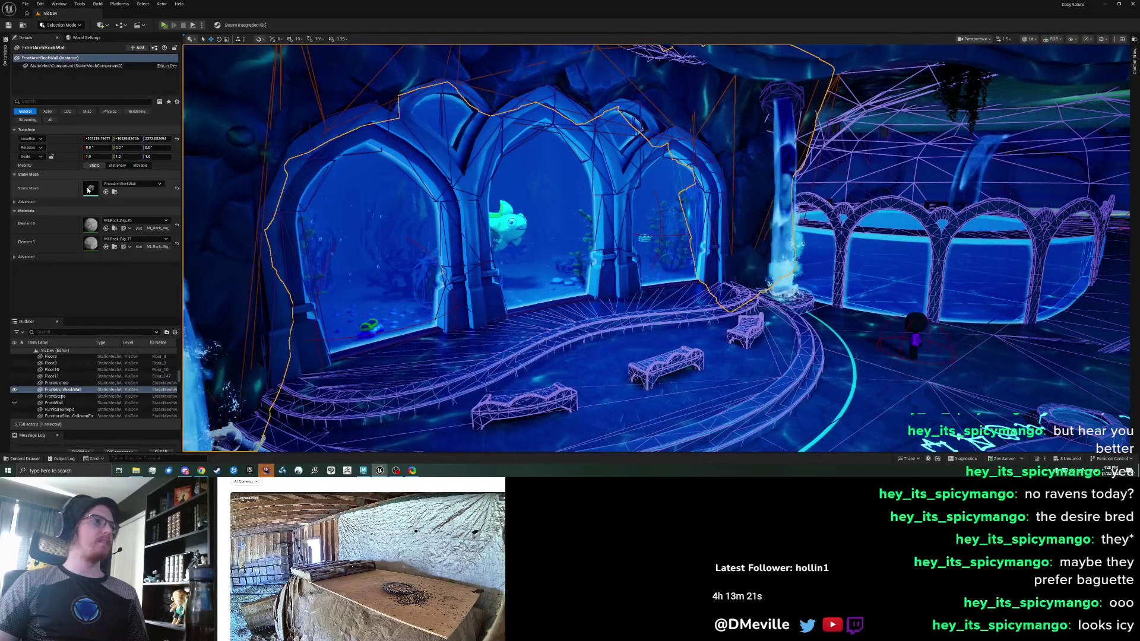
pyautogui.moveTo(439, 343); pyautogui.dragTo(378, 324)
pyautogui.press('Escape')
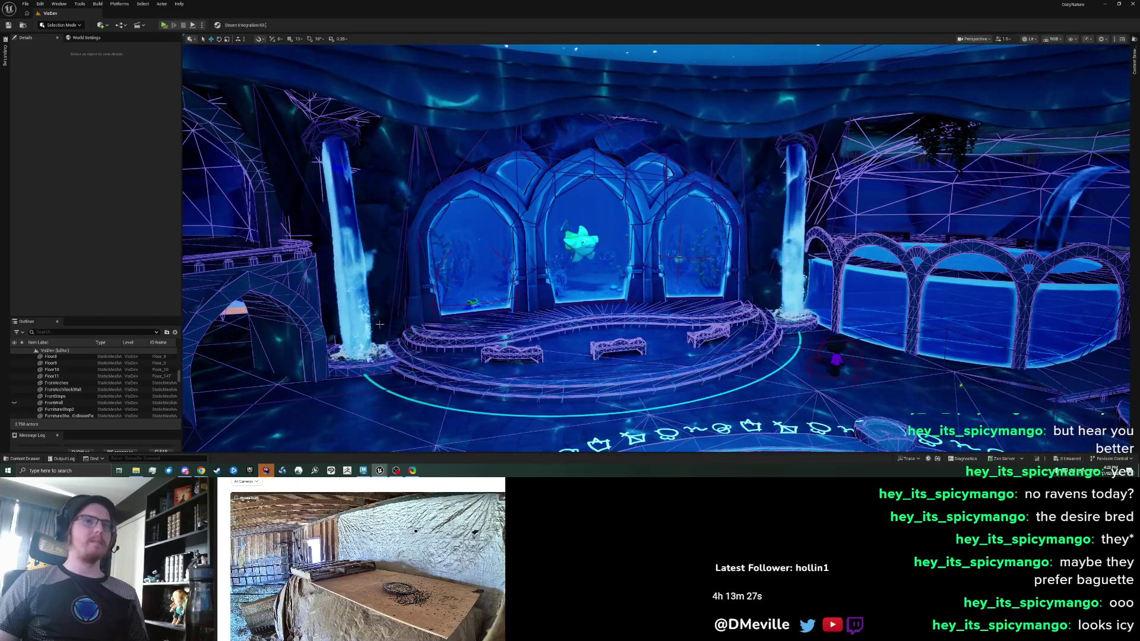
pyautogui.press('super+v')
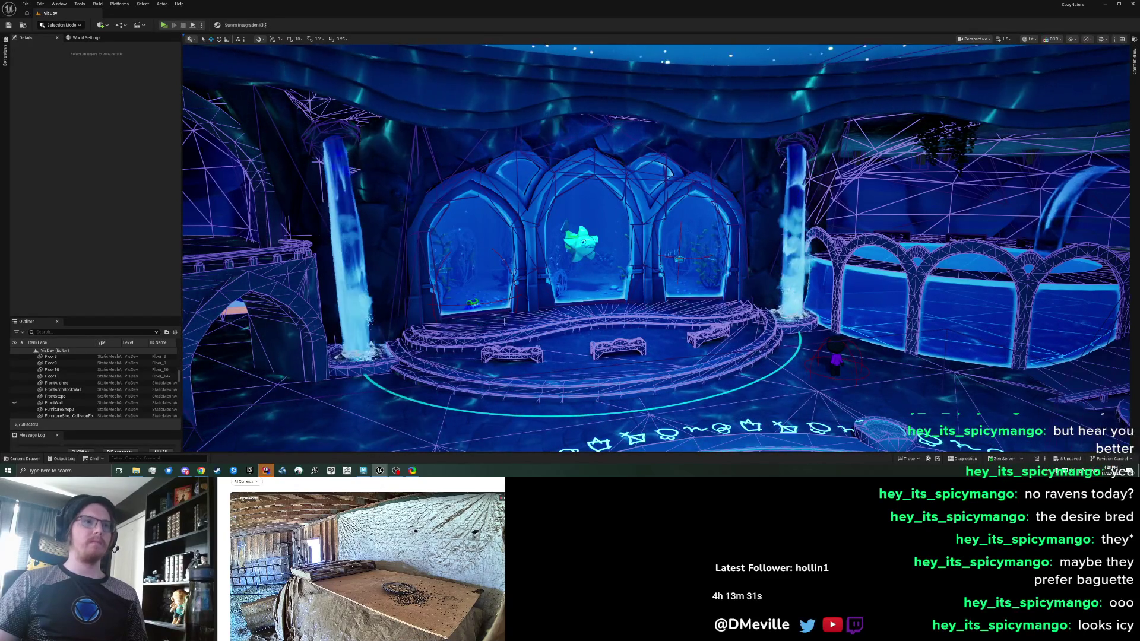
pyautogui.moveTo(583, 279); pyautogui.dragTo(599, 277)
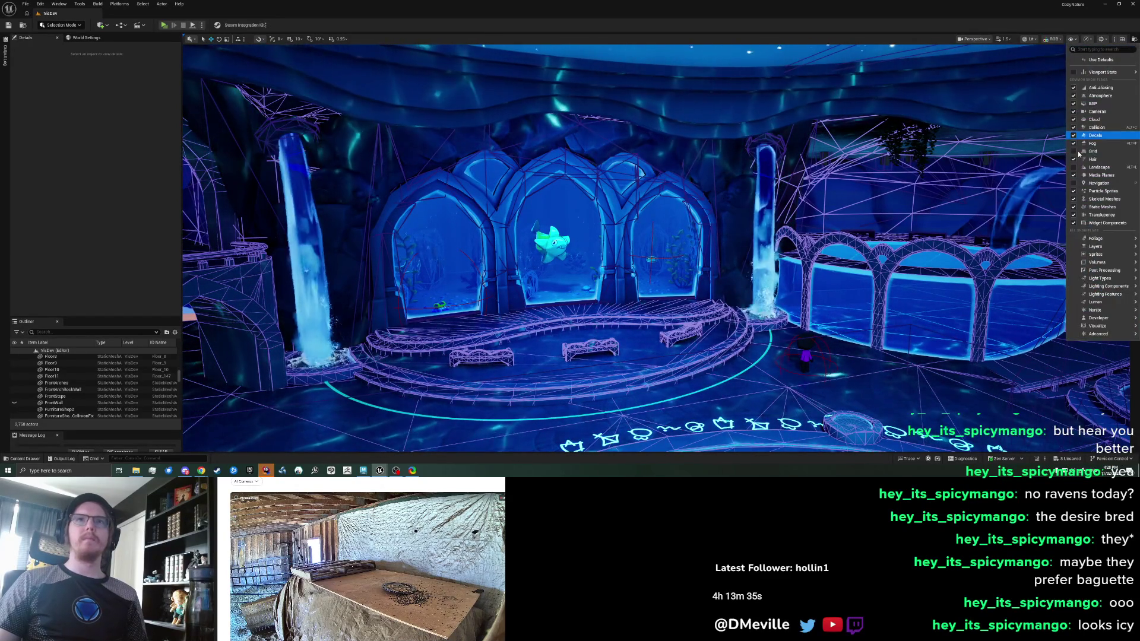
# Turn off the collision view and select Fish_StaticMesh4 beside the waterfall
pyautogui.hotkey('alt', 'c')
pyautogui.moveTo(1034, 140); pyautogui.dragTo(1033, 172)
pyautogui.moveTo(552, 262)
pyautogui.mouseDown()
pyautogui.moveTo(552, 236)
pyautogui.moveTo(523, 267)
pyautogui.moveTo(490, 268)
pyautogui.moveTo(489, 235)
pyautogui.moveTo(422, 249)
pyautogui.moveTo(422, 238)
pyautogui.mouseUp()
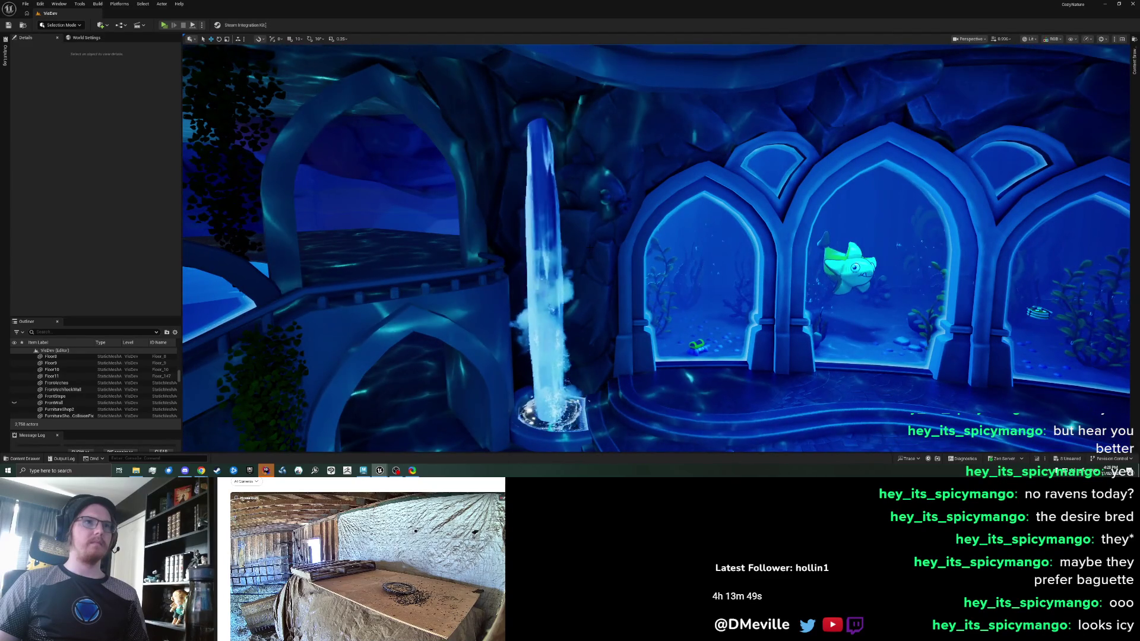
pyautogui.click(604, 182)
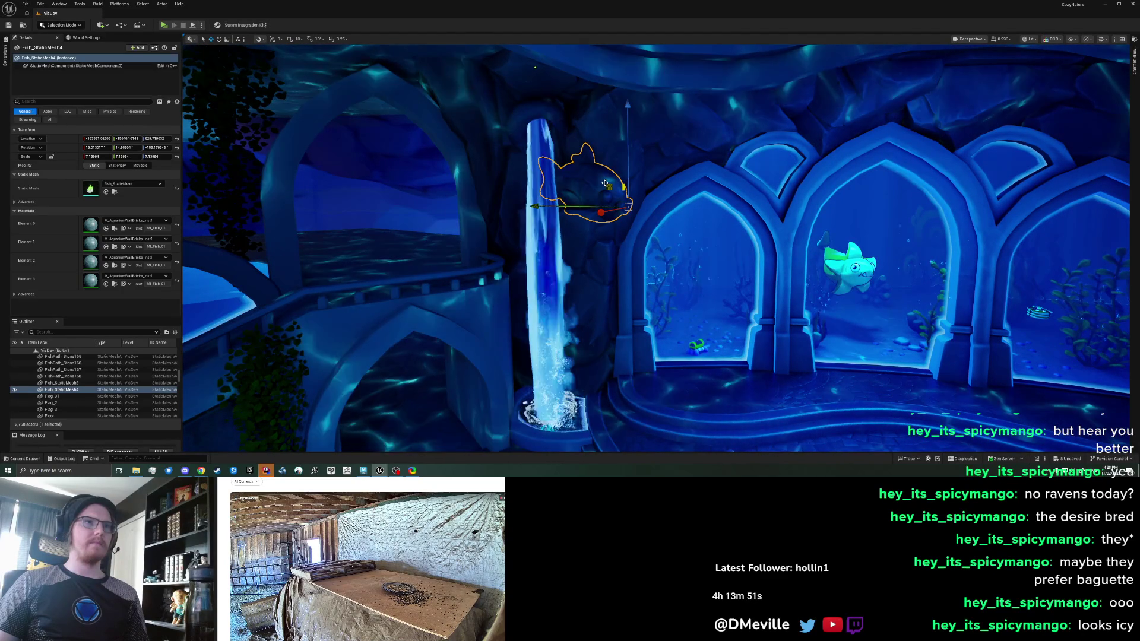
pyautogui.hotkey('shift', '4')
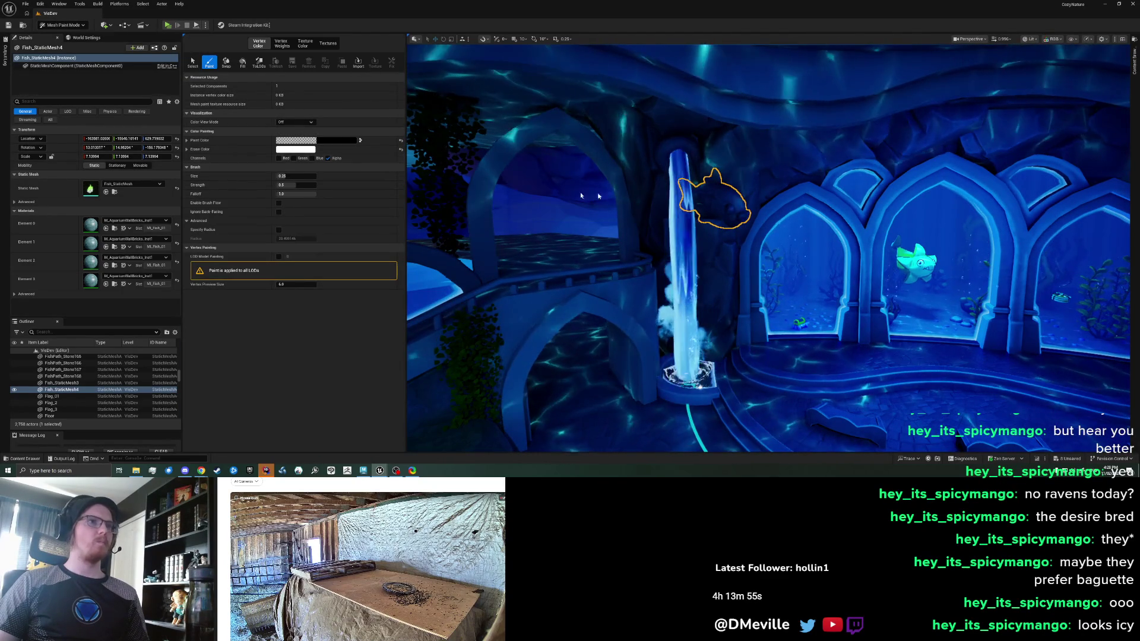
pyautogui.moveTo(722, 253); pyautogui.dragTo(593, 253)
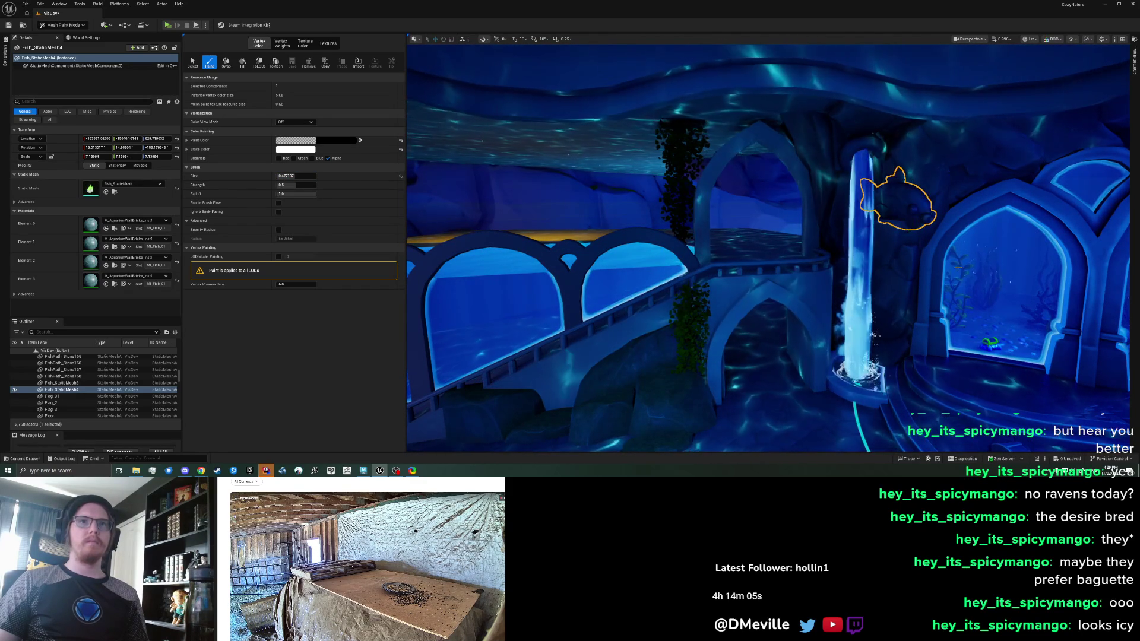
pyautogui.keyDown('ctrl'); pyautogui.click(919, 223); pyautogui.keyUp('ctrl')
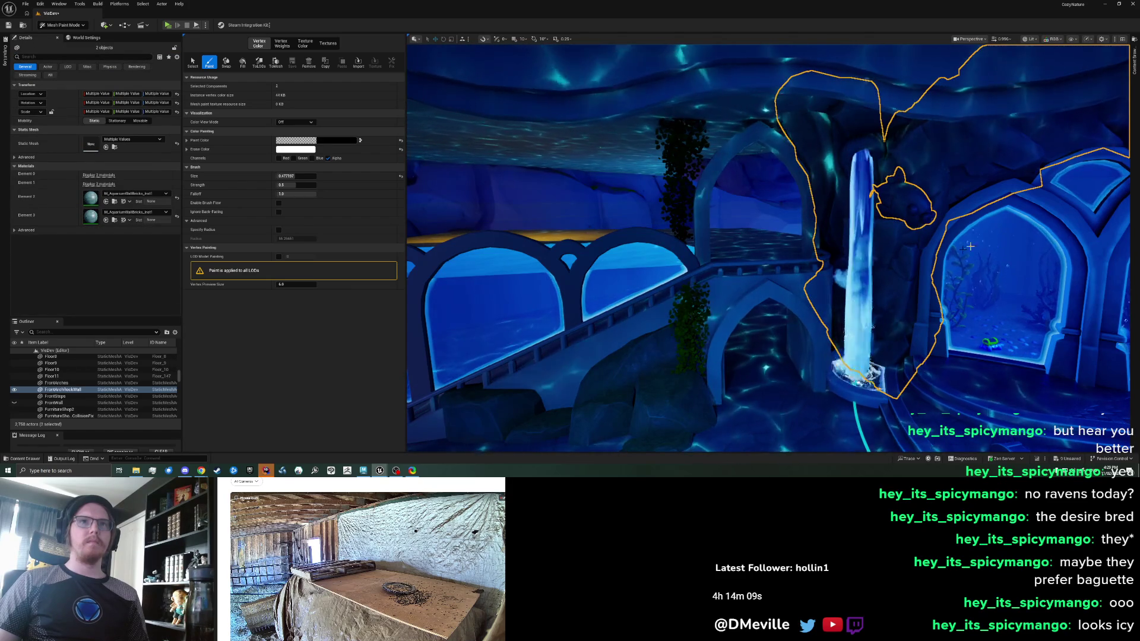
pyautogui.hotkey('shift', '1')
pyautogui.press('Escape')
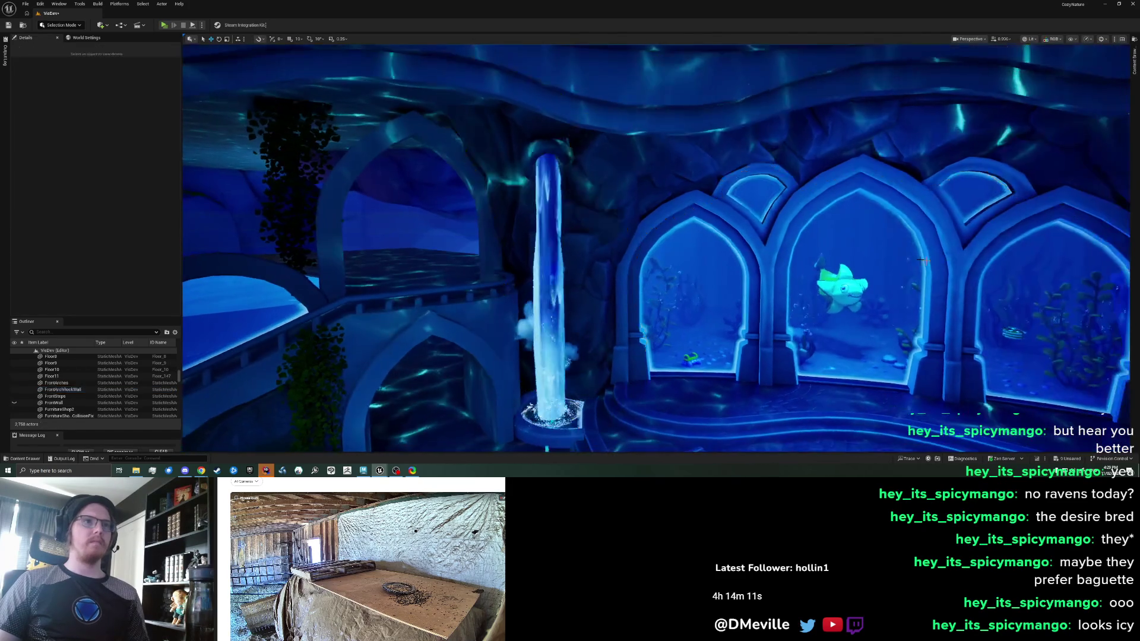
# Fly the camera to frame the three arches and waterfall with more ceiling visible
pyautogui.press('w')
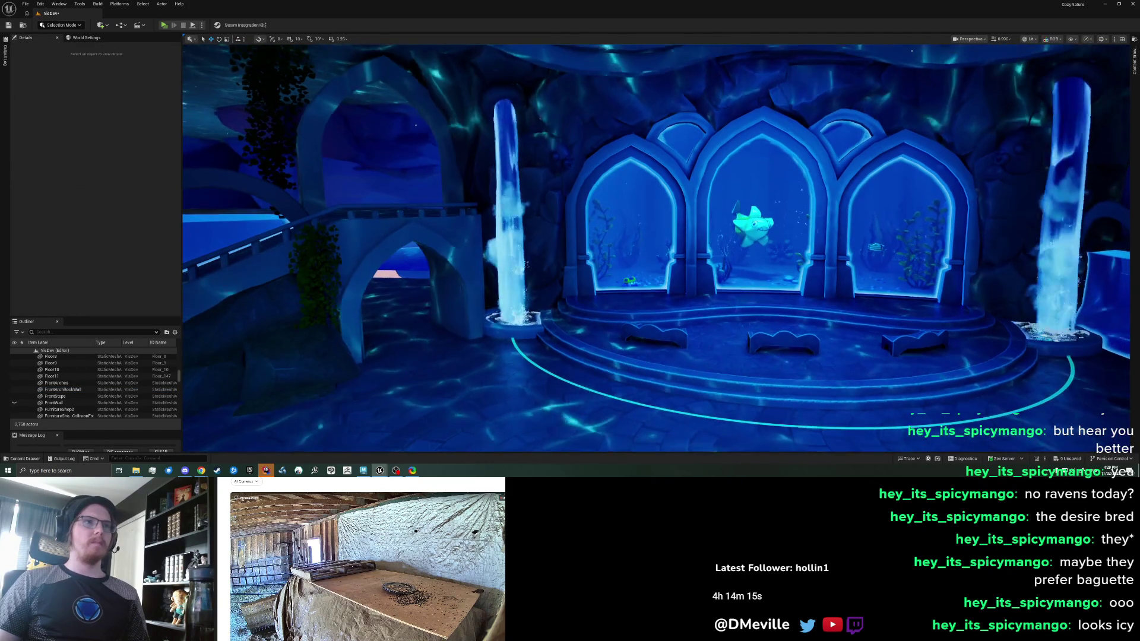
pyautogui.press('w')
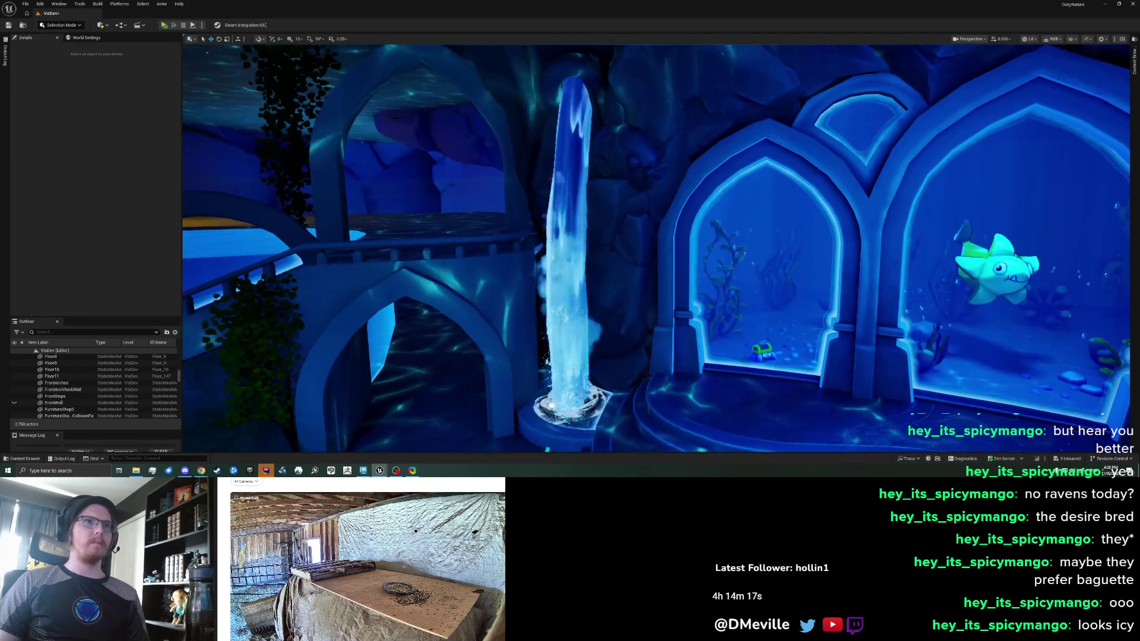
pyautogui.press('s')
pyautogui.press('a')
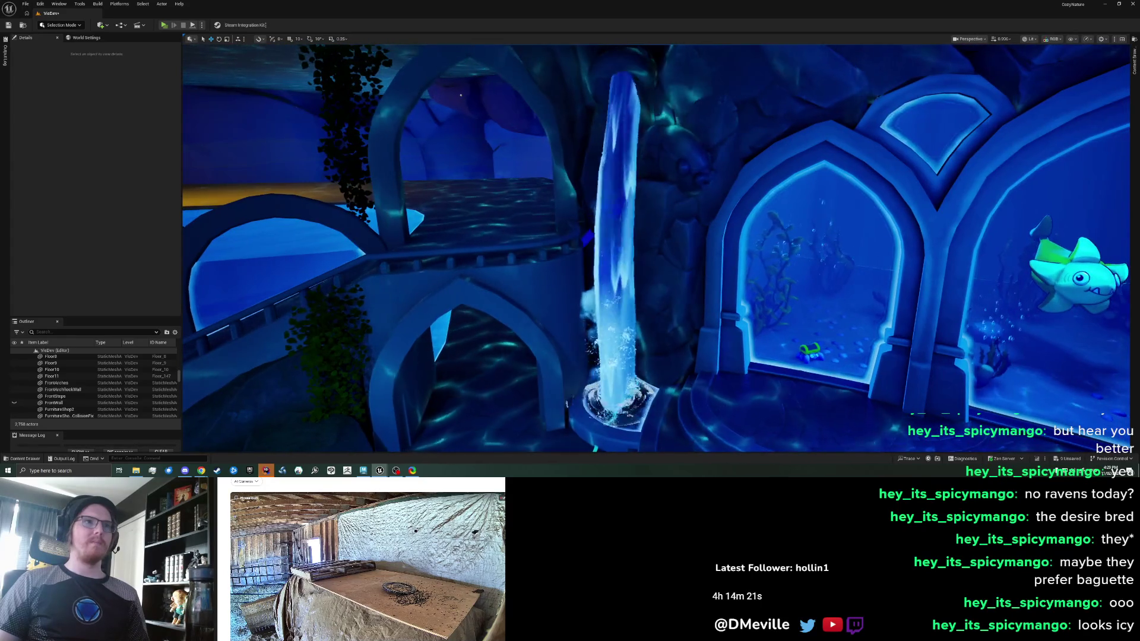
pyautogui.press('s')
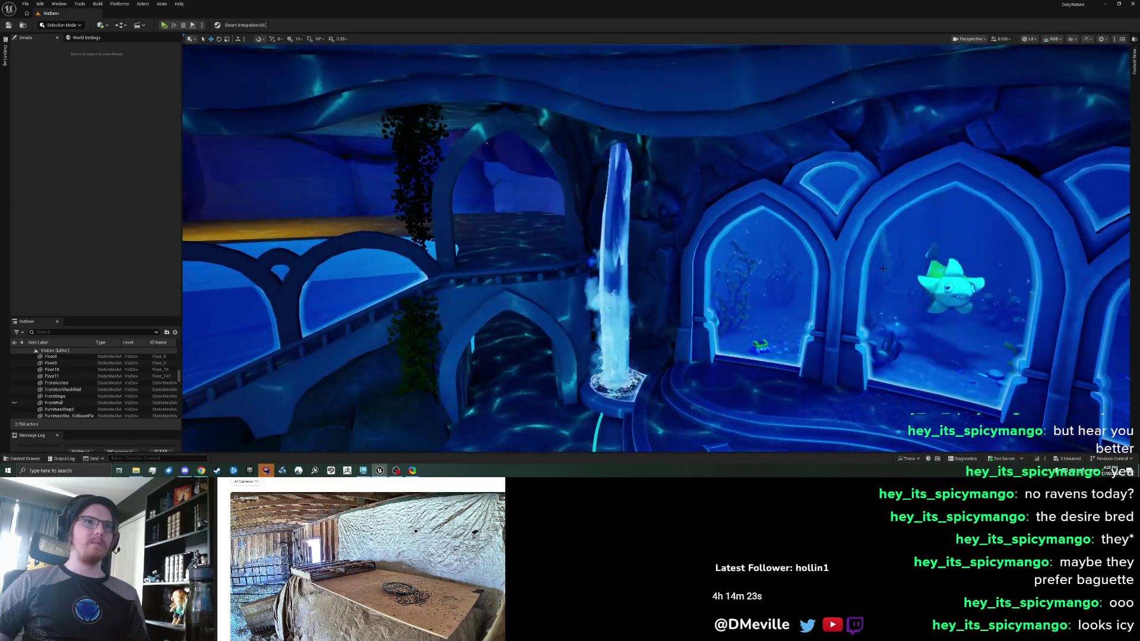
# Save the VisDev map and start a region screen capture
pyautogui.hotkey('ctrl', 's')
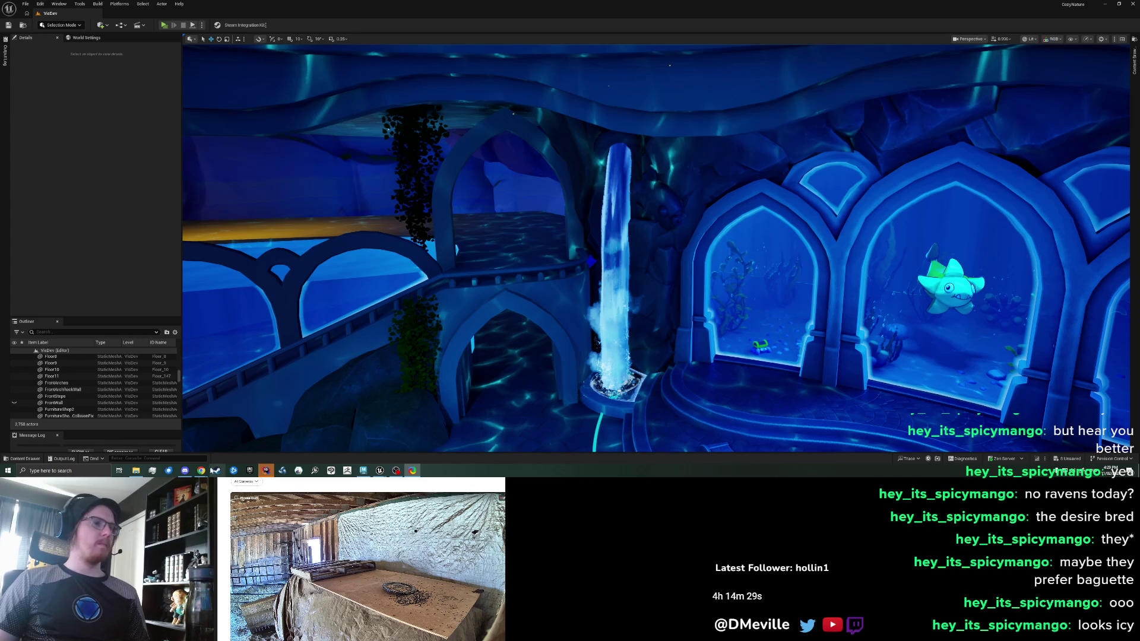
pyautogui.moveTo(214, 474)
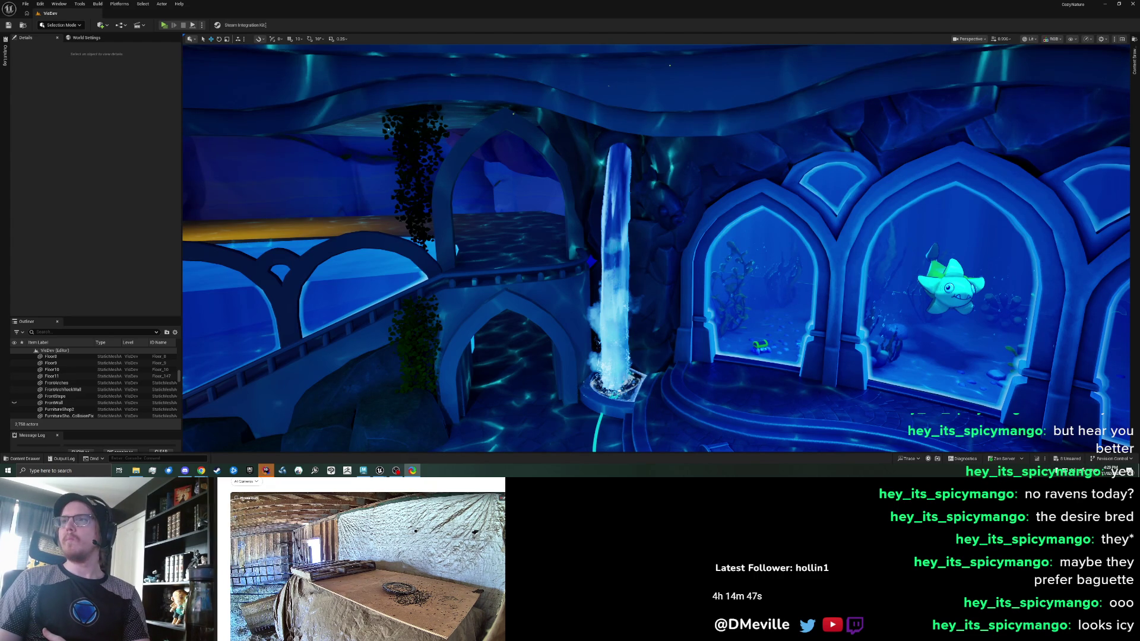
pyautogui.press('ctrl+Print')
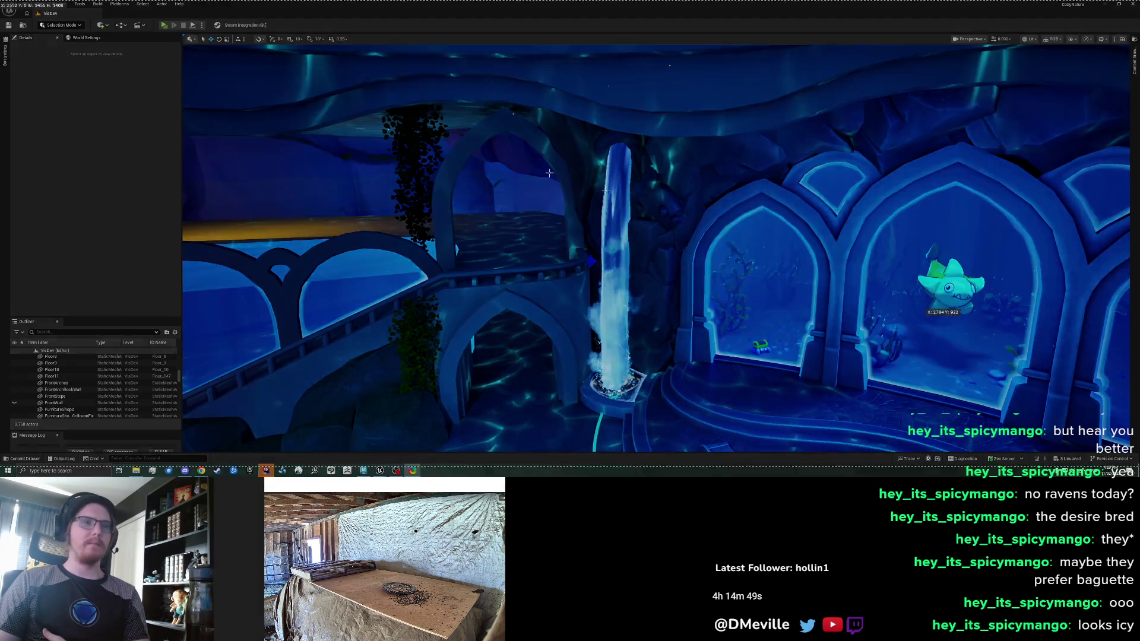
# Record the marked viewport region while the camera flies past the three arched windows
pyautogui.moveTo(372, 71); pyautogui.dragTo(1001, 449)
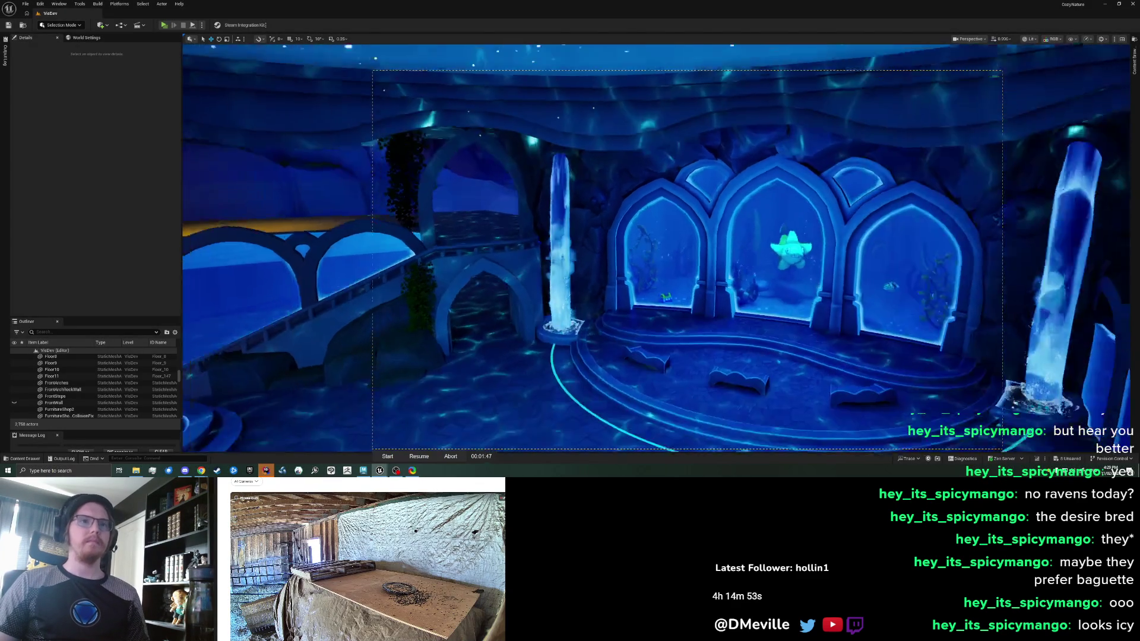
pyautogui.press('ctrl+Print')
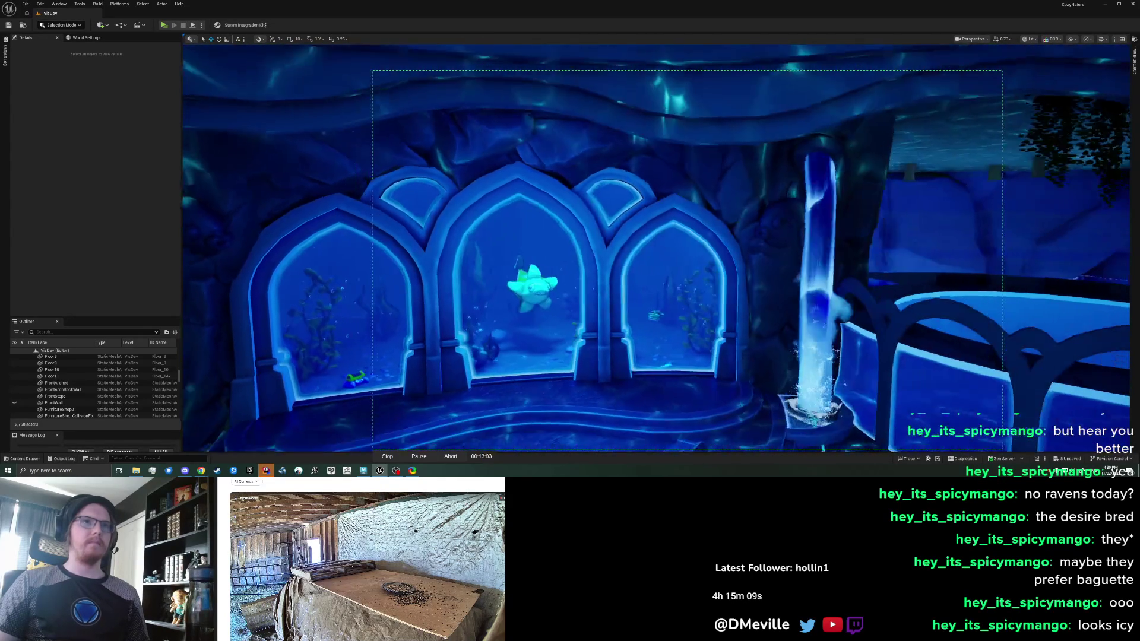
pyautogui.press('shift+Print')
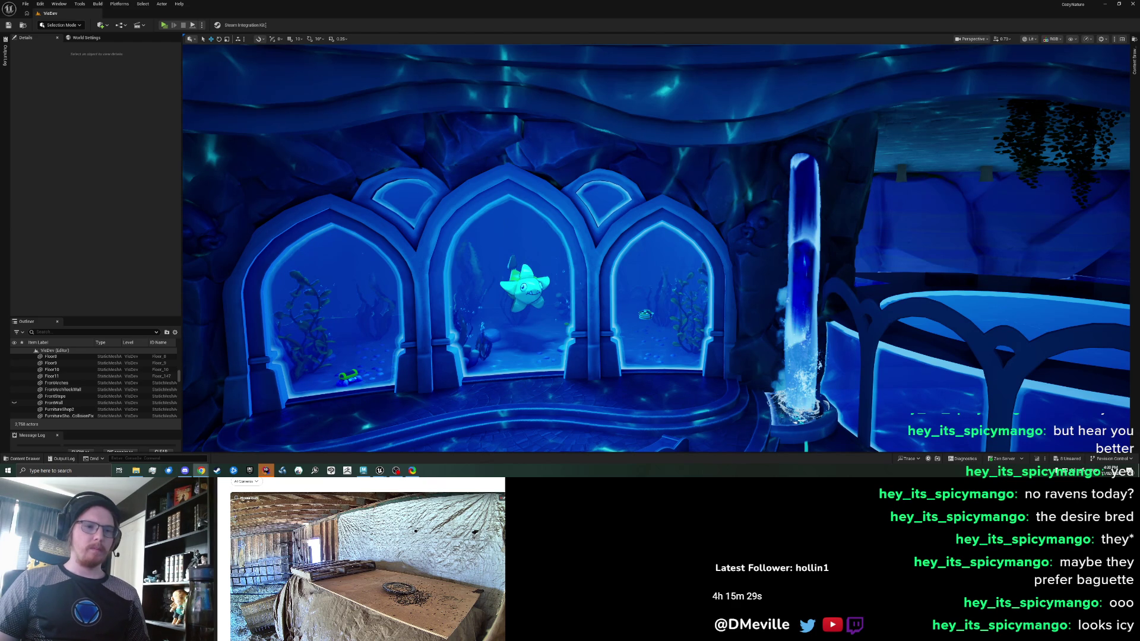
pyautogui.moveTo(524, 314); pyautogui.dragTo(469, 317)
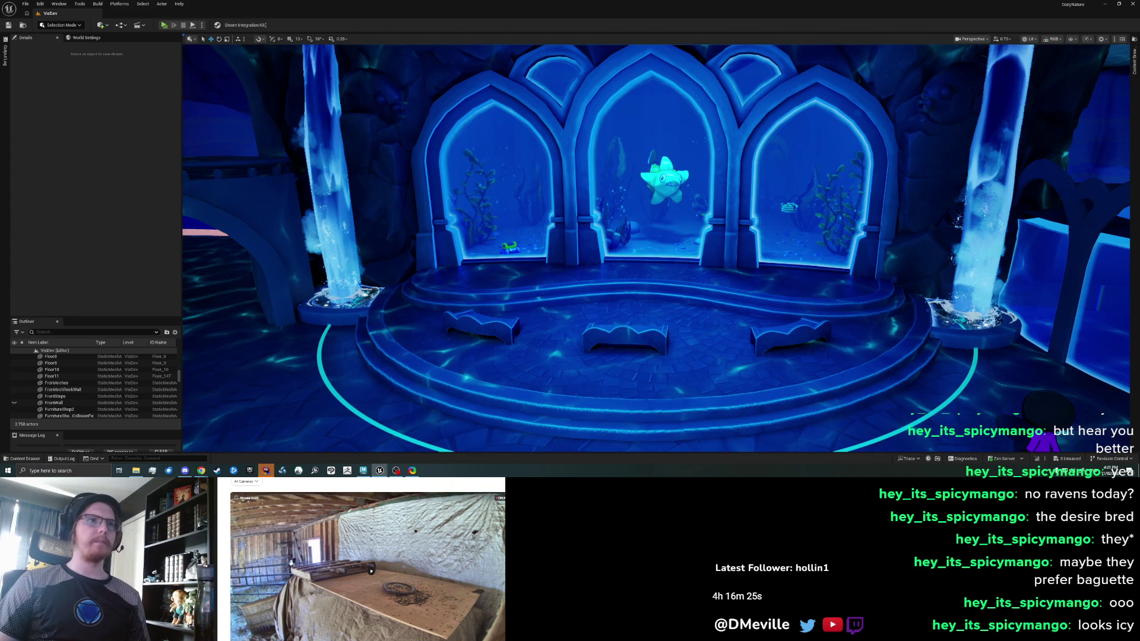
# Delete the crab, banana shark and flatfish props, then bring up the Content Drawer
pyautogui.press('w')
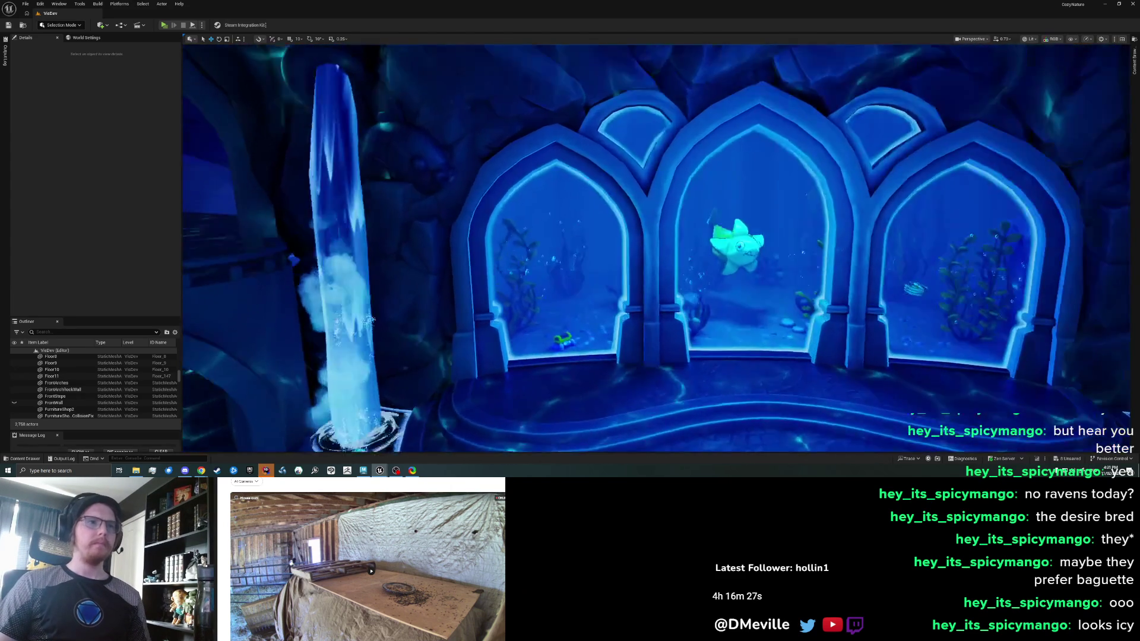
pyautogui.press('w')
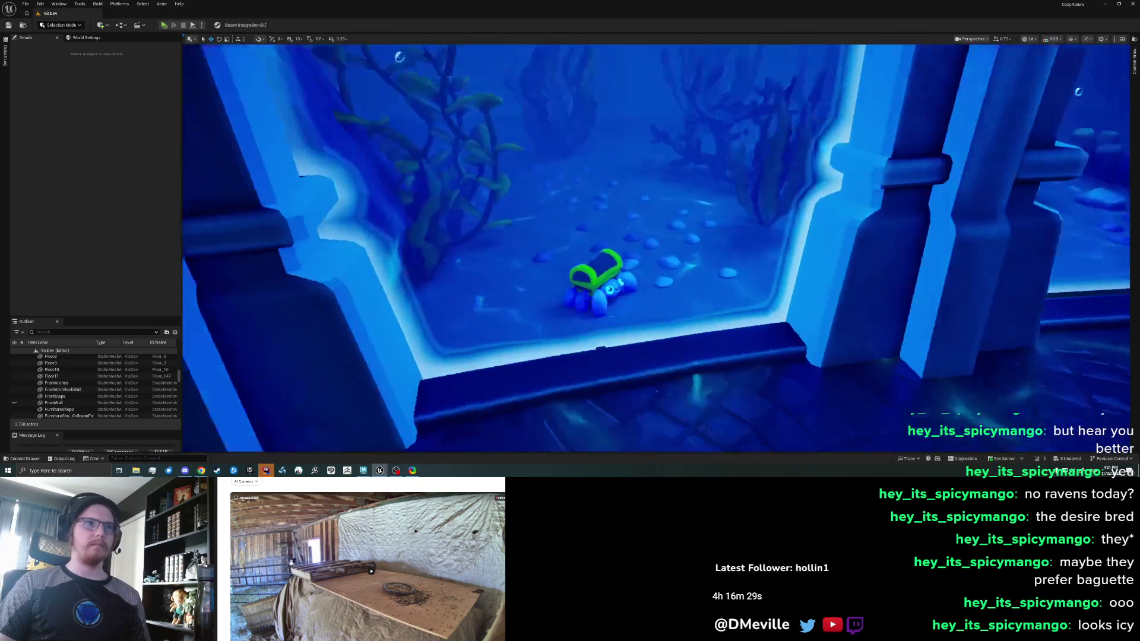
pyautogui.press('w')
pyautogui.click(609, 302)
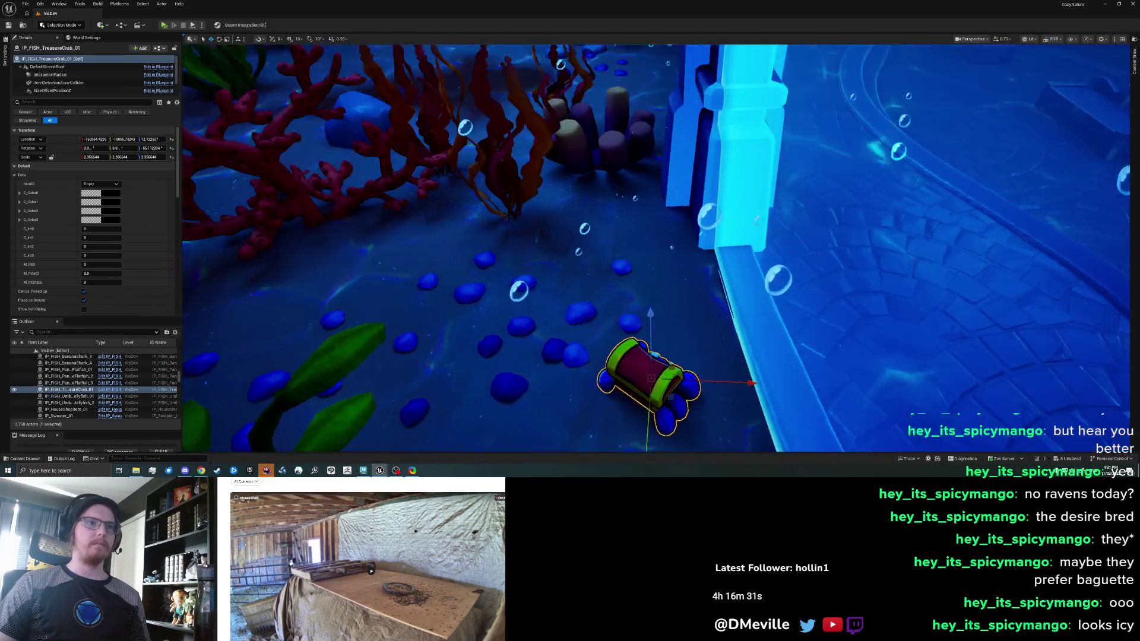
pyautogui.press('w')
pyautogui.click(493, 249)
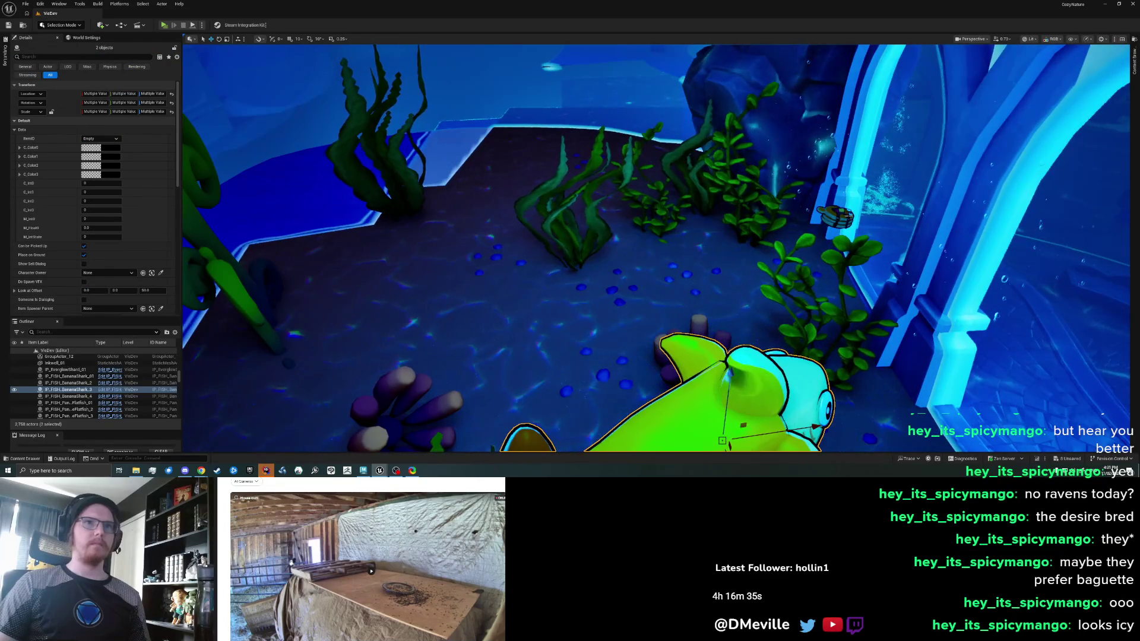
pyautogui.keyDown('ctrl'); pyautogui.click(846, 217); pyautogui.keyUp('ctrl')
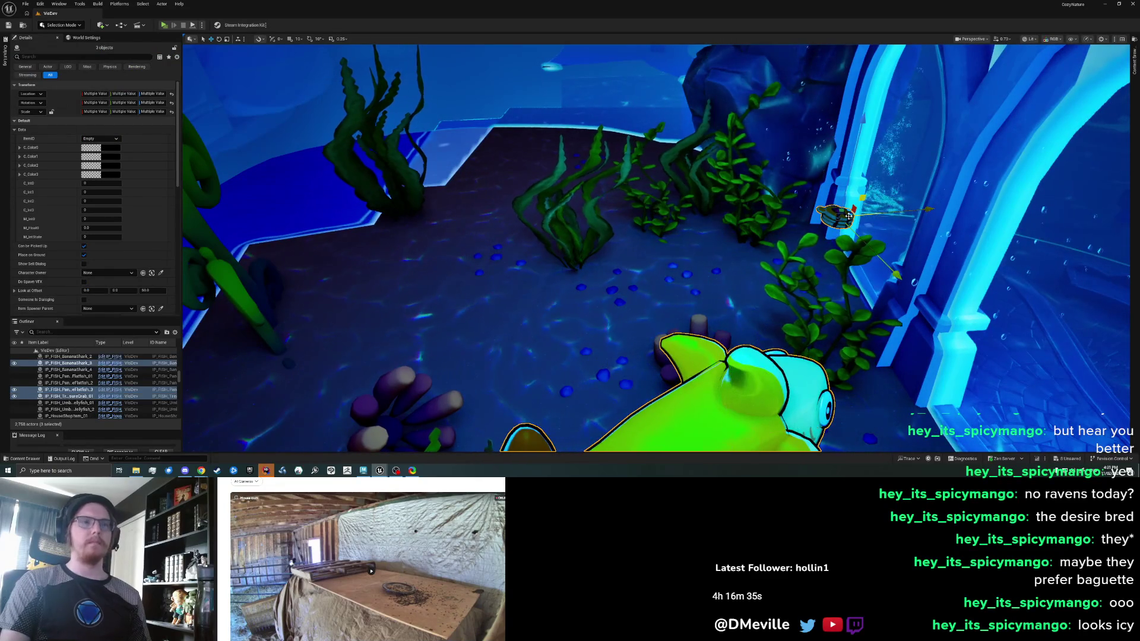
pyautogui.press('Delete')
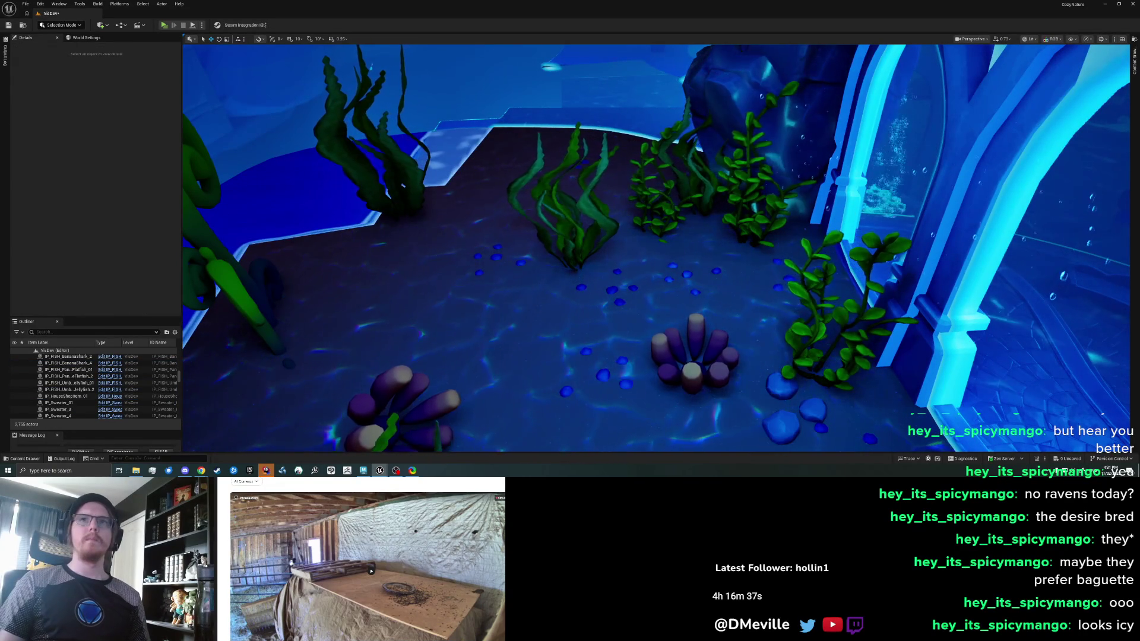
pyautogui.hotkey('ctrl', 'space')
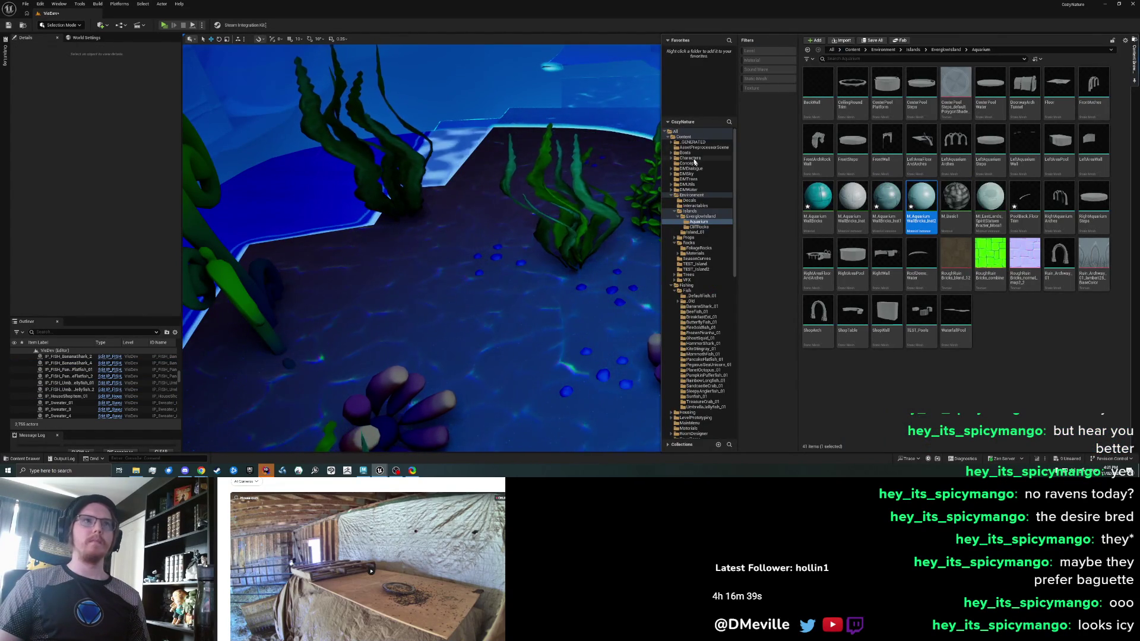
# Place TreasureCrab_01_Anim from Fish > TreasureCrab_01 in the tank, scaled to about 3.4
pyautogui.click(687, 290)
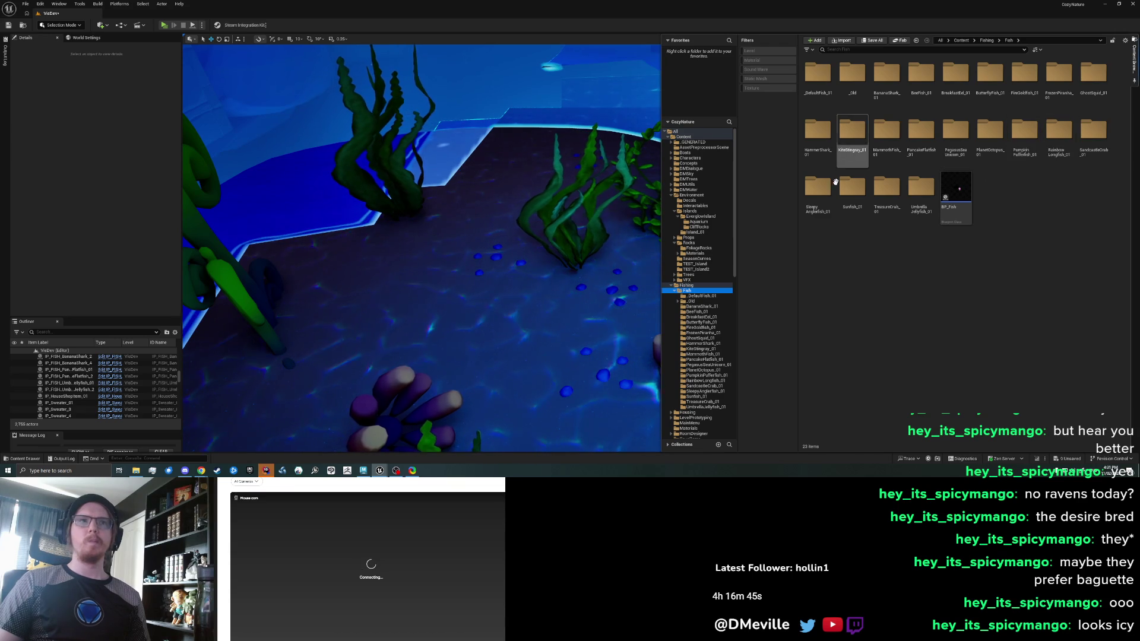
pyautogui.doubleClick(886, 190)
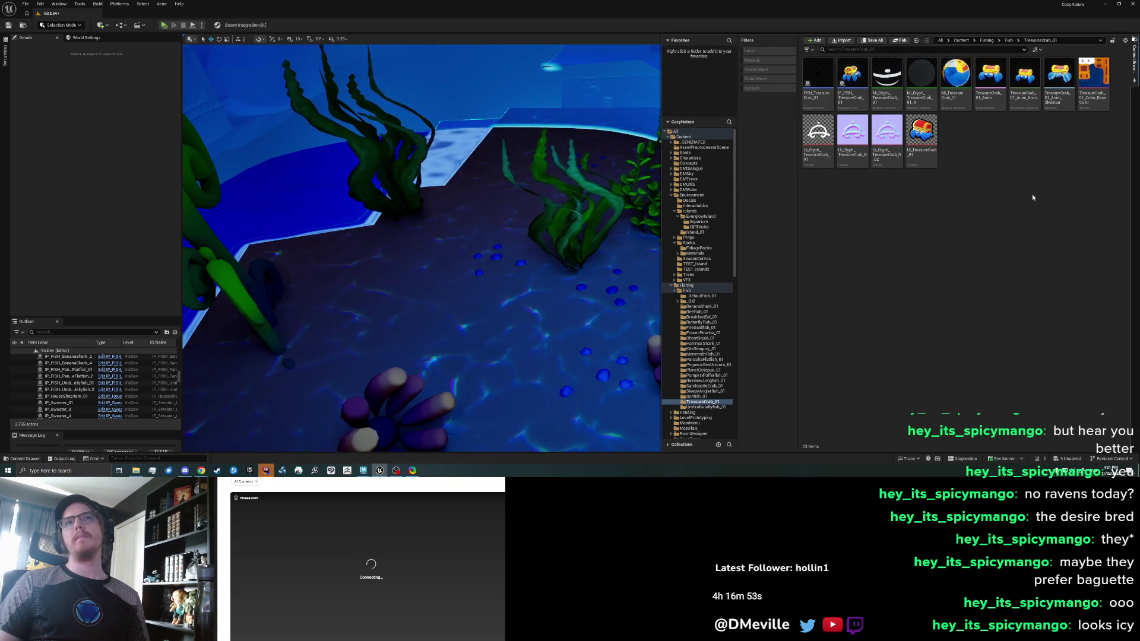
pyautogui.moveTo(991, 94)
pyautogui.mouseDown()
pyautogui.moveTo(973, 136)
pyautogui.moveTo(515, 380)
pyautogui.moveTo(557, 377)
pyautogui.moveTo(561, 403)
pyautogui.mouseUp()
pyautogui.moveTo(483, 336)
pyautogui.mouseDown()
pyautogui.moveTo(732, 382)
pyautogui.moveTo(823, 446)
pyautogui.mouseUp()
pyautogui.press('w')
pyautogui.press('f')
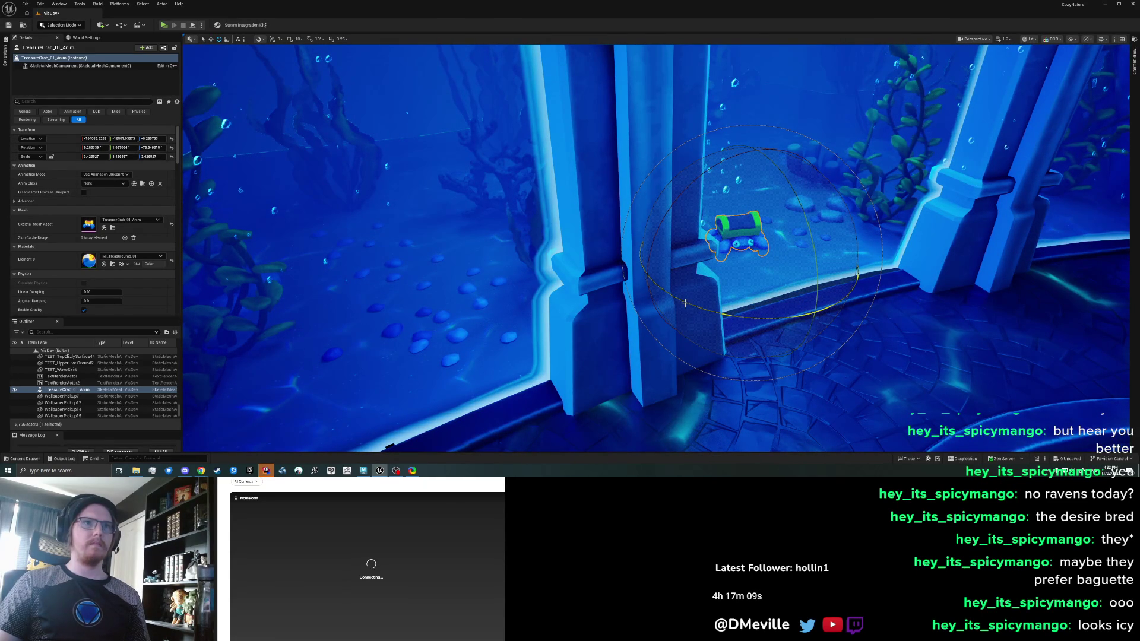
# Turn the crab about 55 degrees and slide it up-left inside the tank
pyautogui.moveTo(700, 305); pyautogui.dragTo(858, 317)
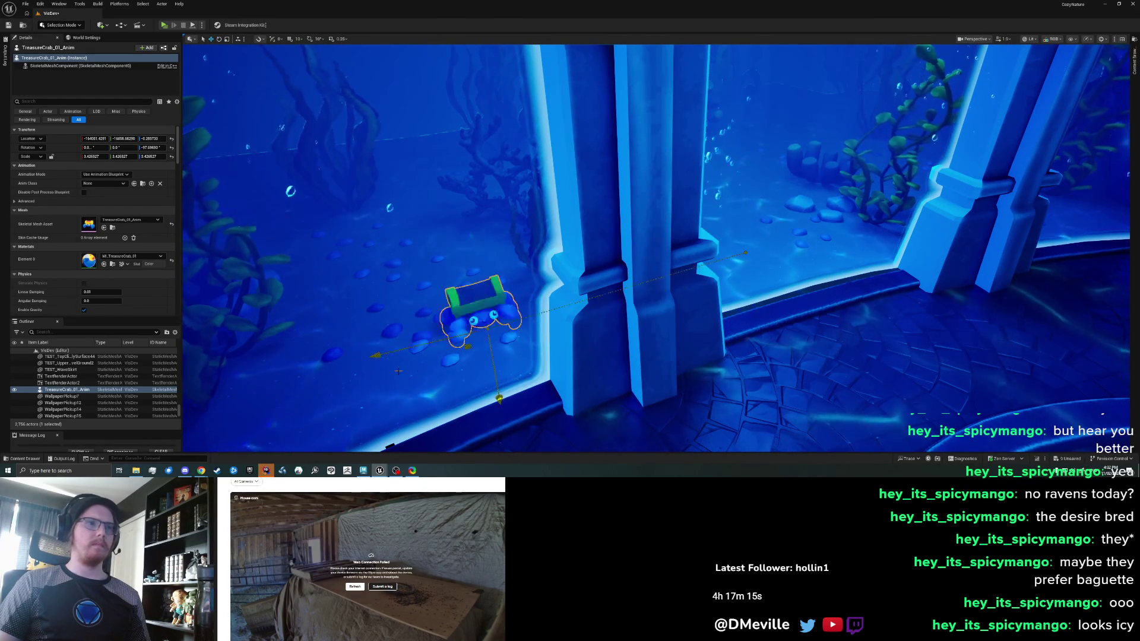
pyautogui.moveTo(415, 356)
pyautogui.mouseDown()
pyautogui.moveTo(363, 354)
pyautogui.moveTo(569, 366)
pyautogui.mouseUp()
pyautogui.scroll(-5, 569, 366)
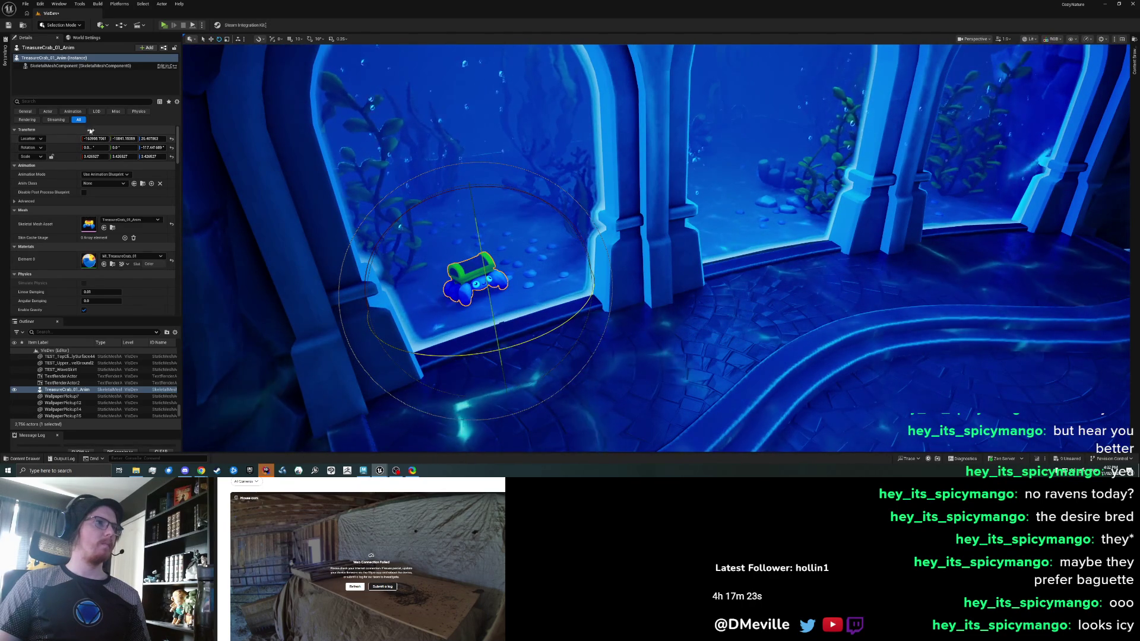
# Set the crab's Overlay Material to OutlineOverlayTranslucent and return to the Fish folder
pyautogui.click(80, 101)
pyautogui.write('overlay')
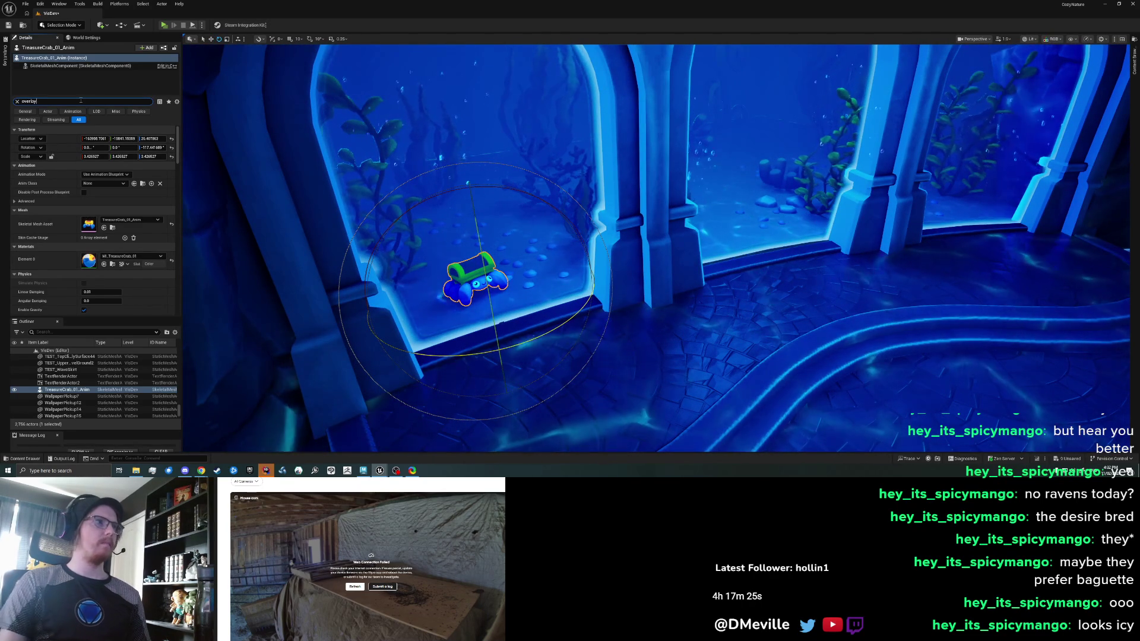
pyautogui.click(124, 149)
pyautogui.write('outline over')
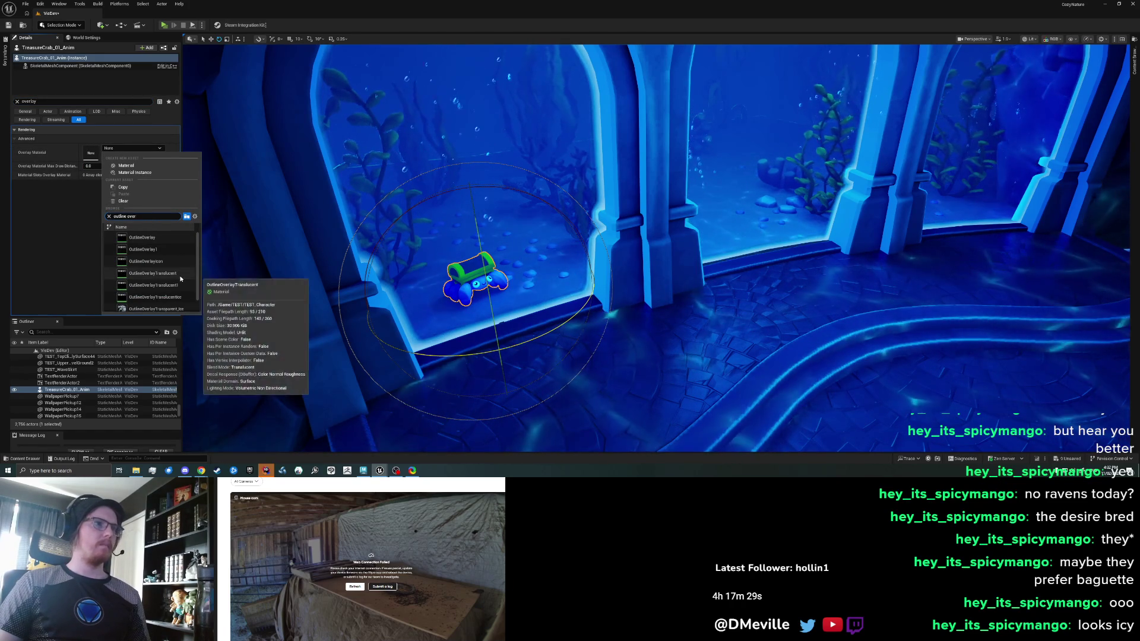
pyautogui.click(180, 275)
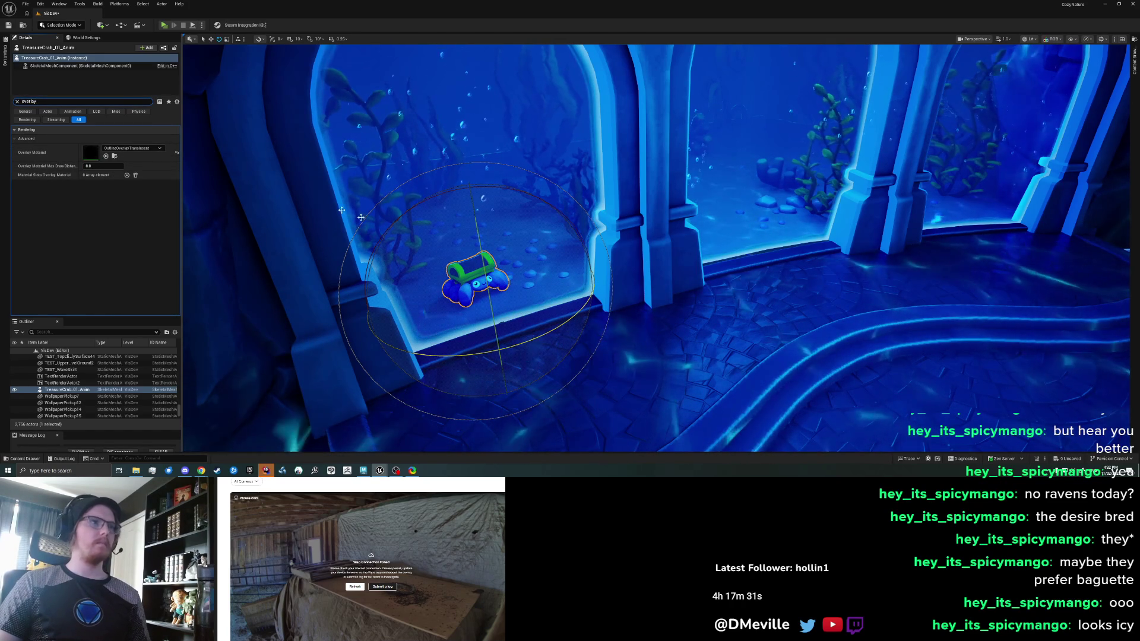
pyautogui.hotkey('ctrl', 'b')
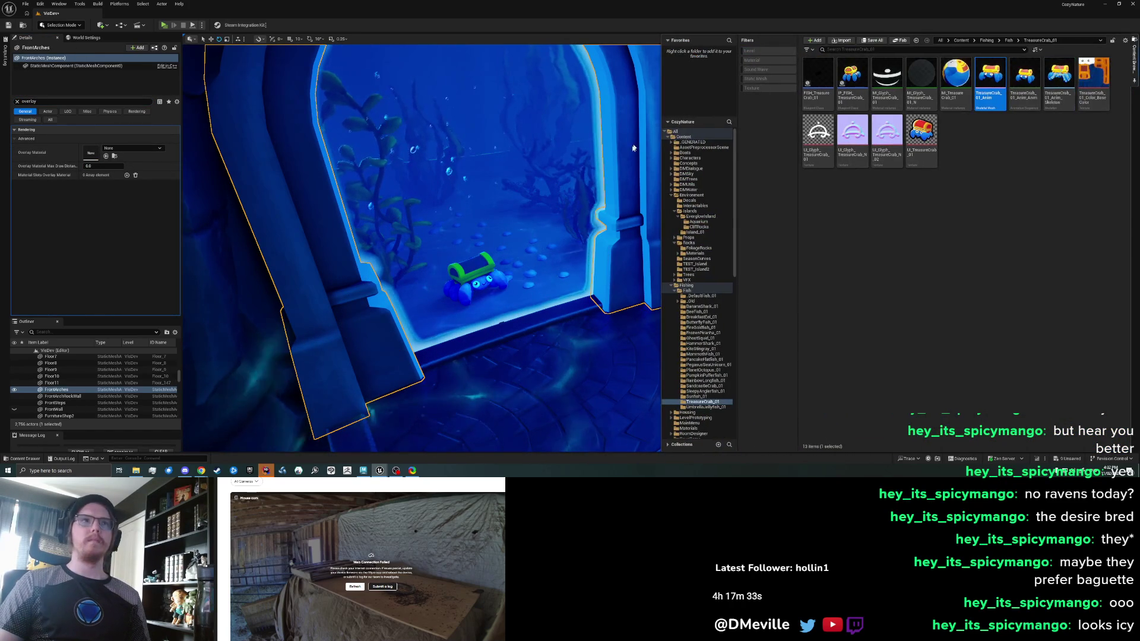
pyautogui.click(687, 291)
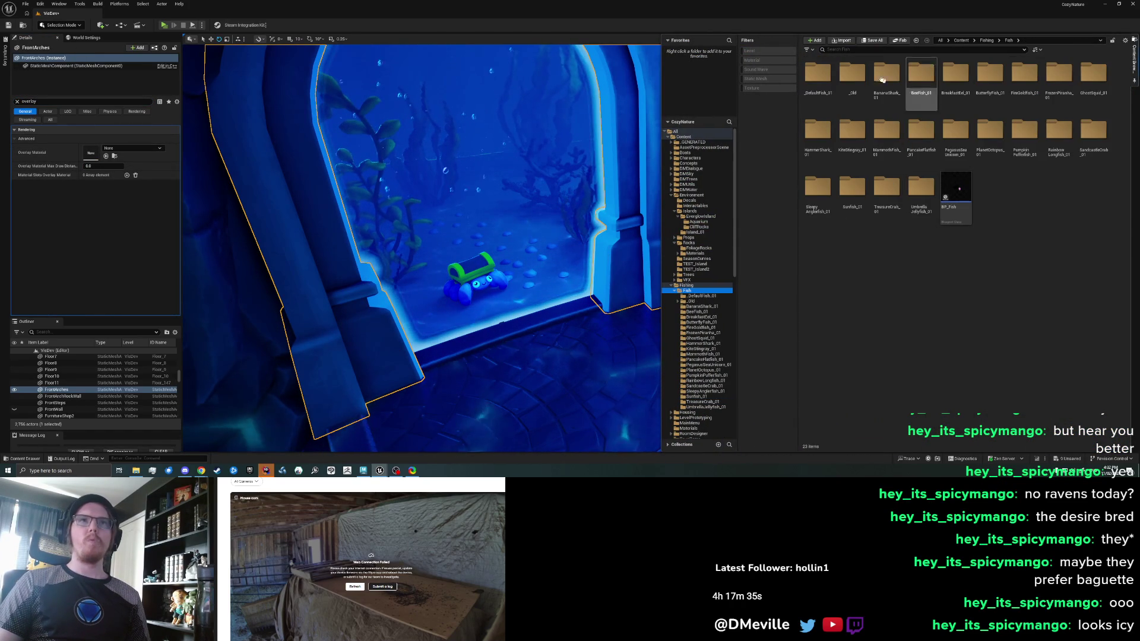
# Drag a BananaShark_01 fish from its folder into the tank and frame it
pyautogui.doubleClick(885, 76)
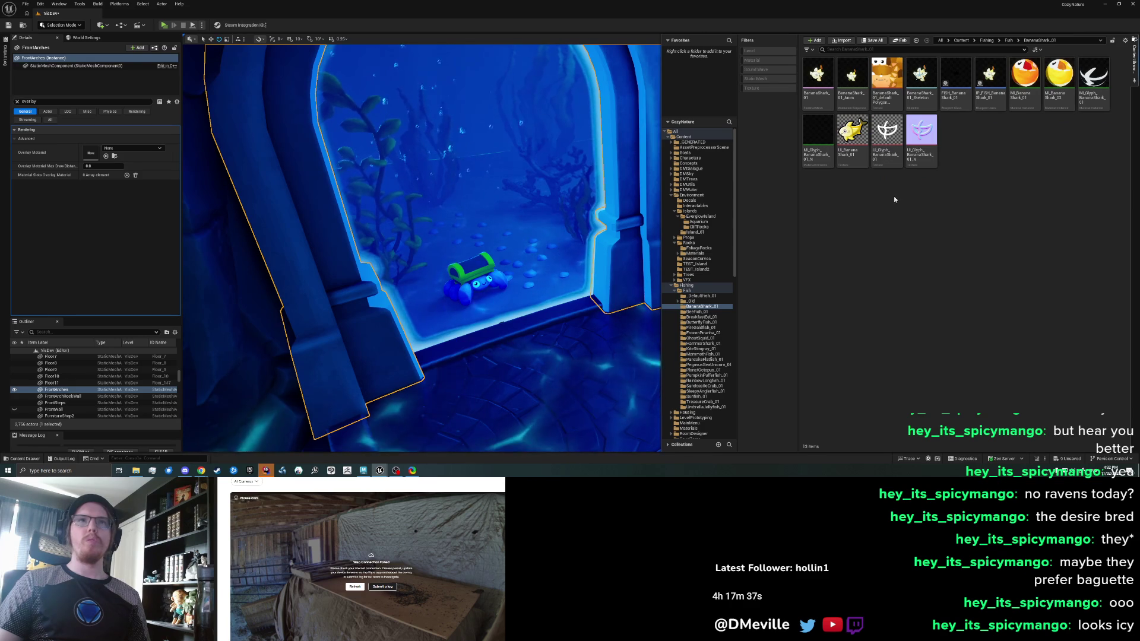
pyautogui.moveTo(817, 74)
pyautogui.mouseDown()
pyautogui.moveTo(600, 223)
pyautogui.moveTo(566, 225)
pyautogui.mouseUp()
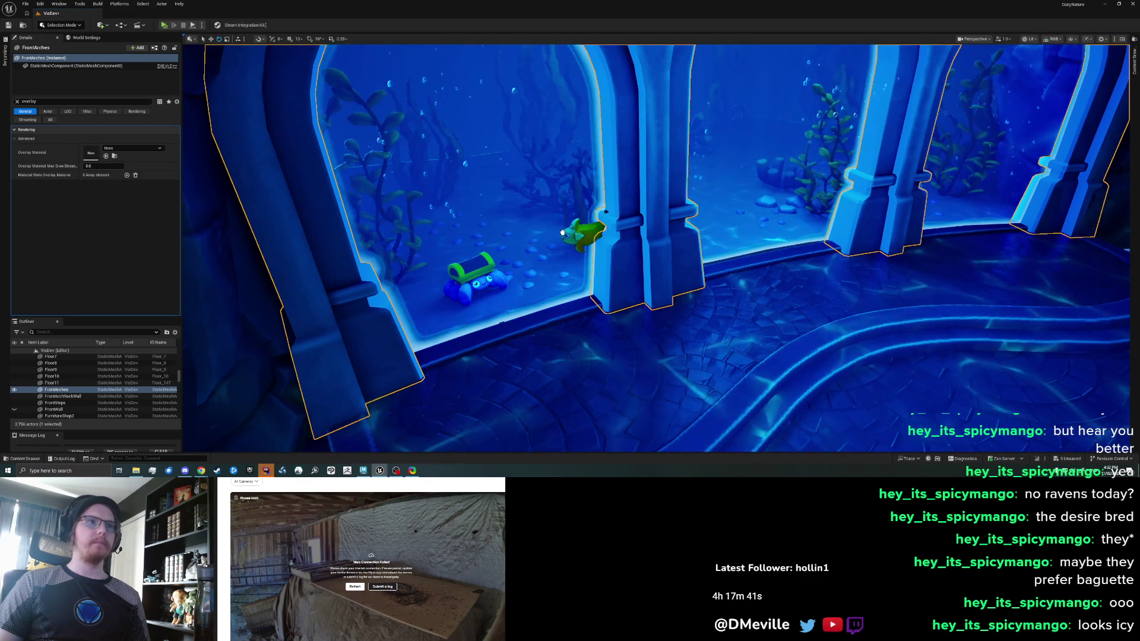
pyautogui.press('f')
pyautogui.scroll(-5, 656, 248)
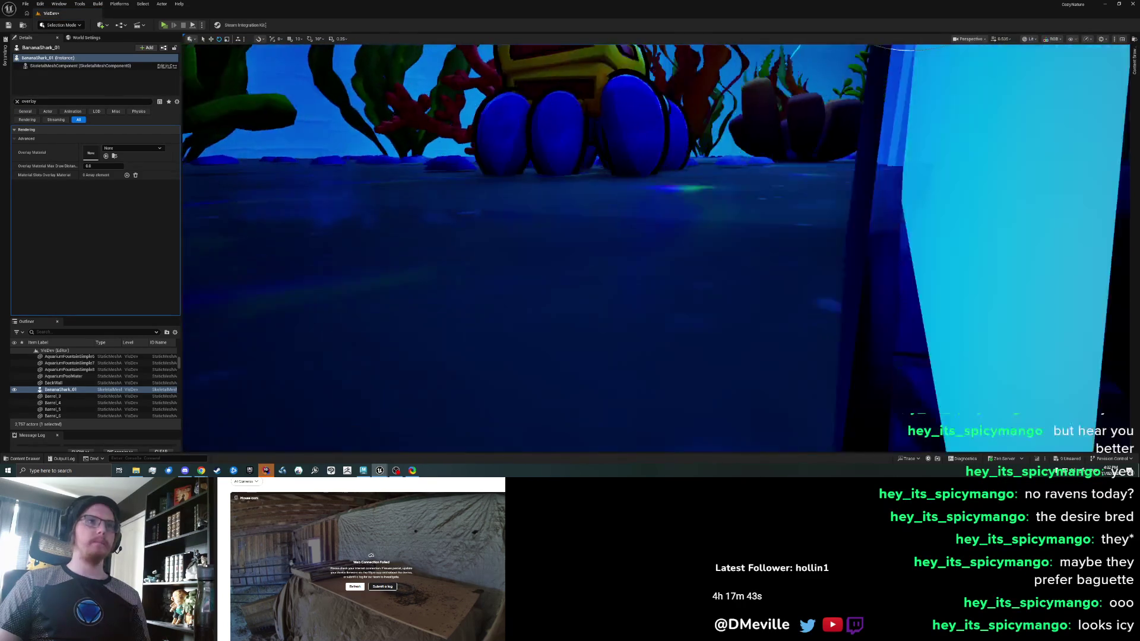
pyautogui.scroll(3, 655, 248)
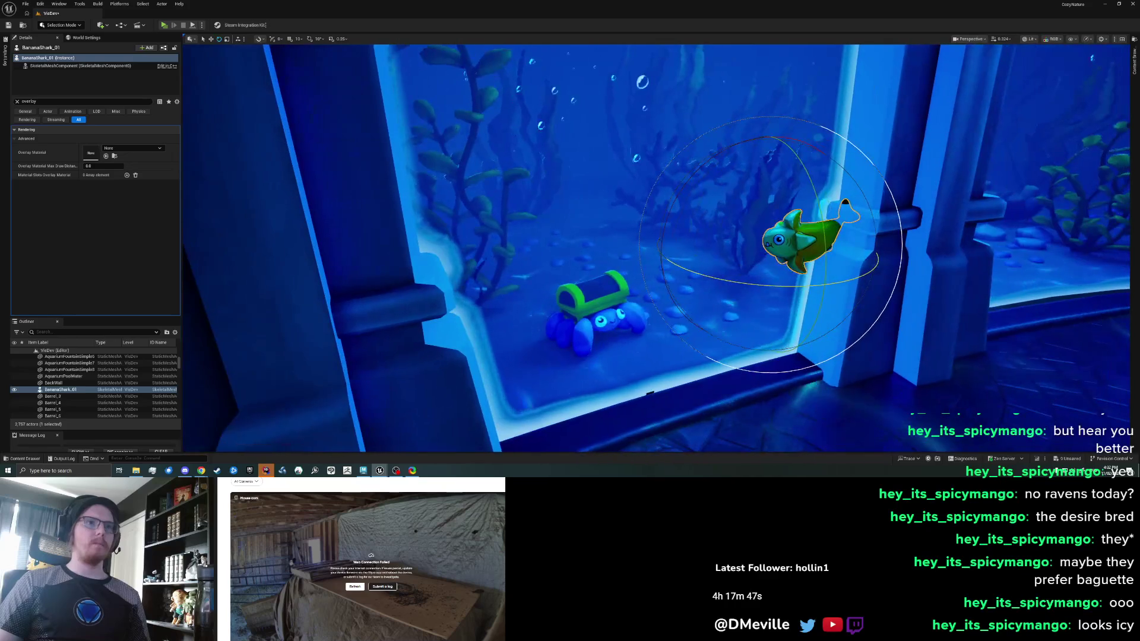
pyautogui.scroll(3, 666, 231)
# Scale the banana shark up and nudge it toward the front of the tank
pyautogui.press('r')
pyautogui.moveTo(782, 247); pyautogui.dragTo(1066, 343)
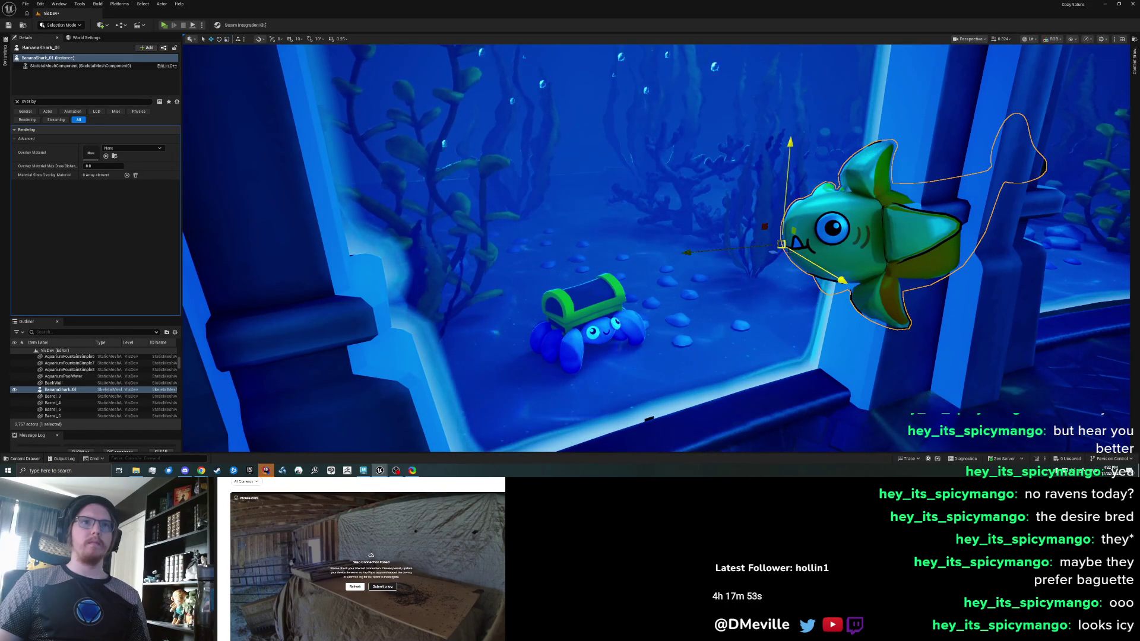
pyautogui.moveTo(770, 254)
pyautogui.mouseDown()
pyautogui.moveTo(800, 323)
pyautogui.moveTo(764, 265)
pyautogui.mouseUp()
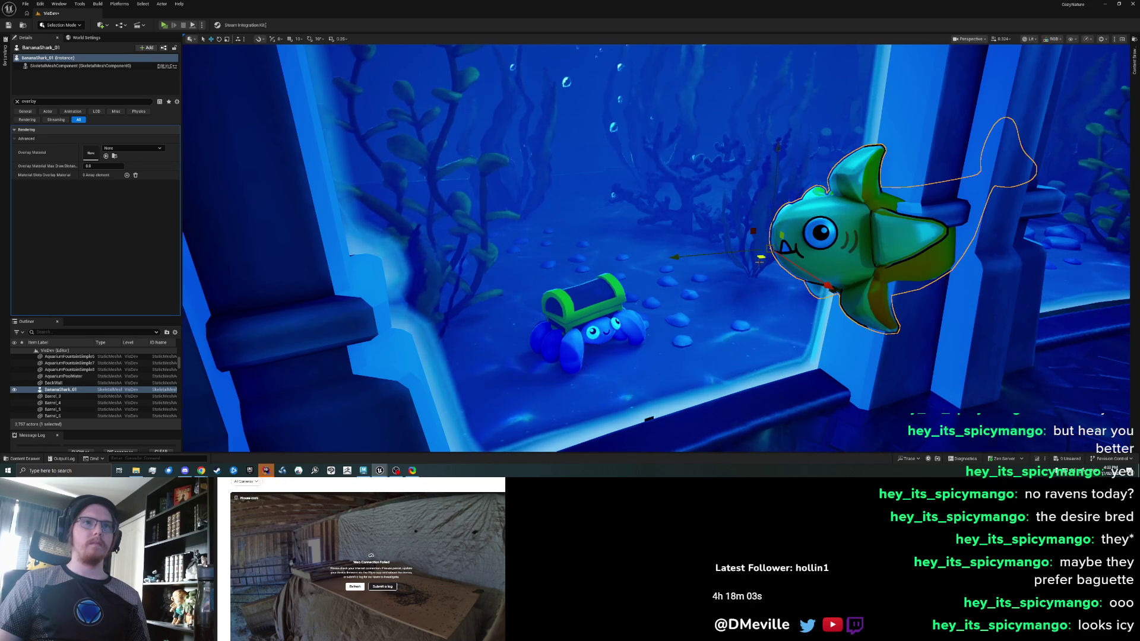
pyautogui.moveTo(760, 261); pyautogui.dragTo(814, 328)
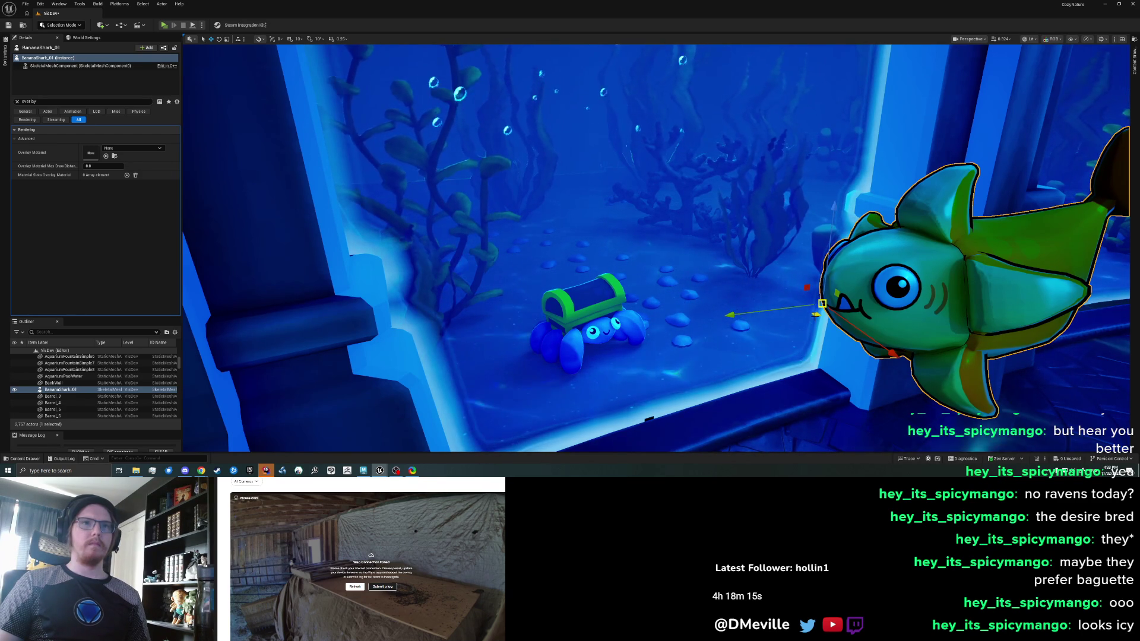
pyautogui.moveTo(808, 291); pyautogui.dragTo(767, 243)
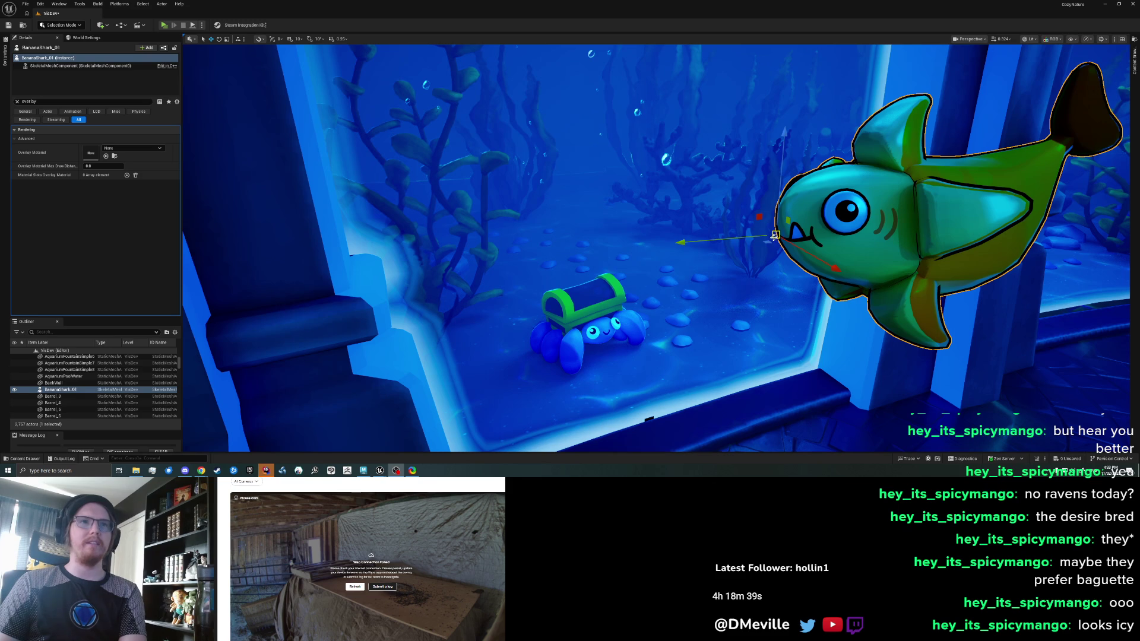
pyautogui.moveTo(770, 269); pyautogui.dragTo(769, 269)
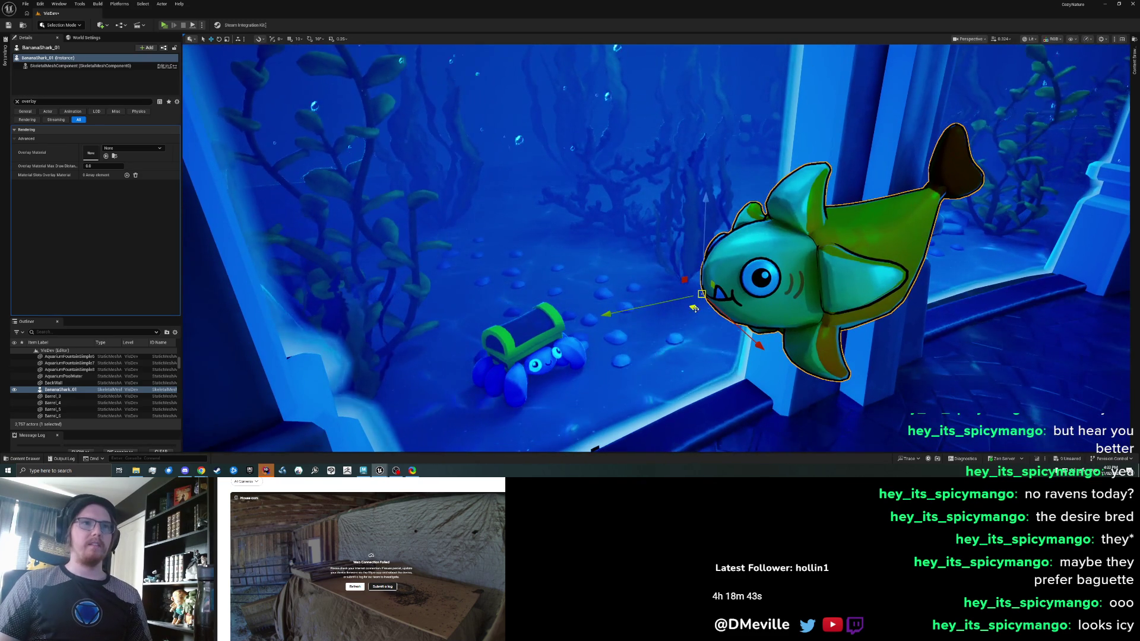
# Slide the shark behind the pillar into the centre window, then deselect it
pyautogui.moveTo(749, 338); pyautogui.dragTo(722, 187)
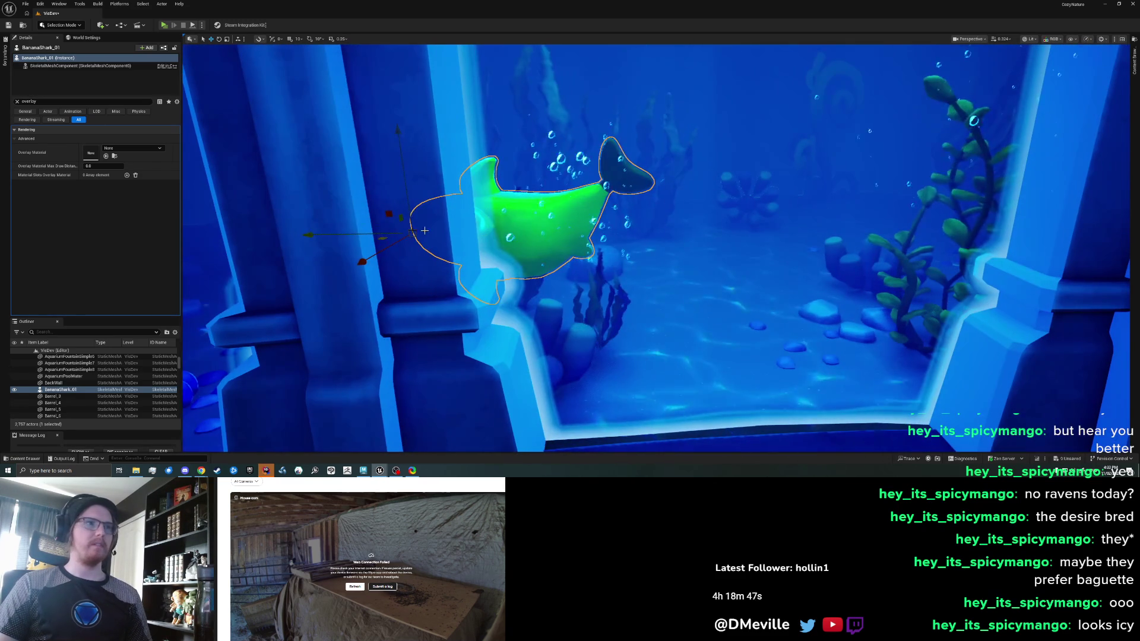
pyautogui.moveTo(415, 232); pyautogui.dragTo(584, 231)
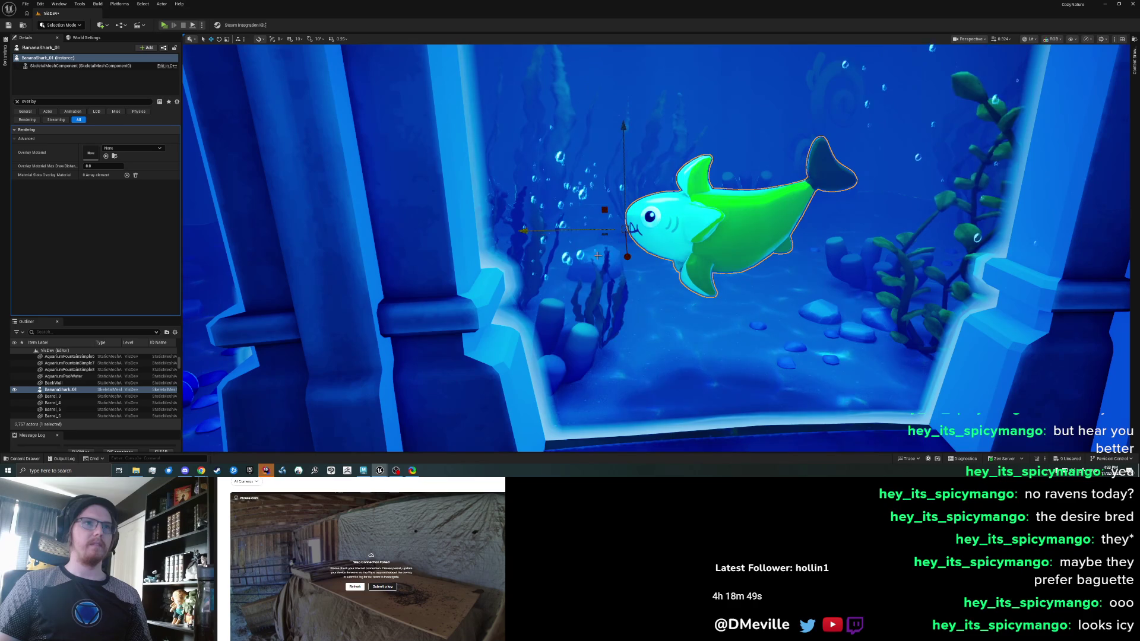
pyautogui.press('e')
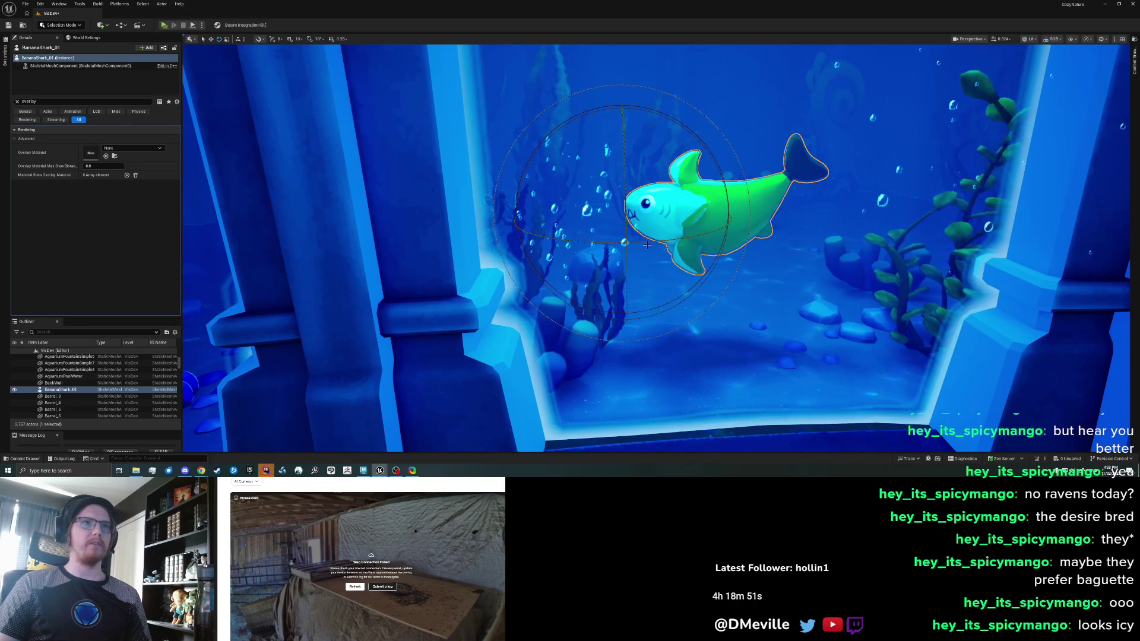
pyautogui.moveTo(641, 245)
pyautogui.mouseDown()
pyautogui.moveTo(800, 261)
pyautogui.moveTo(779, 262)
pyautogui.moveTo(754, 262)
pyautogui.moveTo(801, 243)
pyautogui.mouseUp()
pyautogui.press('Escape')
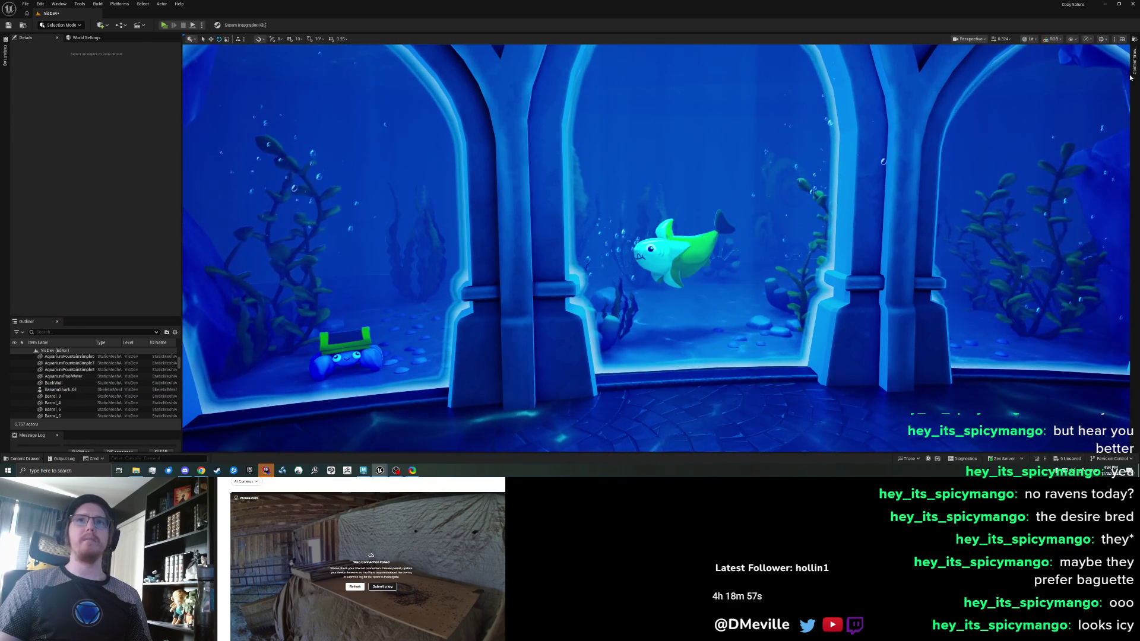
pyautogui.click(1134, 74)
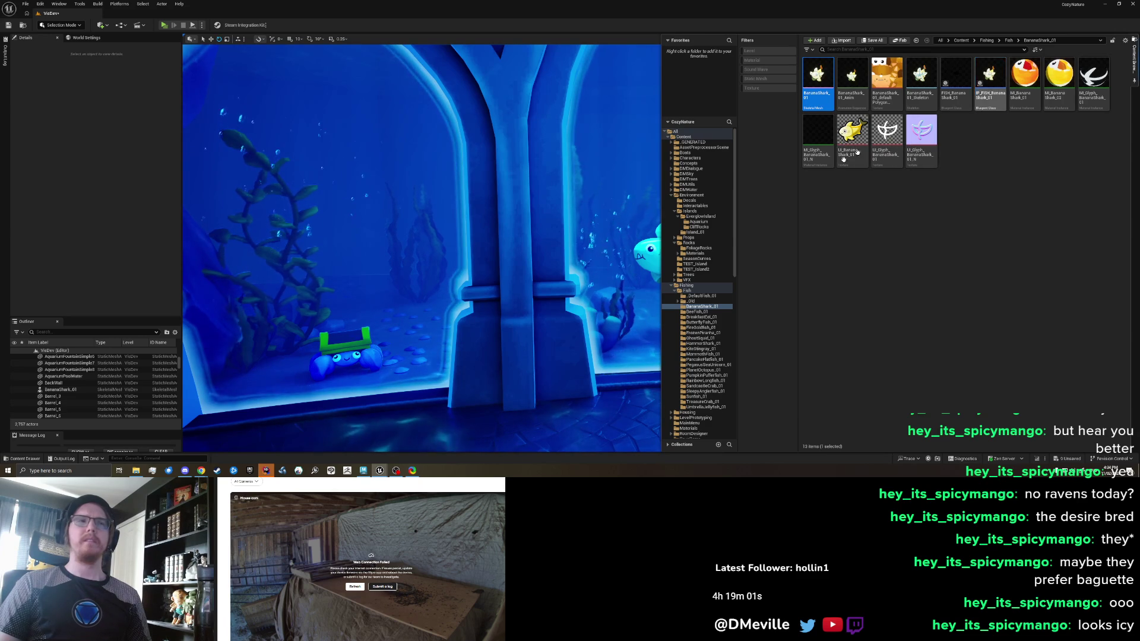
# Place a second banana shark in the centre window and raise it straight up
pyautogui.click(629, 333)
pyautogui.moveTo(692, 334); pyautogui.dragTo(686, 361)
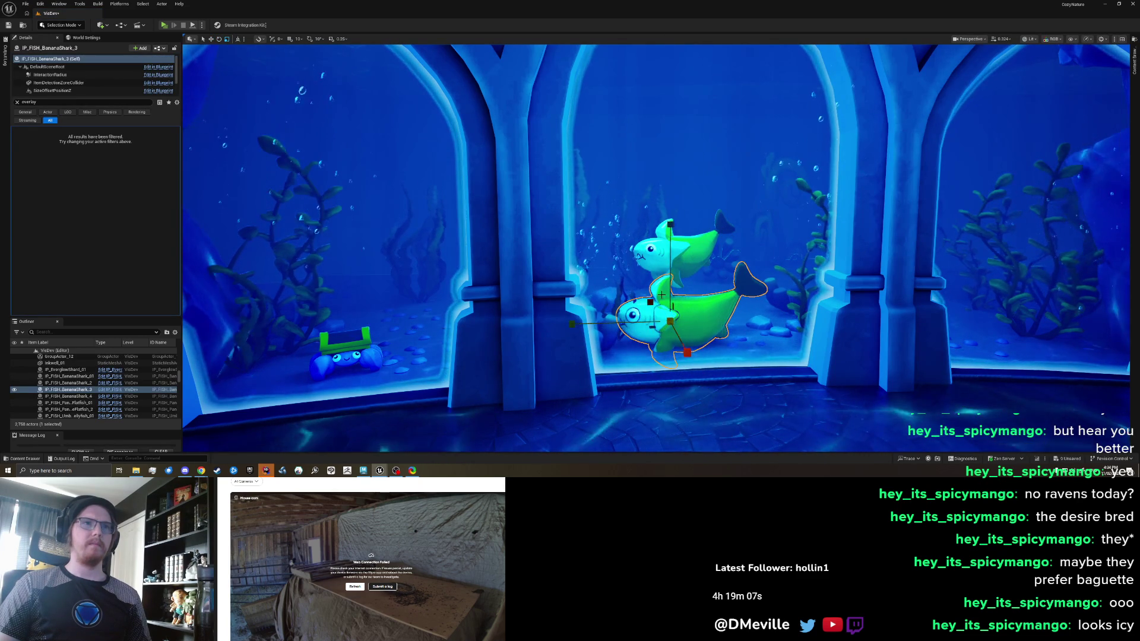
pyautogui.moveTo(676, 268); pyautogui.dragTo(672, 105)
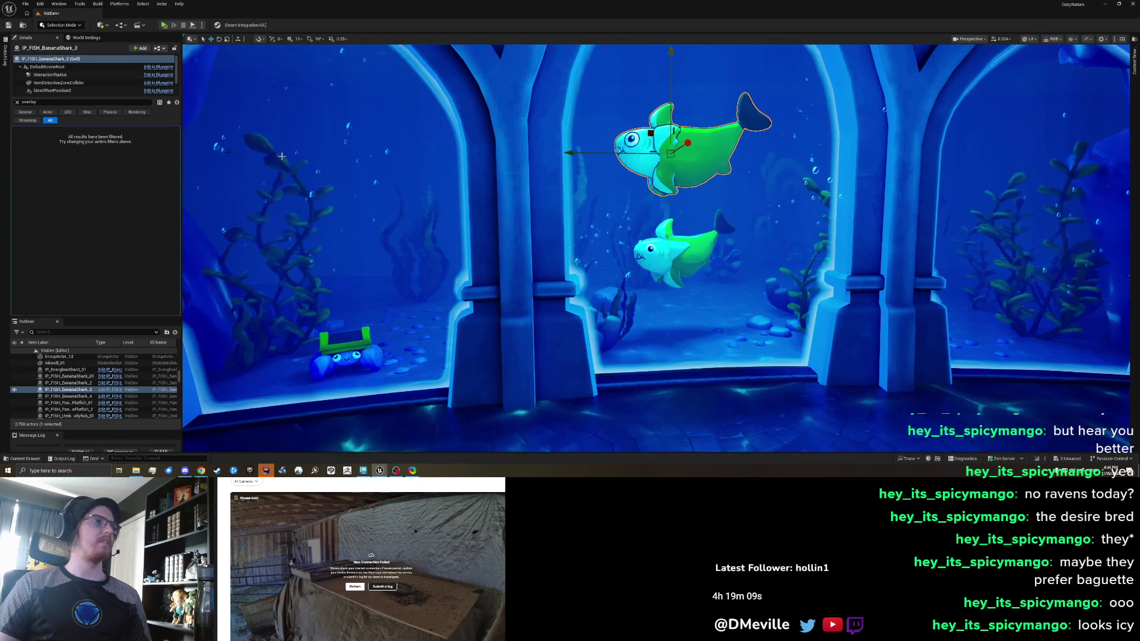
pyautogui.scroll(-2, 35, 79)
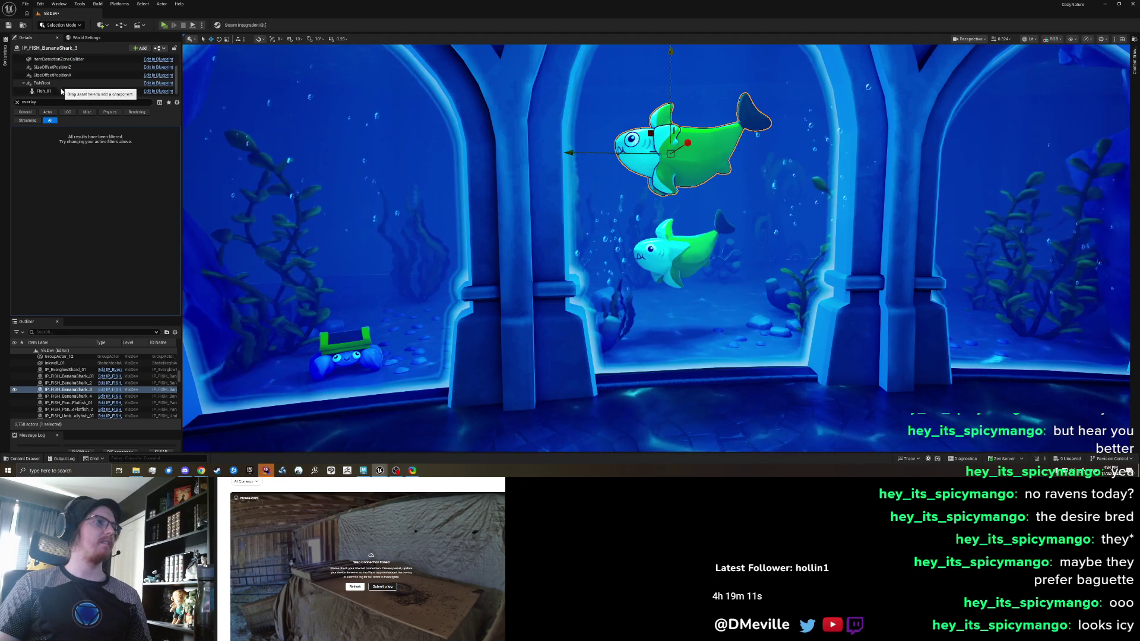
# Select the Fish_01 component, browse to its overlay material, and close the Content Drawer
pyautogui.click(64, 93)
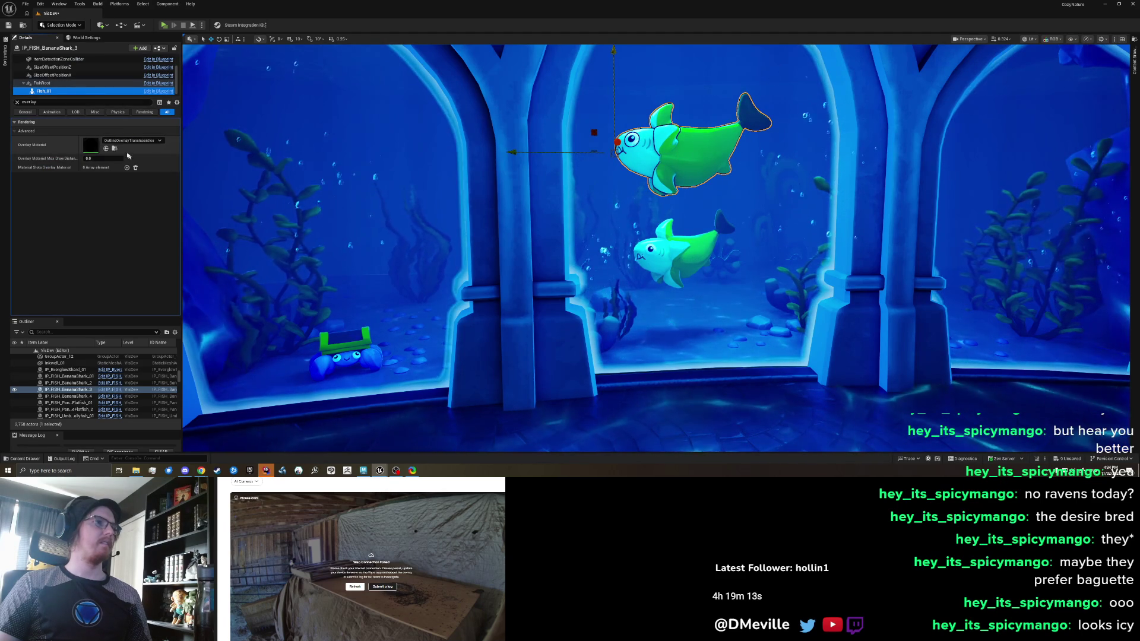
pyautogui.click(115, 149)
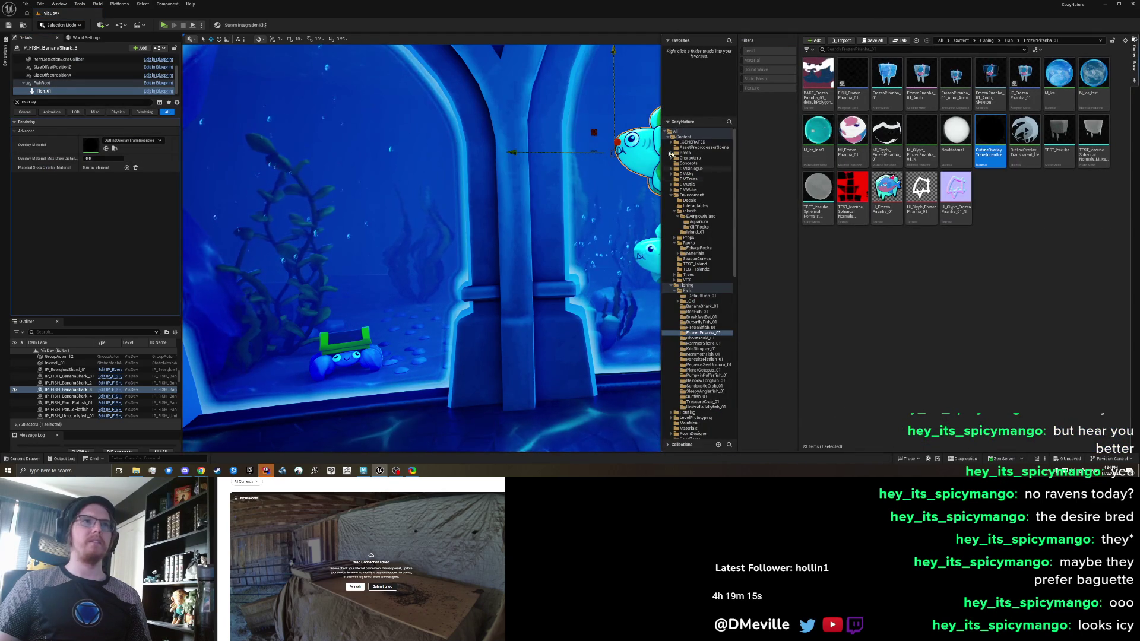
pyautogui.click(653, 146)
pyautogui.scroll(5, 655, 248)
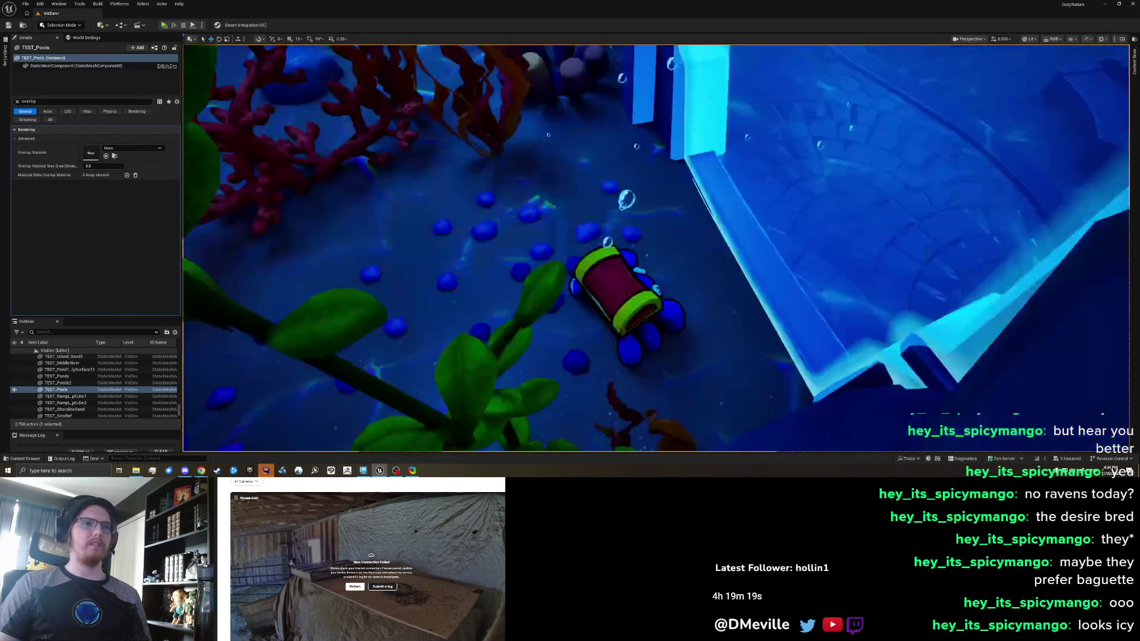
# Find the lower banana shark, BananaShark_01, near the coral and frame it in the view
pyautogui.click(861, 178)
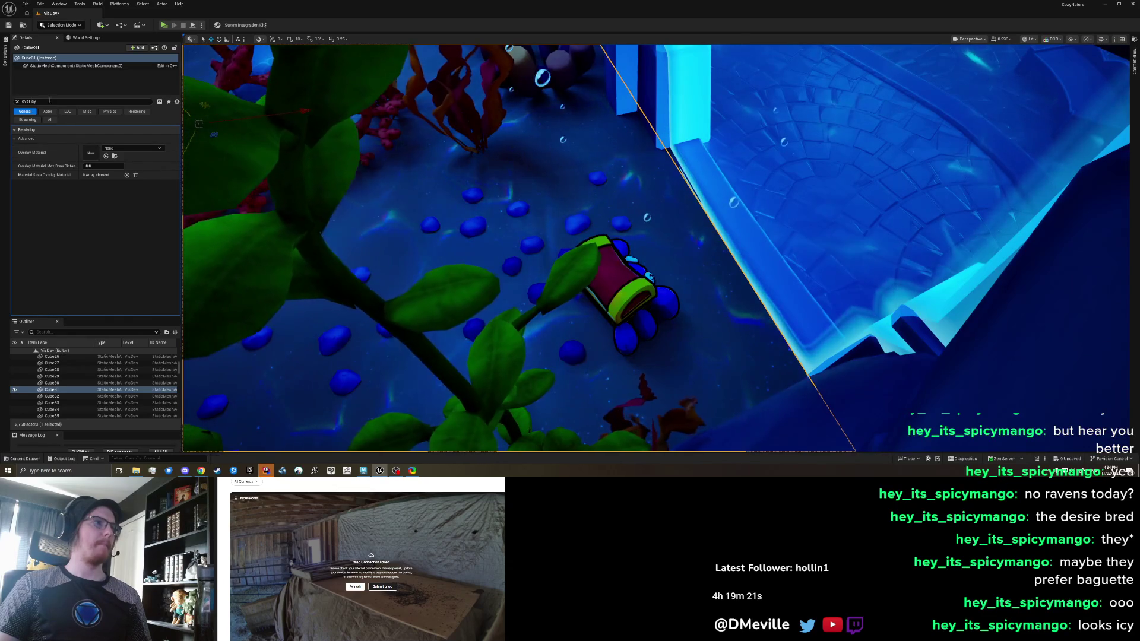
pyautogui.hotkey('ctrl', 'z')
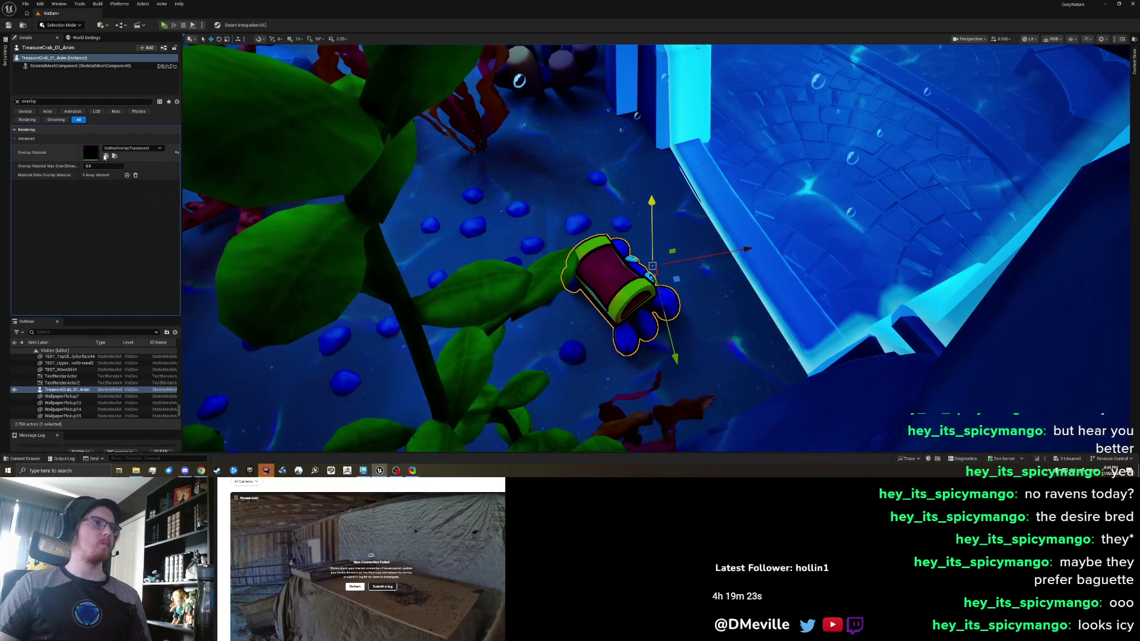
pyautogui.moveTo(594, 249); pyautogui.dragTo(505, 237)
pyautogui.moveTo(910, 313); pyautogui.dragTo(879, 296)
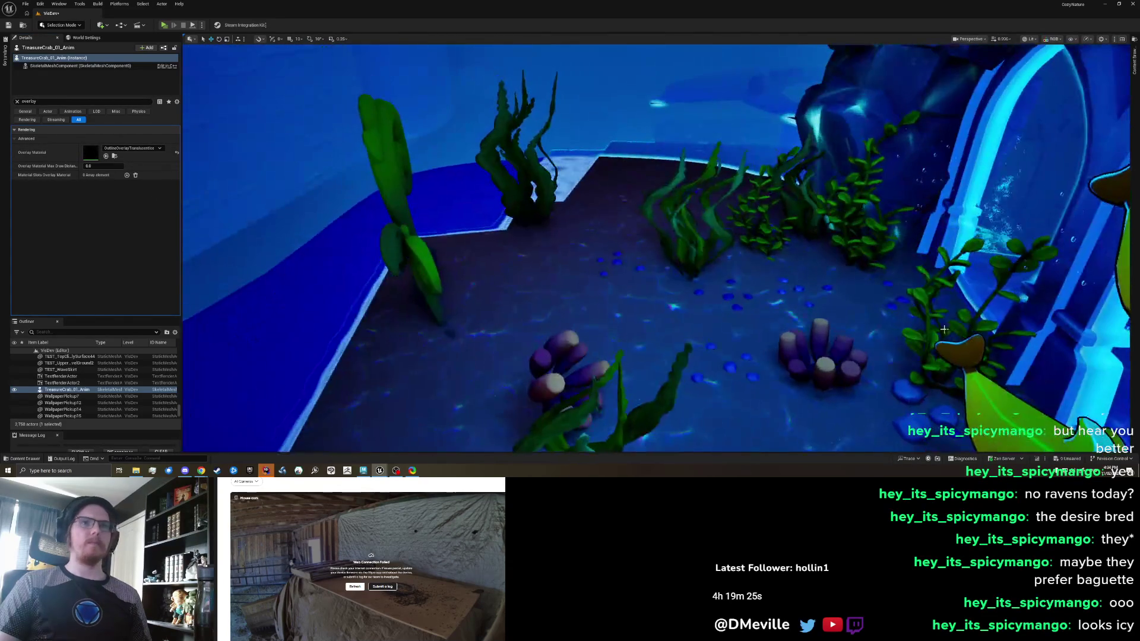
pyautogui.click(999, 389)
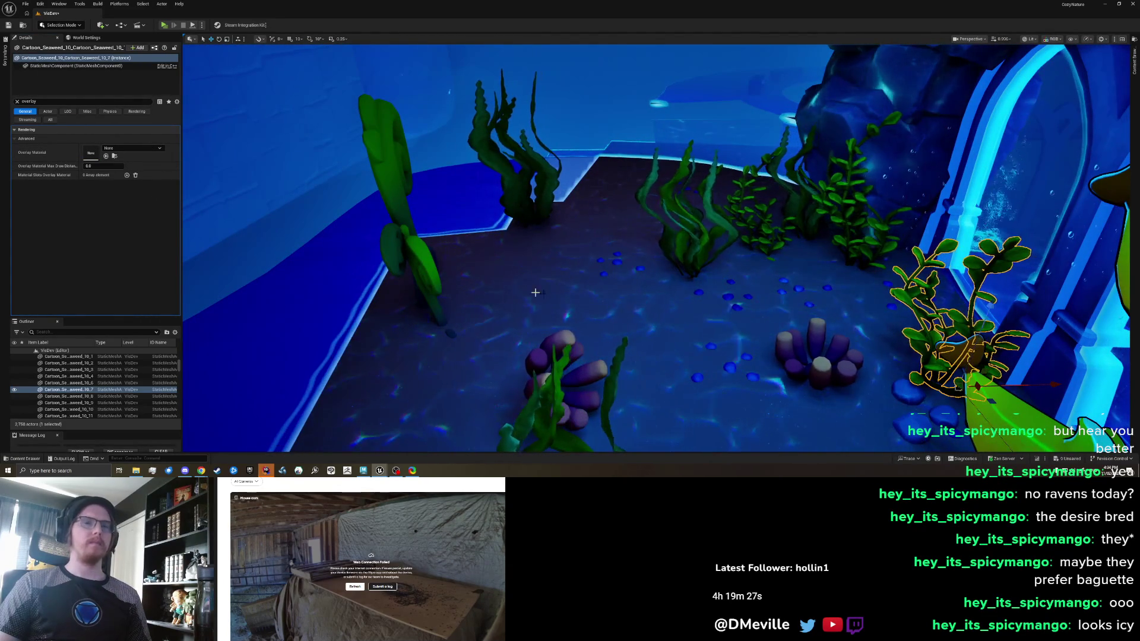
pyautogui.click(1017, 426)
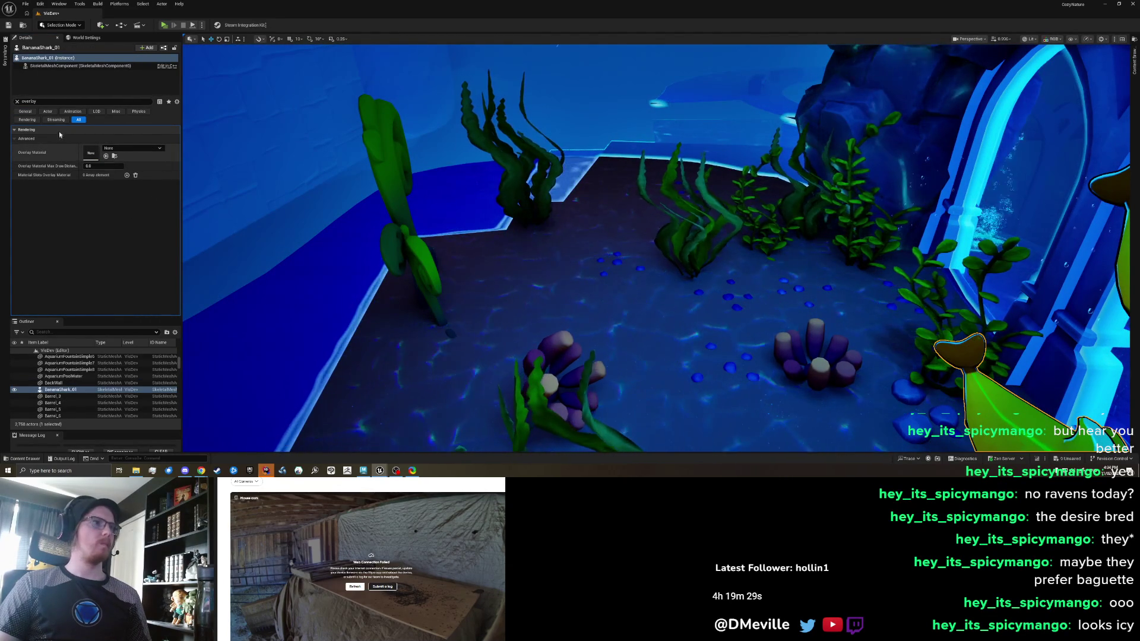
pyautogui.press('f')
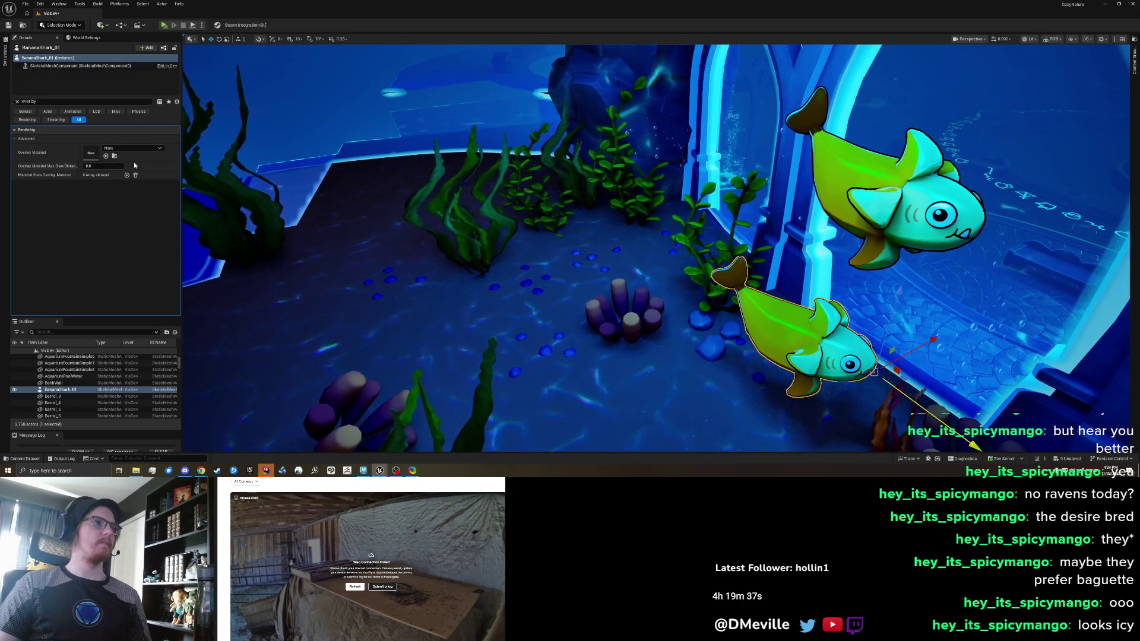
# Give BananaShark_01 the OutlineOverlayTranslucent overlay, delete it, and open the Content Drawer
pyautogui.click(106, 155)
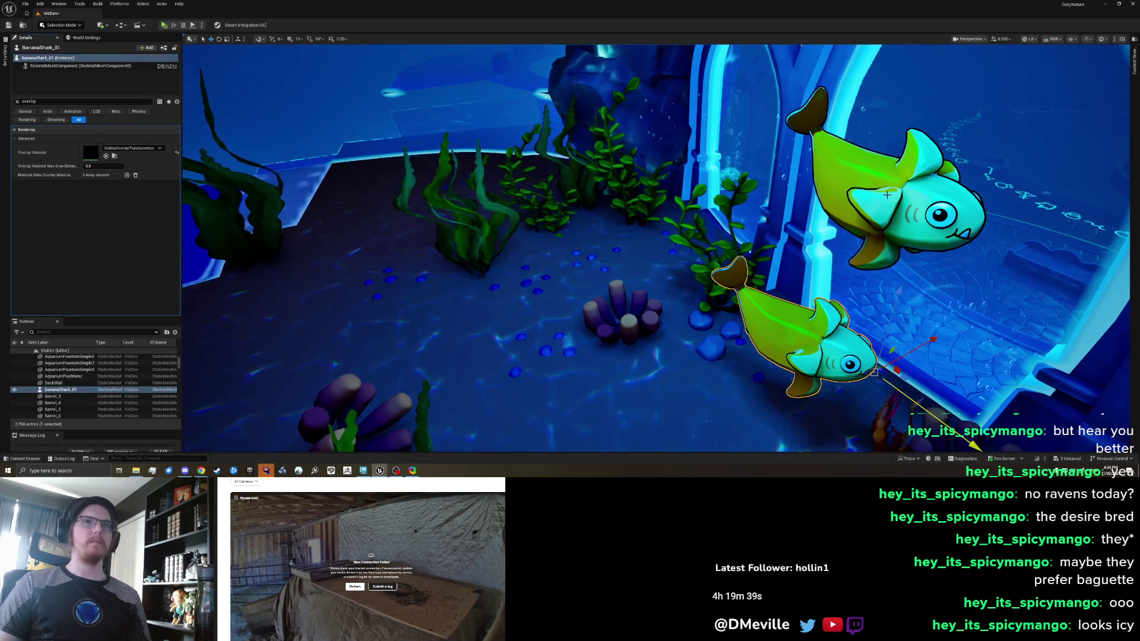
pyautogui.press('Delete')
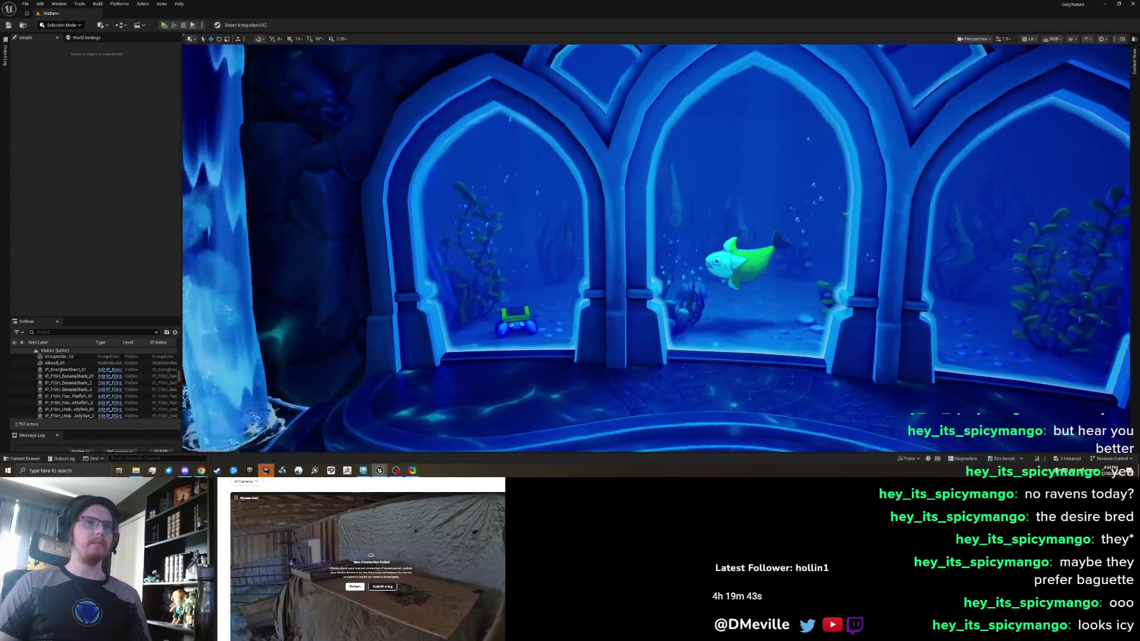
pyautogui.hotkey('ctrl', 'space')
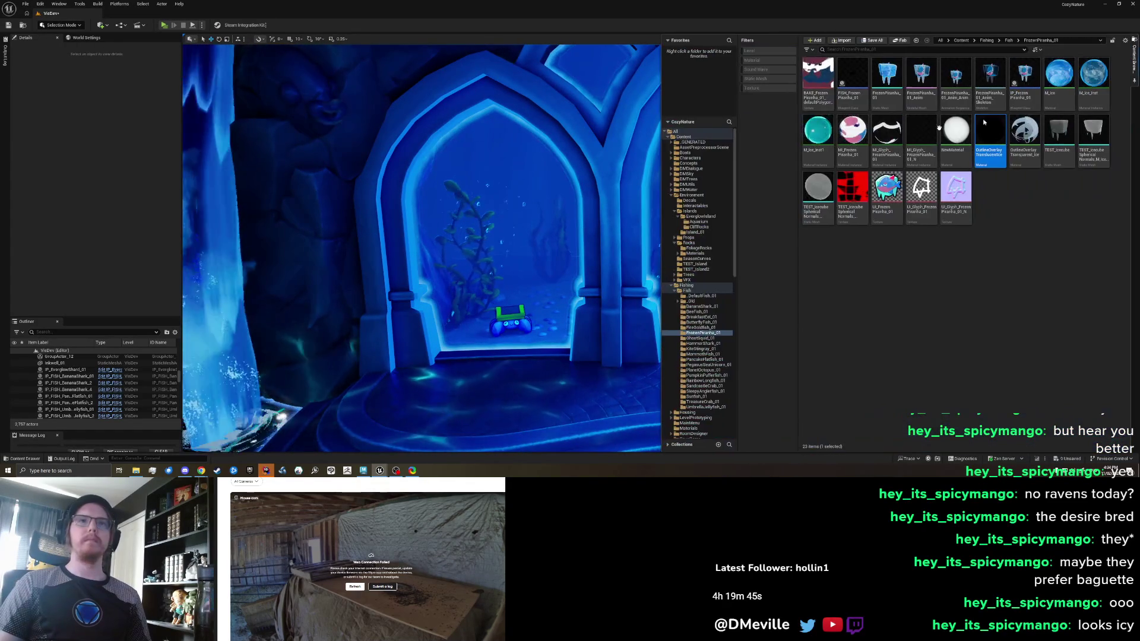
# Browse to Content > Fishing > Fish > PancakeFlatfish_01 and drop its mesh into the level
pyautogui.click(690, 137)
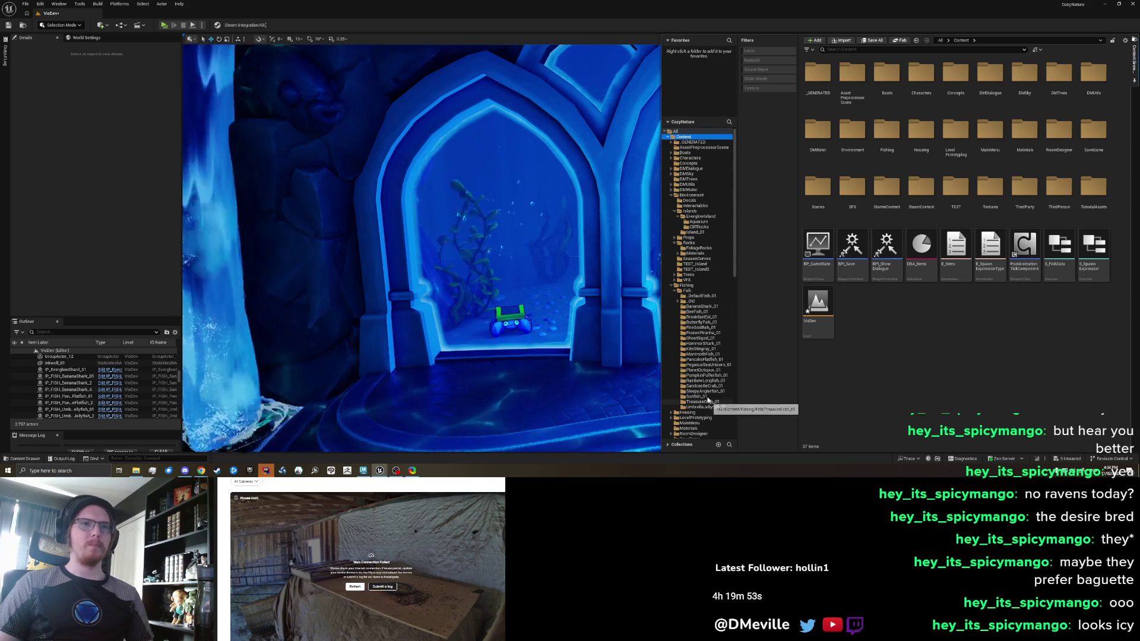
pyautogui.click(704, 360)
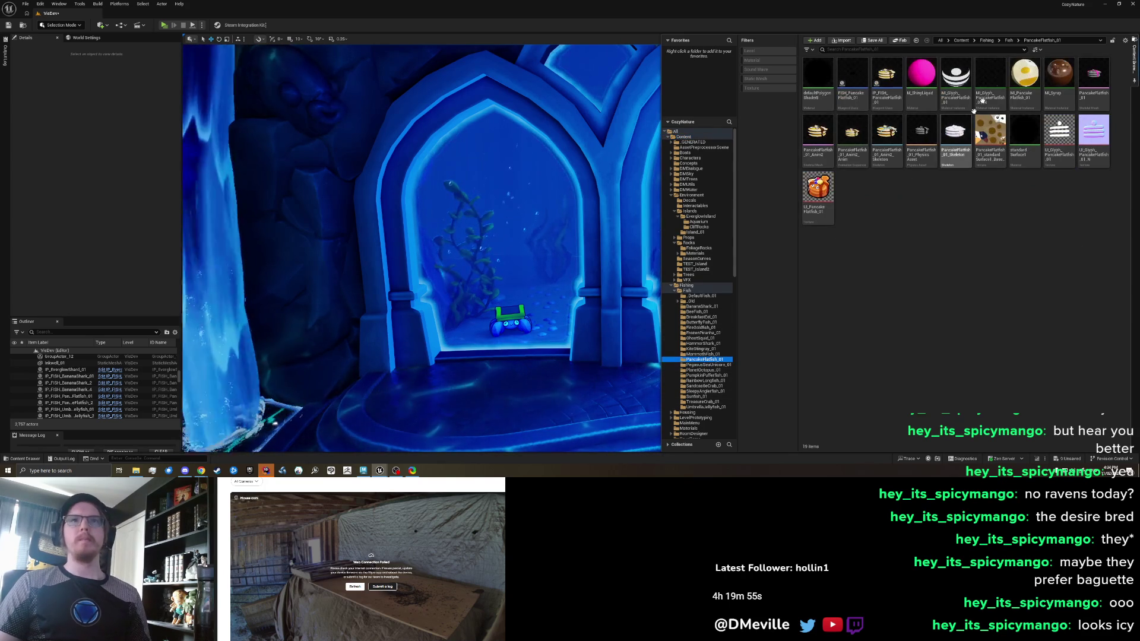
pyautogui.moveTo(830, 144)
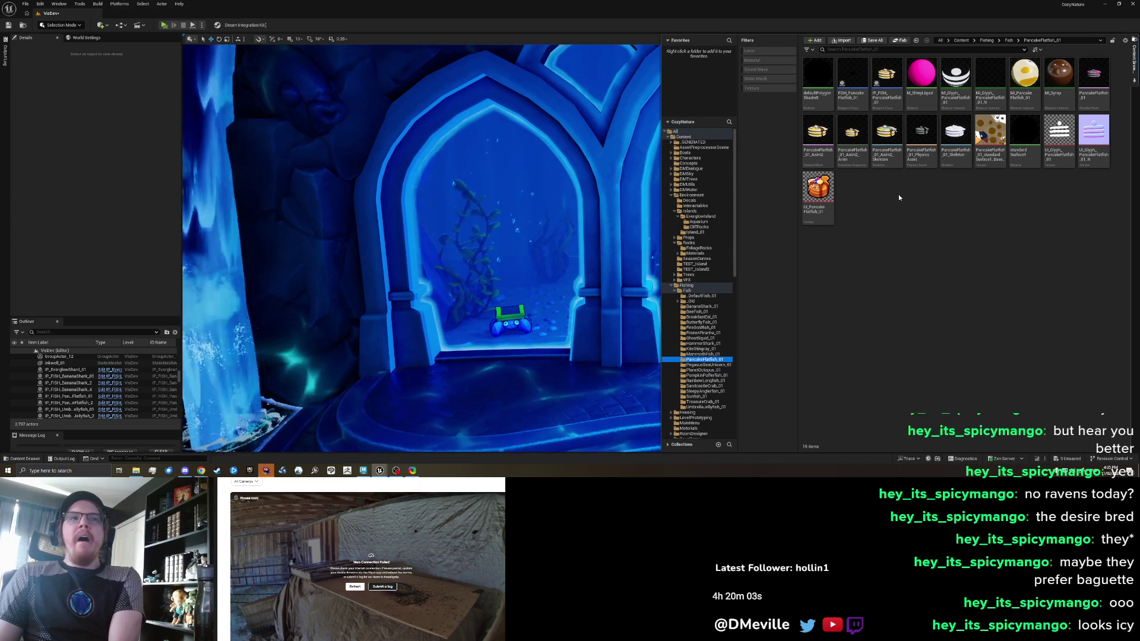
pyautogui.click(1093, 80)
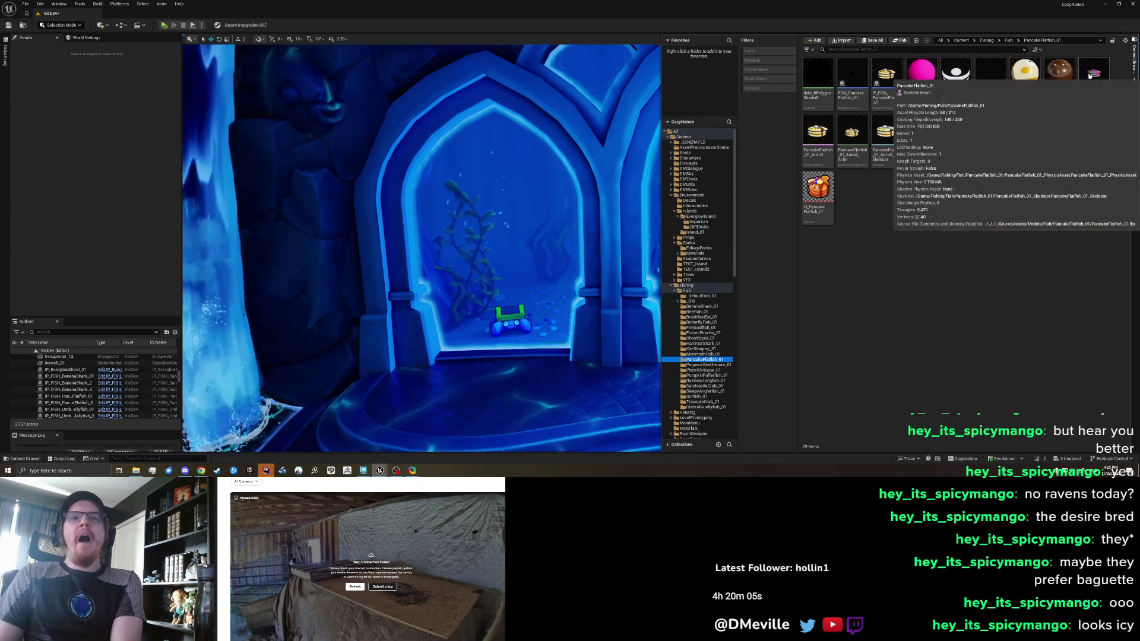
pyautogui.moveTo(570, 306); pyautogui.dragTo(627, 385)
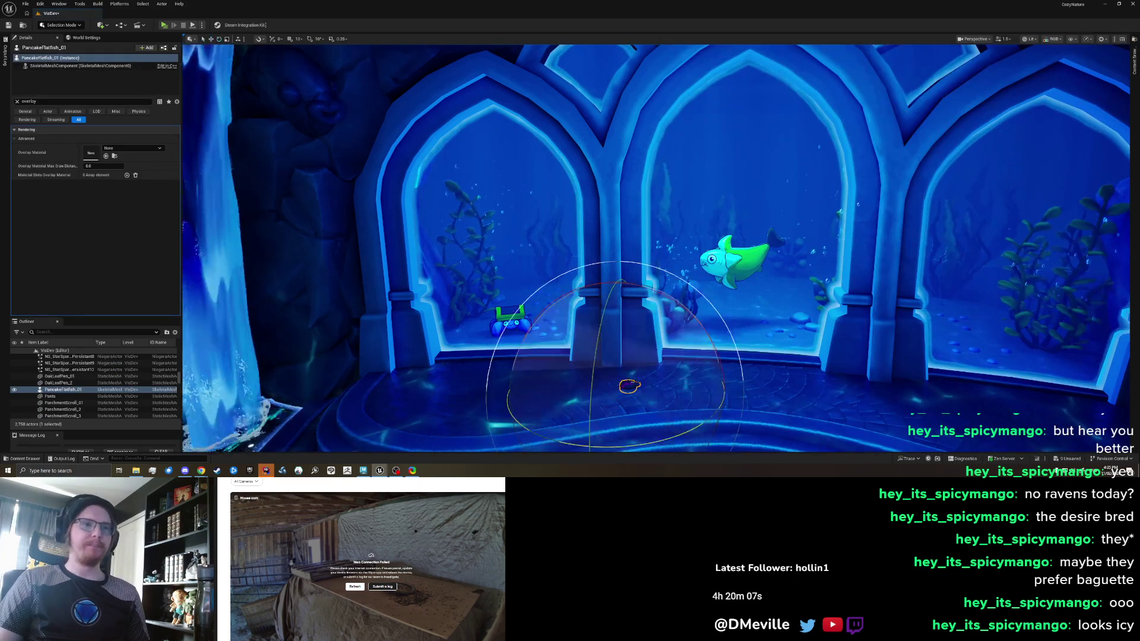
# Replace the placed flatfish with PancakeFlatfish_01_Anim2 and move it into the right tank window
pyautogui.press('Delete')
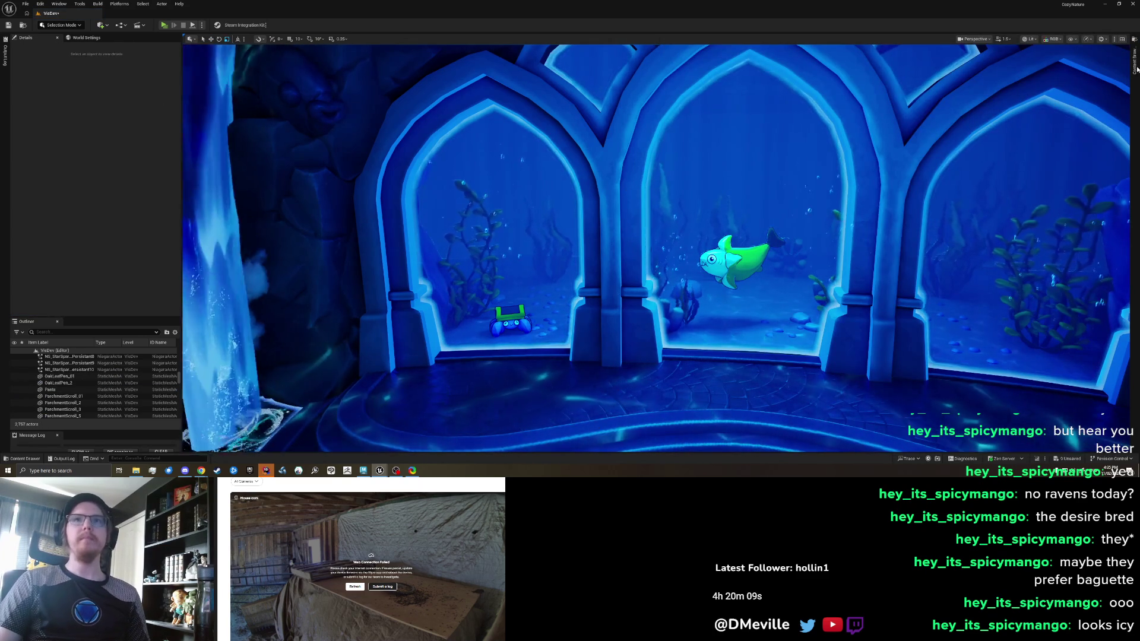
pyautogui.hotkey('ctrl', 'space')
pyautogui.moveTo(817, 135)
pyautogui.mouseDown()
pyautogui.moveTo(825, 149)
pyautogui.moveTo(591, 380)
pyautogui.moveTo(597, 392)
pyautogui.mouseUp()
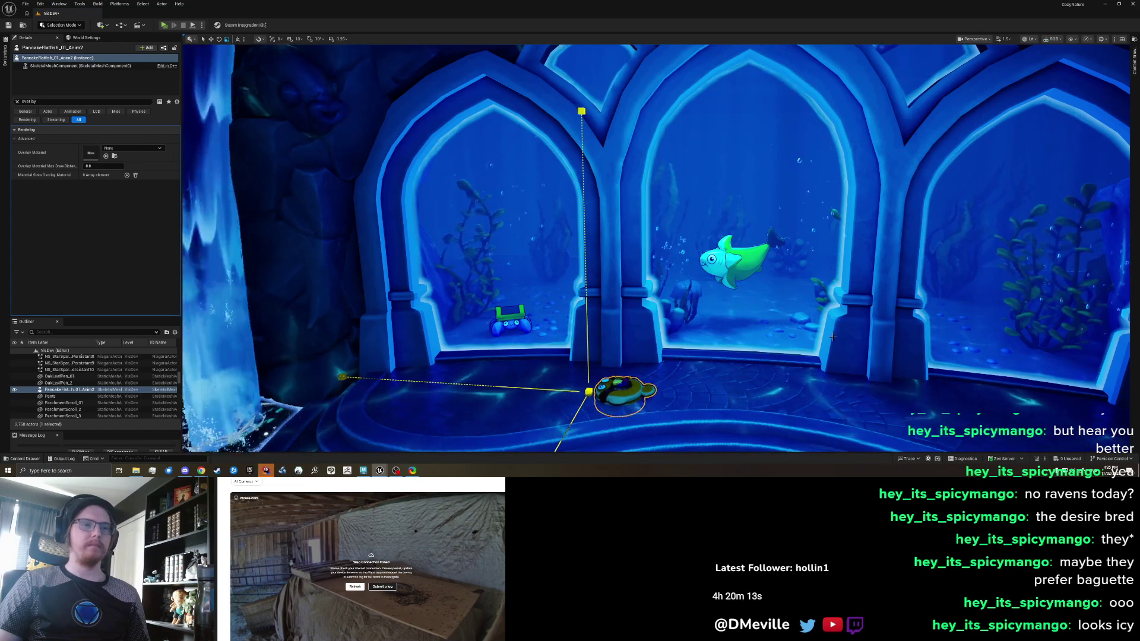
pyautogui.moveTo(576, 399)
pyautogui.mouseDown()
pyautogui.moveTo(909, 350)
pyautogui.moveTo(926, 327)
pyautogui.mouseUp()
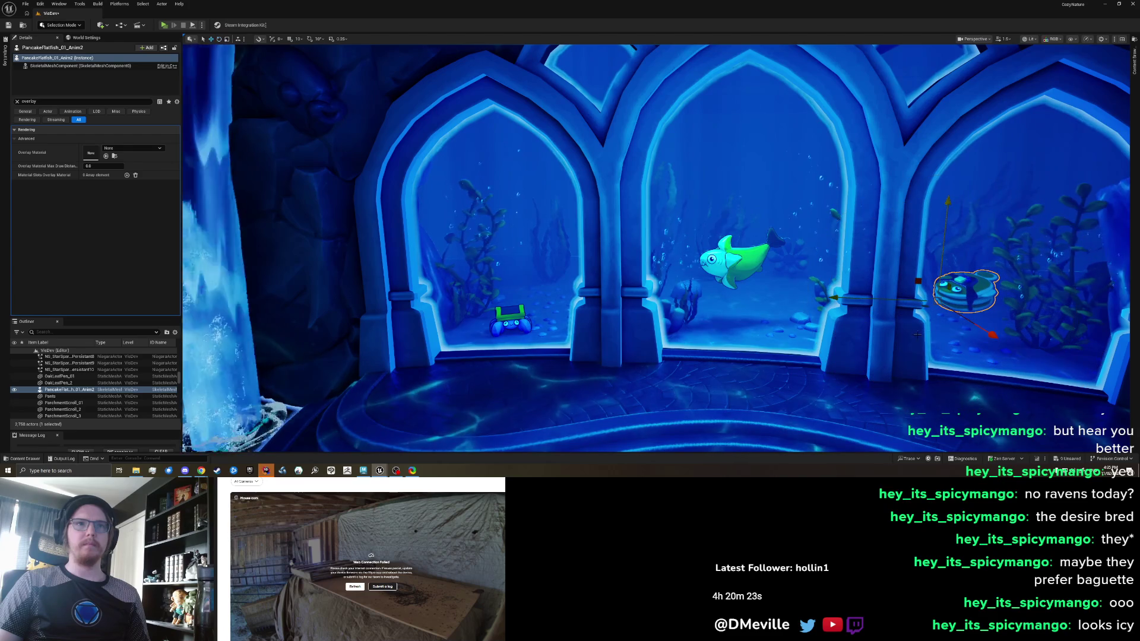
pyautogui.moveTo(948, 314); pyautogui.dragTo(950, 303)
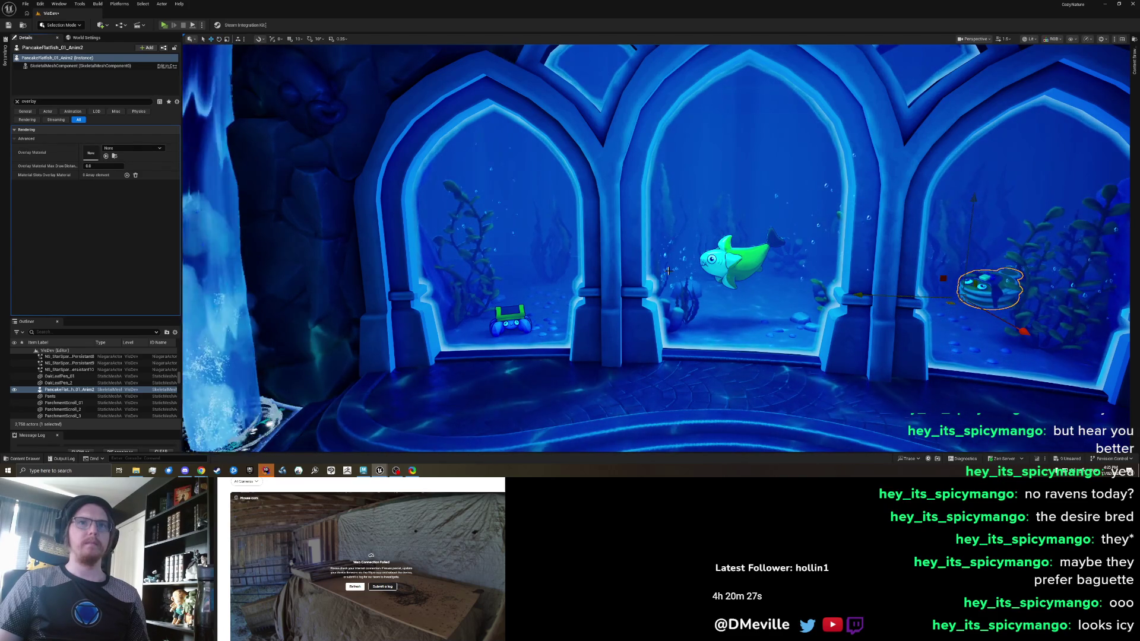
# Deselect the flatfish and save the VisDev level
pyautogui.scroll(3, 666, 268)
pyautogui.press('Escape')
pyautogui.scroll(-5, 666, 269)
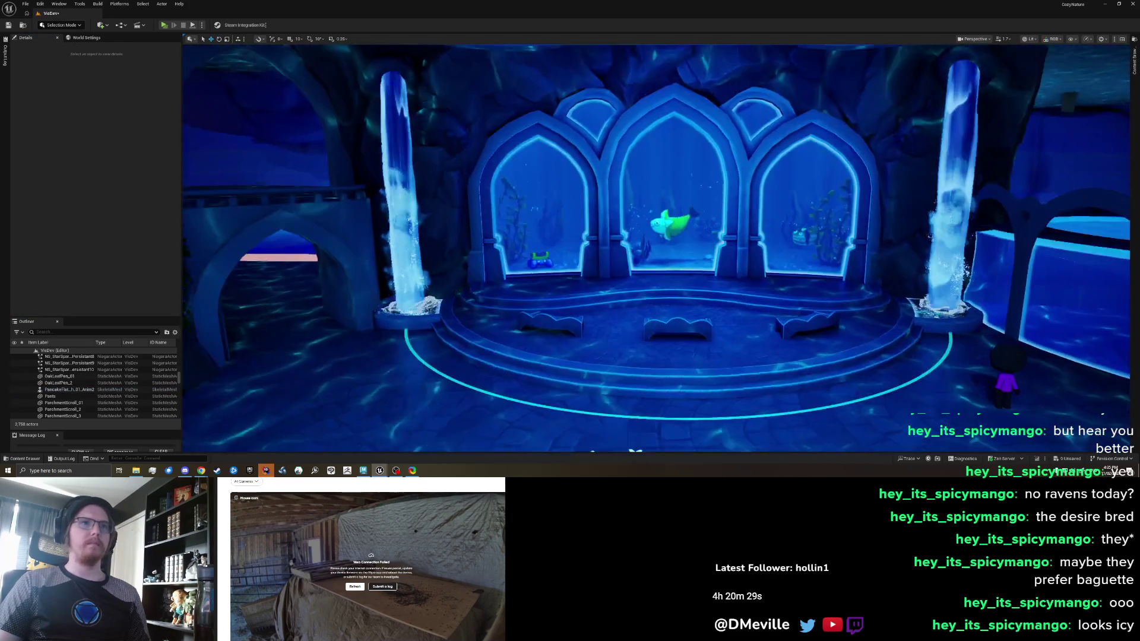
pyautogui.scroll(4, 667, 268)
pyautogui.hotkey('ctrl', 's')
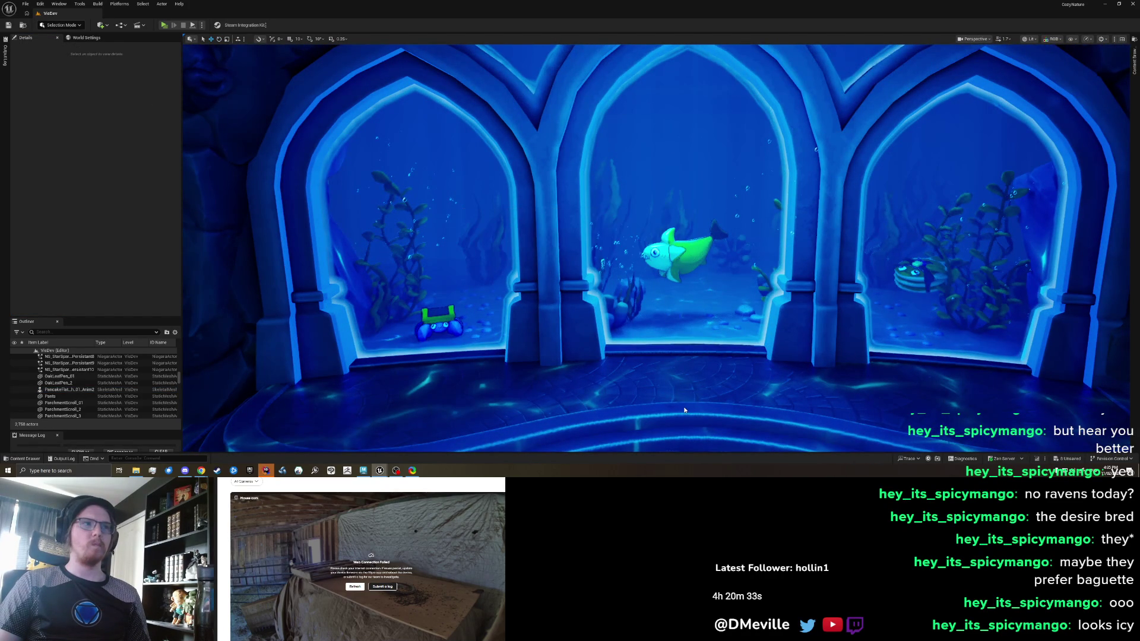
pyautogui.rightClick(684, 409)
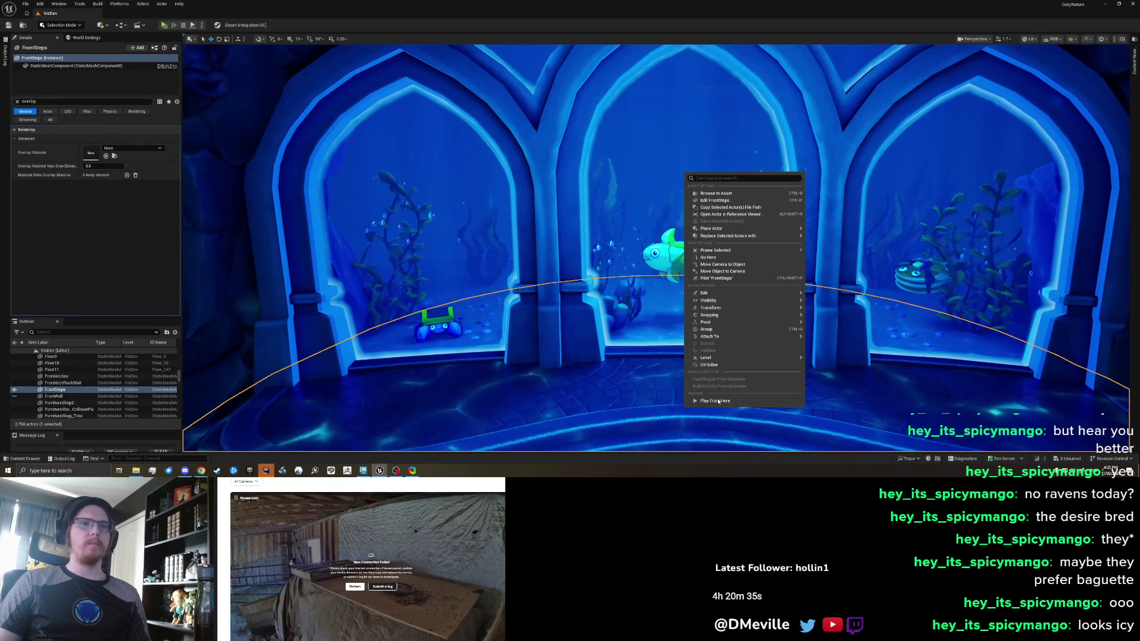
# Start a play session and walk the character to the arched window and up the steps
pyautogui.click(718, 402)
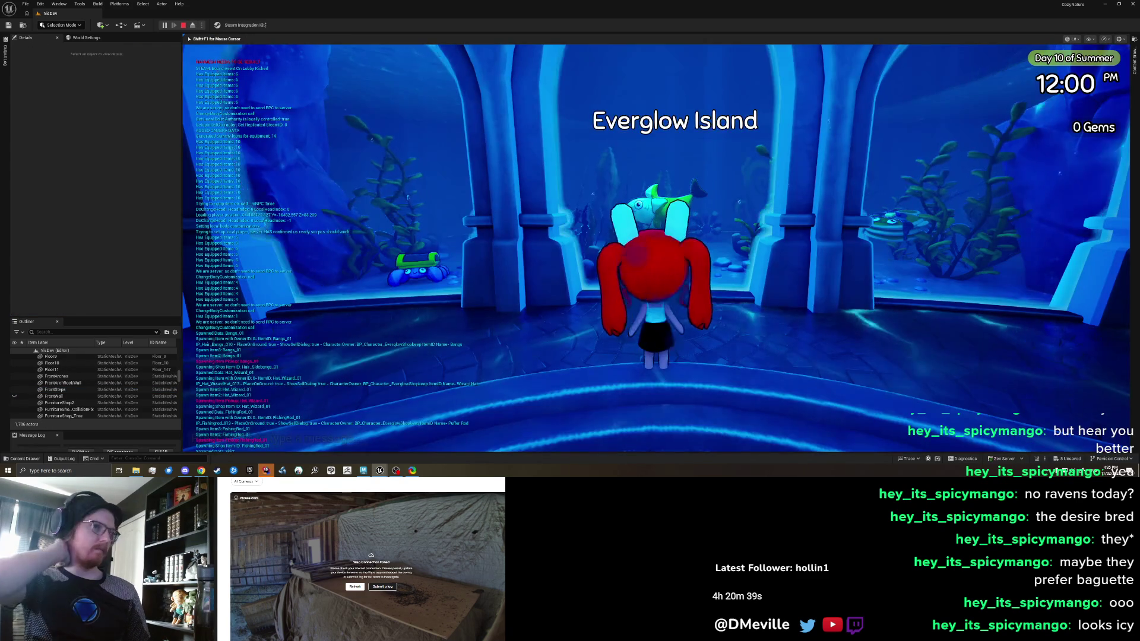
pyautogui.press('s')
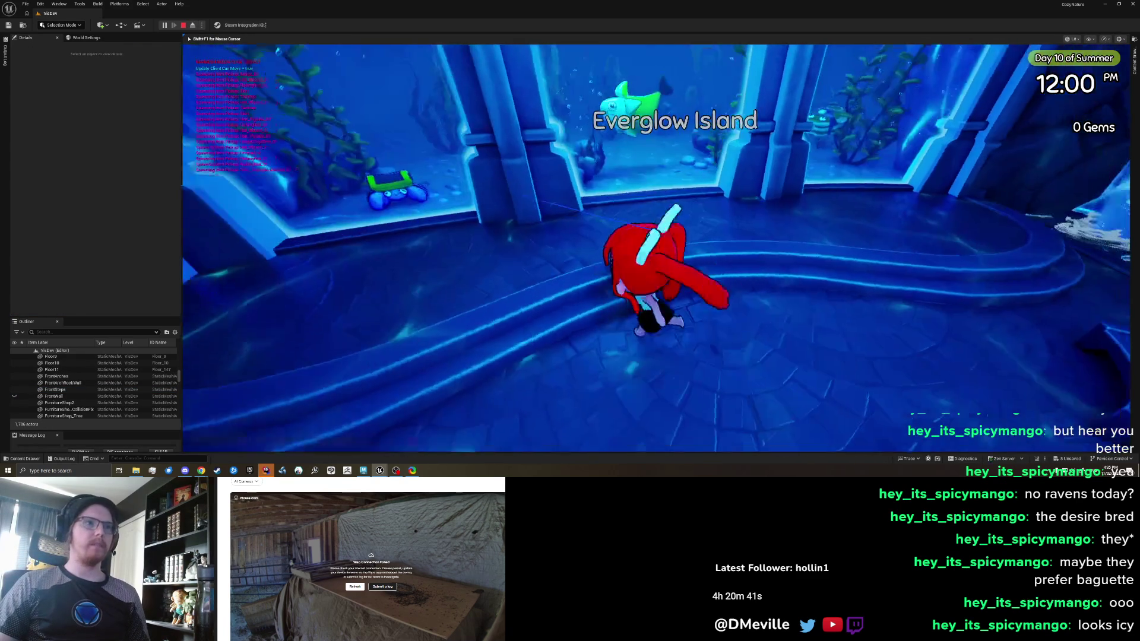
pyautogui.press('w')
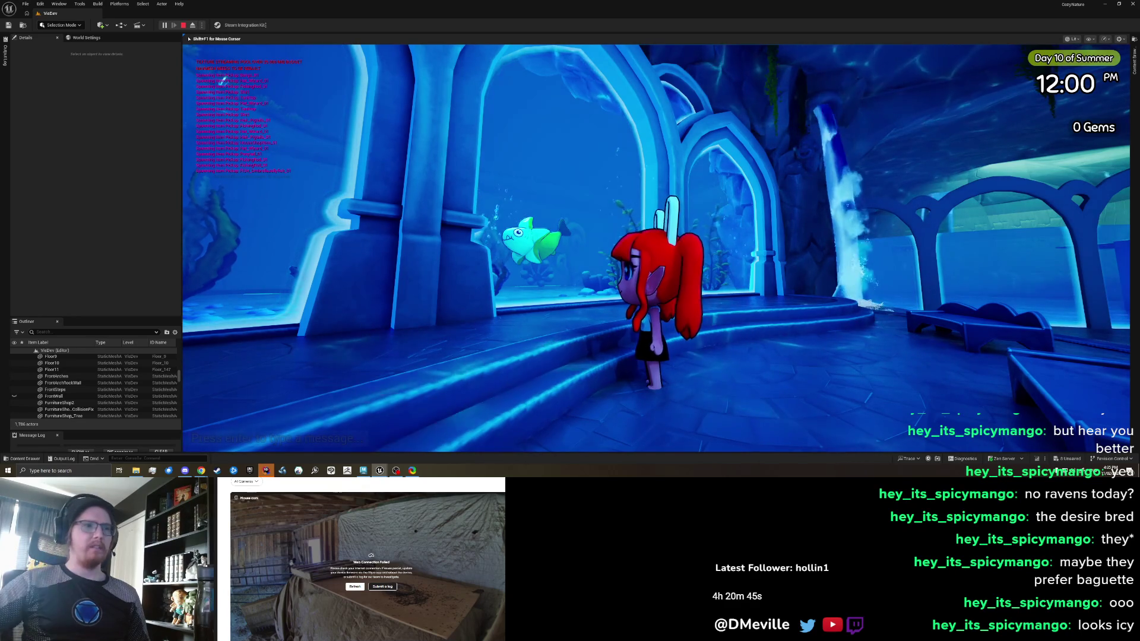
pyautogui.press('s')
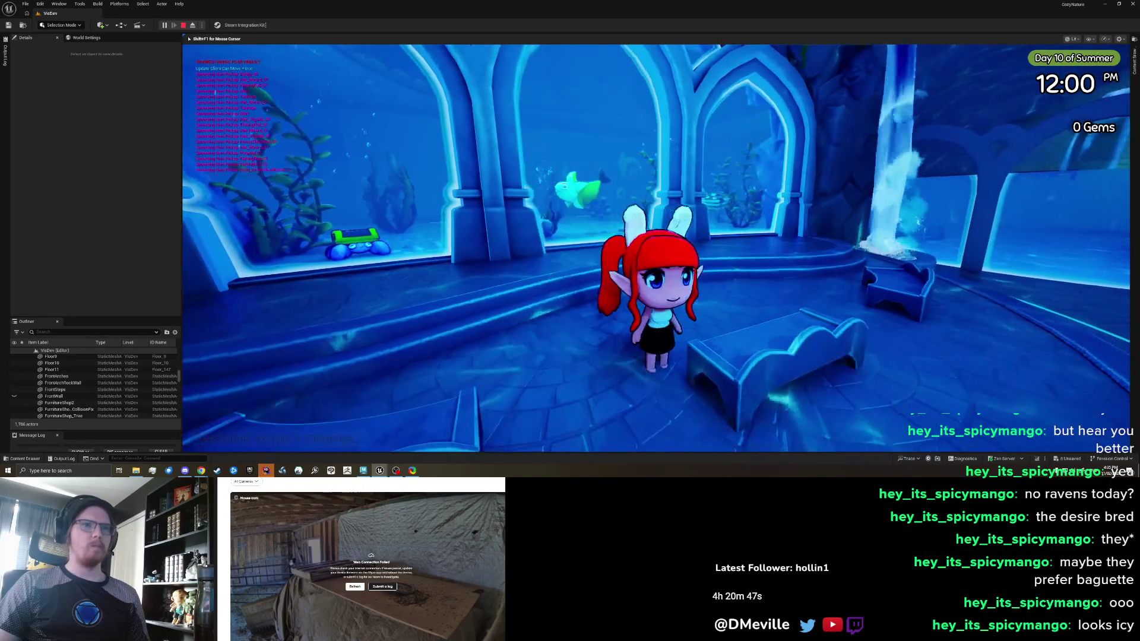
pyautogui.press('w')
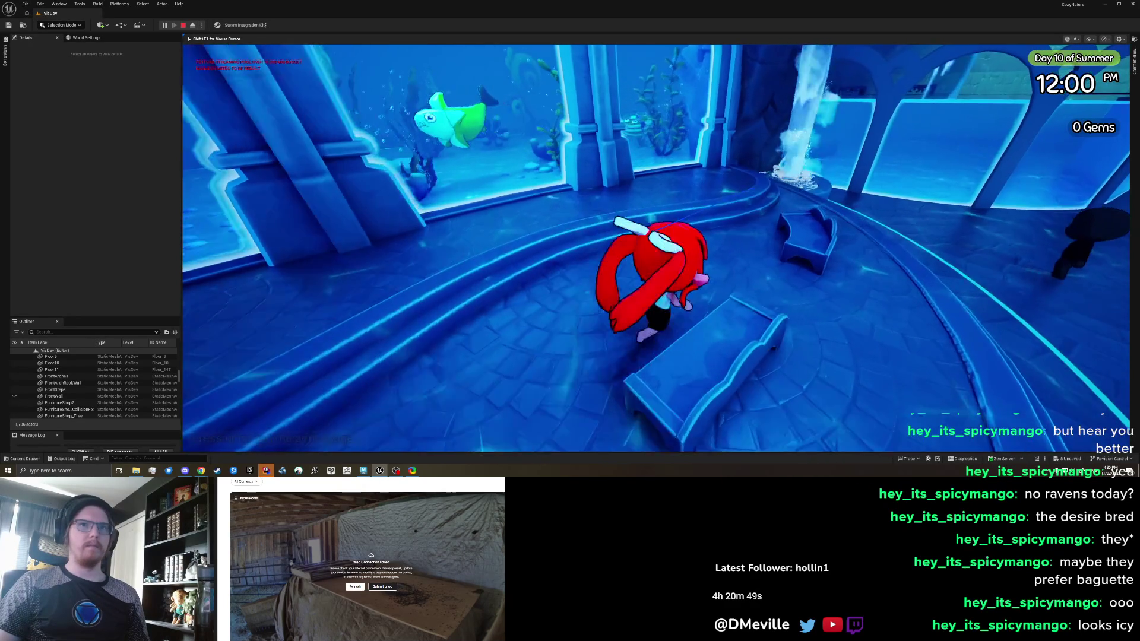
pyautogui.press('w')
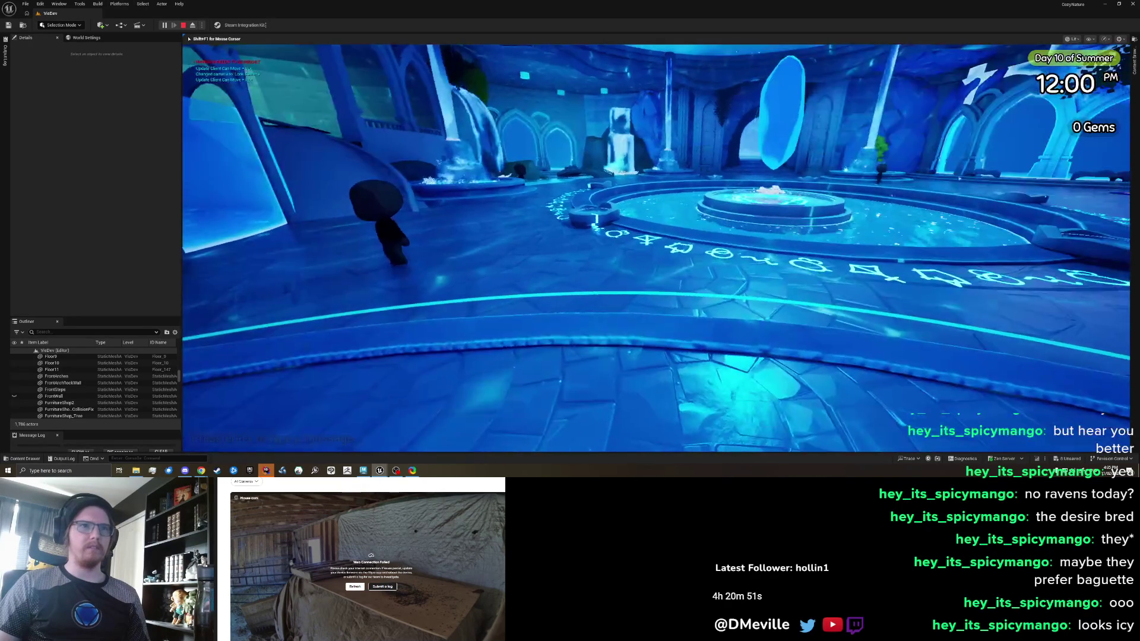
pyautogui.press('w')
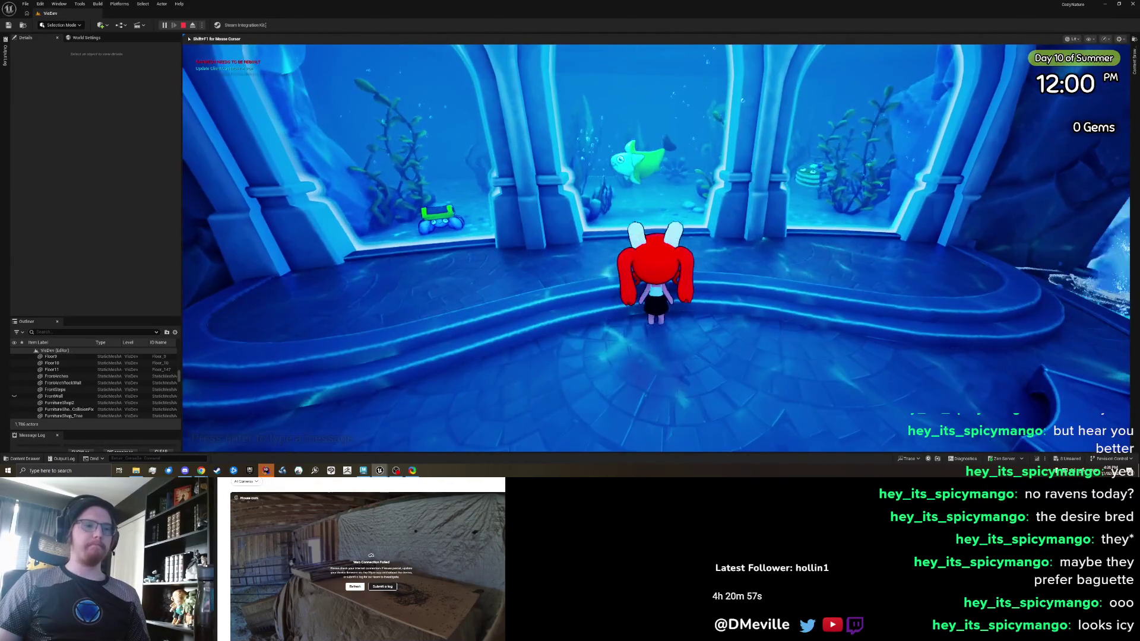
# Walk the character through the aquarium glass and back out, then stop playing
pyautogui.press('w')
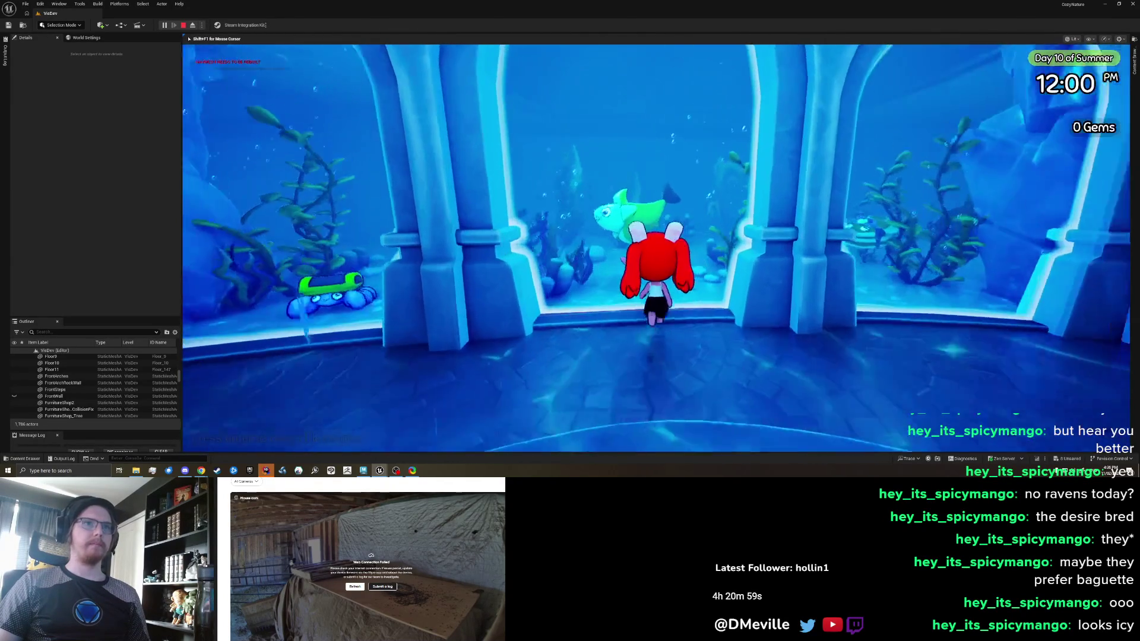
pyautogui.press('s')
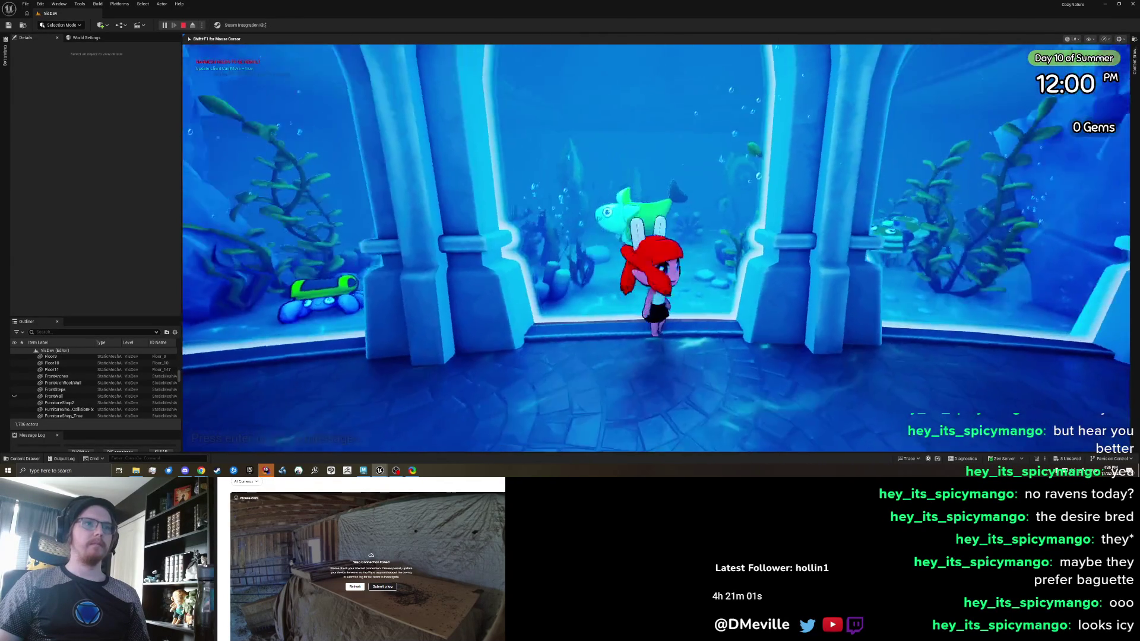
pyautogui.press('s')
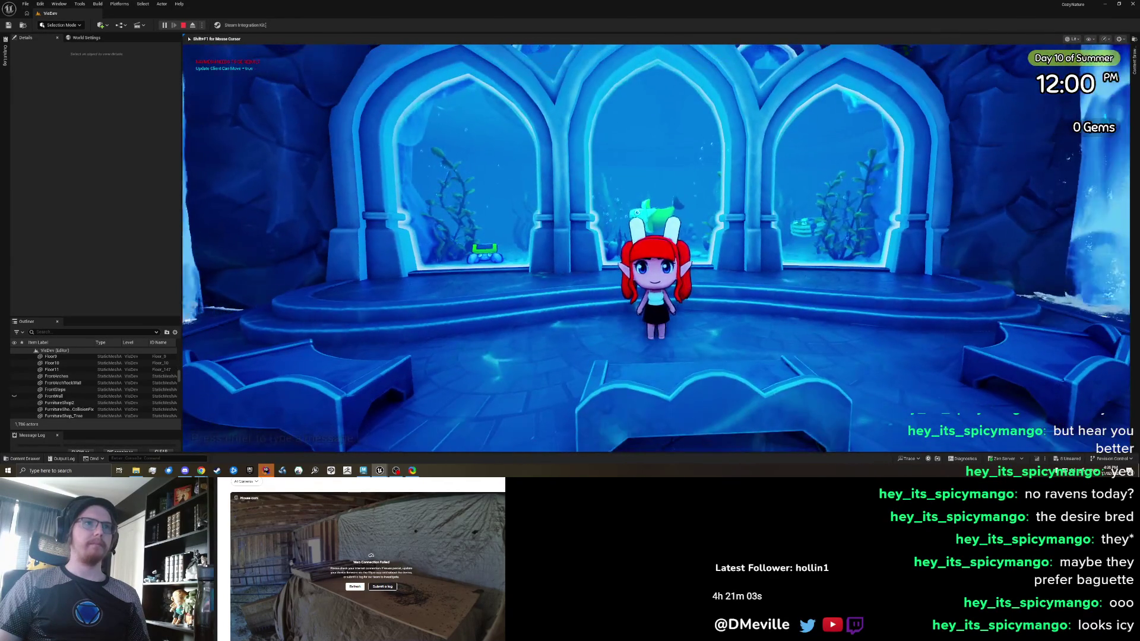
pyautogui.press('w')
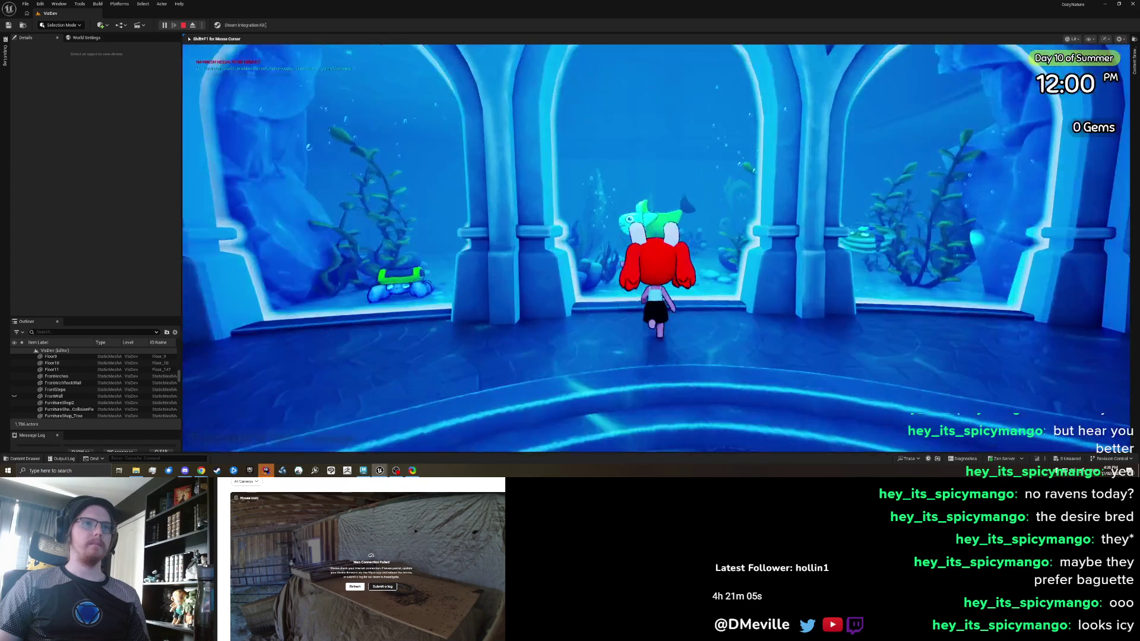
pyautogui.press('w')
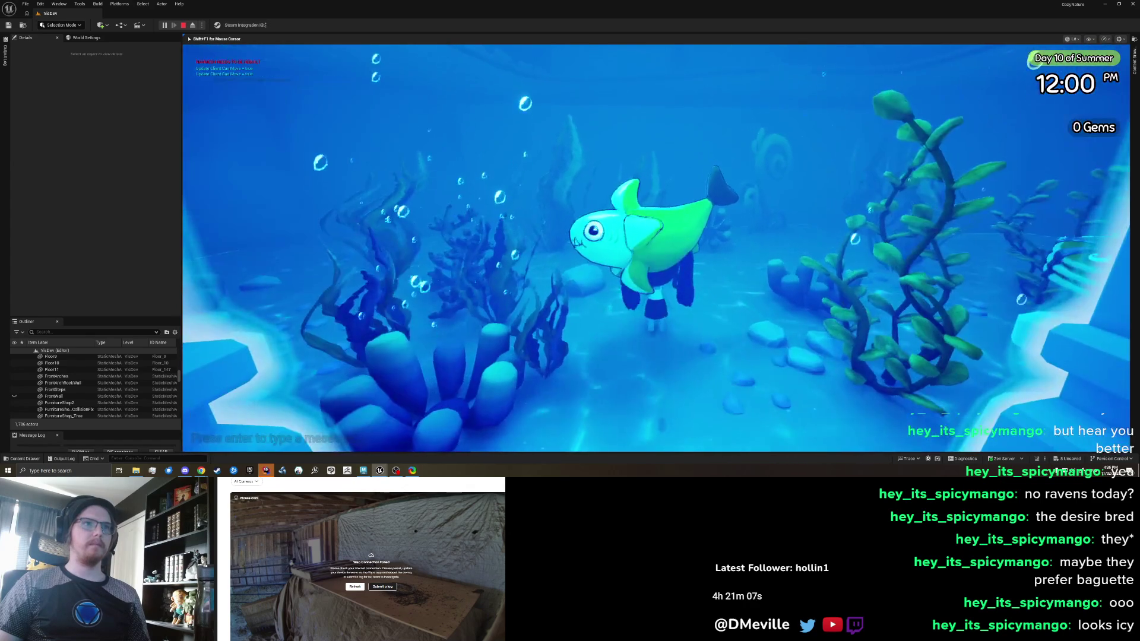
pyautogui.press('s')
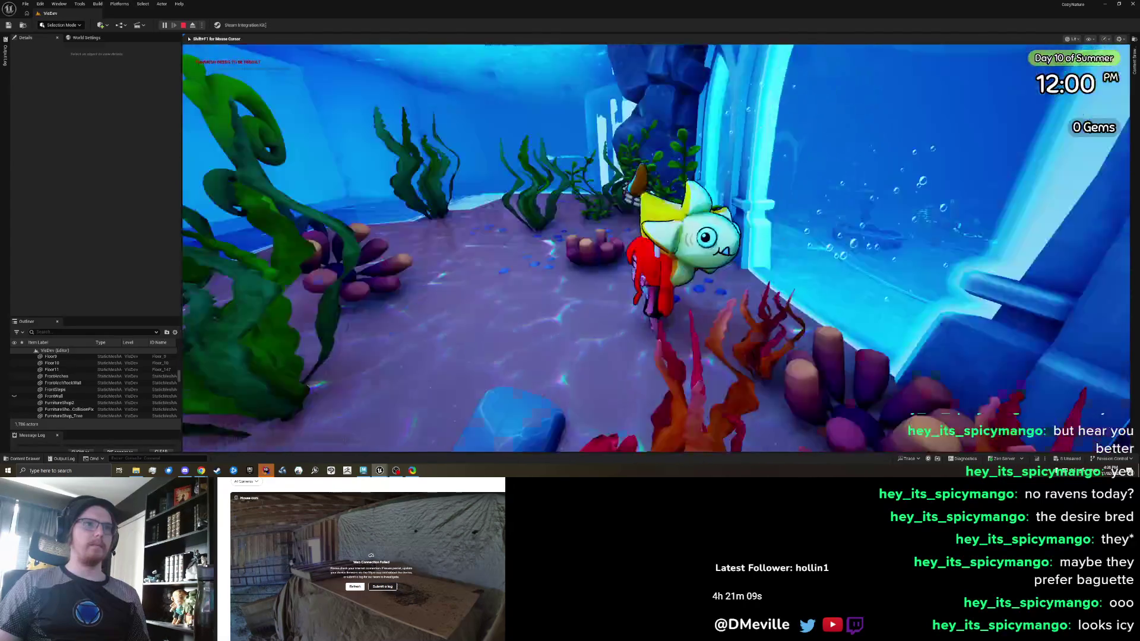
pyautogui.press('s')
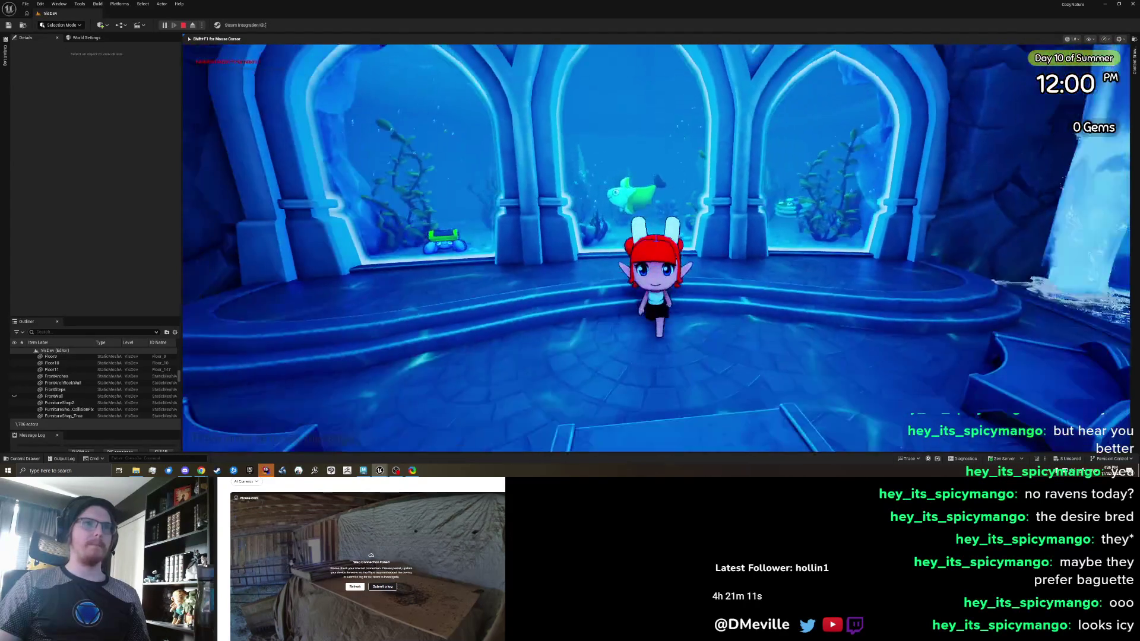
pyautogui.press('Escape')
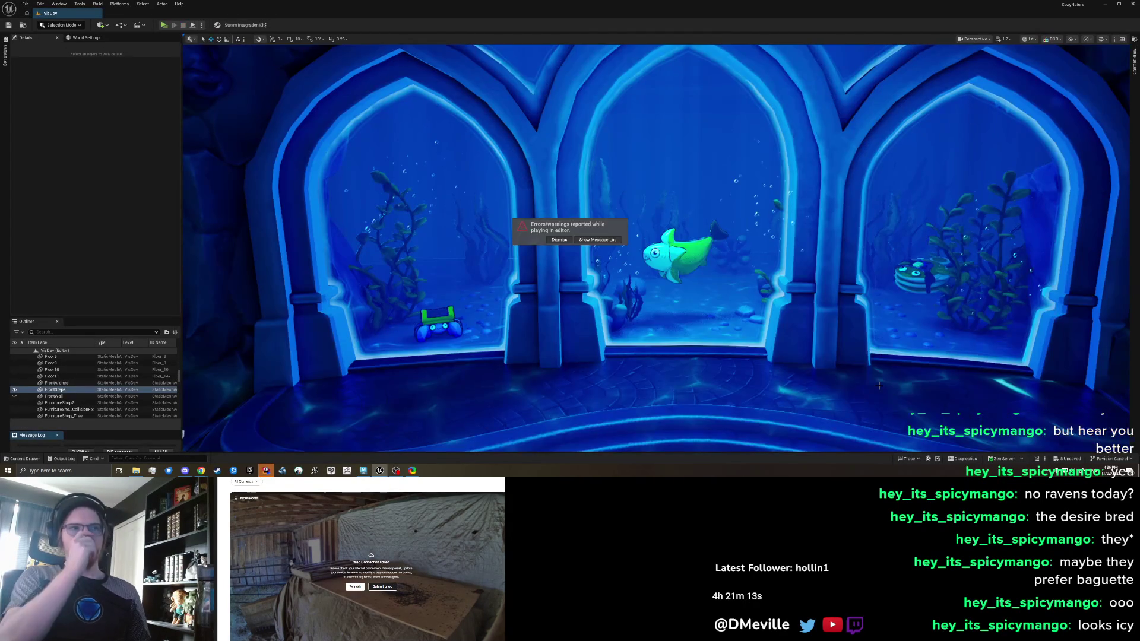
# Select the FrontSteps stage mesh and clear the Details search filter
pyautogui.click(817, 410)
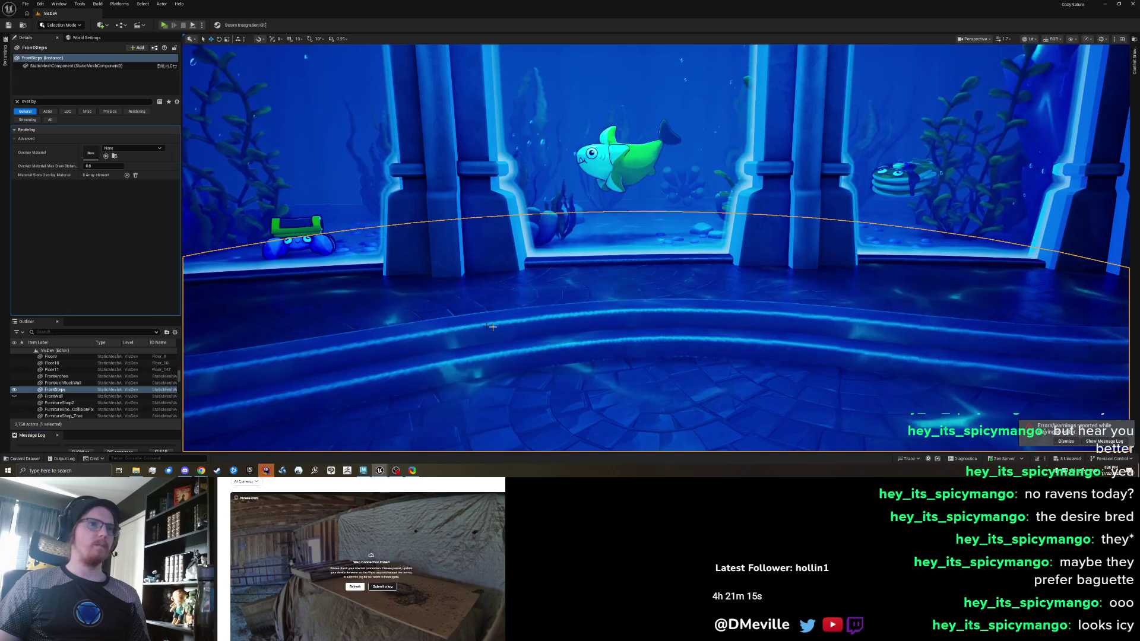
pyautogui.click(17, 101)
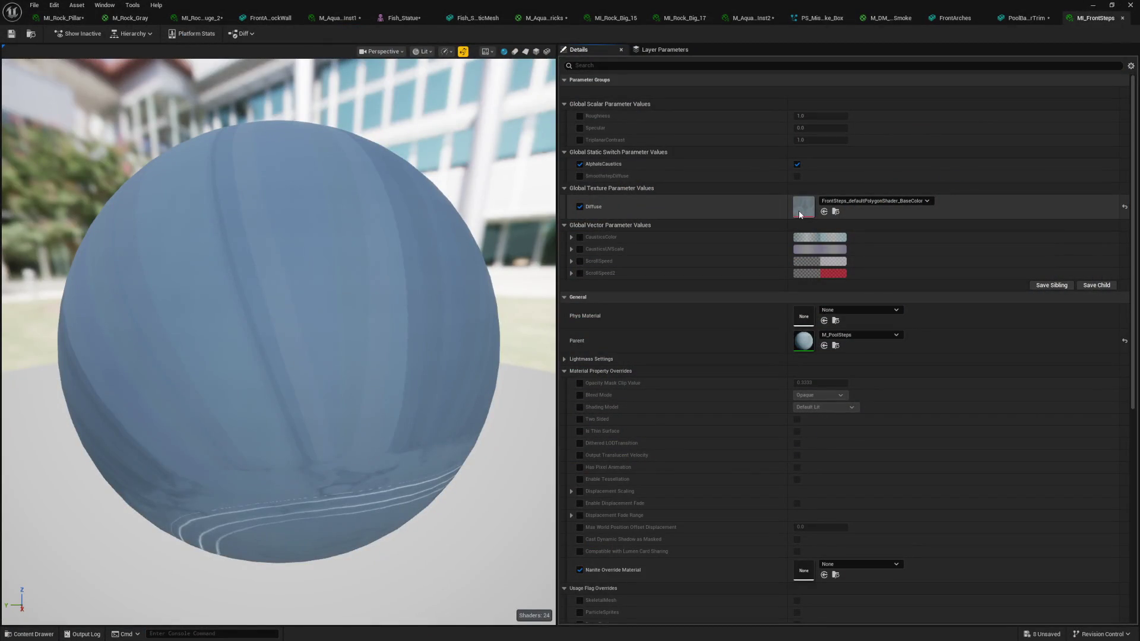
# Open the FrontSteps Diffuse base-colour texture and zoom out to inspect its layout
pyautogui.doubleClick(798, 209)
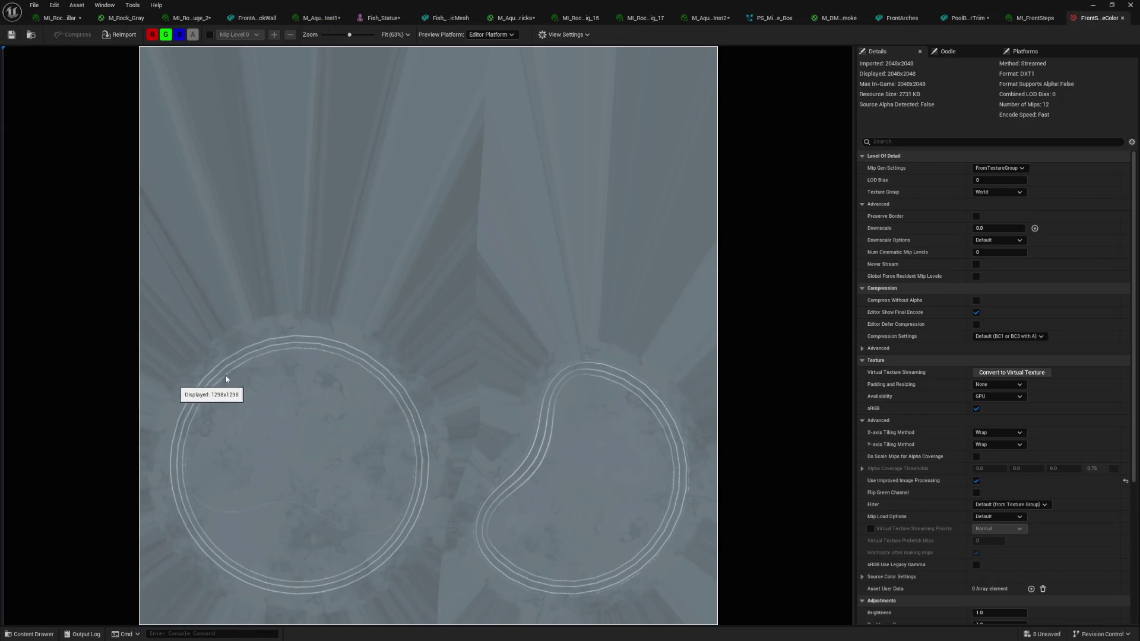
pyautogui.scroll(-5, 279, 368)
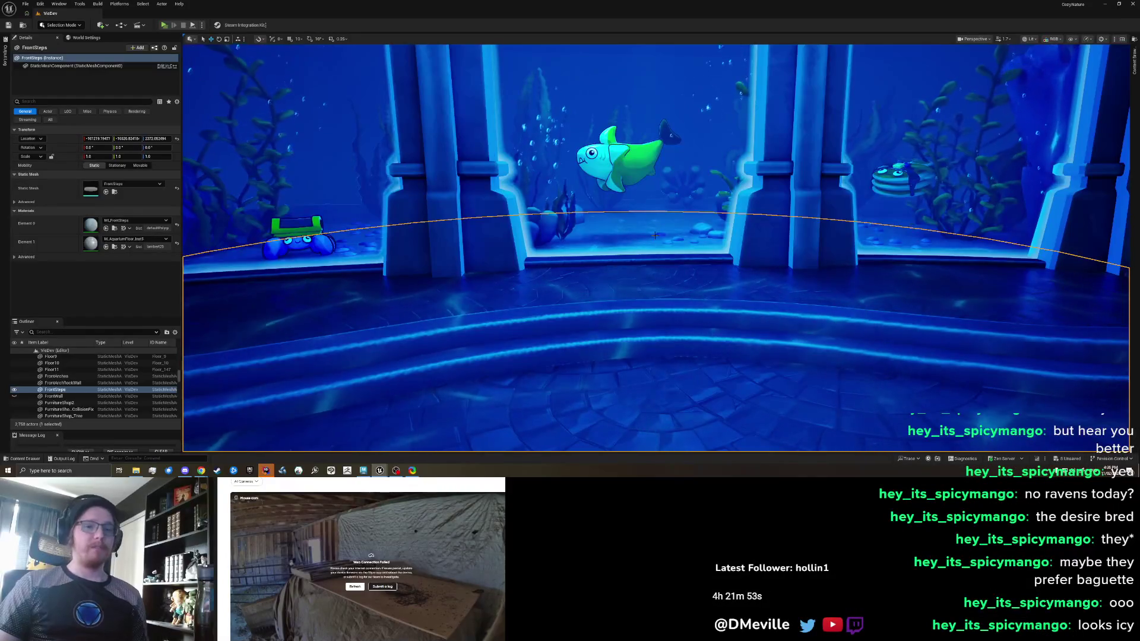
pyautogui.scroll(-10, 655, 236)
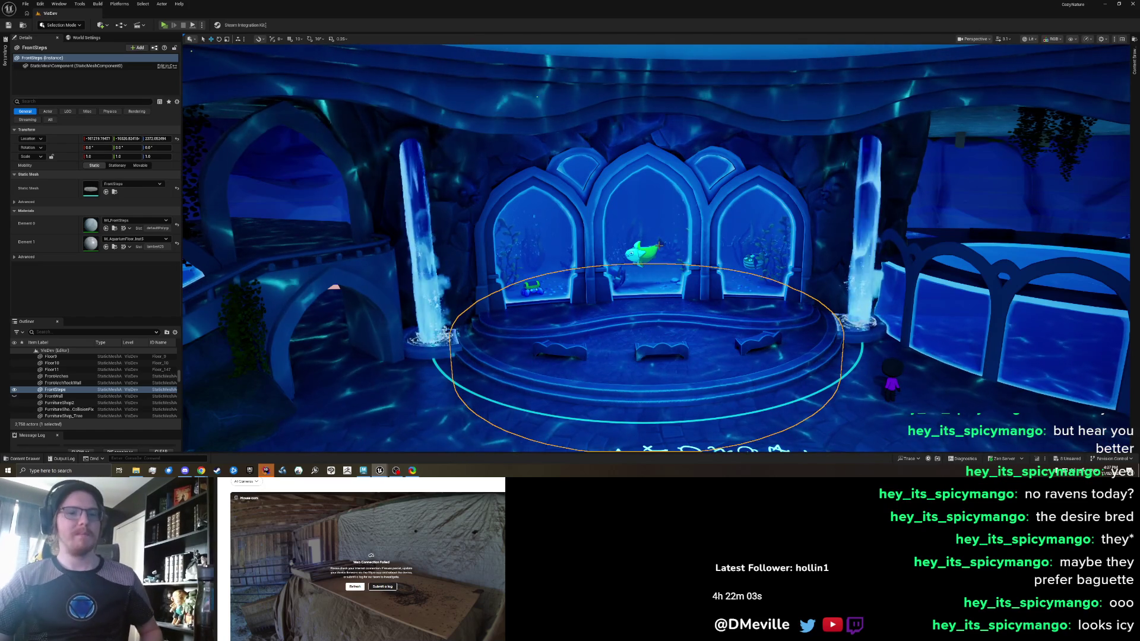
pyautogui.click(558, 302)
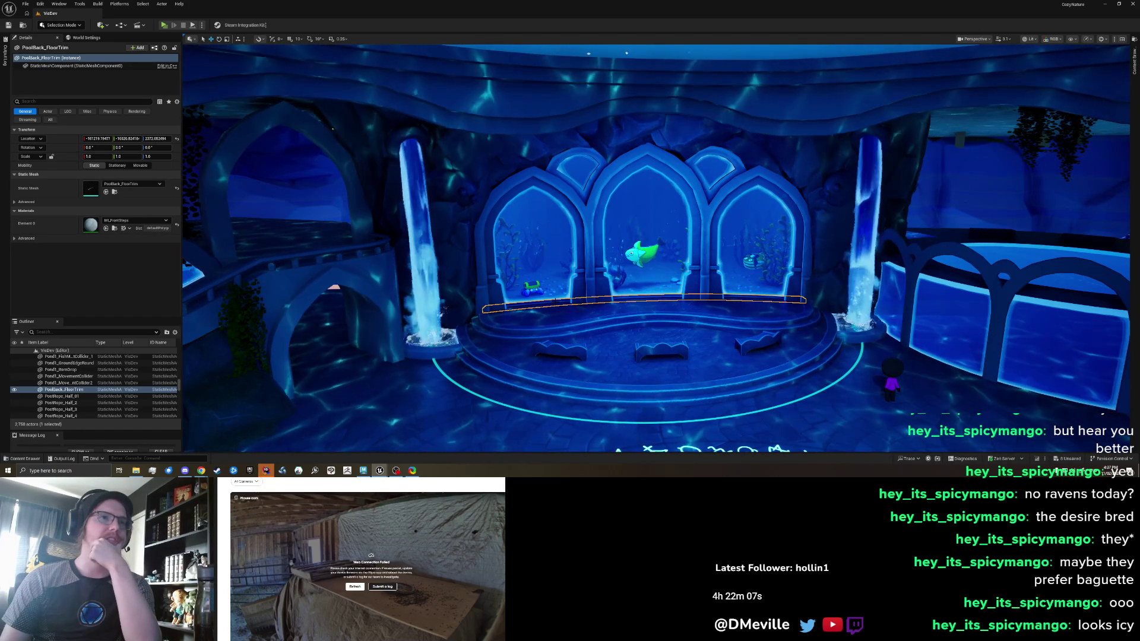
pyautogui.moveTo(564, 311)
pyautogui.mouseDown()
pyautogui.moveTo(481, 313)
pyautogui.moveTo(588, 325)
pyautogui.mouseUp()
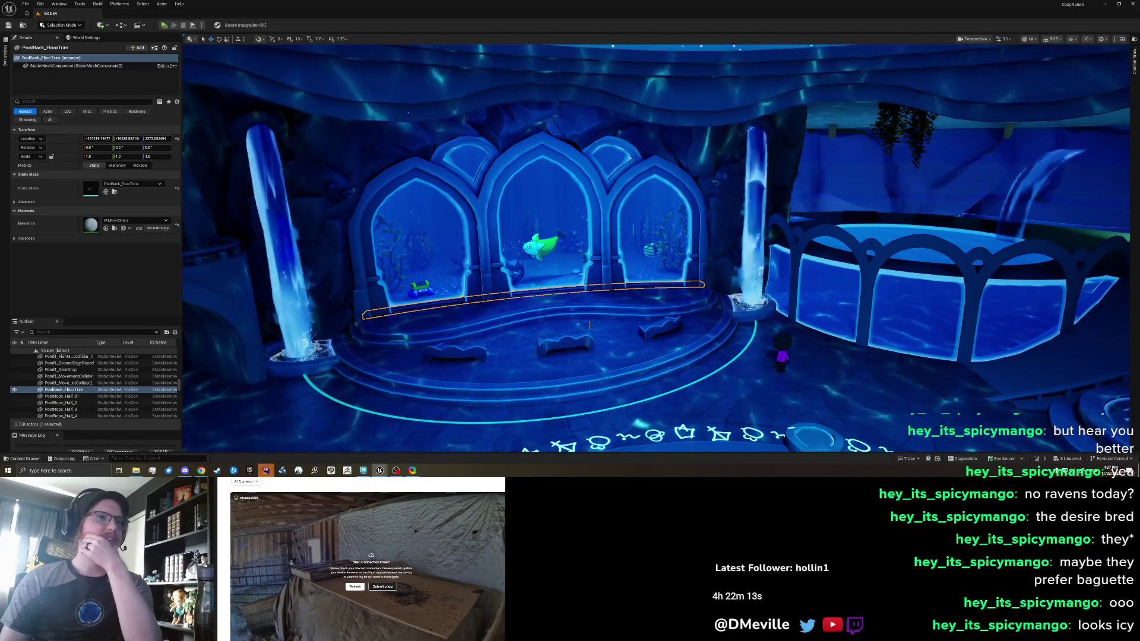
pyautogui.click(577, 384)
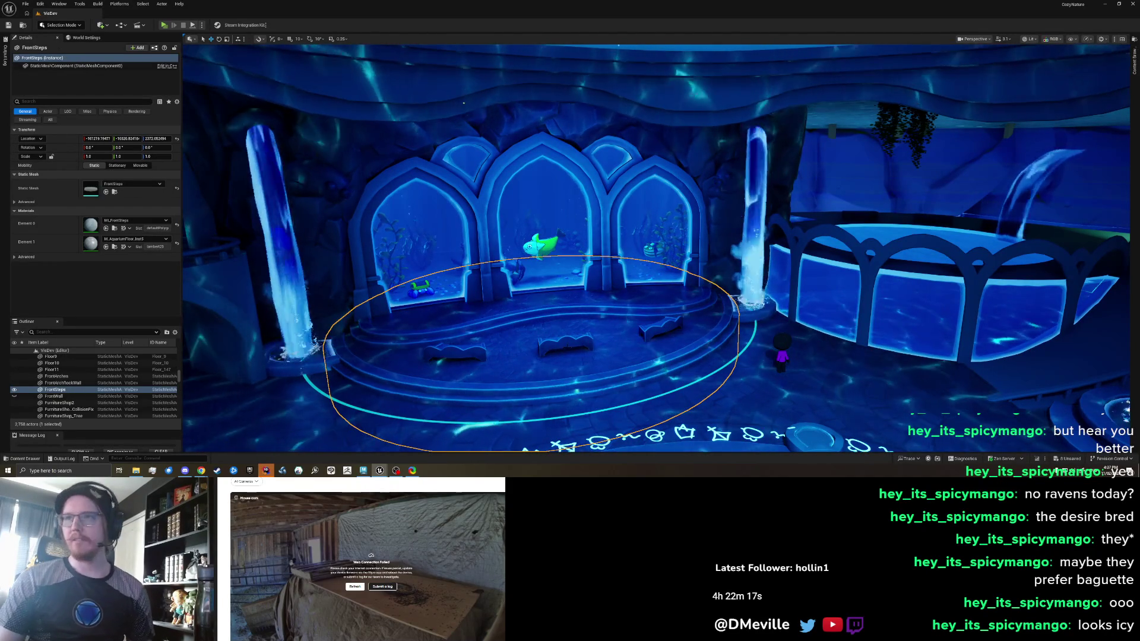
pyautogui.press('f')
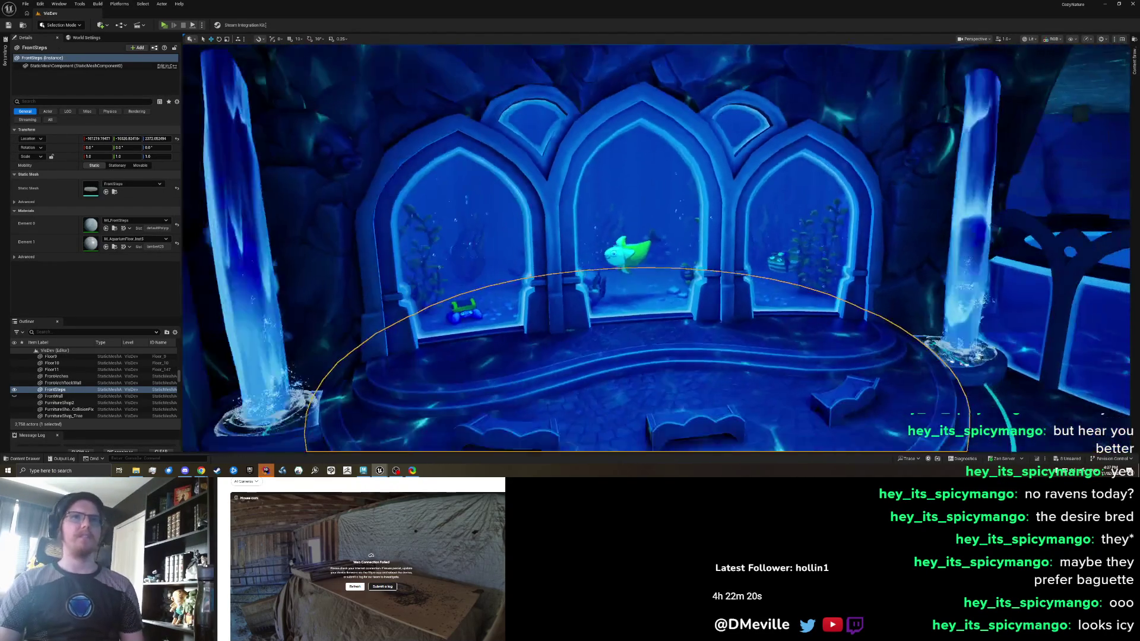
pyautogui.press('Escape')
pyautogui.moveTo(556, 343); pyautogui.dragTo(584, 324)
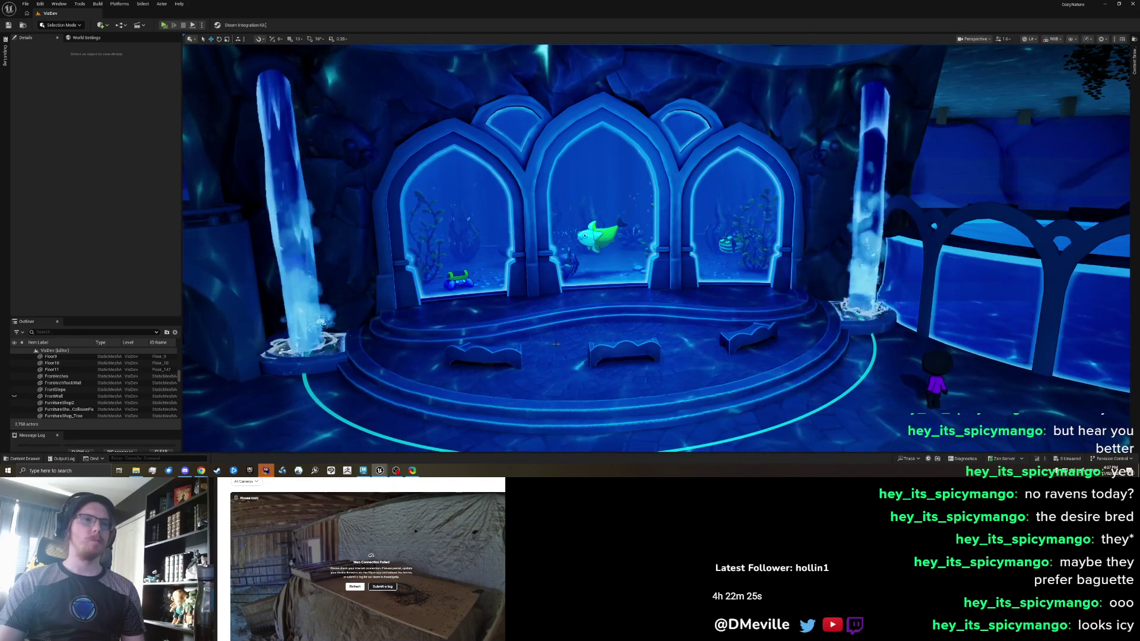
pyautogui.click(92, 473)
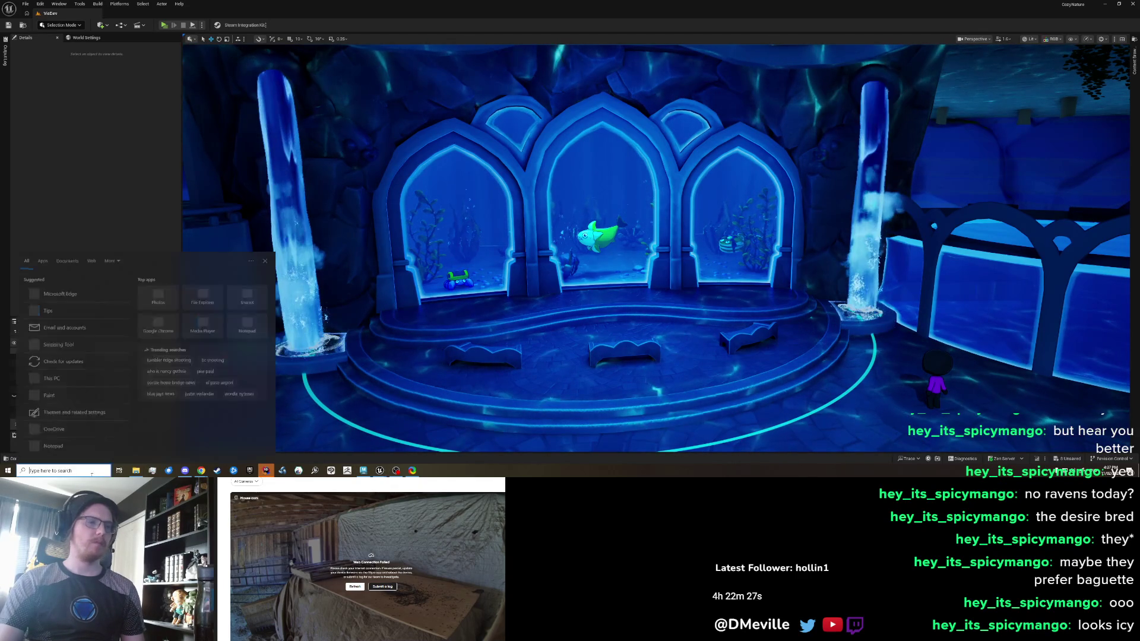
# Search 'sub' in Windows and launch Adobe Substance 3D Painter
pyautogui.write('sub')
pyautogui.press('Return')
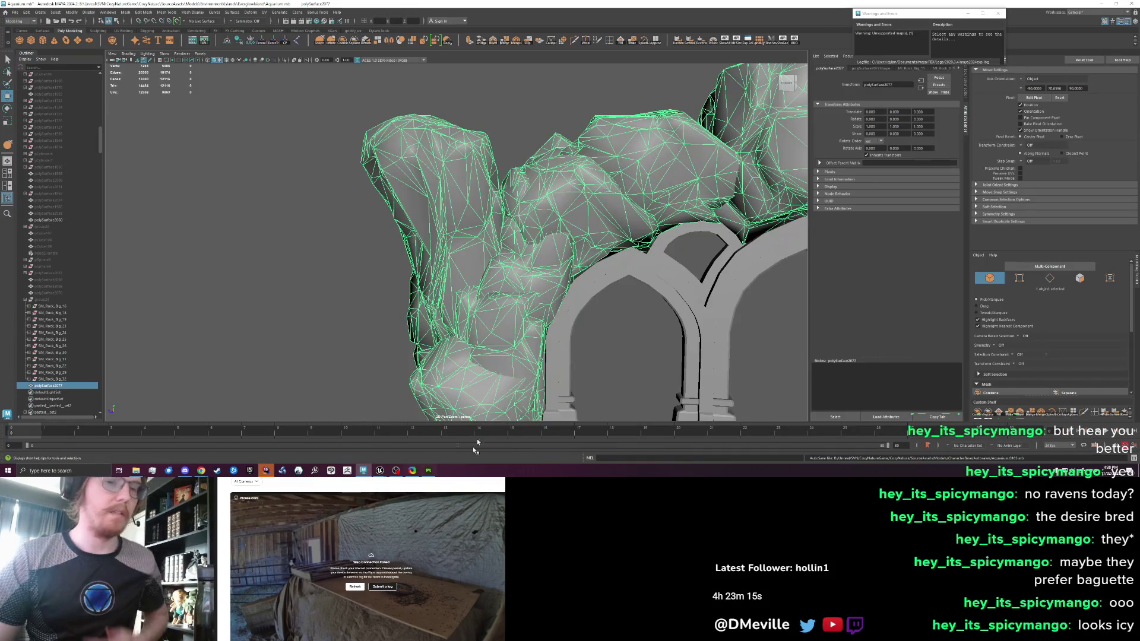
# Frame the dome over the central pool and move the arch on it far back
pyautogui.press('f')
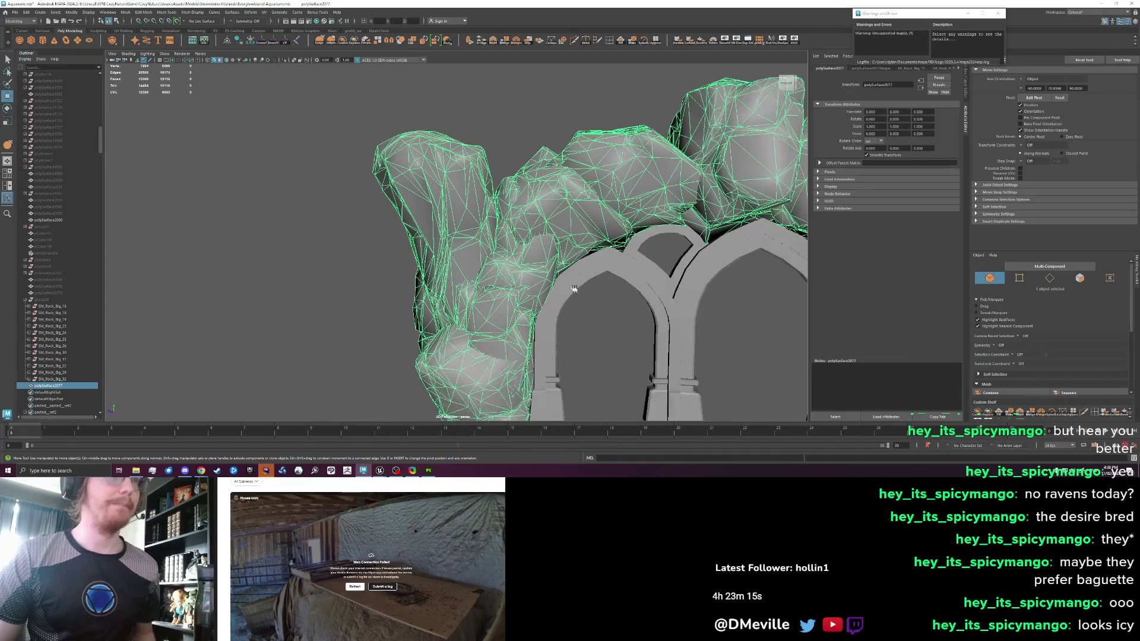
pyautogui.click(656, 289)
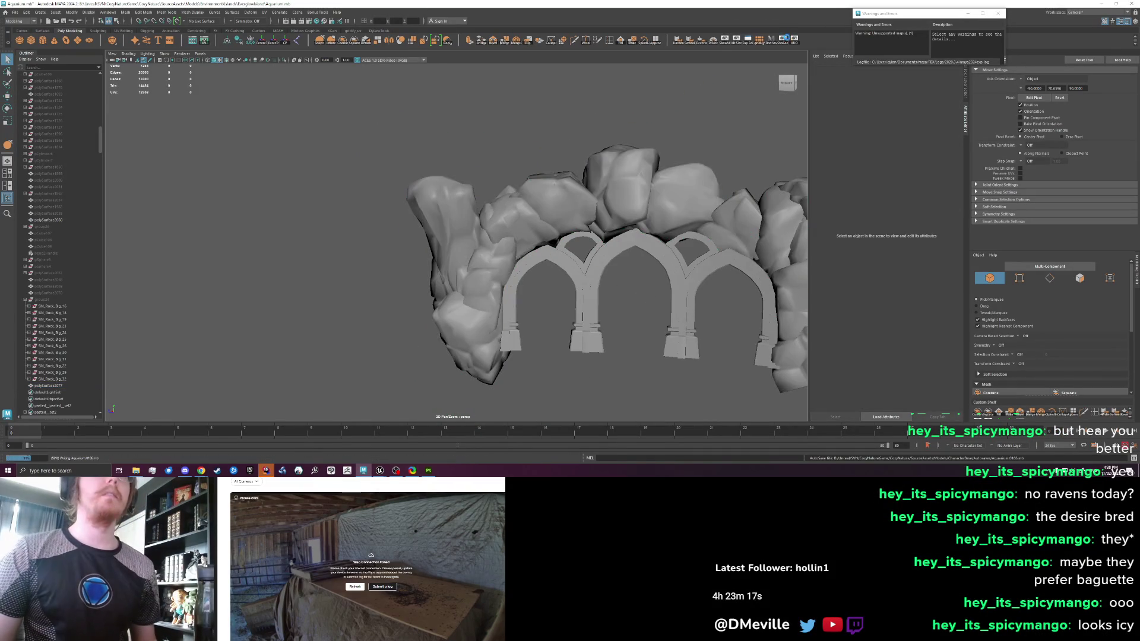
pyautogui.press('w')
pyautogui.moveTo(588, 172); pyautogui.dragTo(522, 204)
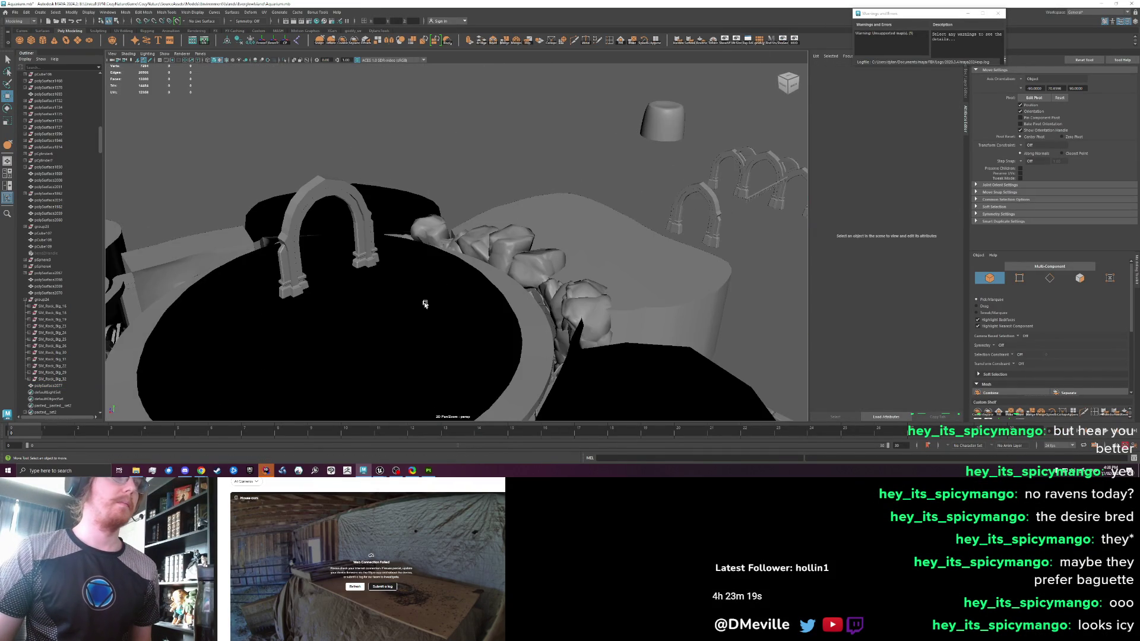
pyautogui.click(483, 216)
pyautogui.press('f')
pyautogui.click(471, 114)
pyautogui.moveTo(471, 114); pyautogui.dragTo(677, 80)
# Turn off visibility of the dome and its ring, then select the polySurface1830 floor mesh
pyautogui.click(508, 311)
pyautogui.keyDown('shift'); pyautogui.click(528, 337); pyautogui.keyUp('shift')
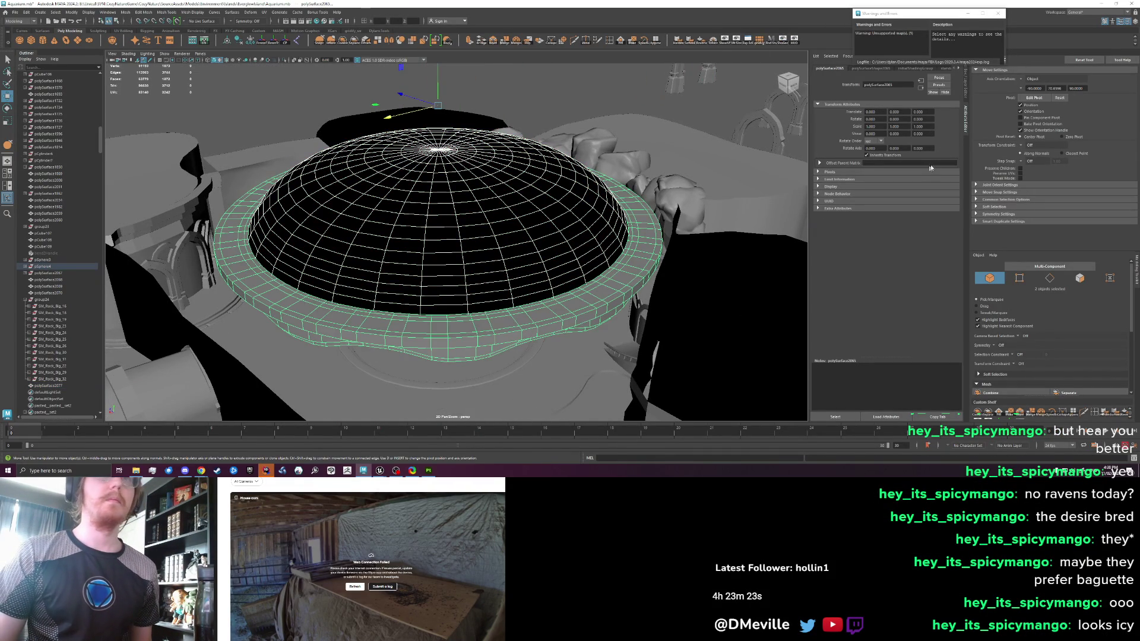
pyautogui.hotkey('ctrl', 'a')
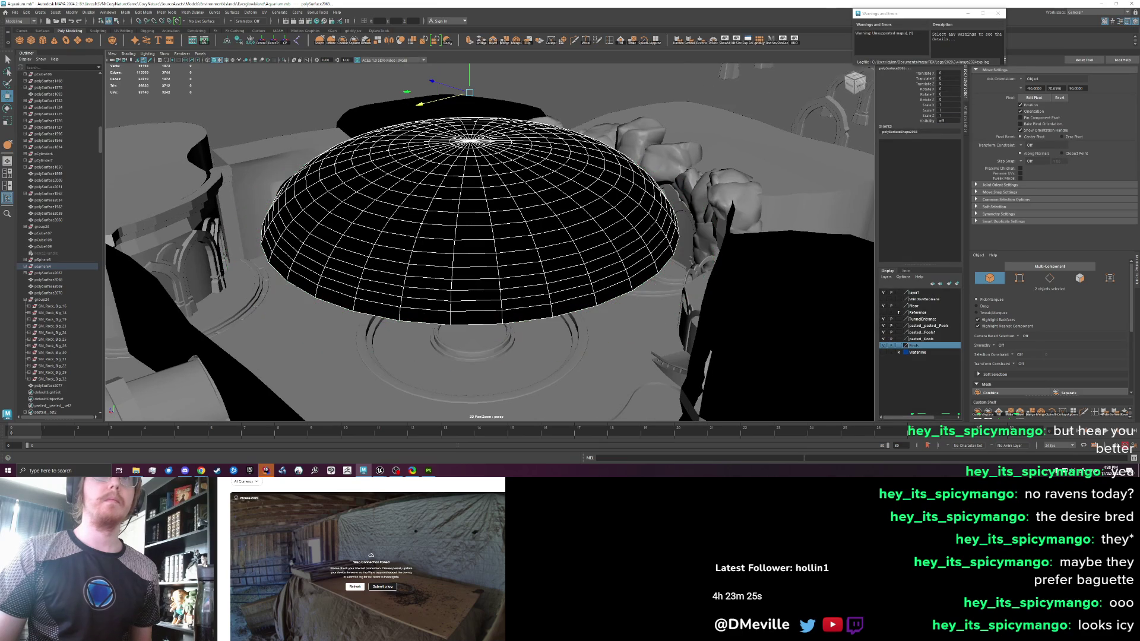
pyautogui.press('Return')
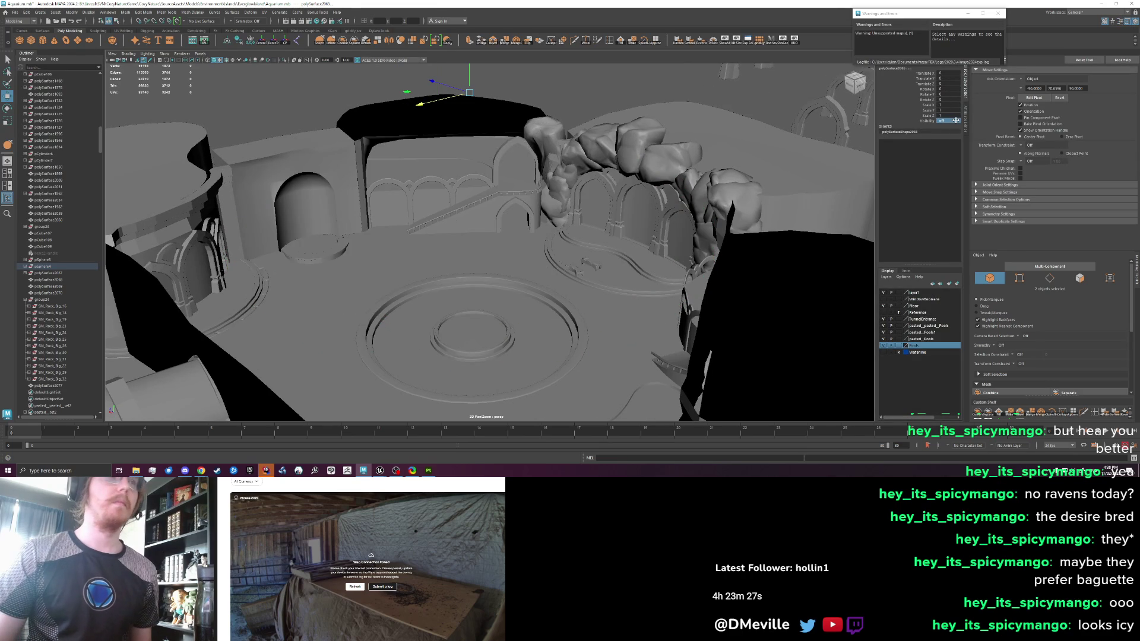
pyautogui.scroll(5, 551, 238)
pyautogui.scroll(2, 550, 238)
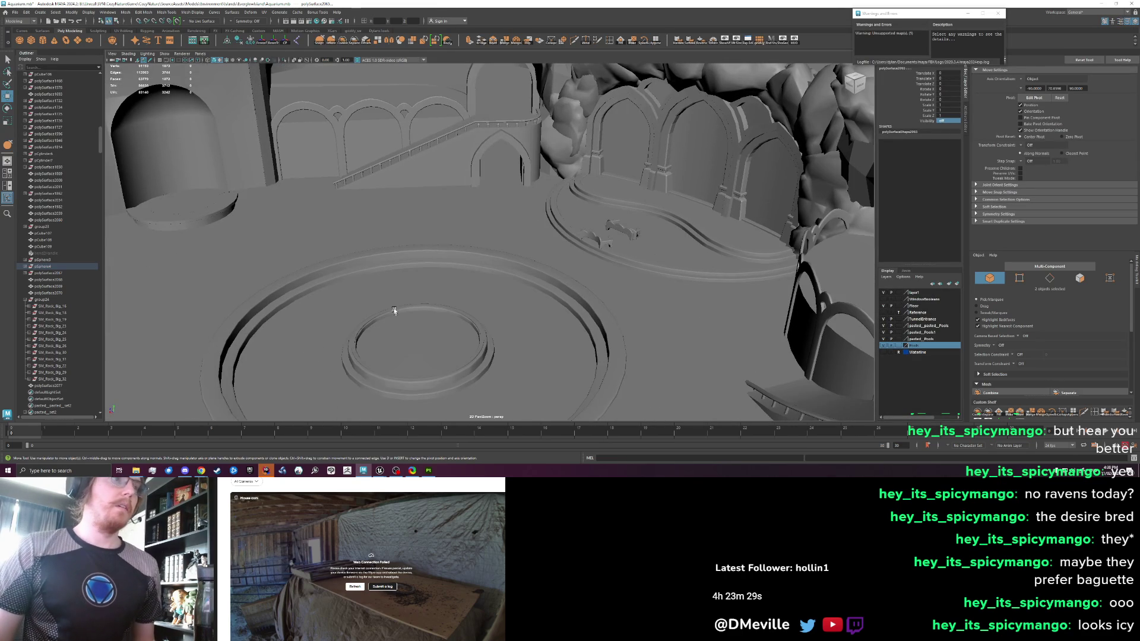
pyautogui.click(252, 303)
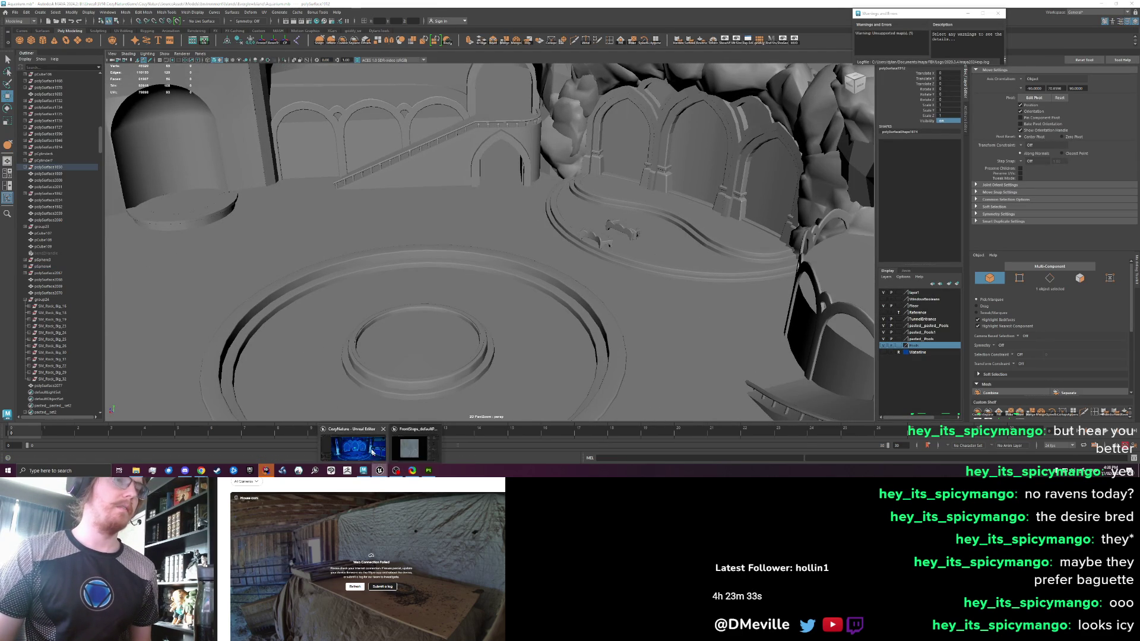
pyautogui.click(380, 470)
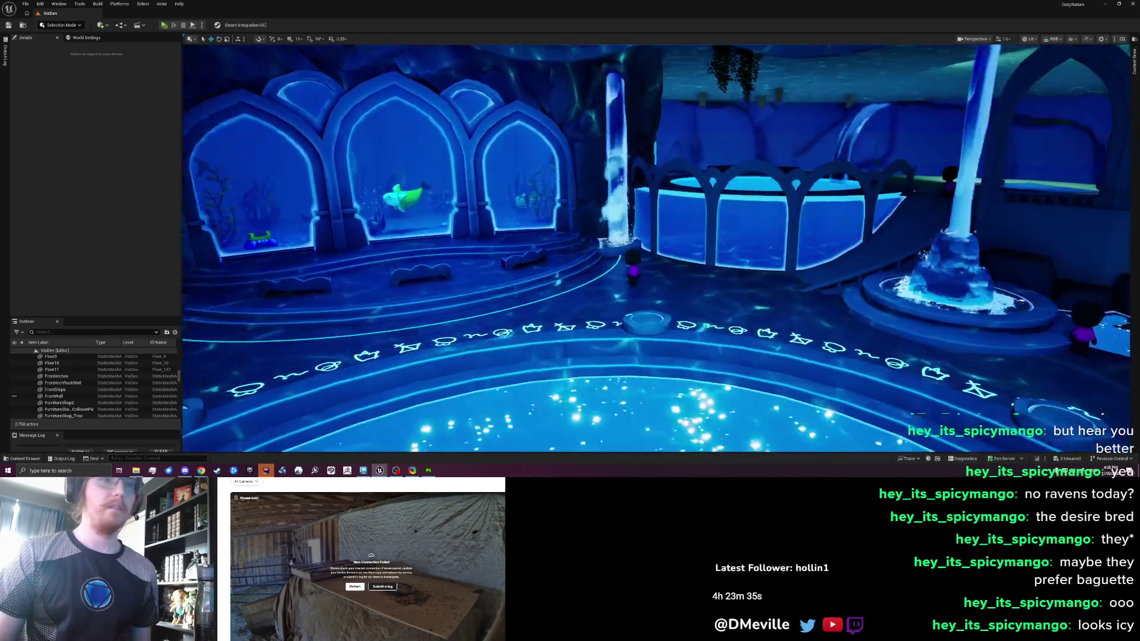
# Open the CenterPoolSteps M_PoolSteps material instance, select the FrontSteps stage, and switch to Maya
pyautogui.click(269, 309)
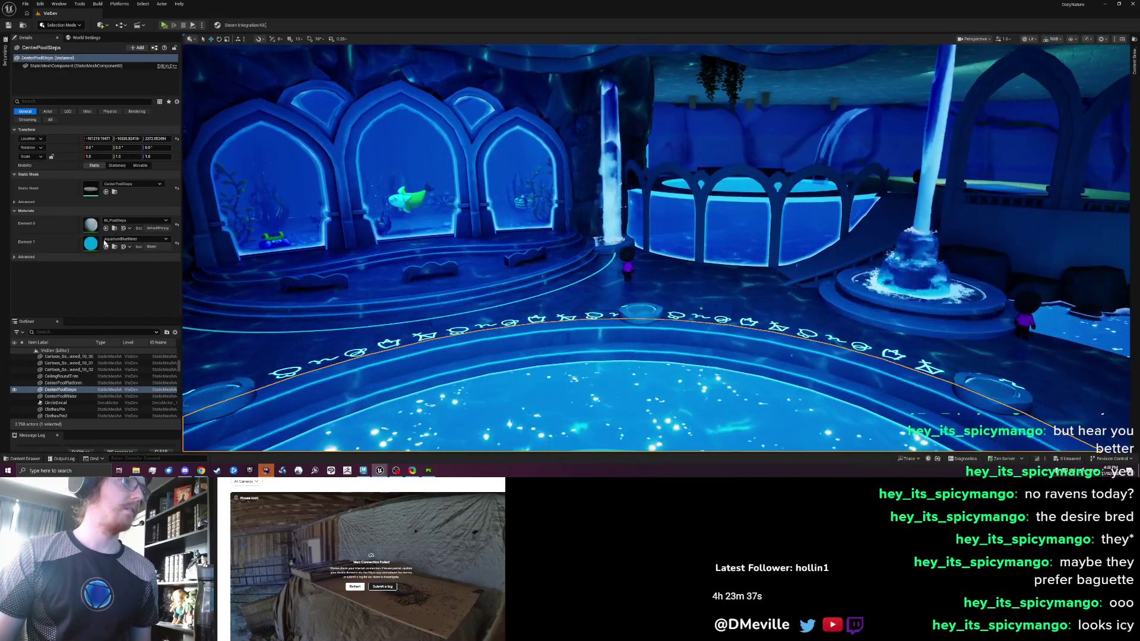
pyautogui.doubleClick(90, 224)
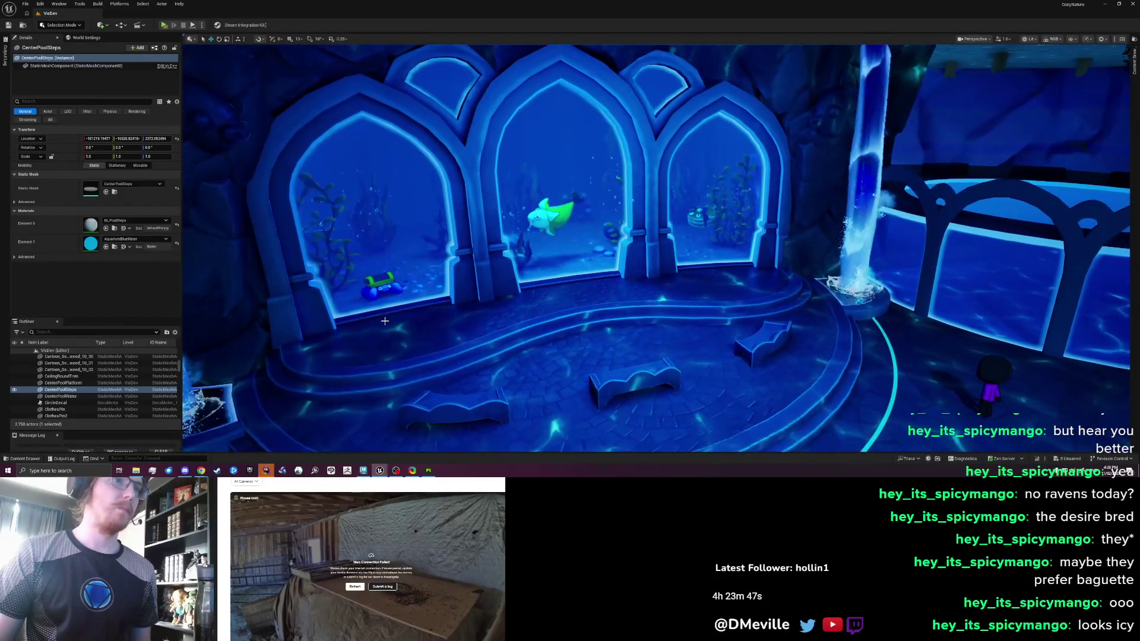
pyautogui.click(360, 423)
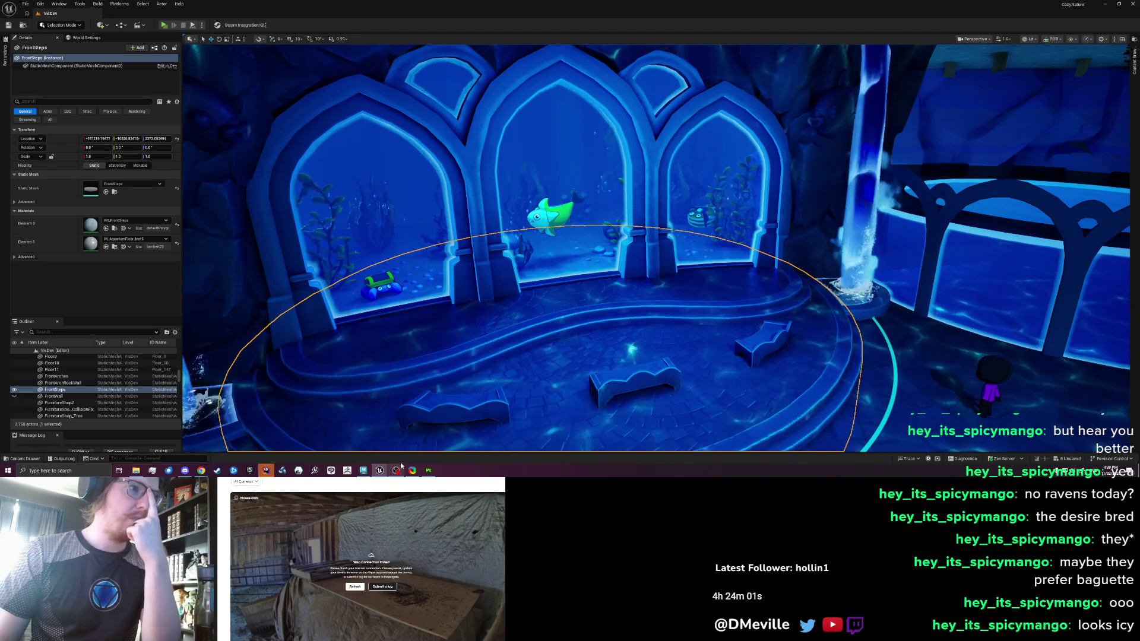
pyautogui.moveTo(399, 471)
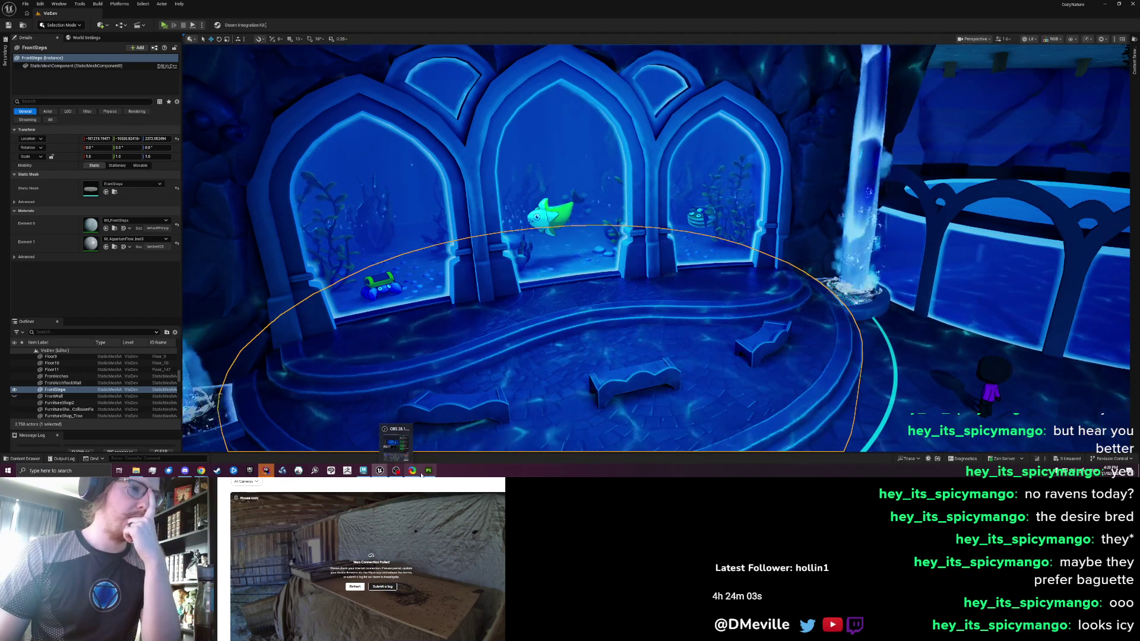
pyautogui.click(364, 470)
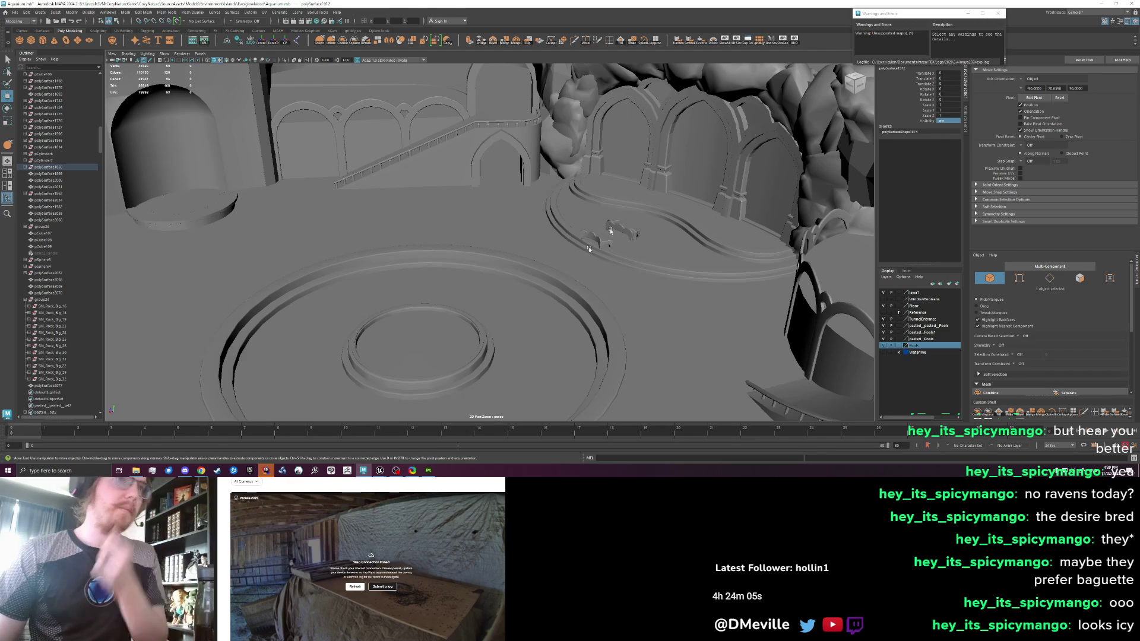
# Select the stage platform's outer rim ring together with its S-shaped inner rim
pyautogui.click(617, 259)
pyautogui.scroll(3, 653, 241)
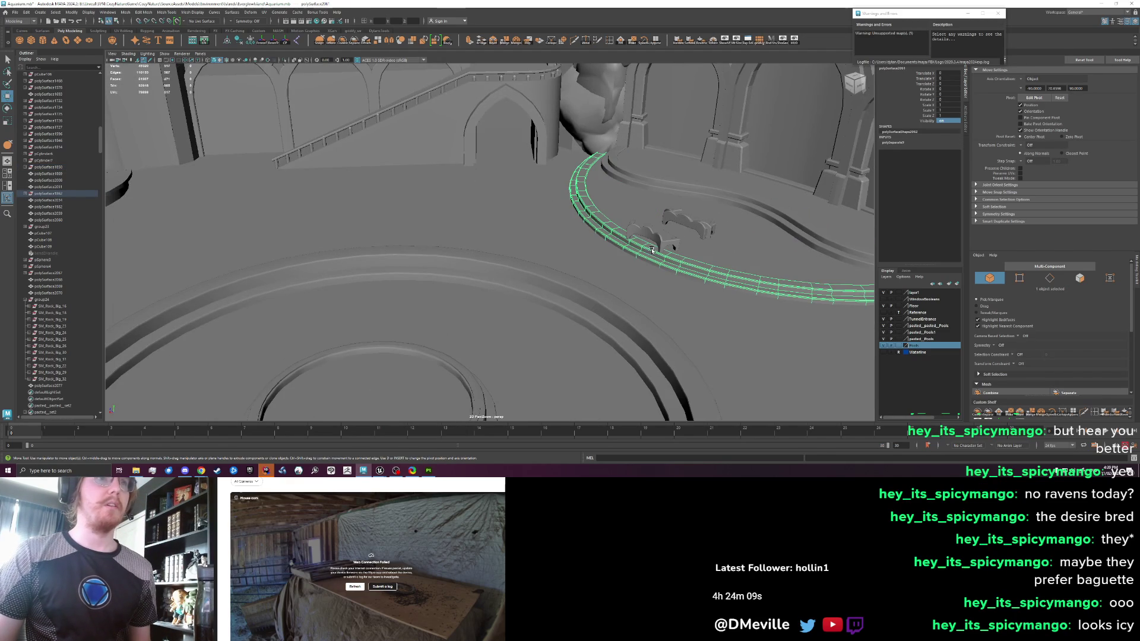
pyautogui.moveTo(652, 250); pyautogui.dragTo(479, 242)
pyautogui.keyDown('shift'); pyautogui.click(472, 206); pyautogui.keyUp('shift')
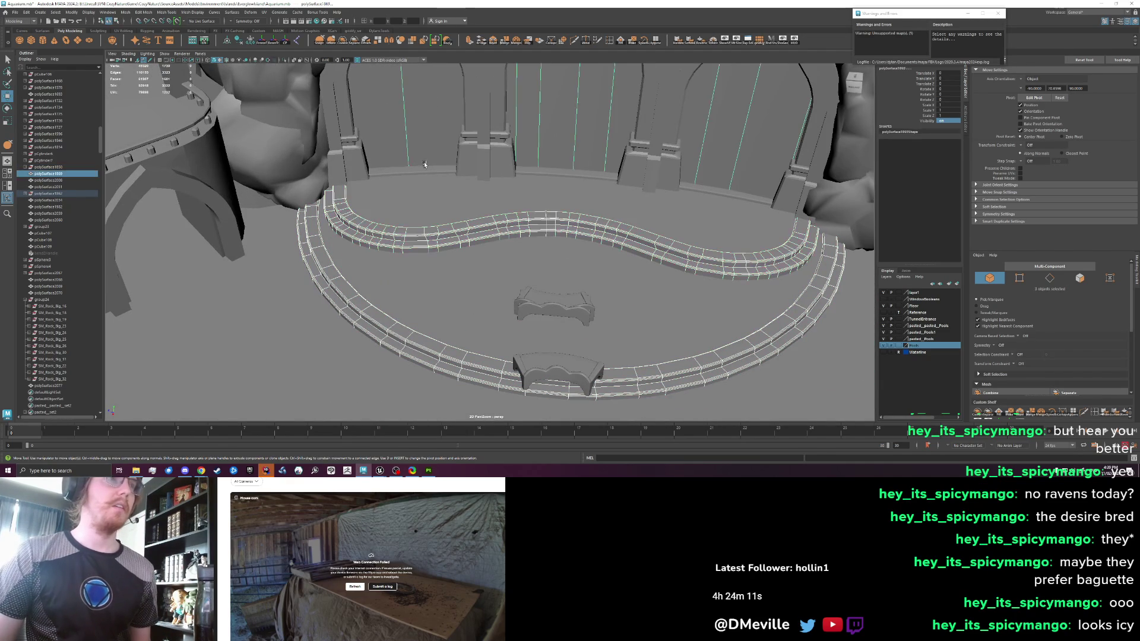
pyautogui.click(466, 173)
pyautogui.click(487, 239)
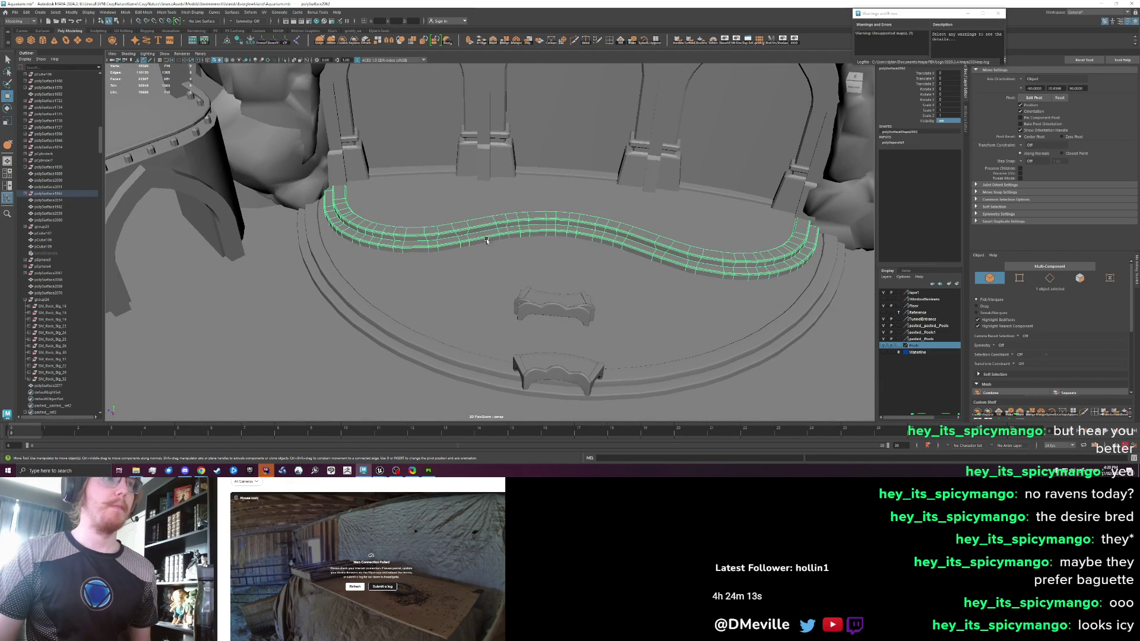
pyautogui.keyDown('shift'); pyautogui.click(427, 357); pyautogui.keyUp('shift')
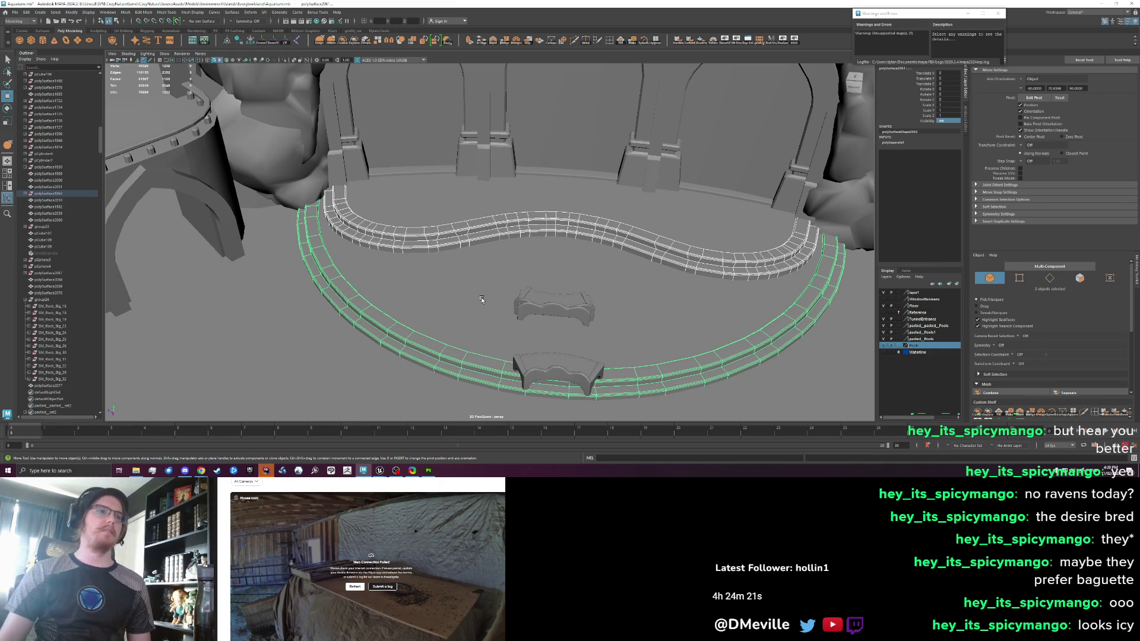
pyautogui.keyDown('shift'); pyautogui.click(522, 249); pyautogui.keyUp('shift')
pyautogui.moveTo(436, 310); pyautogui.dragTo(315, 267)
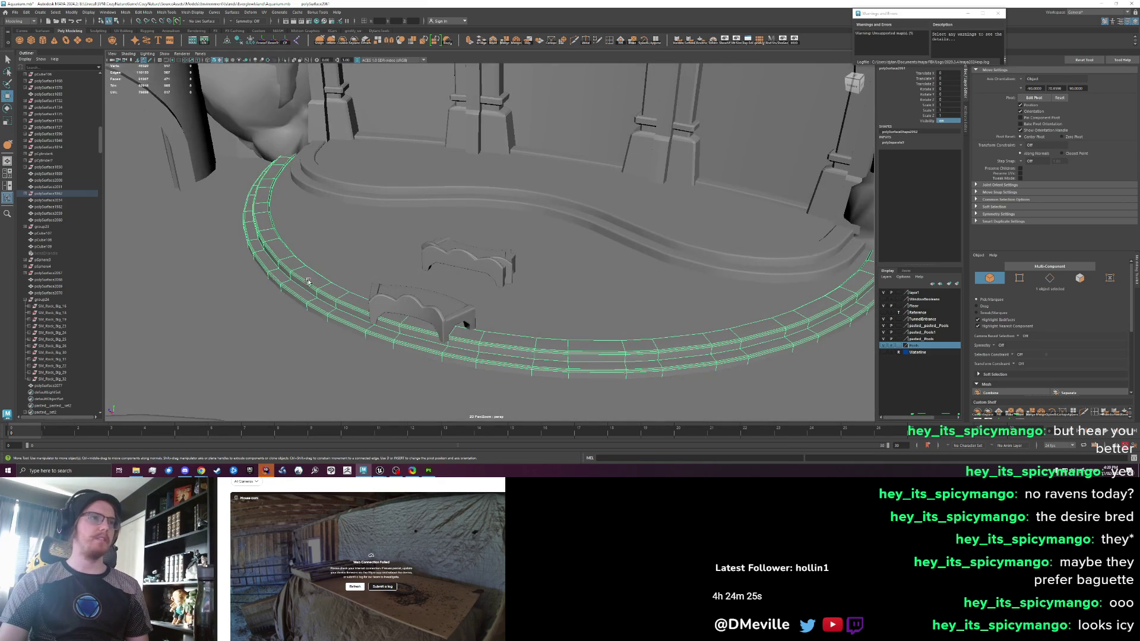
pyautogui.click(386, 187)
pyautogui.keyDown('shift'); pyautogui.click(858, 264); pyautogui.keyUp('shift')
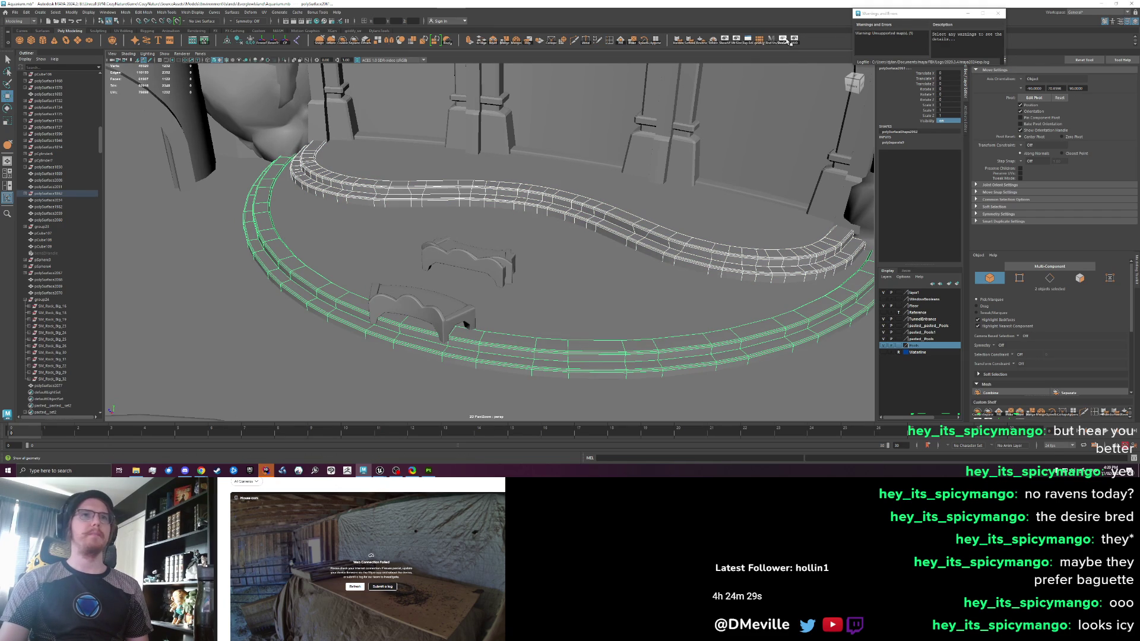
# Hide all unselected objects, then select the inner rim's top faces in face mode
pyautogui.click(796, 42)
pyautogui.moveTo(660, 196); pyautogui.dragTo(635, 198)
pyautogui.click(587, 178)
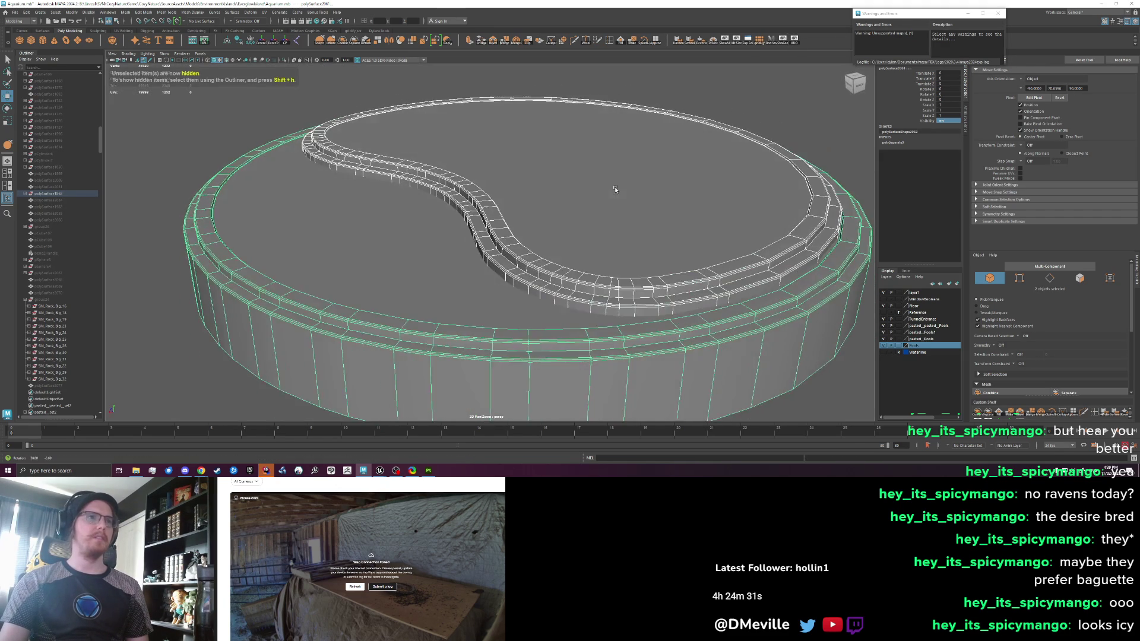
pyautogui.rightClick(555, 173)
pyautogui.click(568, 176)
pyautogui.click(567, 176)
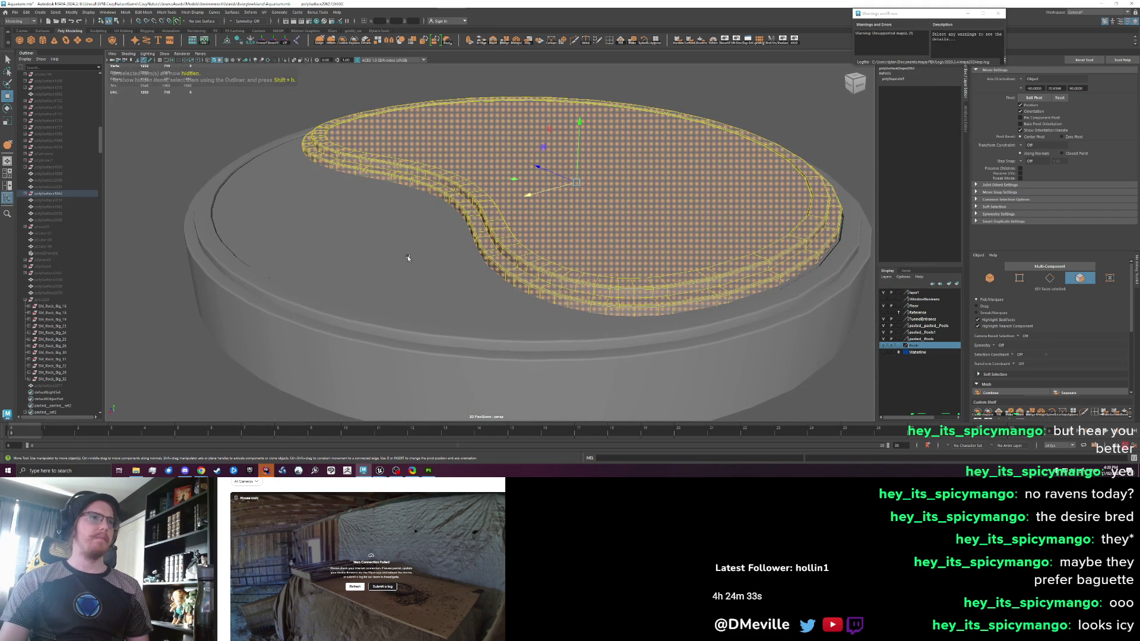
pyautogui.moveTo(380, 470)
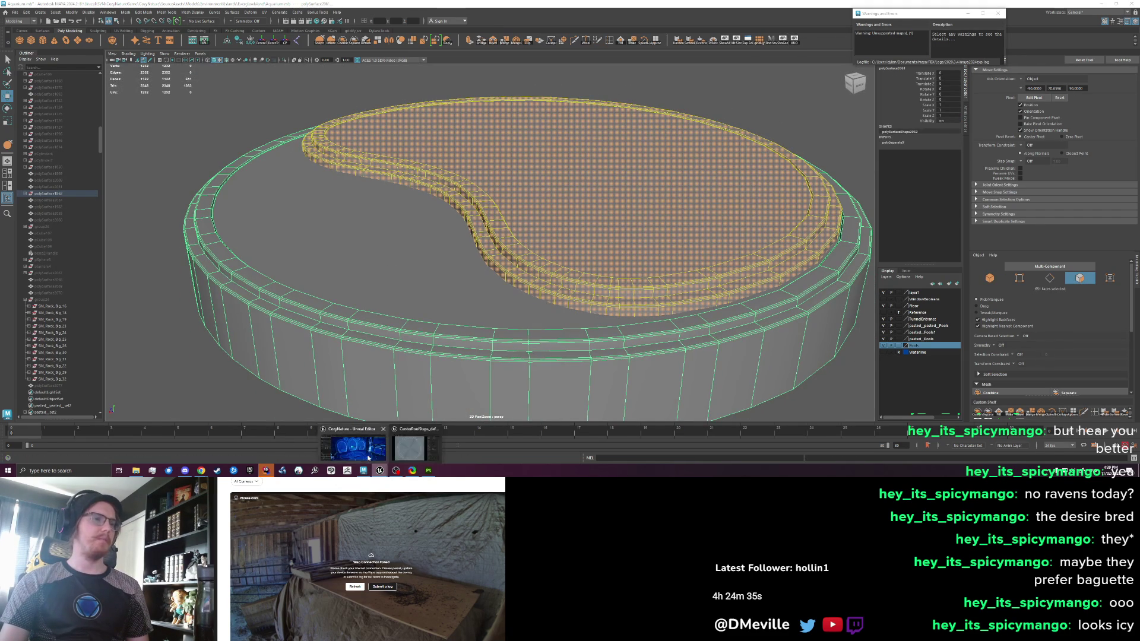
pyautogui.click(354, 445)
pyautogui.hotkey('alt', 'Tab')
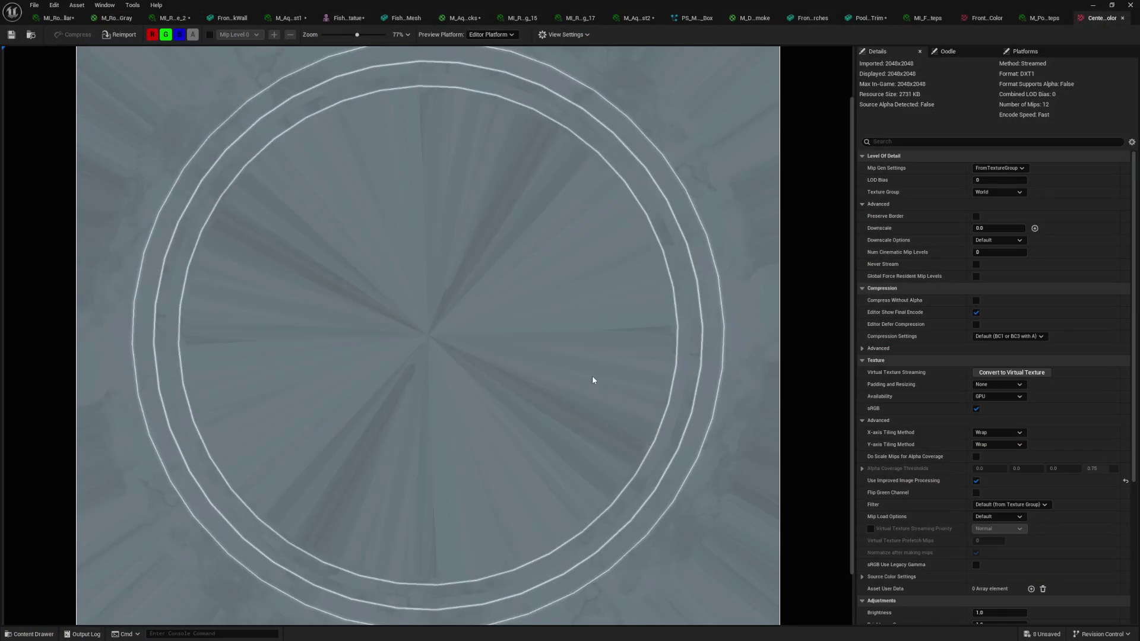
pyautogui.scroll(-2, 602, 374)
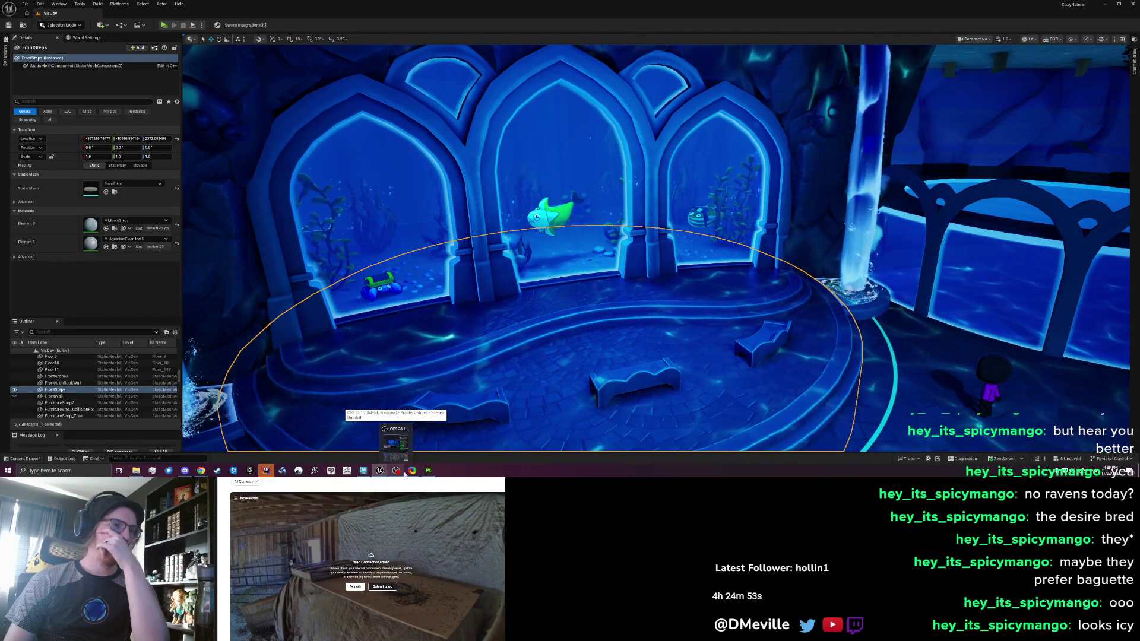
pyautogui.moveTo(379, 471)
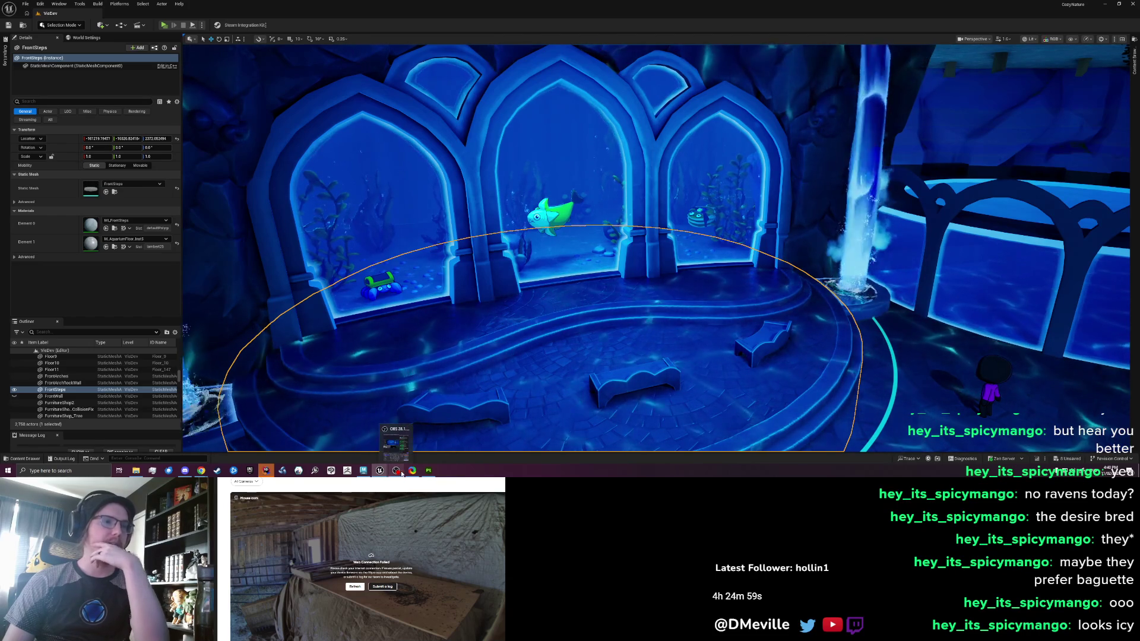
pyautogui.click(363, 471)
pyautogui.scroll(-3, 441, 277)
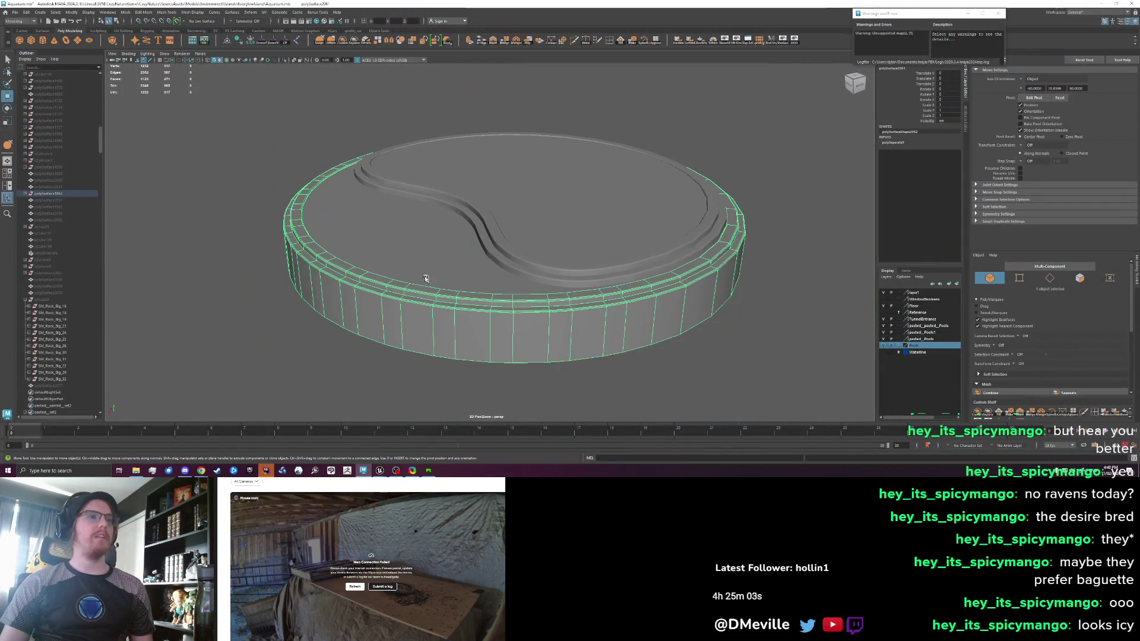
# Select the inner pool mesh and open its UV layout in the UV Editor
pyautogui.keyDown('shift'); pyautogui.click(507, 224); pyautogui.keyUp('shift')
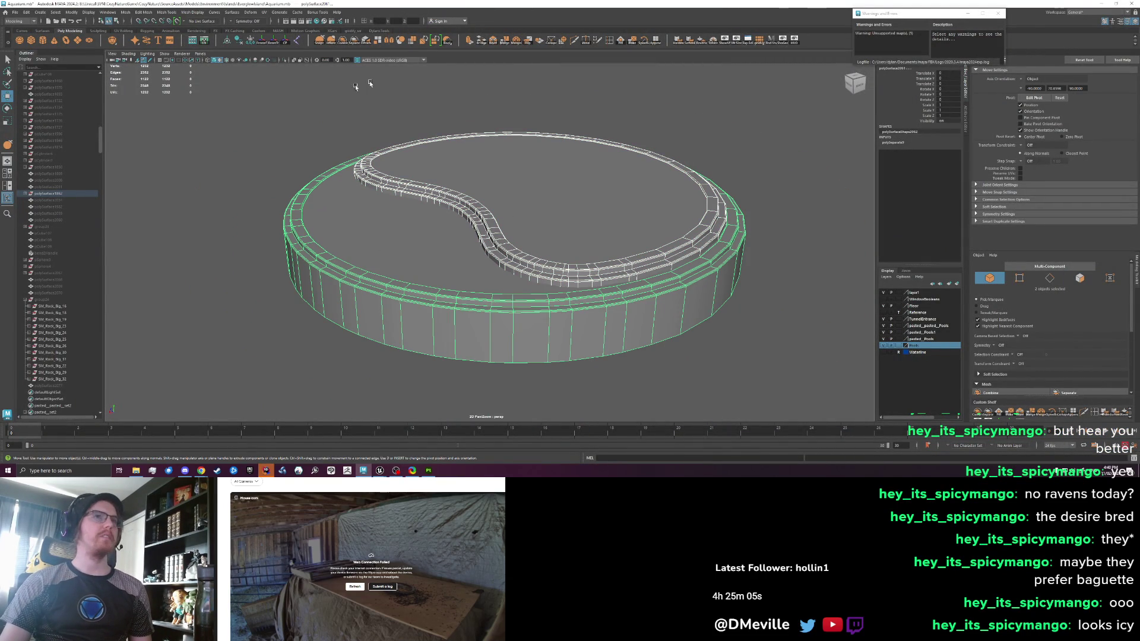
pyautogui.click(205, 40)
pyautogui.moveTo(387, 219)
pyautogui.mouseDown()
pyautogui.moveTo(415, 216)
pyautogui.moveTo(338, 224)
pyautogui.moveTo(368, 230)
pyautogui.mouseUp()
pyautogui.scroll(3, 380, 240)
pyautogui.scroll(-2, 380, 240)
pyautogui.scroll(4, 662, 222)
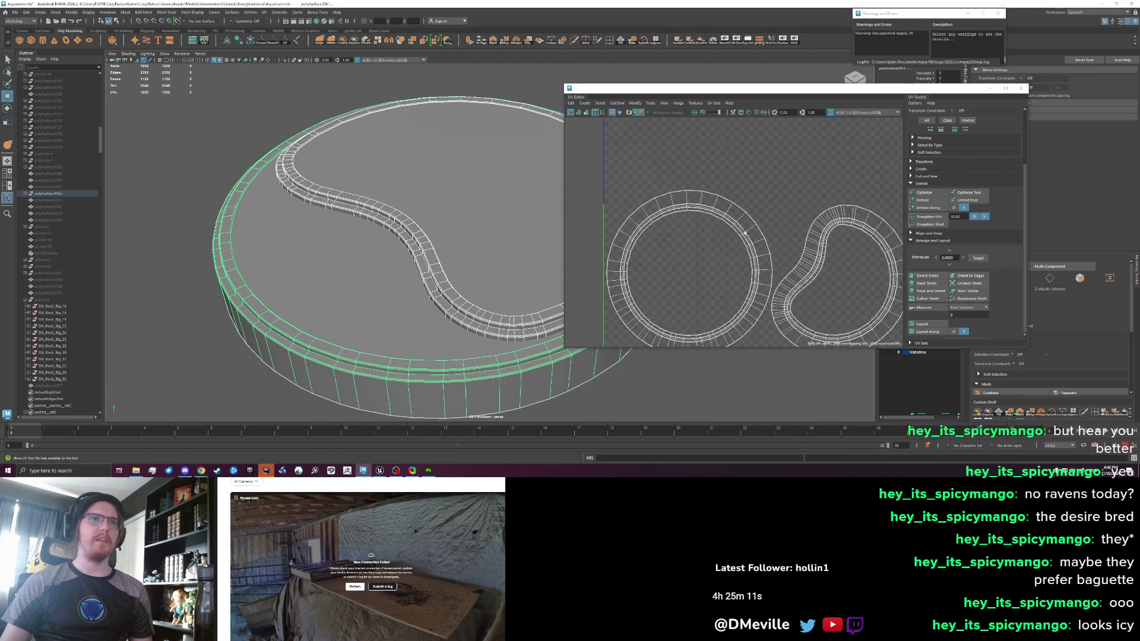
pyautogui.scroll(5, 393, 233)
pyautogui.moveTo(394, 233); pyautogui.dragTo(370, 248)
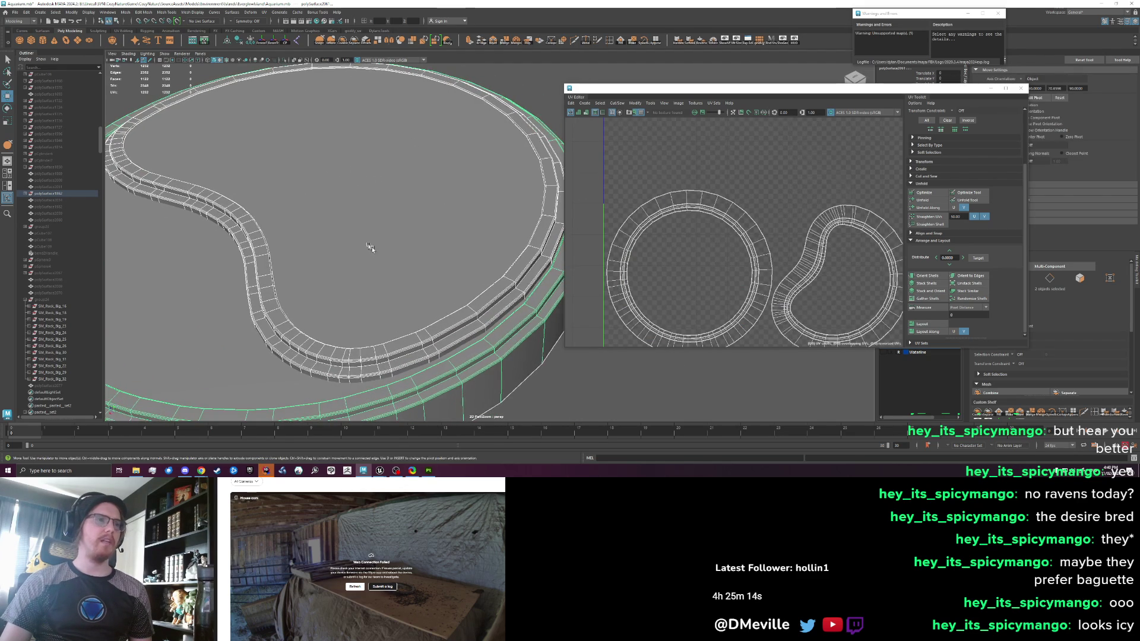
# Switch the mesh to edge selection and set Symmetry to Object Z
pyautogui.rightClick(471, 308)
pyautogui.click(471, 256)
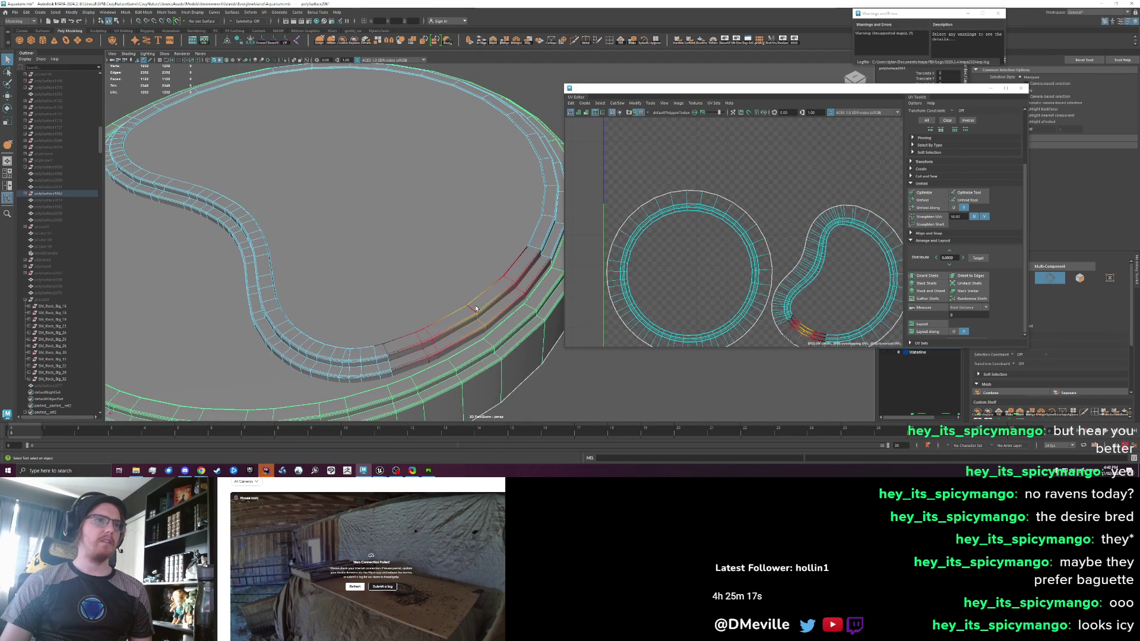
pyautogui.moveTo(475, 308)
pyautogui.mouseDown()
pyautogui.moveTo(349, 257)
pyautogui.moveTo(376, 257)
pyautogui.moveTo(249, 148)
pyautogui.mouseUp()
pyautogui.click(233, 22)
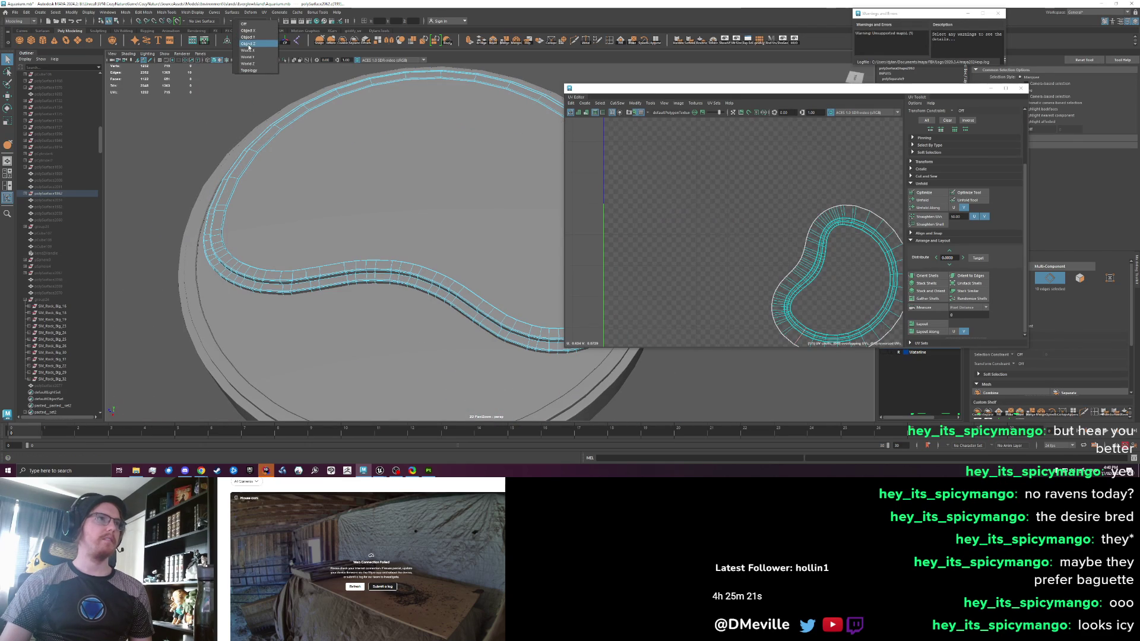
pyautogui.click(248, 44)
# Select a line of edges across the outer rim and cut the UVs along it
pyautogui.scroll(2, 321, 200)
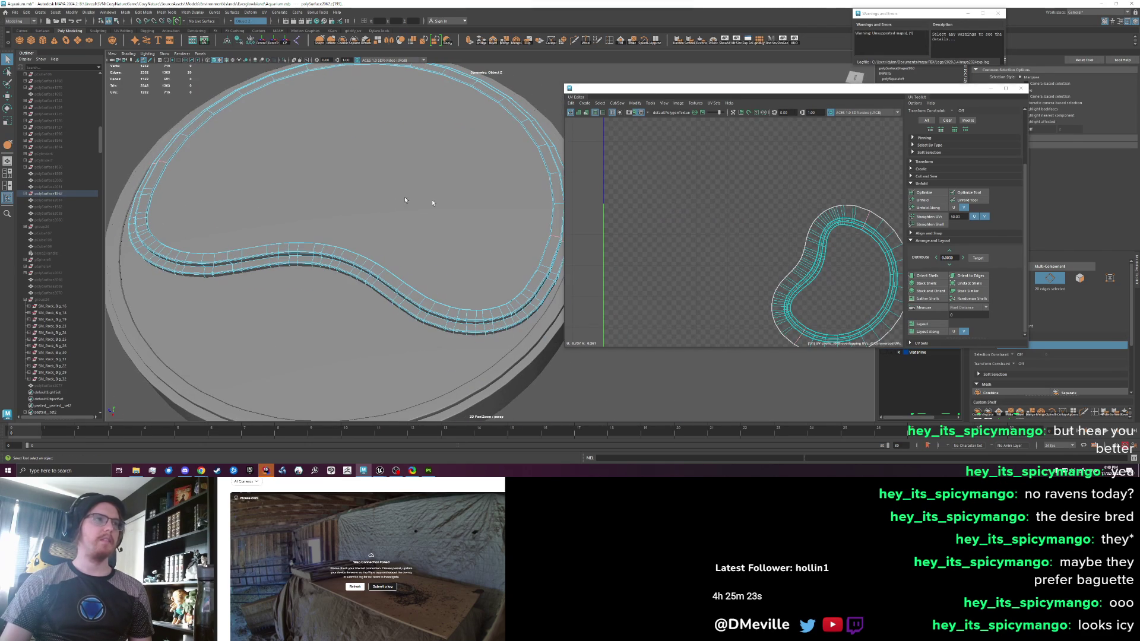
pyautogui.scroll(-2, 720, 225)
pyautogui.scroll(-2, 417, 261)
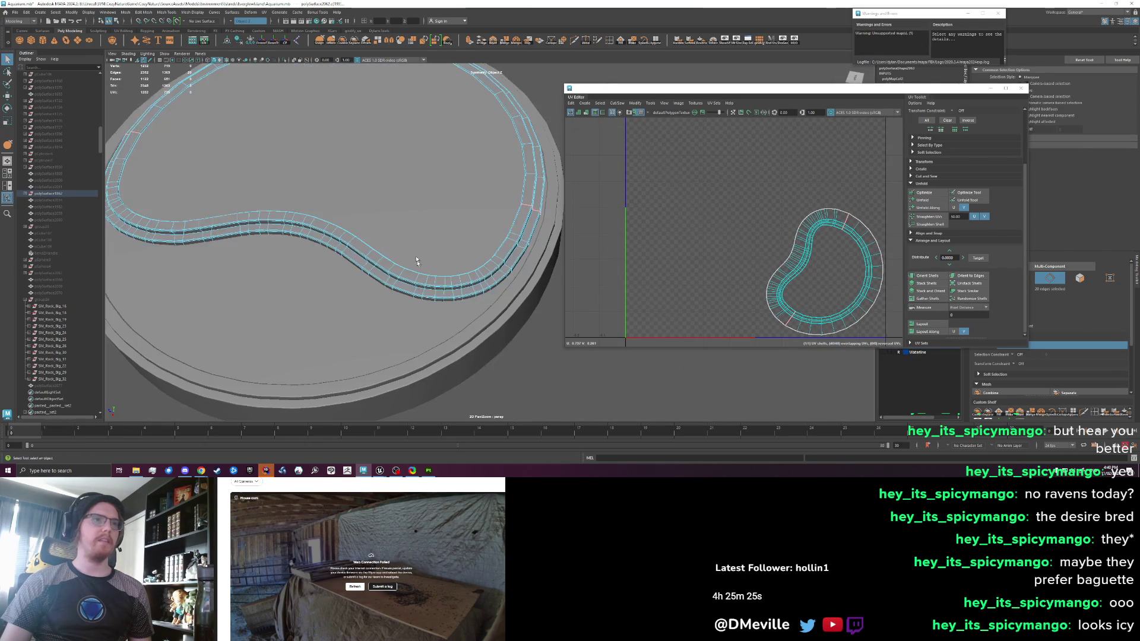
pyautogui.click(530, 296)
pyautogui.rightClick(537, 261)
pyautogui.click(522, 308)
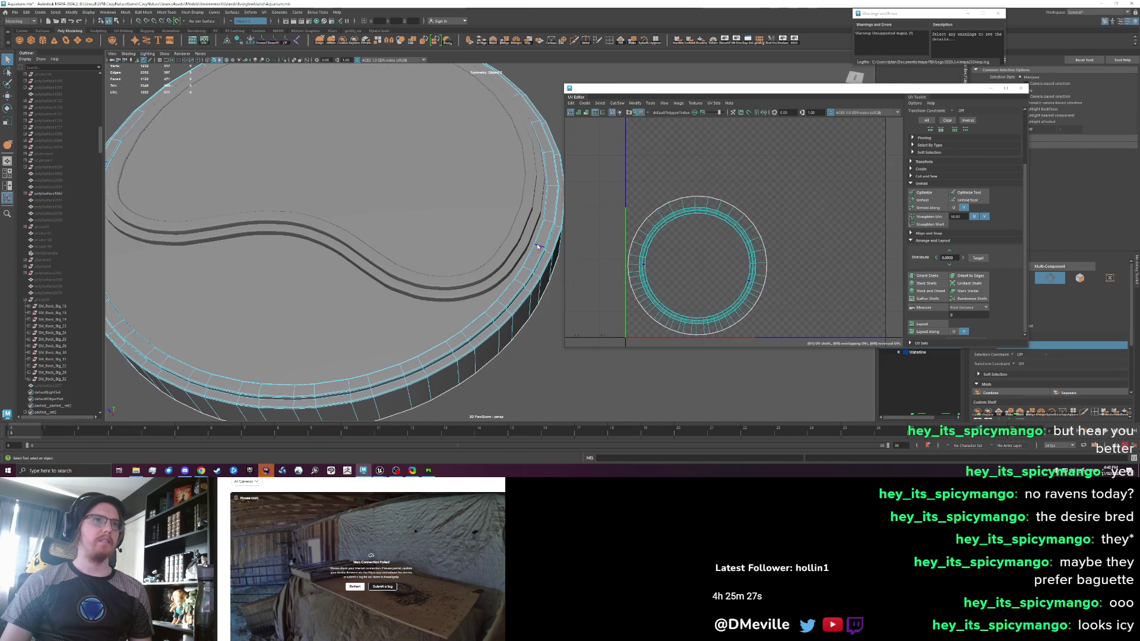
pyautogui.hotkey('ctrl', 'x')
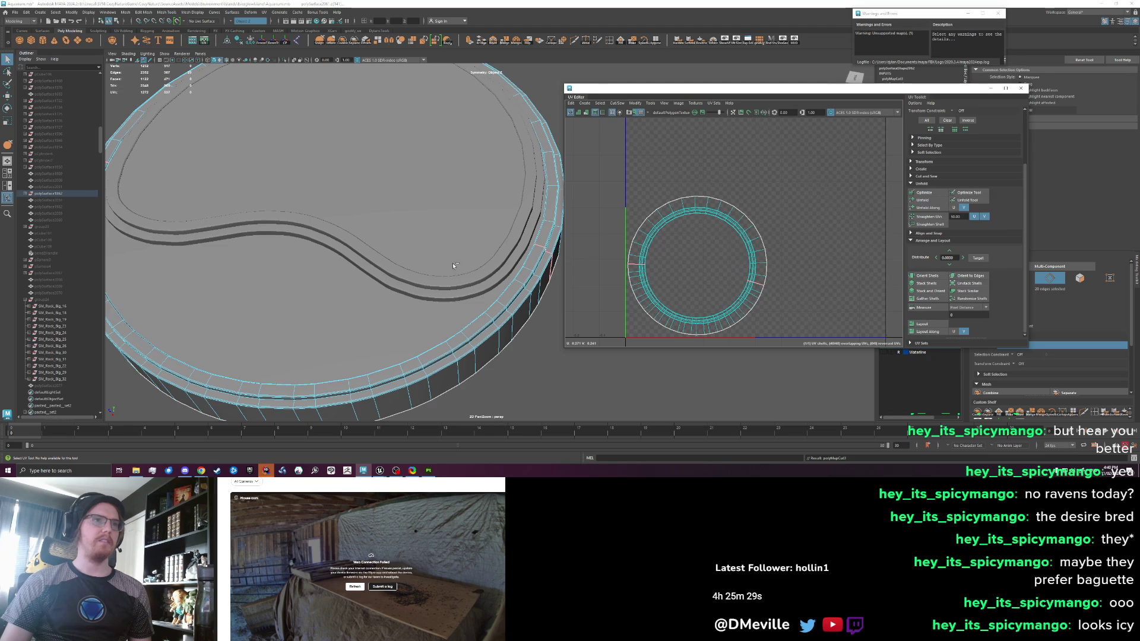
# Return to object mode and select the S-shaped inner strip
pyautogui.scroll(-2, 452, 262)
pyautogui.press('F8')
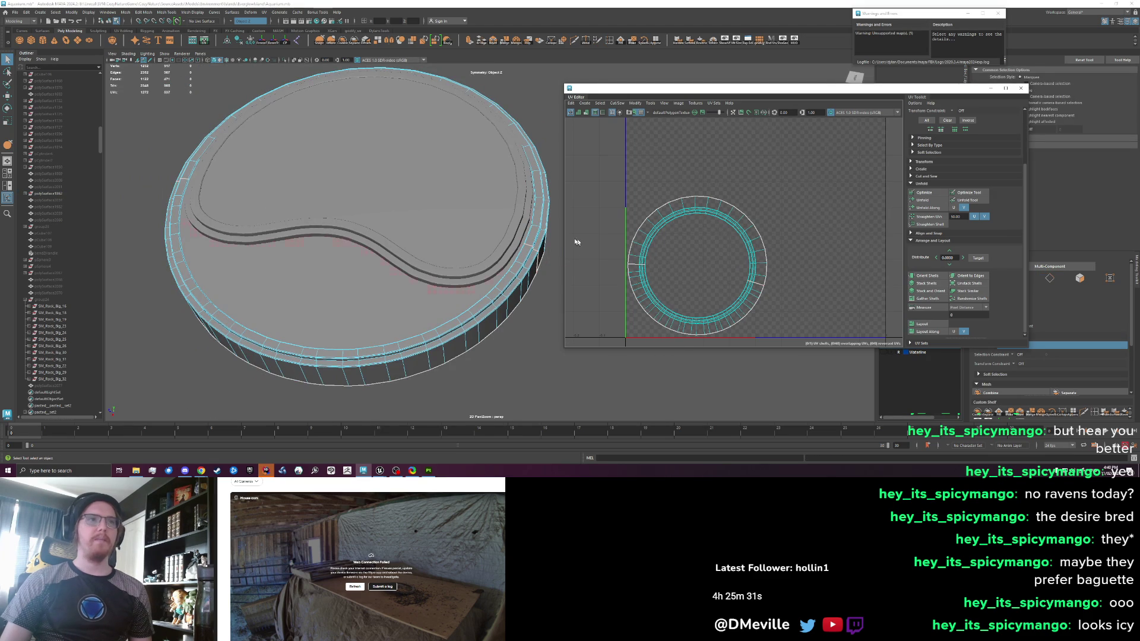
pyautogui.click(479, 307)
# Add the outer rim to the selection and unfold both UV shells
pyautogui.keyDown('shift'); pyautogui.click(479, 307); pyautogui.keyUp('shift')
pyautogui.rightClick(735, 321)
pyautogui.click(825, 306)
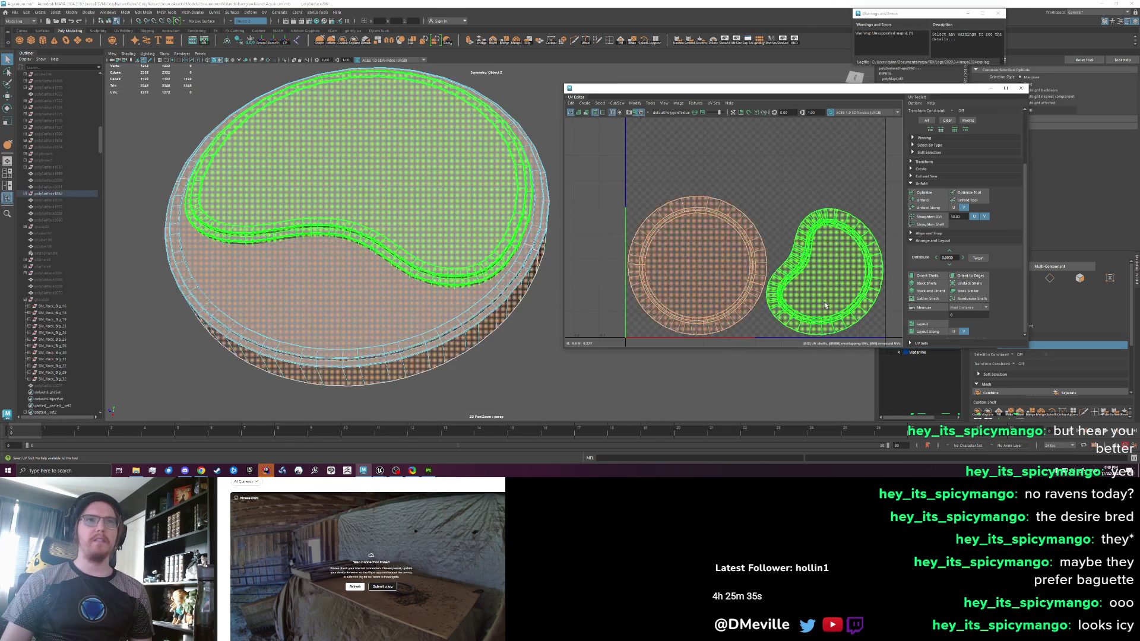
pyautogui.press('F8')
pyautogui.click(921, 200)
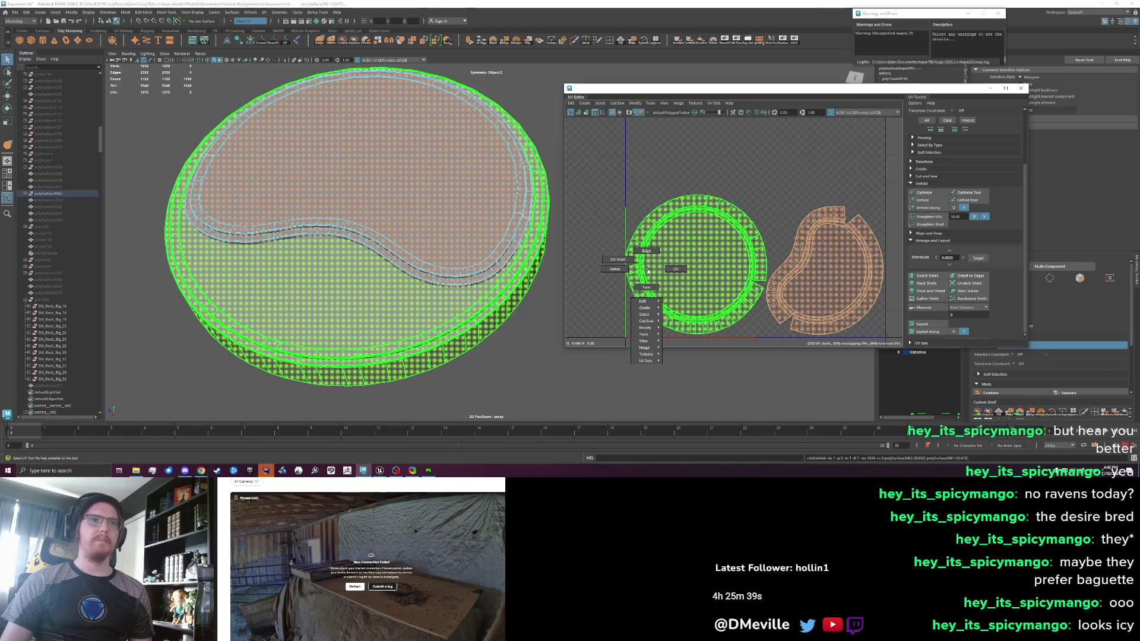
# Unfold the circle's lower-half faces into strips, then lay out and straighten the shells
pyautogui.click(689, 270)
pyautogui.click(834, 280)
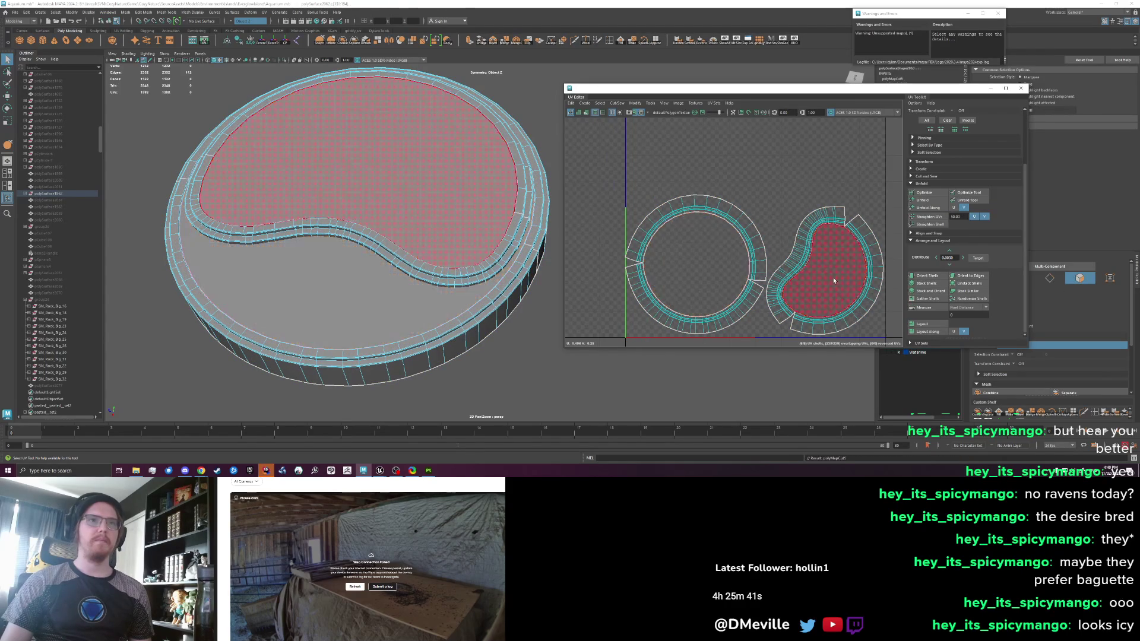
pyautogui.rightClick(689, 267)
pyautogui.moveTo(623, 202)
pyautogui.mouseDown()
pyautogui.moveTo(658, 344)
pyautogui.moveTo(757, 304)
pyautogui.mouseUp()
pyautogui.click(923, 200)
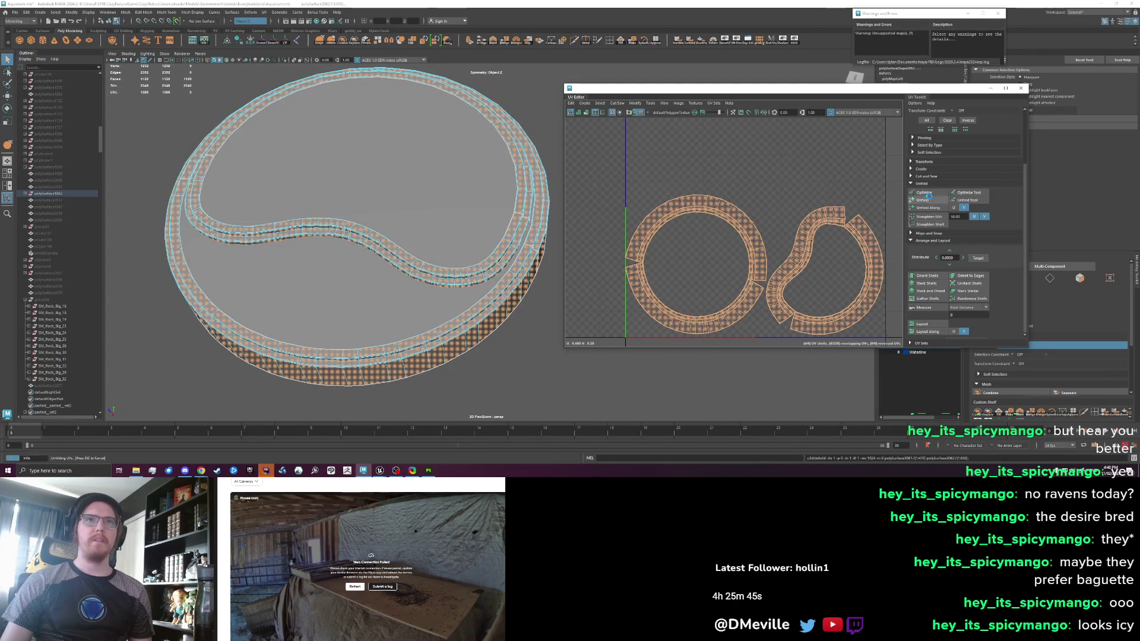
pyautogui.click(923, 323)
pyautogui.click(925, 277)
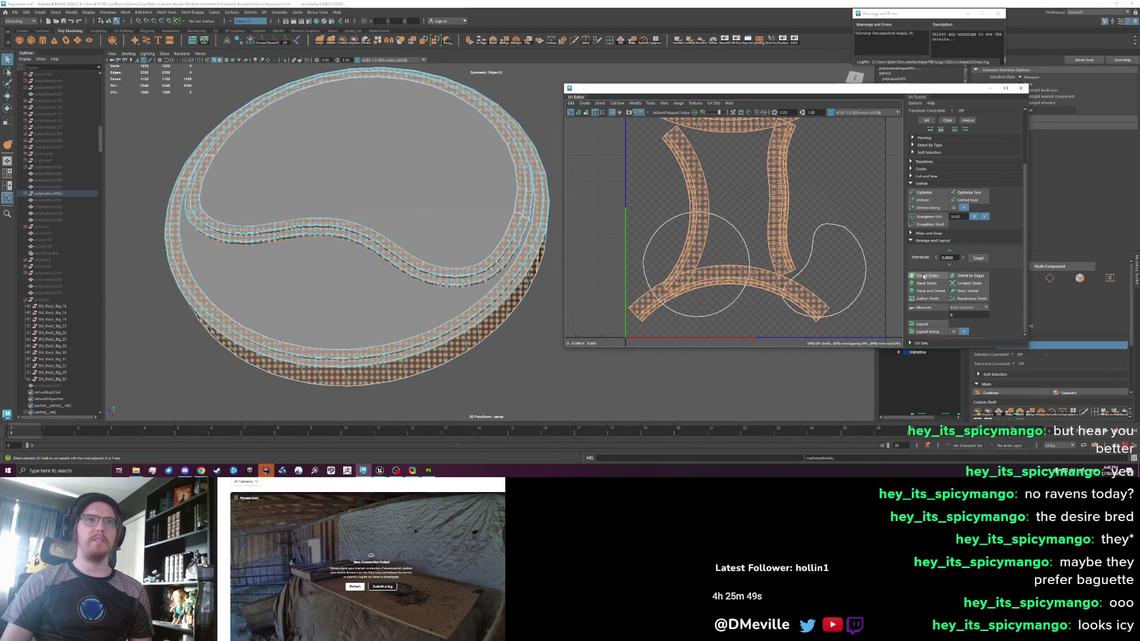
# Rotate the bottom strip upright and fit all shells inside the 0–1 UV space
pyautogui.click(770, 273)
pyautogui.press('e')
pyautogui.moveTo(769, 273)
pyautogui.mouseDown()
pyautogui.moveTo(751, 264)
pyautogui.moveTo(725, 279)
pyautogui.moveTo(737, 210)
pyautogui.mouseUp()
pyautogui.press('w')
pyautogui.click(761, 230)
pyautogui.click(730, 211)
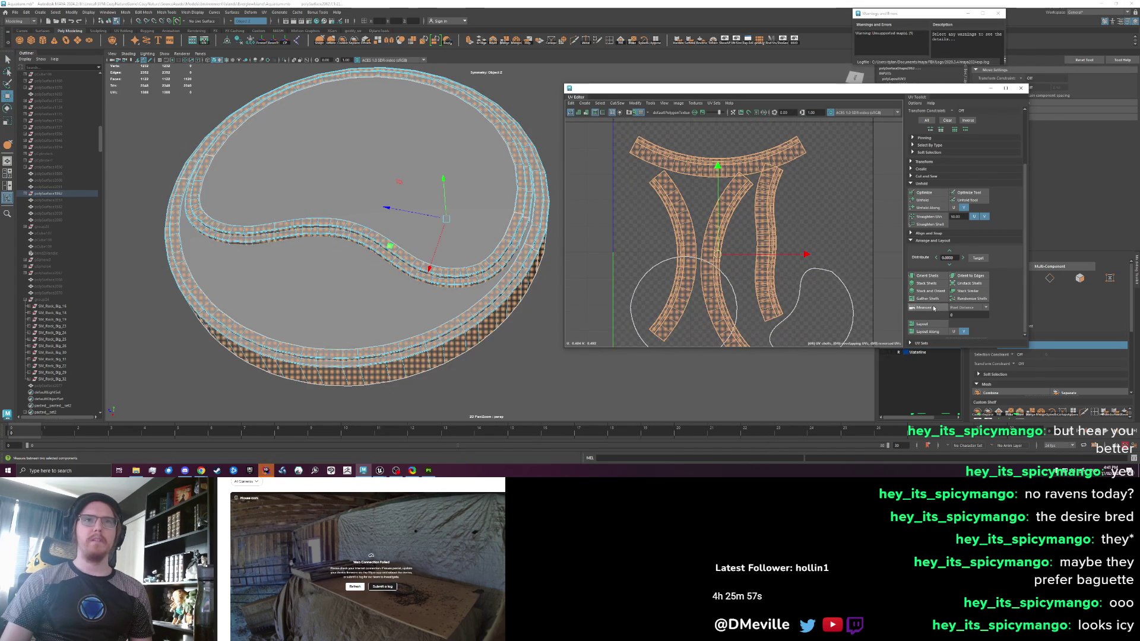
pyautogui.click(932, 325)
pyautogui.click(932, 325)
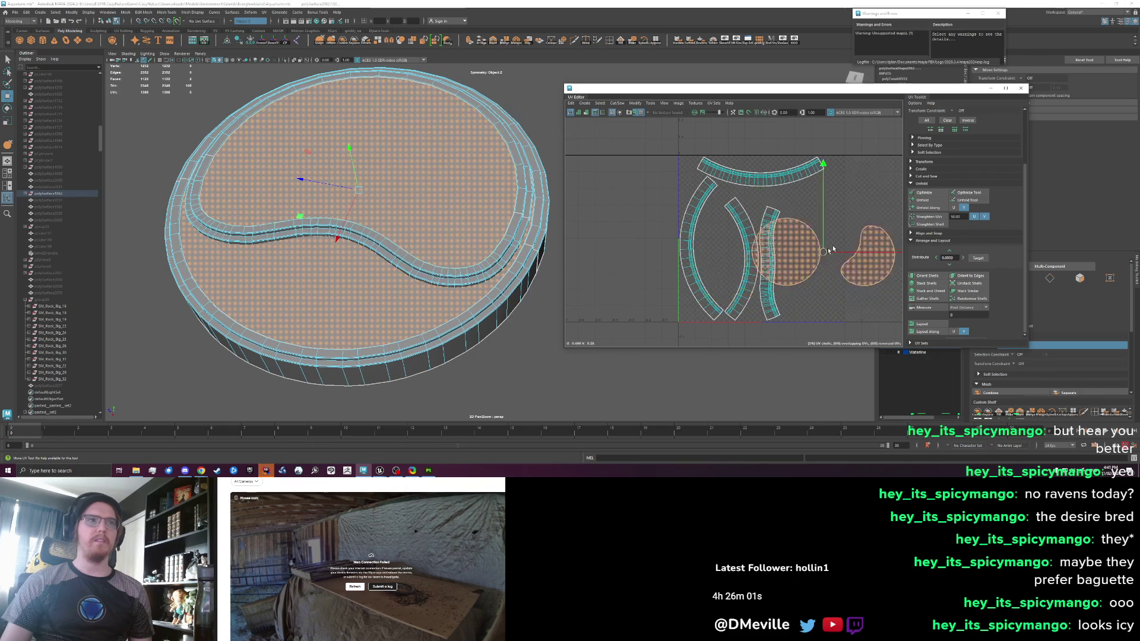
# Turn off the checker preview and move the round top UV shell to the right
pyautogui.click(639, 112)
pyautogui.press('f')
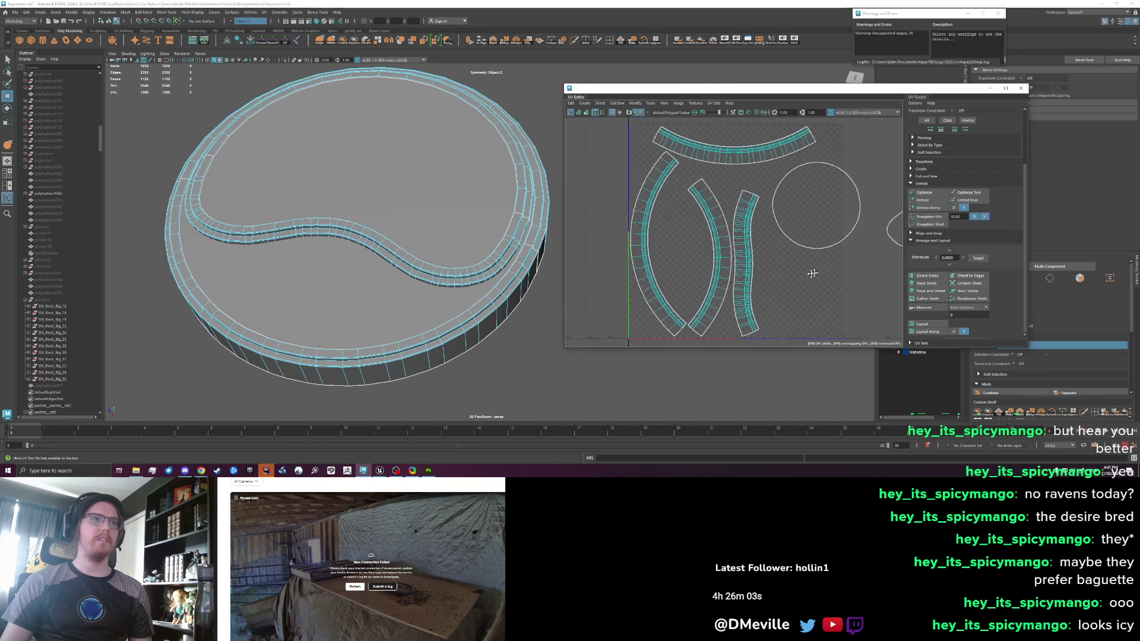
pyautogui.click(781, 219)
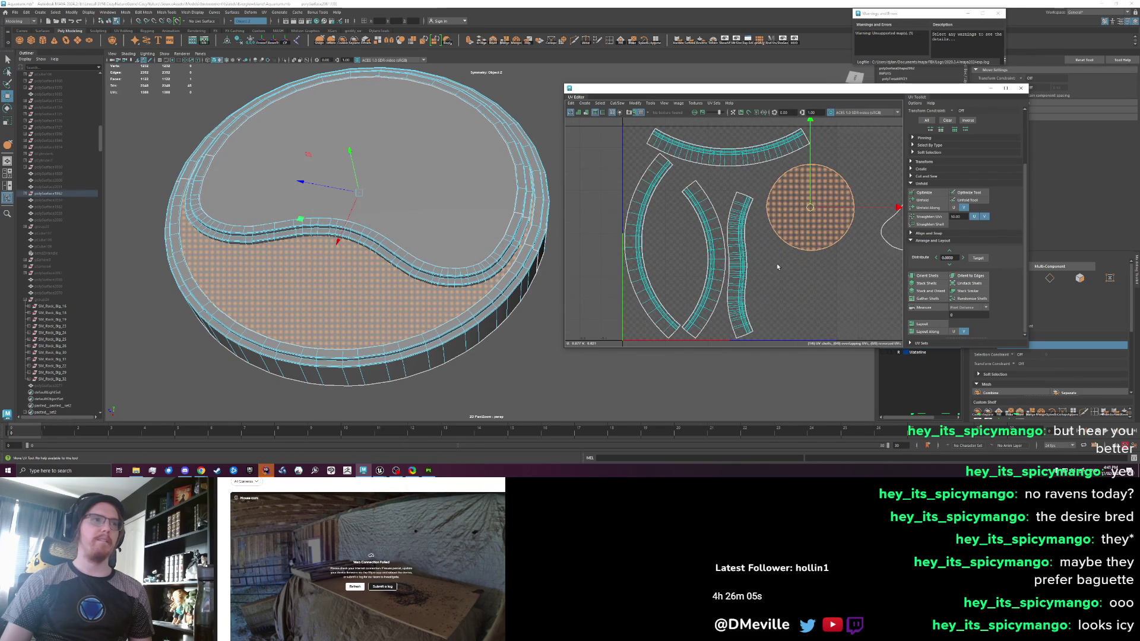
pyautogui.click(776, 263)
pyautogui.moveTo(777, 262); pyautogui.dragTo(756, 291)
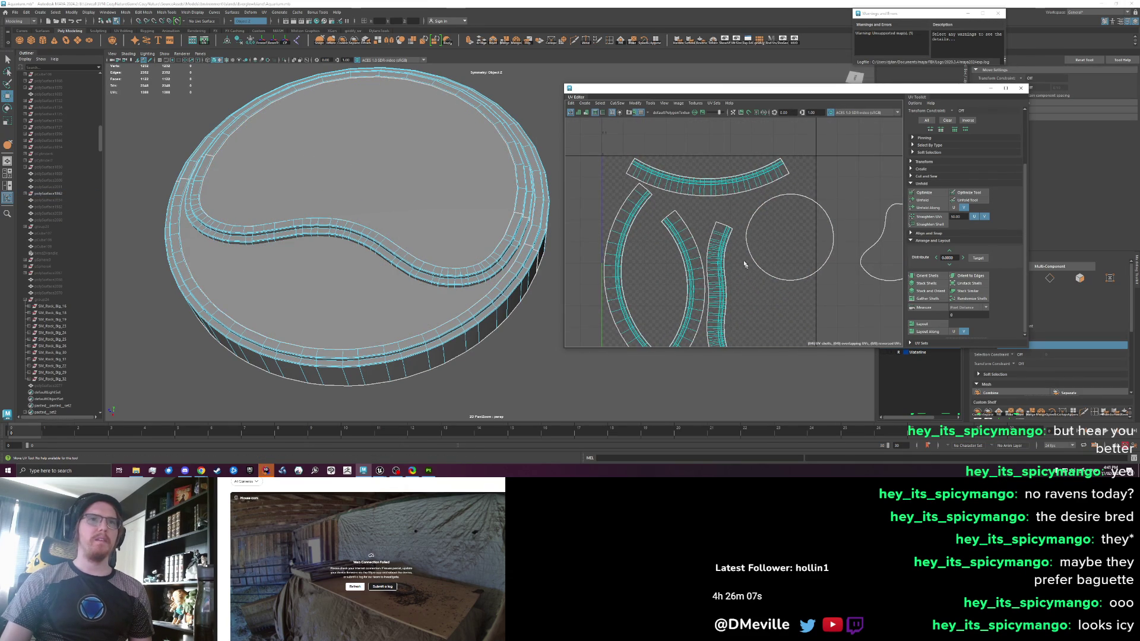
pyautogui.click(797, 241)
pyautogui.moveTo(798, 241)
pyautogui.mouseDown()
pyautogui.moveTo(755, 187)
pyautogui.moveTo(827, 187)
pyautogui.mouseUp()
pyautogui.click(724, 227)
pyautogui.moveTo(724, 226); pyautogui.dragTo(757, 275)
# Check the top, left, middle and right arc shells, then run the saved UV shelf script
pyautogui.click(669, 171)
pyautogui.click(606, 249)
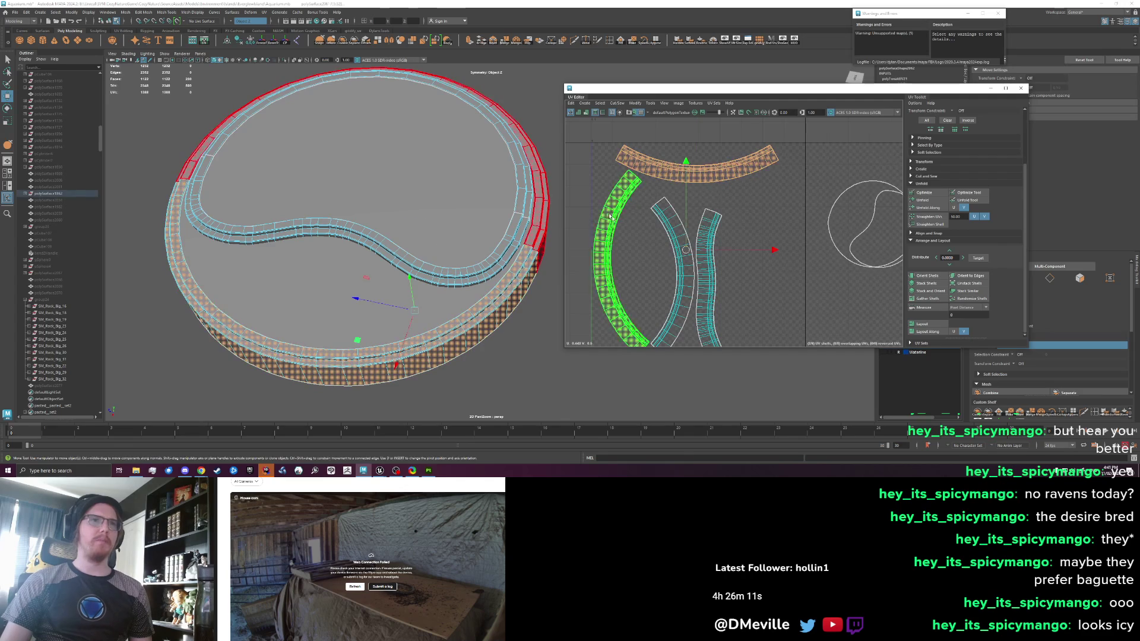
pyautogui.click(682, 255)
pyautogui.click(711, 286)
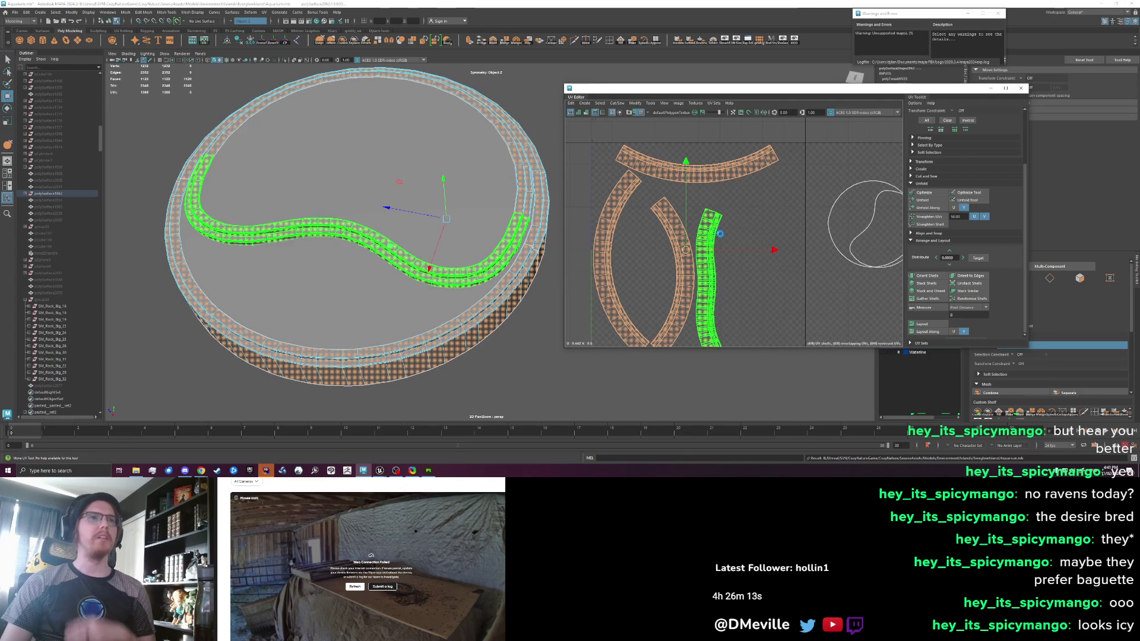
pyautogui.click(695, 190)
pyautogui.click(677, 174)
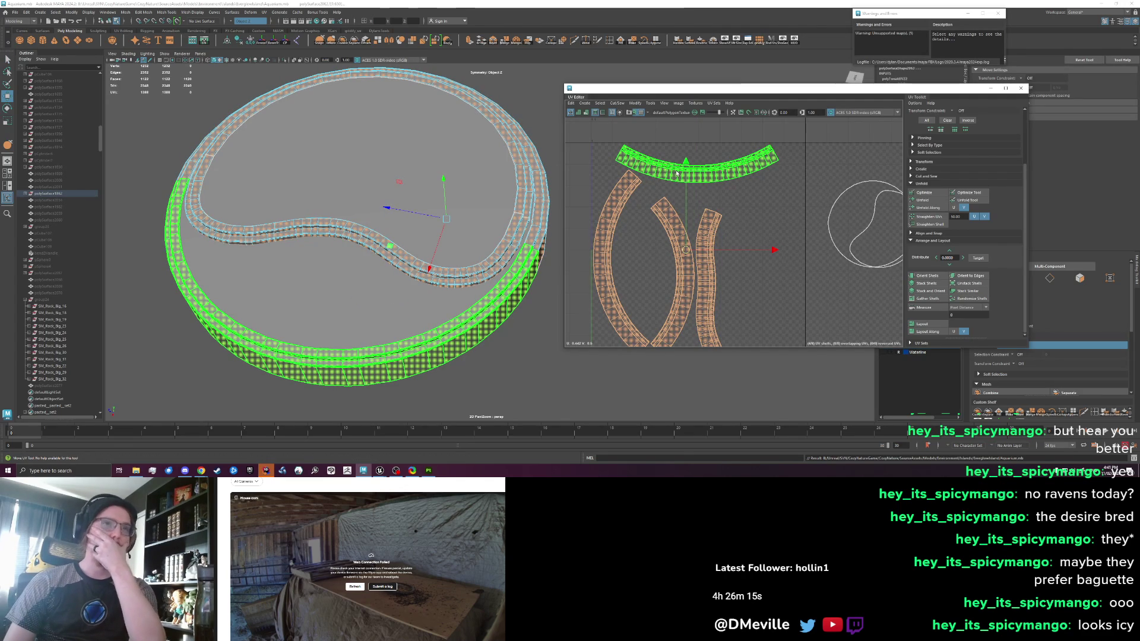
pyautogui.click(641, 133)
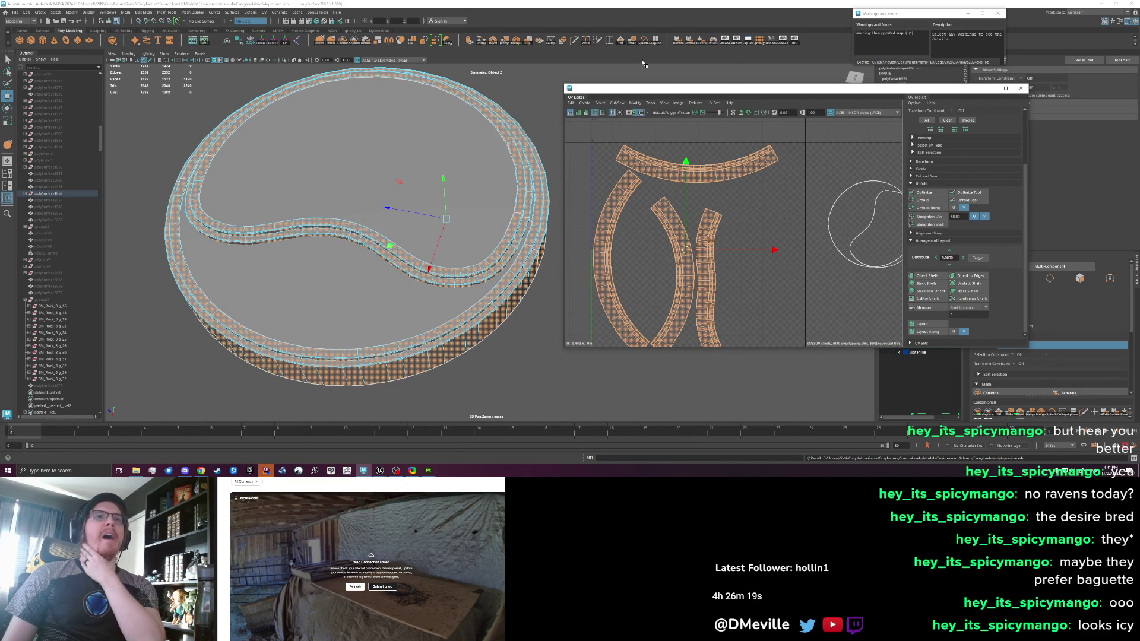
pyautogui.click(761, 46)
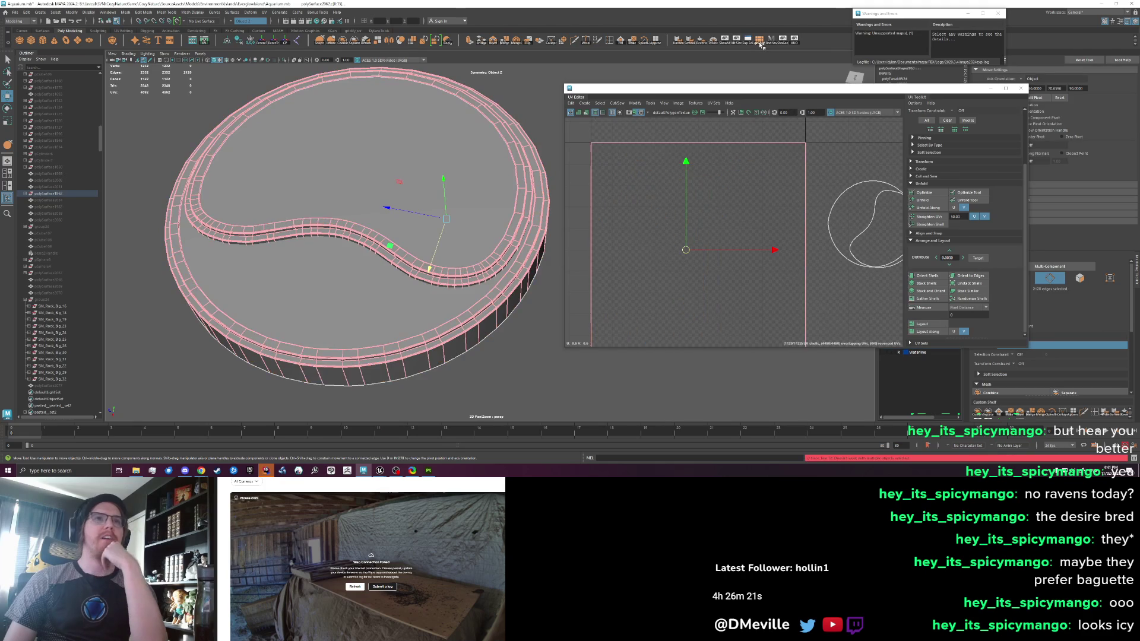
# Select all platform edges, try Optimize and Unfold, then undo to the original layout
pyautogui.scroll(-3, 686, 218)
pyautogui.scroll(3, 686, 219)
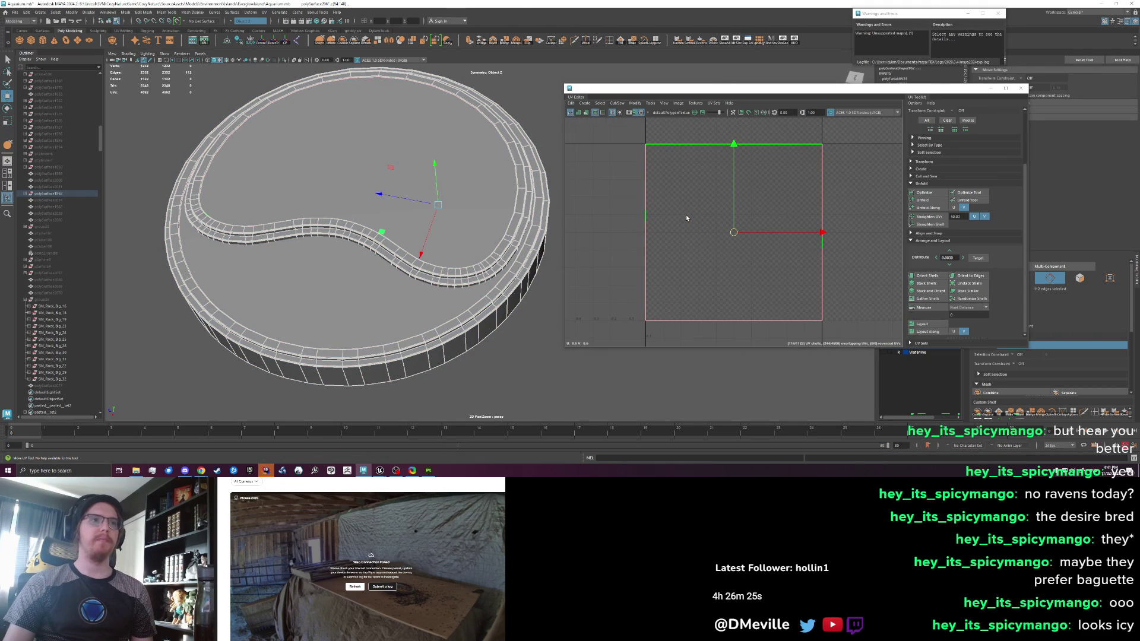
pyautogui.press('g')
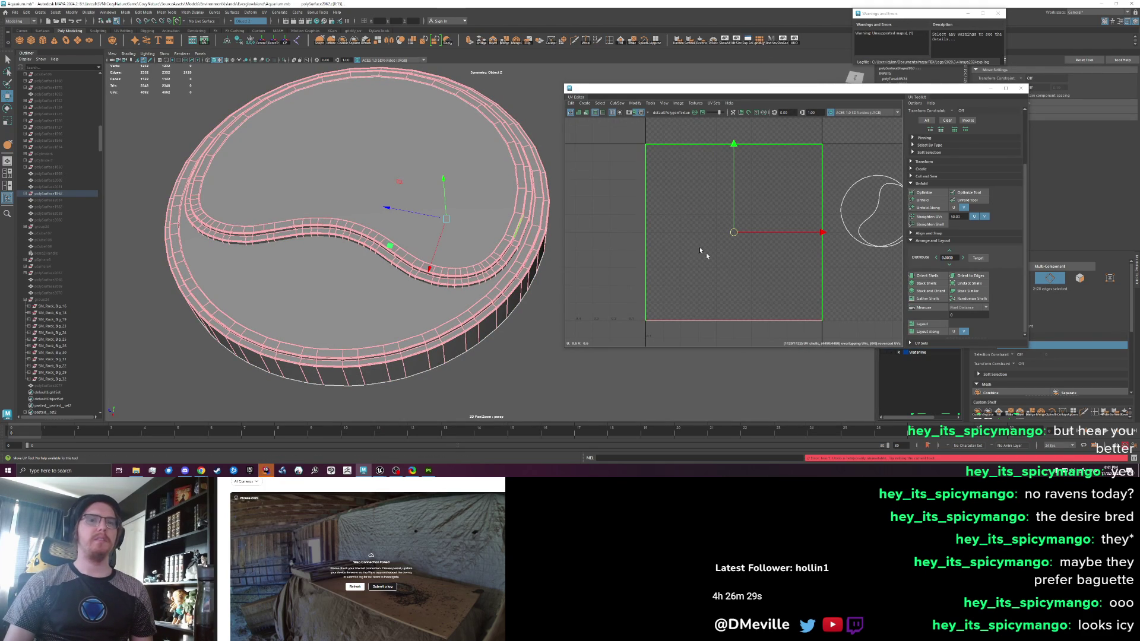
pyautogui.click(923, 192)
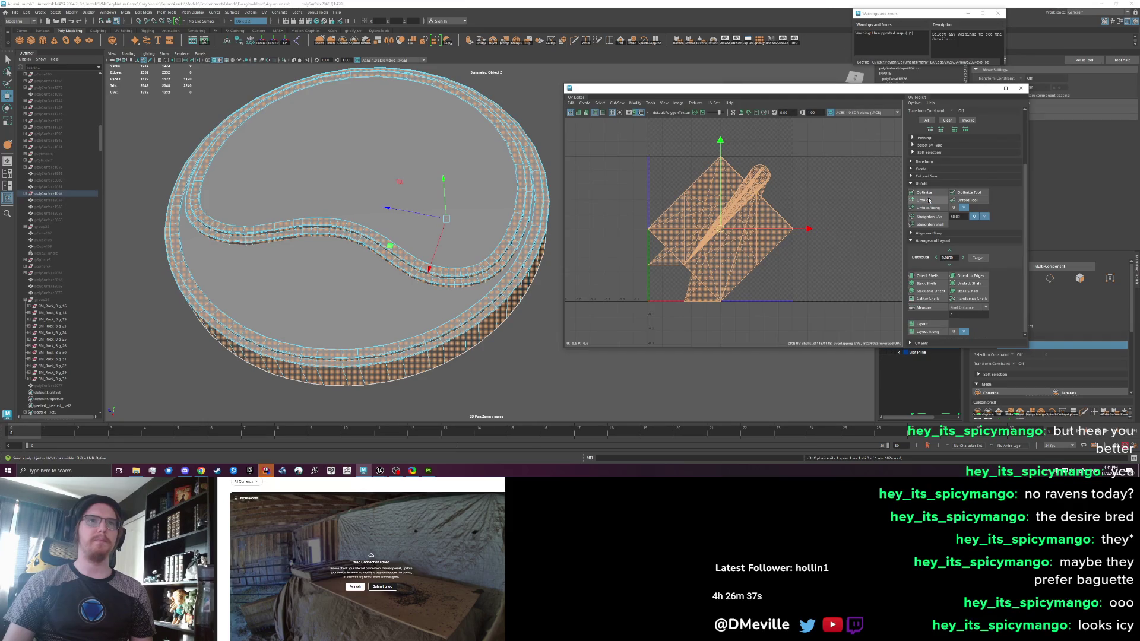
pyautogui.click(929, 200)
pyautogui.scroll(-3, 415, 225)
pyautogui.scroll(2, 415, 225)
pyautogui.rightClick(440, 200)
pyautogui.click(440, 215)
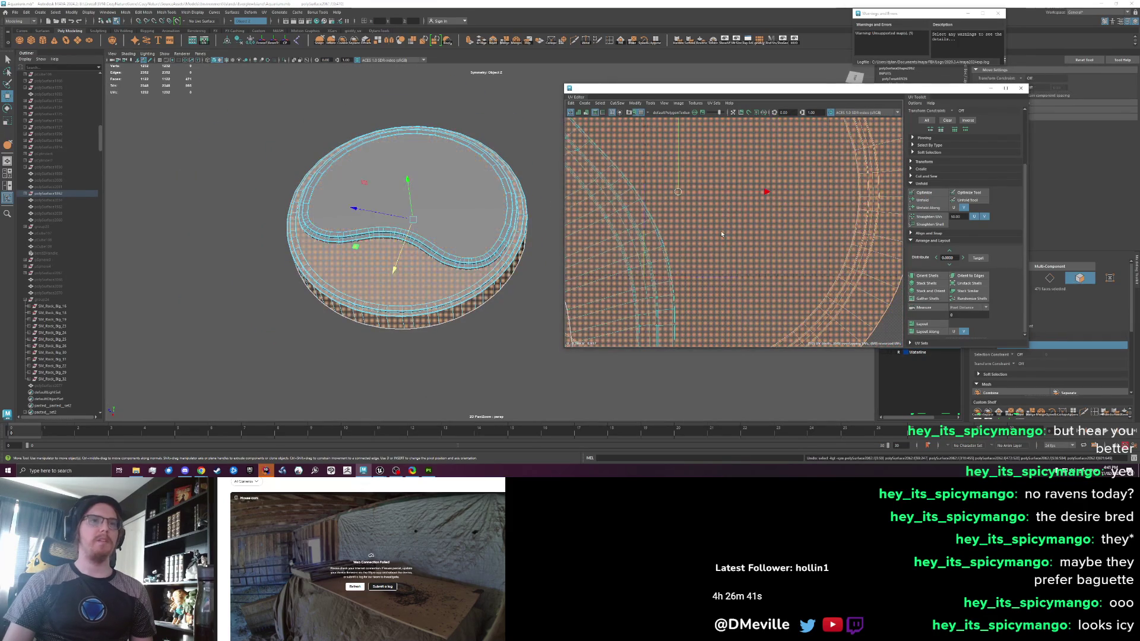
pyautogui.hotkey('ctrl', 'z')
pyautogui.hotkey('ctrl', 'z')
pyautogui.hotkey('ctrl', 'z')
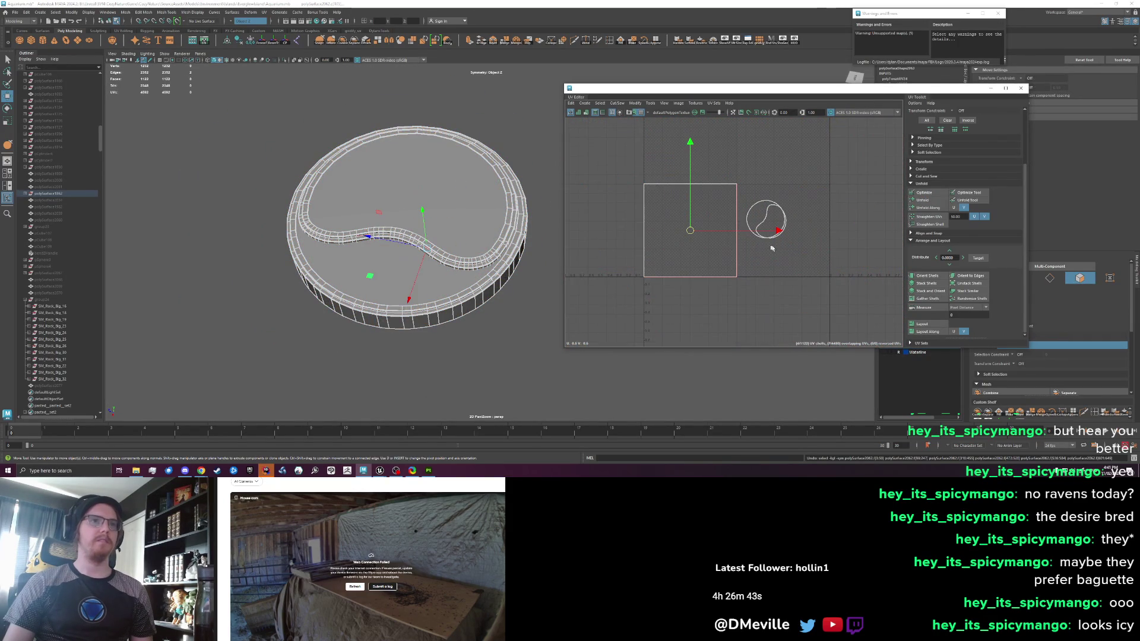
# Move the round top UV shell off to the right, then select and unfold the square shell
pyautogui.scroll(2, 776, 258)
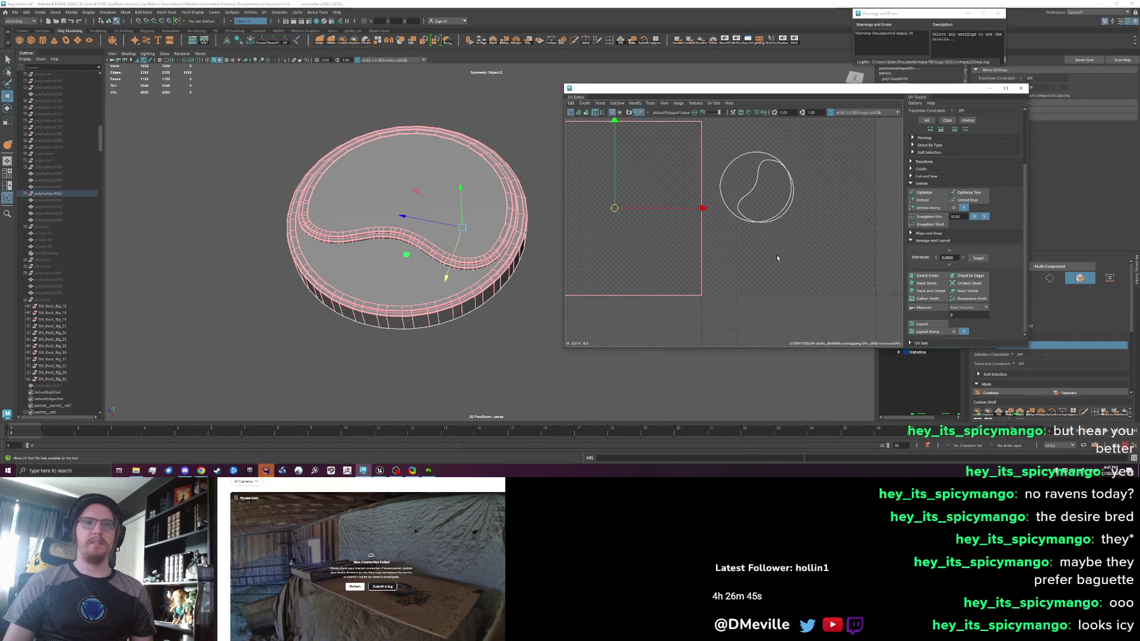
pyautogui.hotkey('ctrl', 'z')
pyautogui.hotkey('ctrl', 'z')
pyautogui.hotkey('ctrl', 'z')
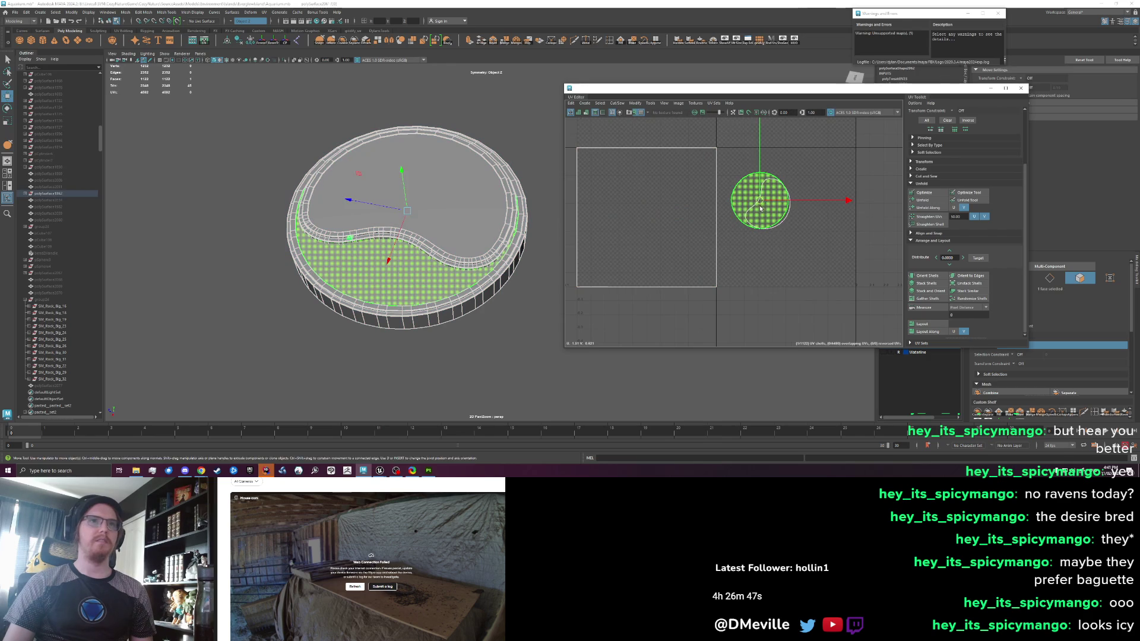
pyautogui.click(759, 255)
pyautogui.moveTo(727, 168)
pyautogui.mouseDown()
pyautogui.moveTo(757, 227)
pyautogui.moveTo(750, 291)
pyautogui.mouseUp()
pyautogui.press('w')
pyautogui.click(757, 227)
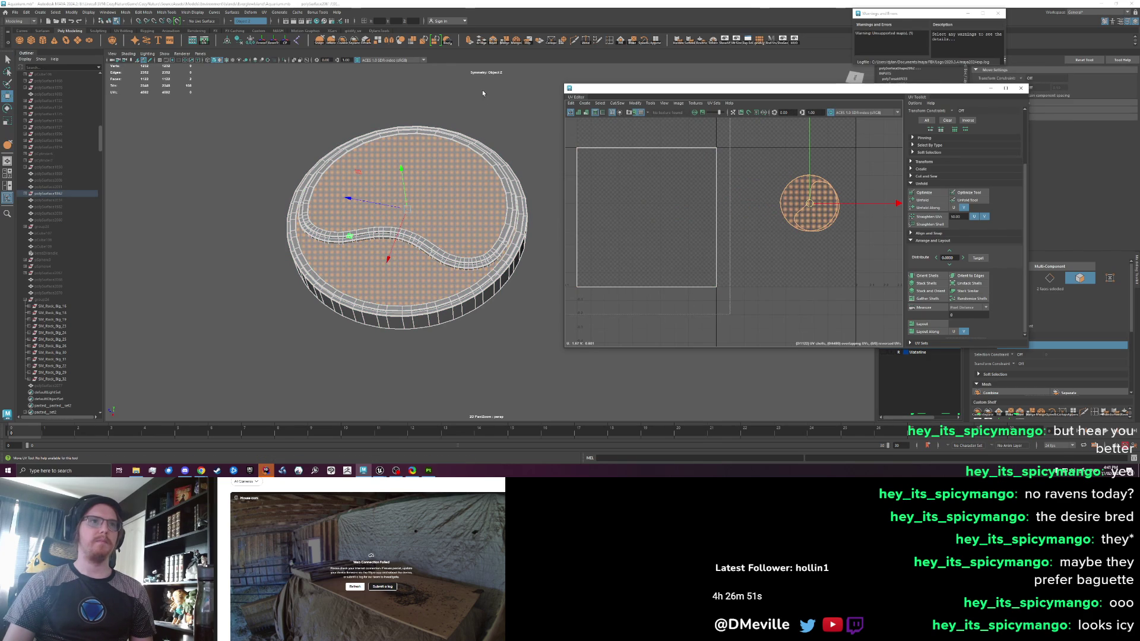
pyautogui.click(632, 216)
pyautogui.hotkey('ctrl', 'z')
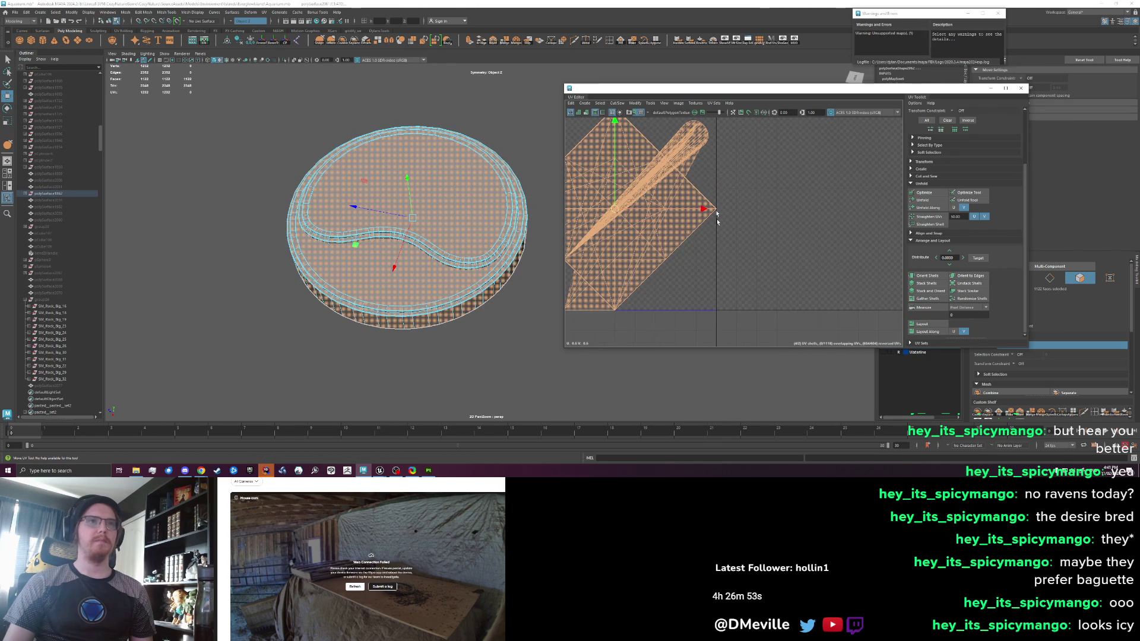
# Cut the unfolded shell along its border edges and lay out the UV shells
pyautogui.click(915, 206)
pyautogui.rightClick(462, 222)
pyautogui.click(461, 200)
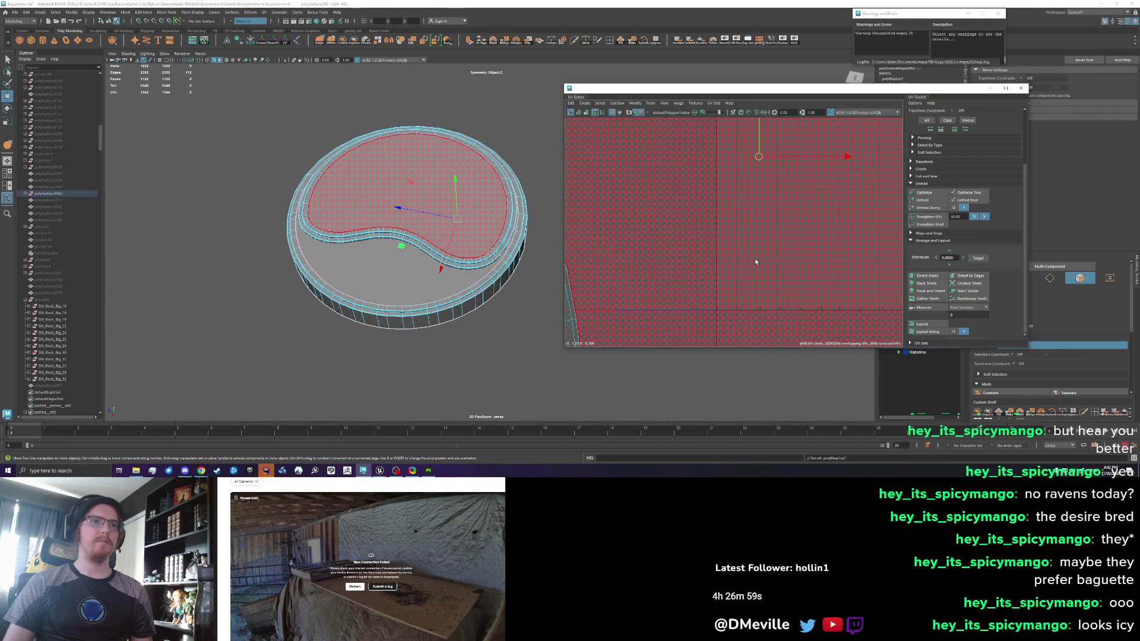
pyautogui.scroll(5, 416, 214)
pyautogui.rightClick(501, 219)
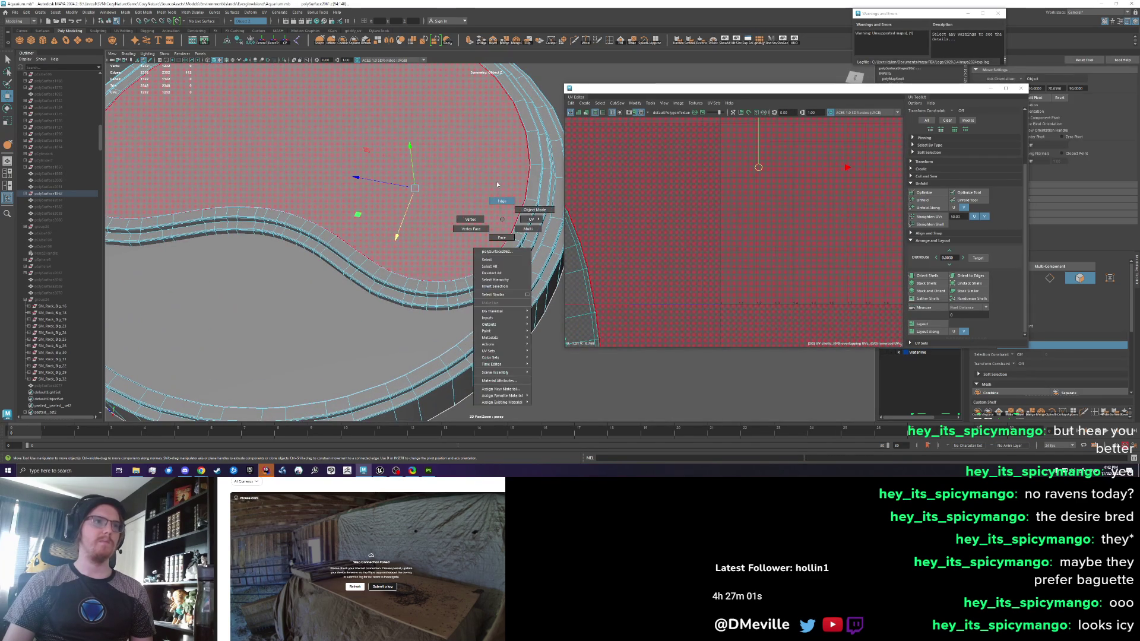
pyautogui.click(498, 185)
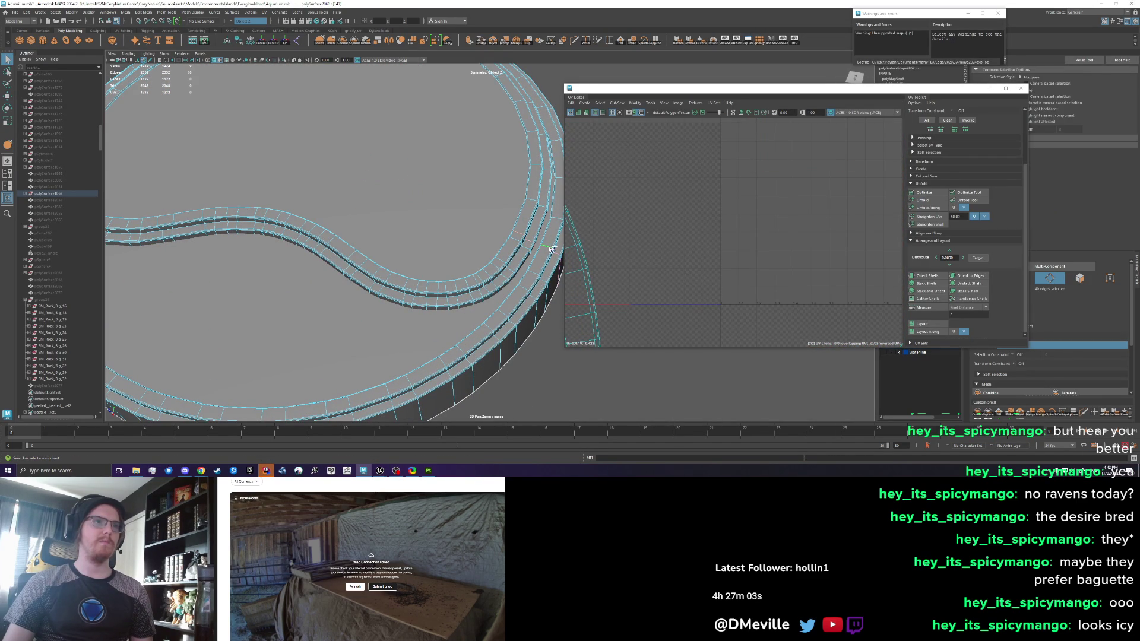
pyautogui.scroll(-5, 724, 243)
pyautogui.rightClick(653, 252)
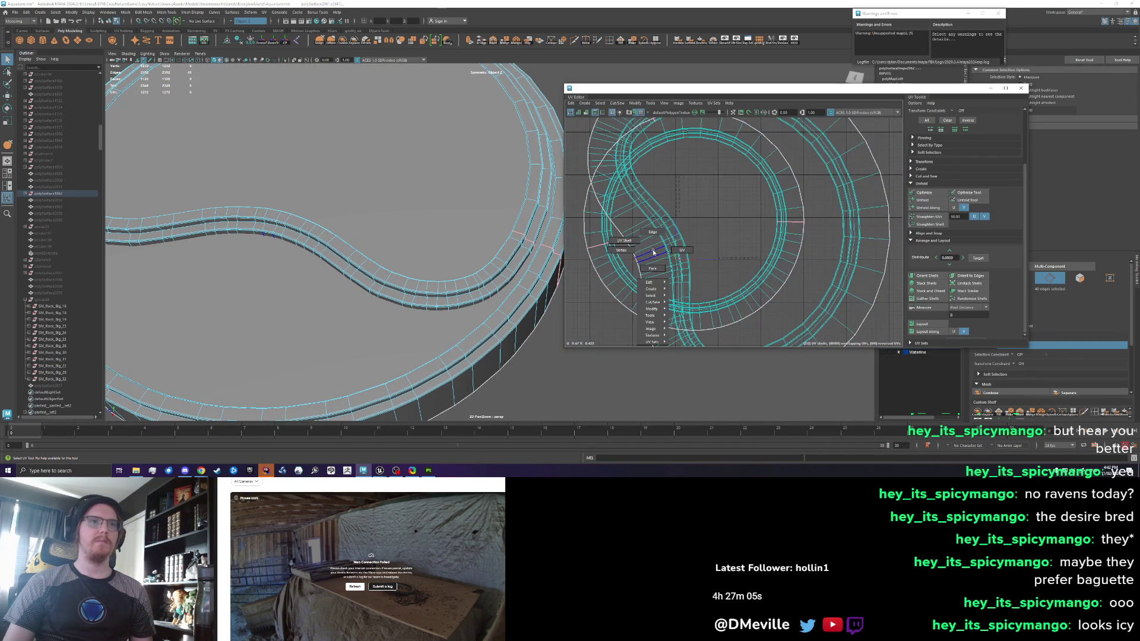
pyautogui.click(624, 241)
pyautogui.click(923, 324)
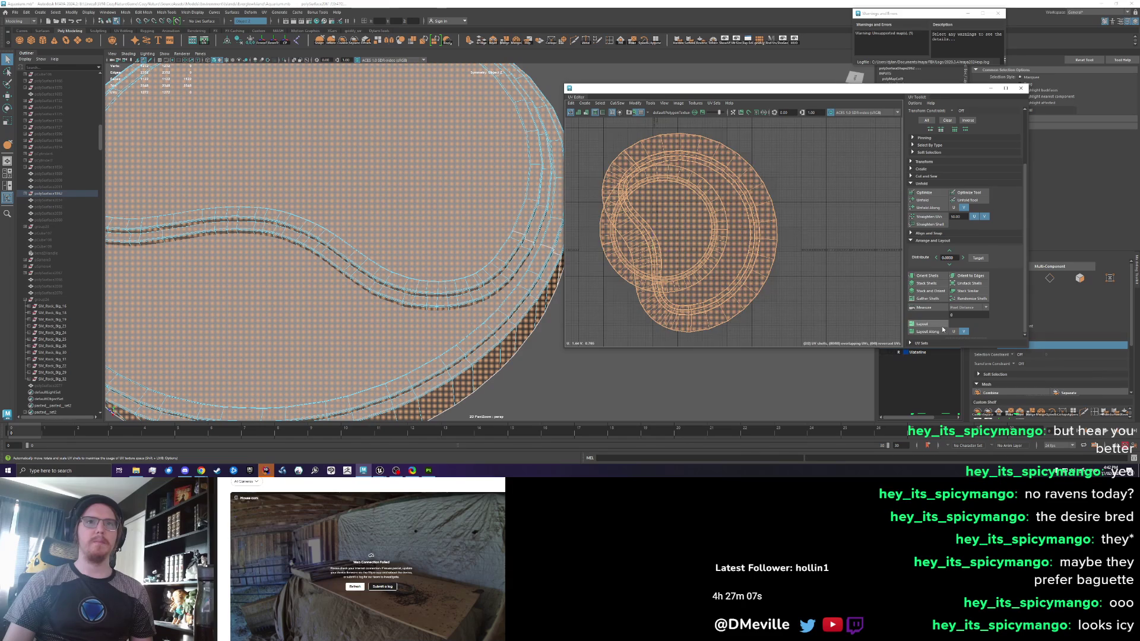
# Select the faces of the circular ring and kidney-shaped UV shells
pyautogui.scroll(5, 644, 256)
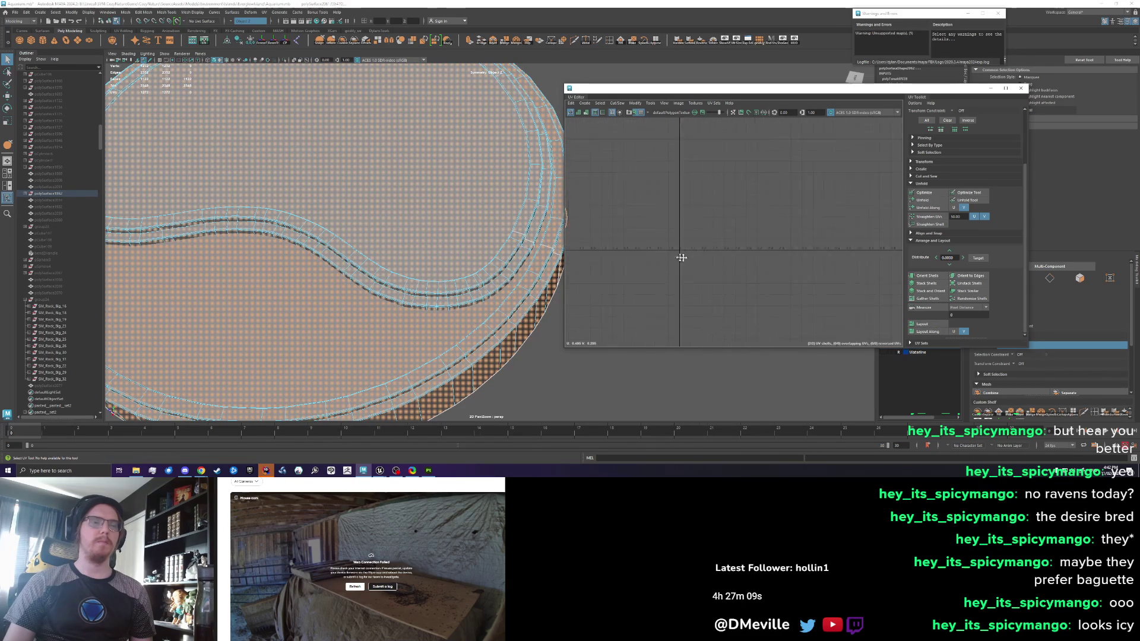
pyautogui.scroll(-5, 644, 256)
pyautogui.click(694, 220)
pyautogui.rightClick(694, 220)
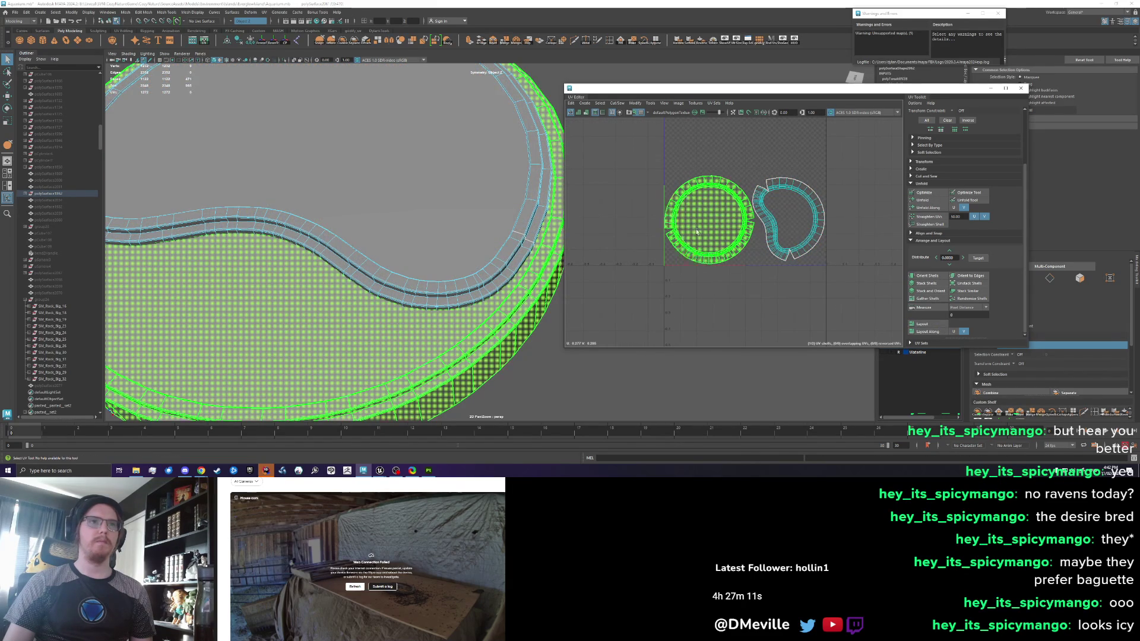
pyautogui.click(694, 238)
pyautogui.doubleClick(769, 234)
pyautogui.rightClick(704, 219)
pyautogui.doubleClick(702, 224)
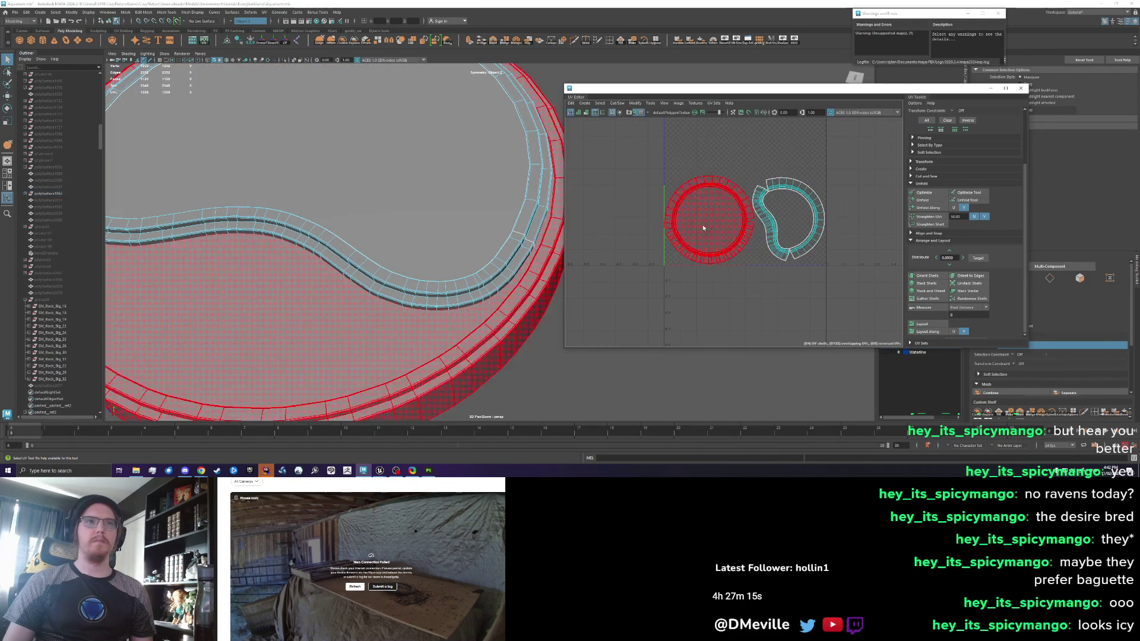
pyautogui.press('F8')
pyautogui.press('F10')
# Narrow the selection down to only the inner circle's faces
pyautogui.scroll(4, 711, 227)
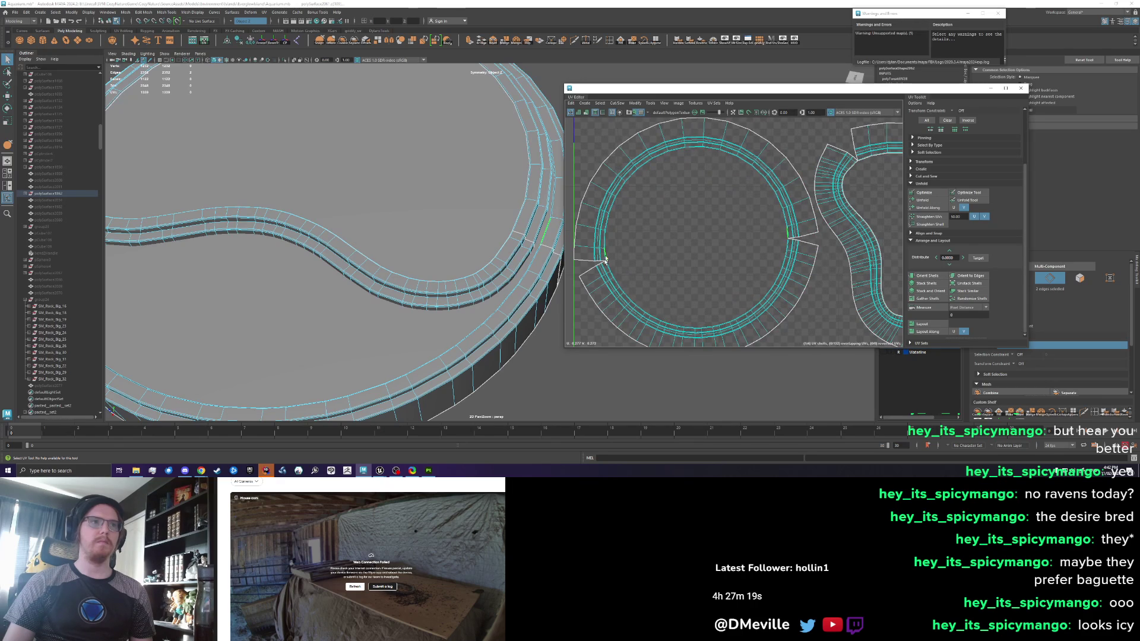
pyautogui.scroll(-3, 657, 238)
pyautogui.rightClick(683, 228)
pyautogui.doubleClick(692, 227)
pyautogui.press('F8')
pyautogui.press('F8')
pyautogui.rightClick(695, 248)
pyautogui.click(689, 233)
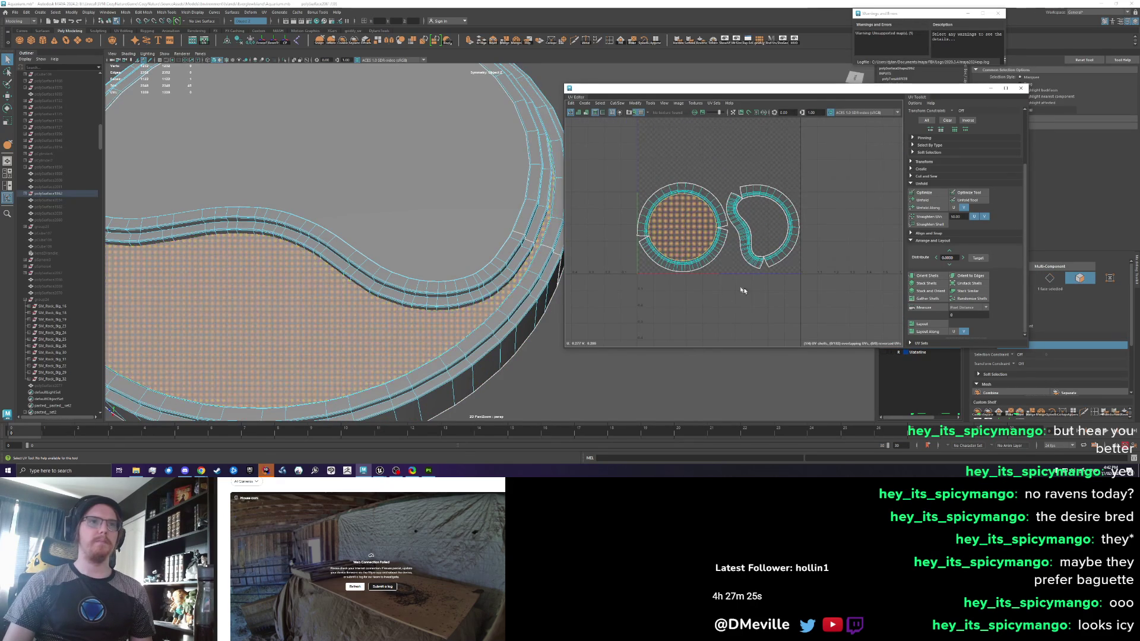
# Move the inner circle and kidney shells aside and unfold both ring shells into flat strips
pyautogui.rightClick(687, 241)
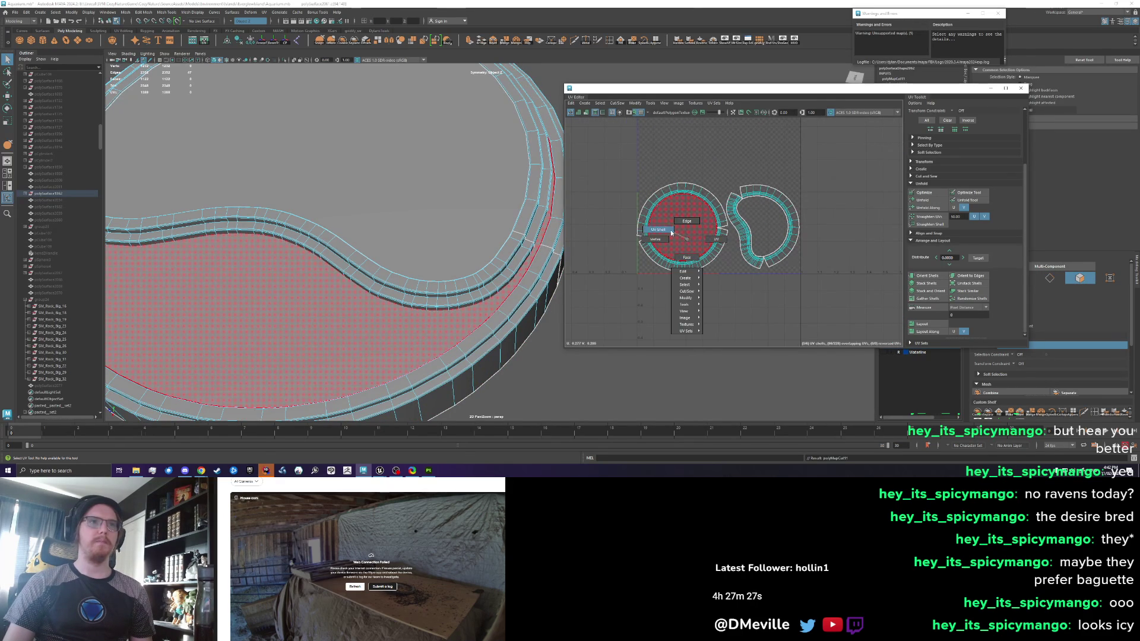
pyautogui.click(683, 255)
pyautogui.press('w')
pyautogui.moveTo(682, 229); pyautogui.dragTo(797, 194)
pyautogui.click(763, 234)
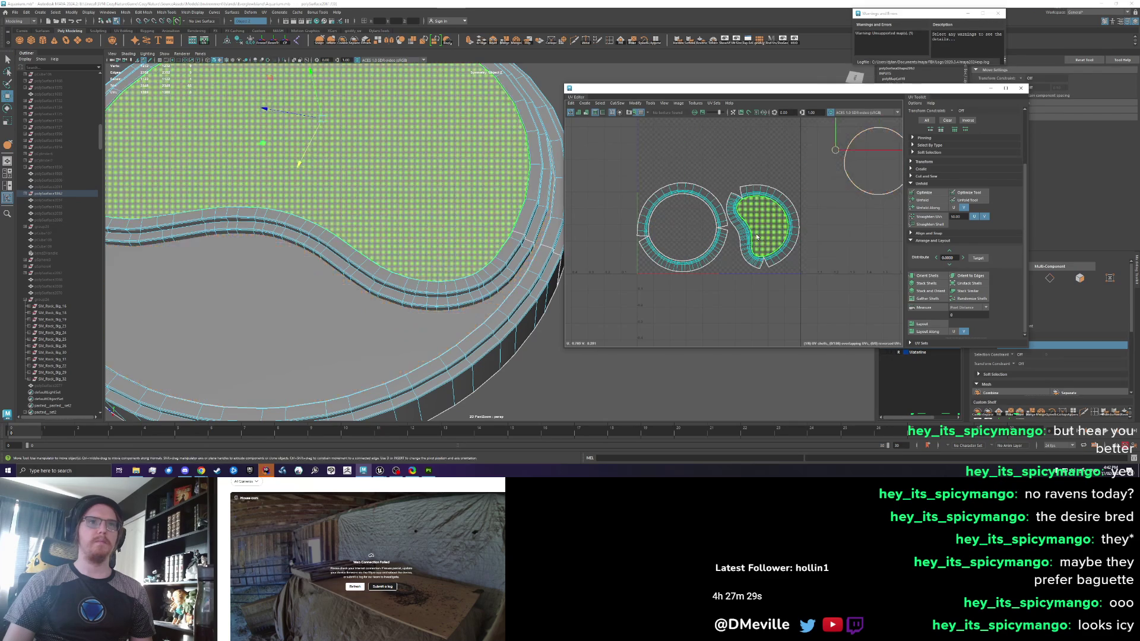
pyautogui.moveTo(763, 234); pyautogui.dragTo(846, 220)
pyautogui.moveTo(710, 306); pyautogui.dragTo(766, 249)
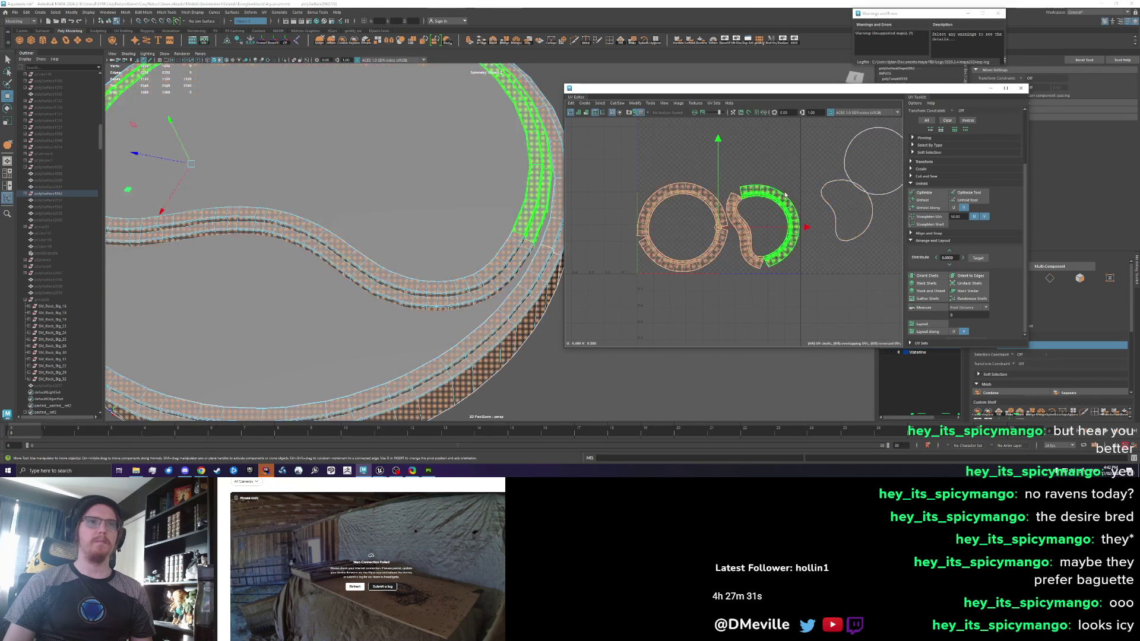
pyautogui.click(925, 200)
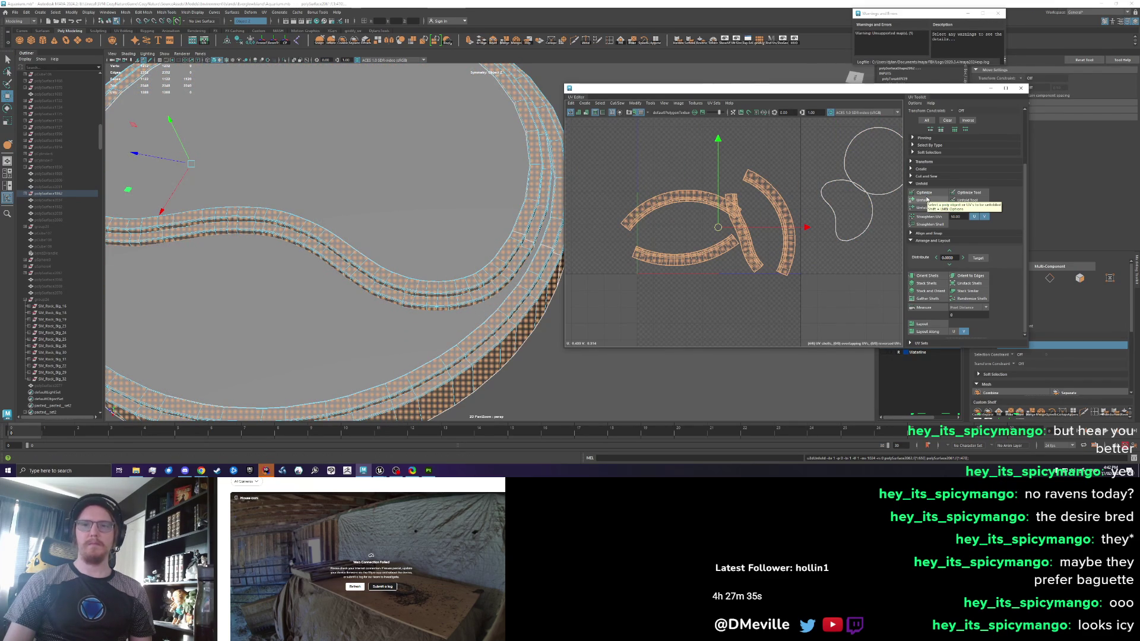
pyautogui.click(644, 276)
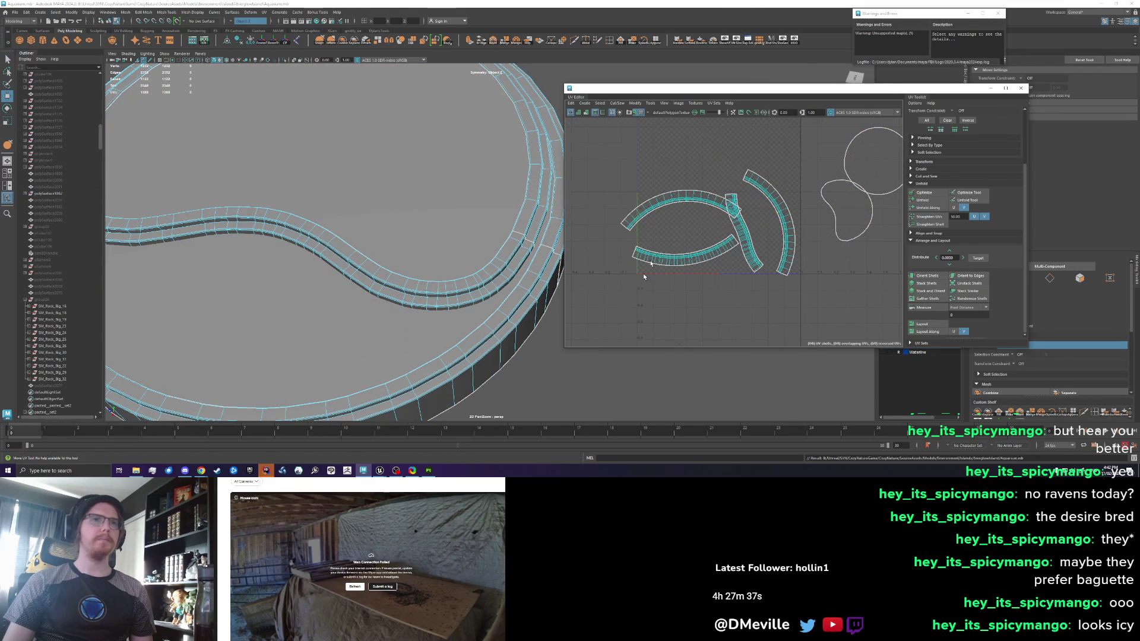
# Select the top curved arc shell and unfold it along V
pyautogui.click(653, 205)
pyautogui.click(584, 103)
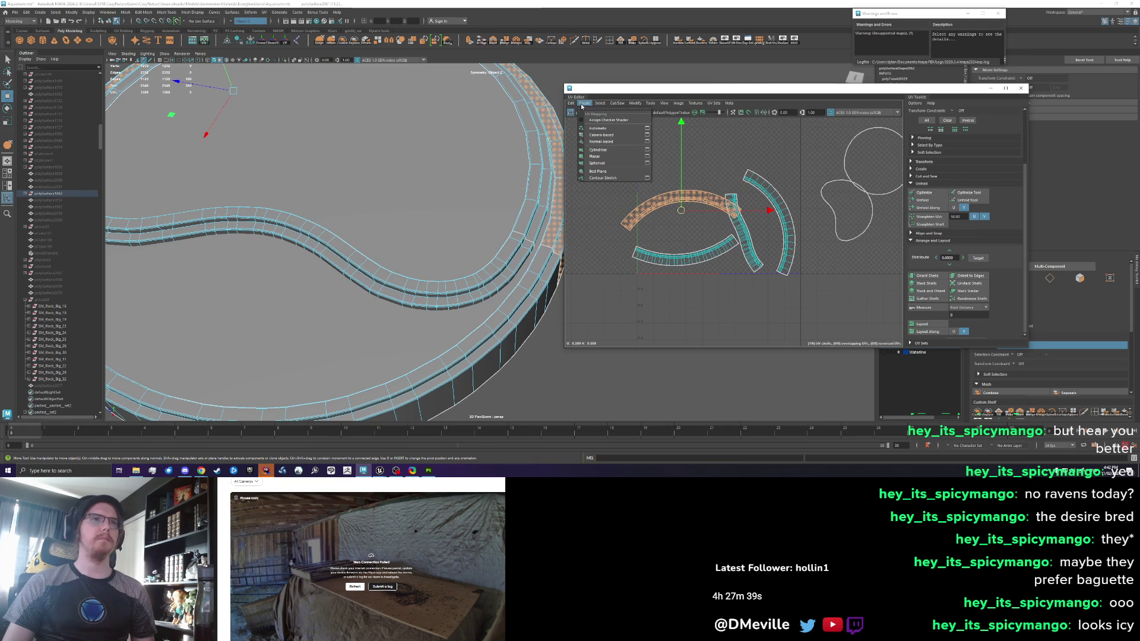
pyautogui.rightClick(639, 211)
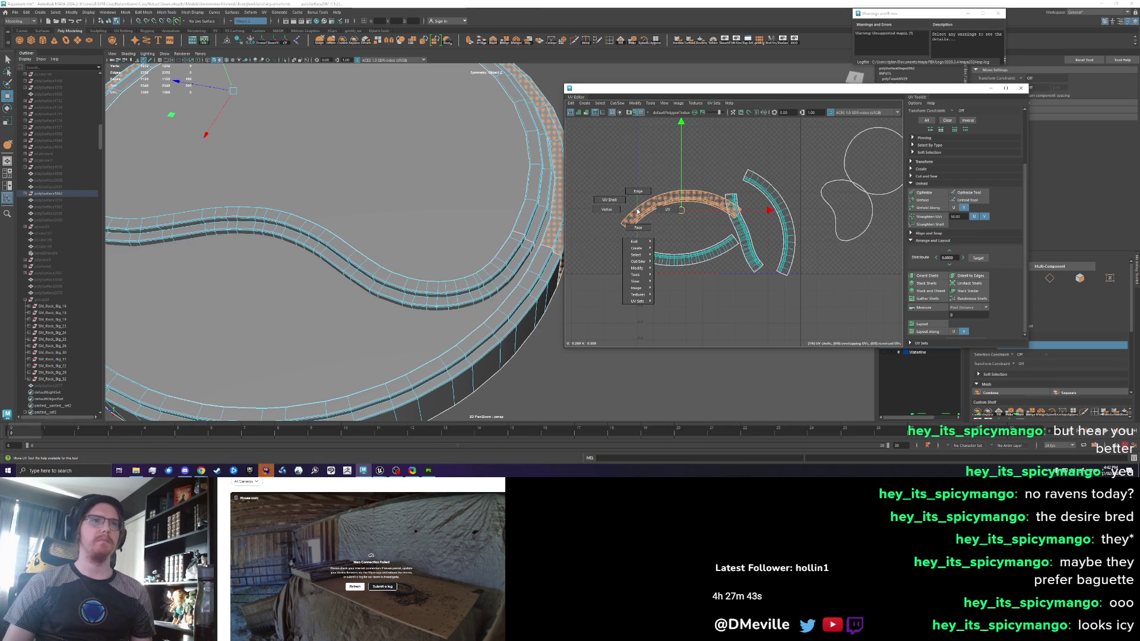
pyautogui.keyDown('shift'); pyautogui.rightClick(637, 211); pyautogui.keyUp('shift')
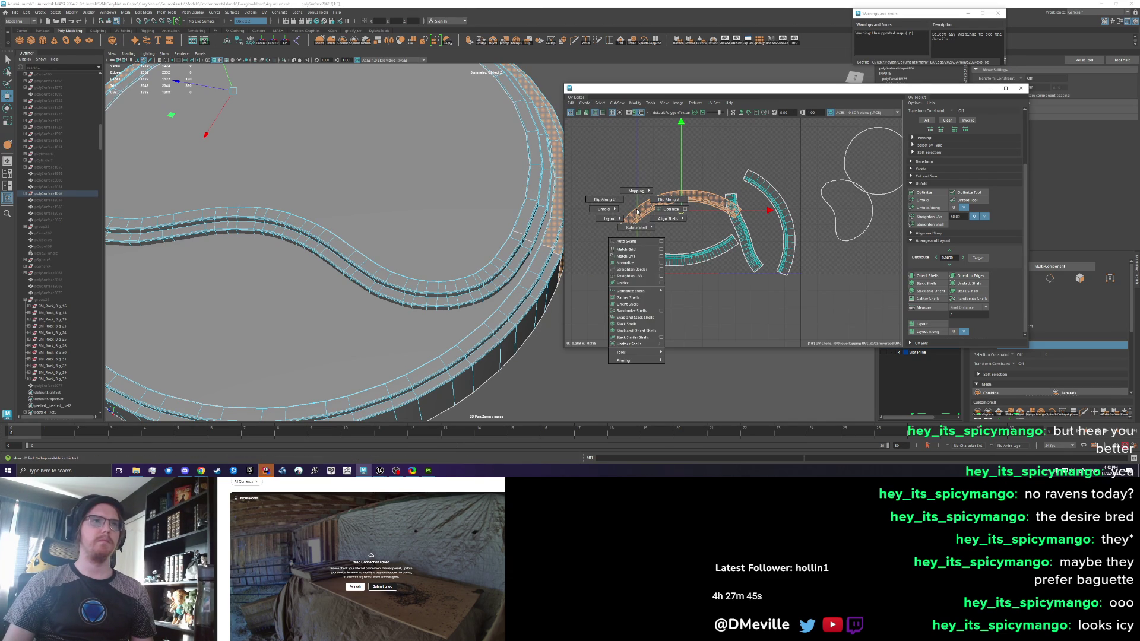
pyautogui.moveTo(615, 210)
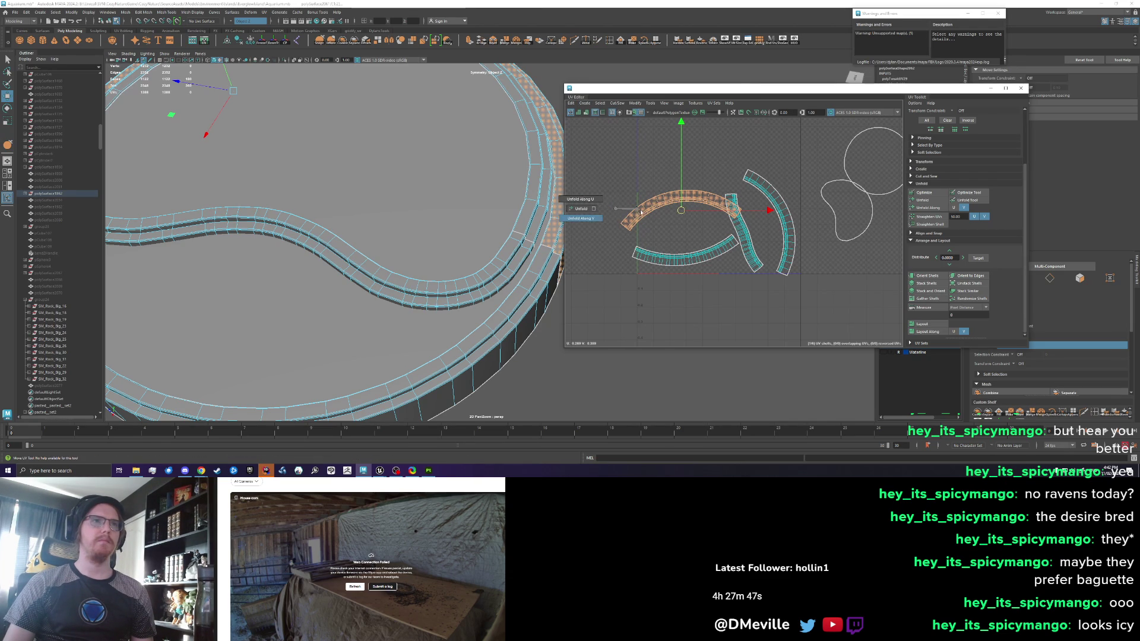
pyautogui.click(594, 221)
pyautogui.keyDown('shift'); pyautogui.rightClick(659, 206); pyautogui.keyUp('shift')
pyautogui.moveTo(632, 205)
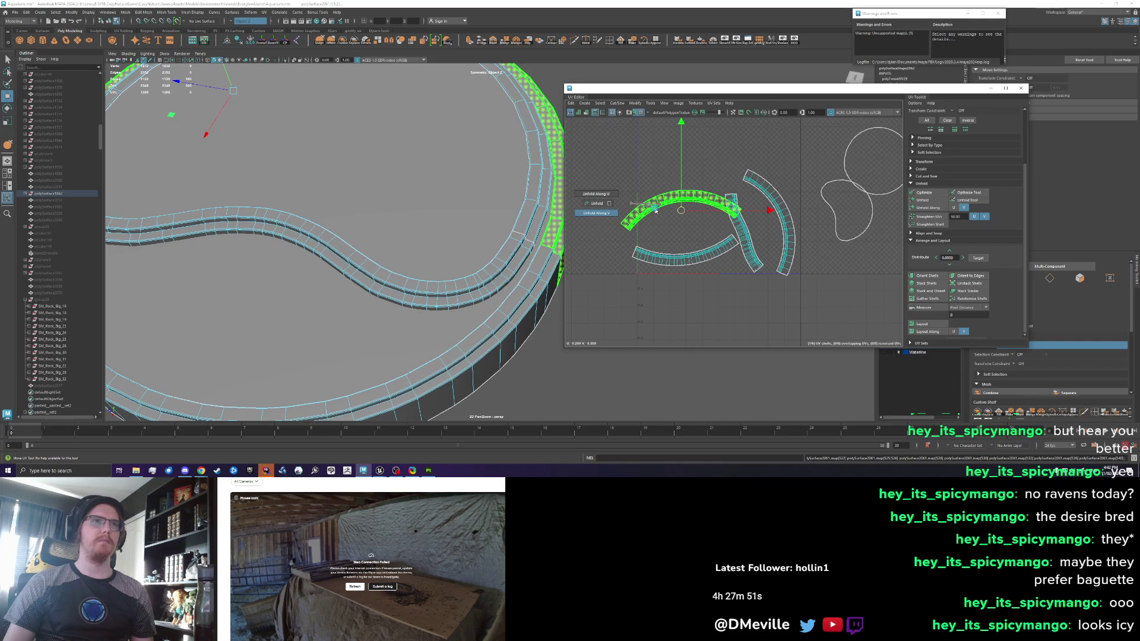
pyautogui.keyDown('shift'); pyautogui.rightClick(655, 210); pyautogui.keyUp('shift')
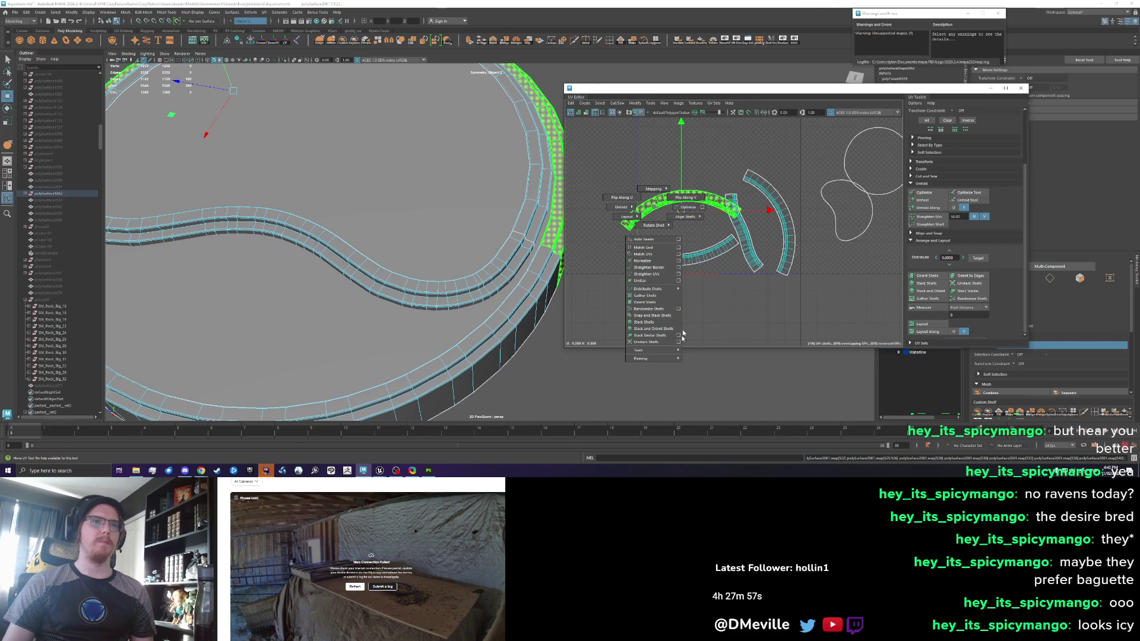
pyautogui.moveTo(660, 354)
pyautogui.press('Escape')
# Apply Modify > Unitize to the selected arc shell's UVs
pyautogui.click(650, 103)
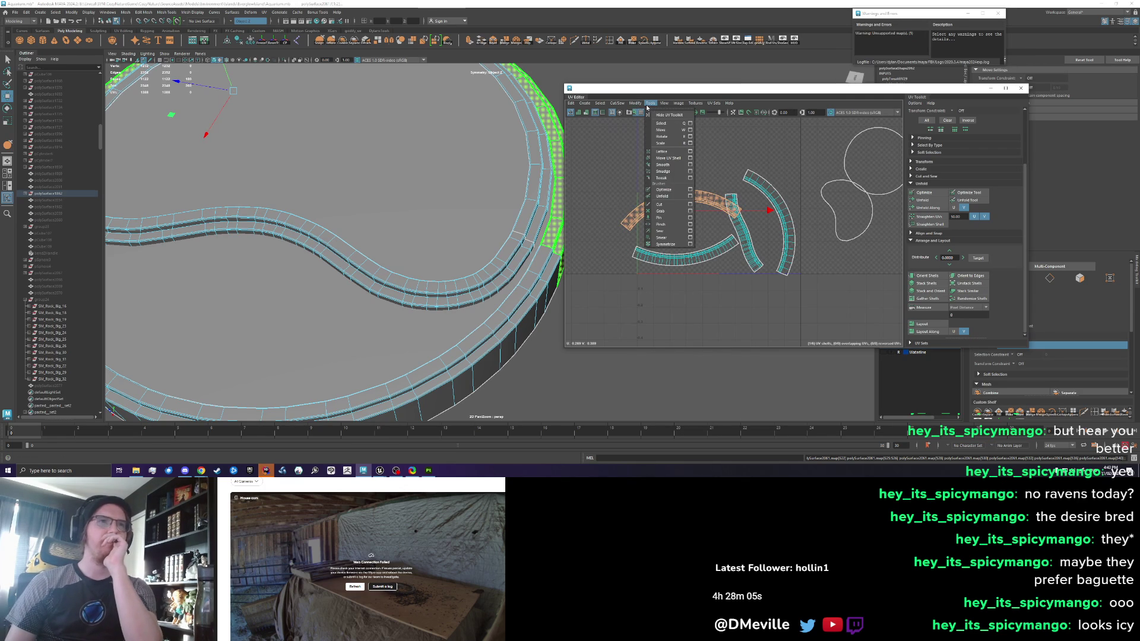
pyautogui.moveTo(636, 104)
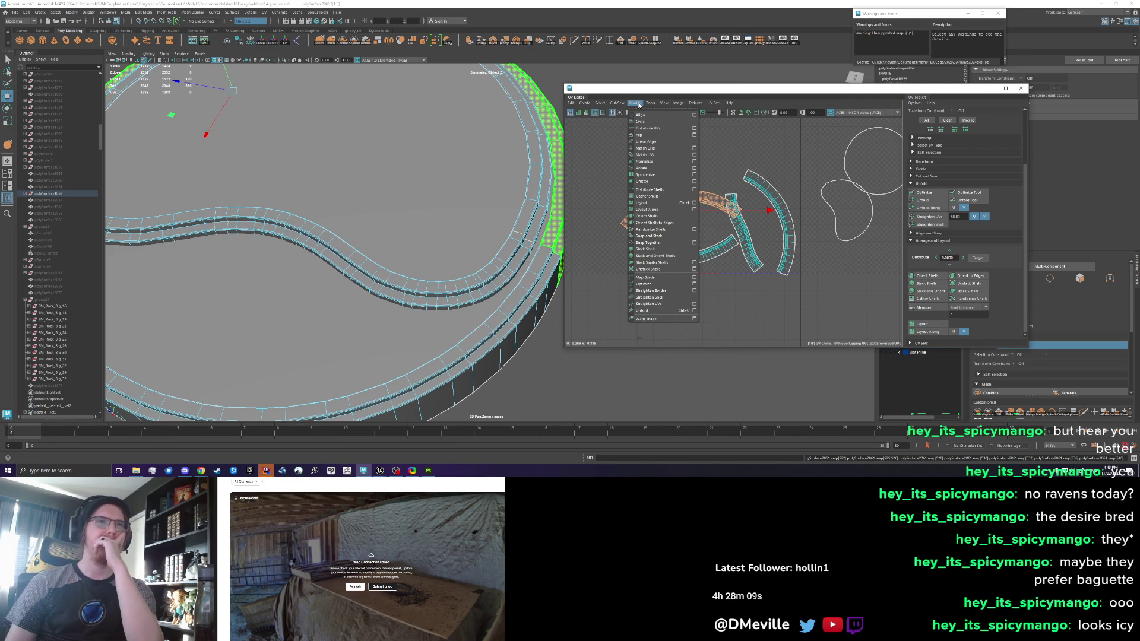
pyautogui.click(653, 182)
pyautogui.scroll(-2, 653, 183)
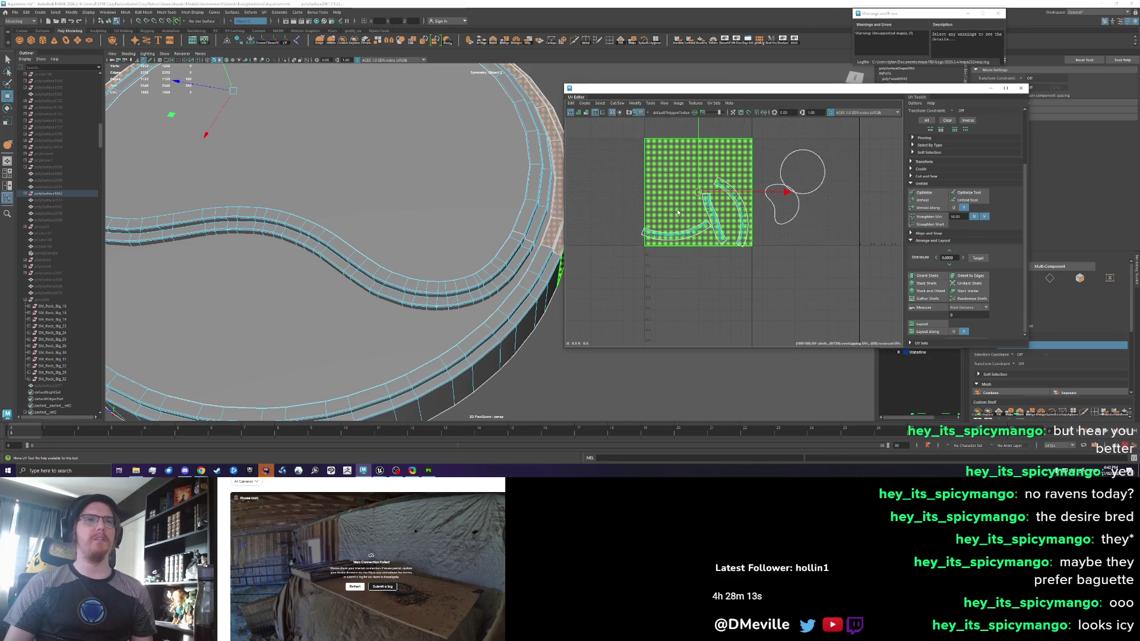
# Unfold the UVs along V from the marking menu
pyautogui.scroll(-1, 678, 213)
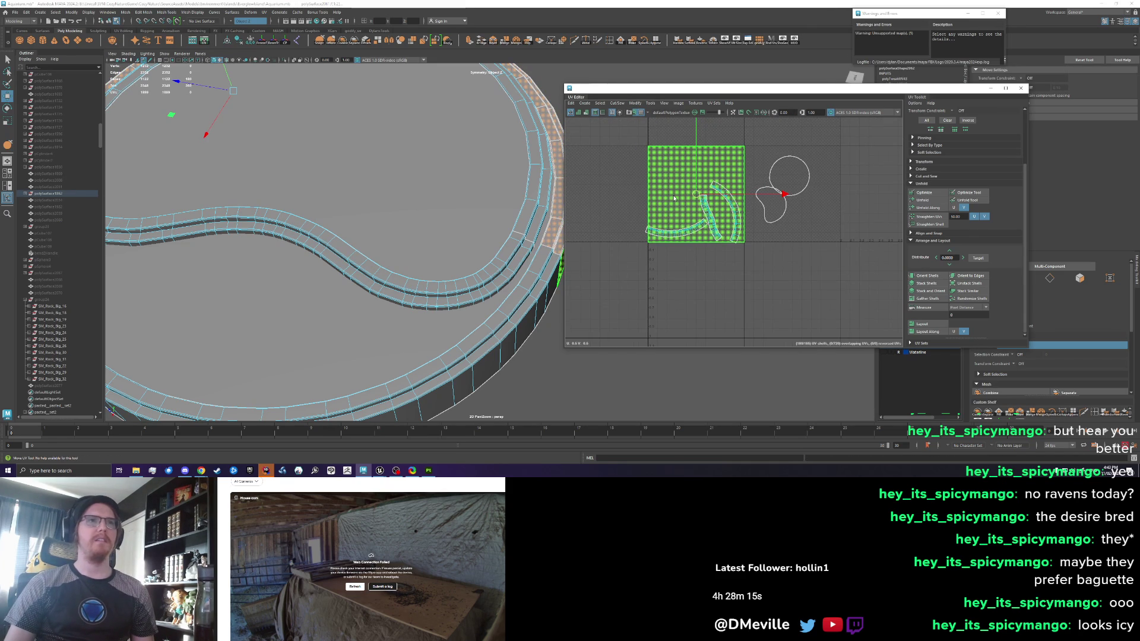
pyautogui.rightClick(675, 198)
pyautogui.keyDown('shift'); pyautogui.rightClick(673, 199); pyautogui.keyUp('shift')
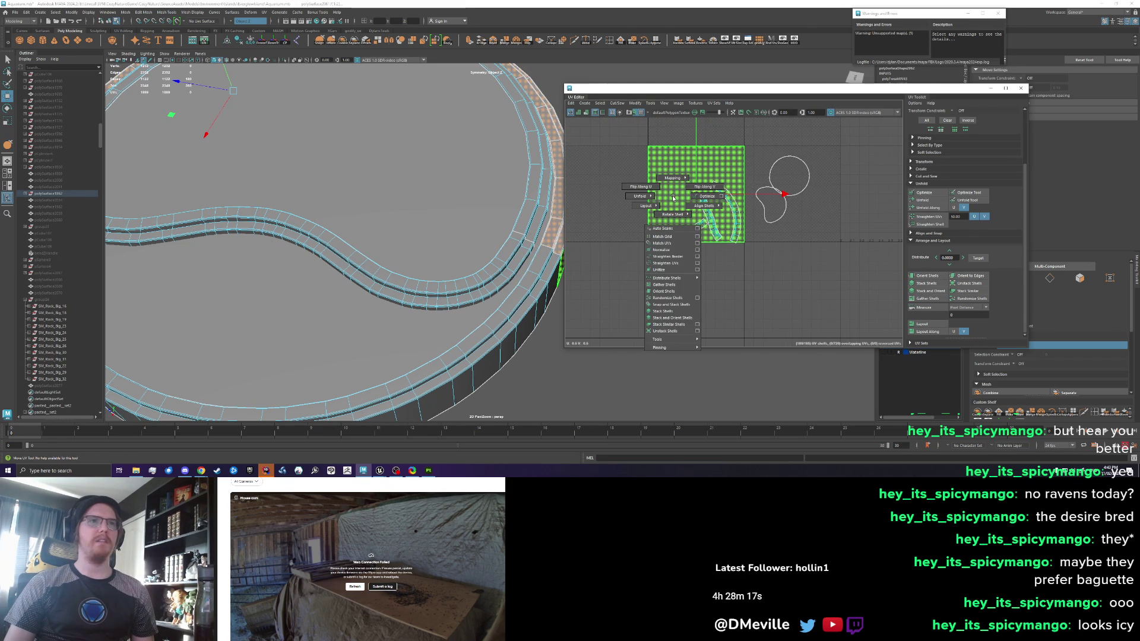
pyautogui.click(621, 205)
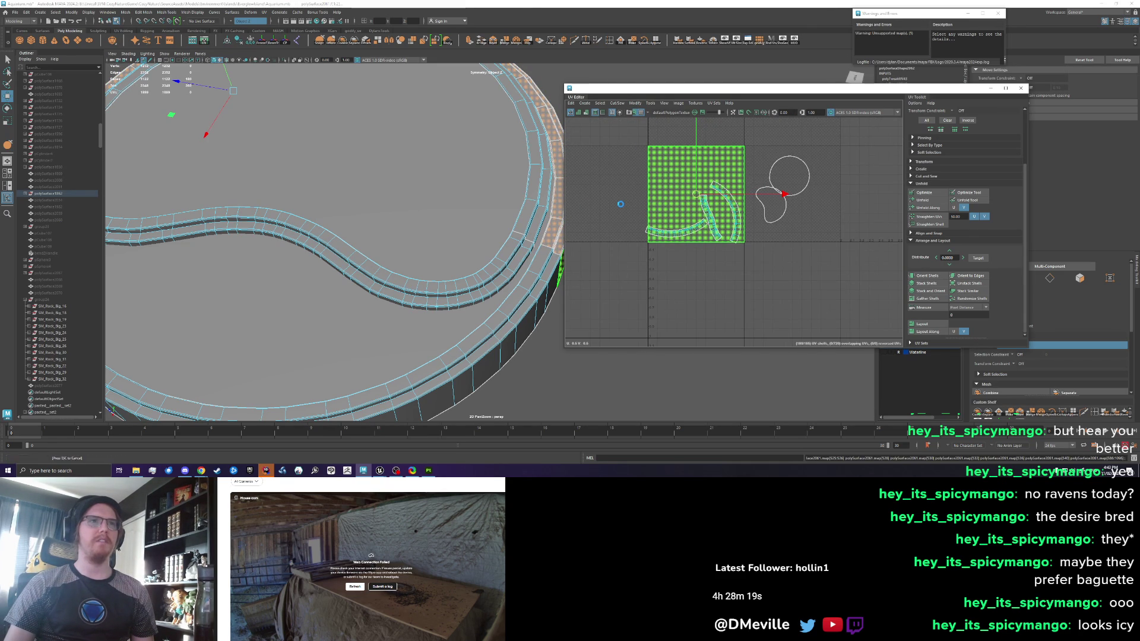
# Undo twice back to the curved arc shells and select all UV shells
pyautogui.hotkey('ctrl', 'z')
pyautogui.scroll(-3, 679, 230)
pyautogui.scroll(3, 679, 230)
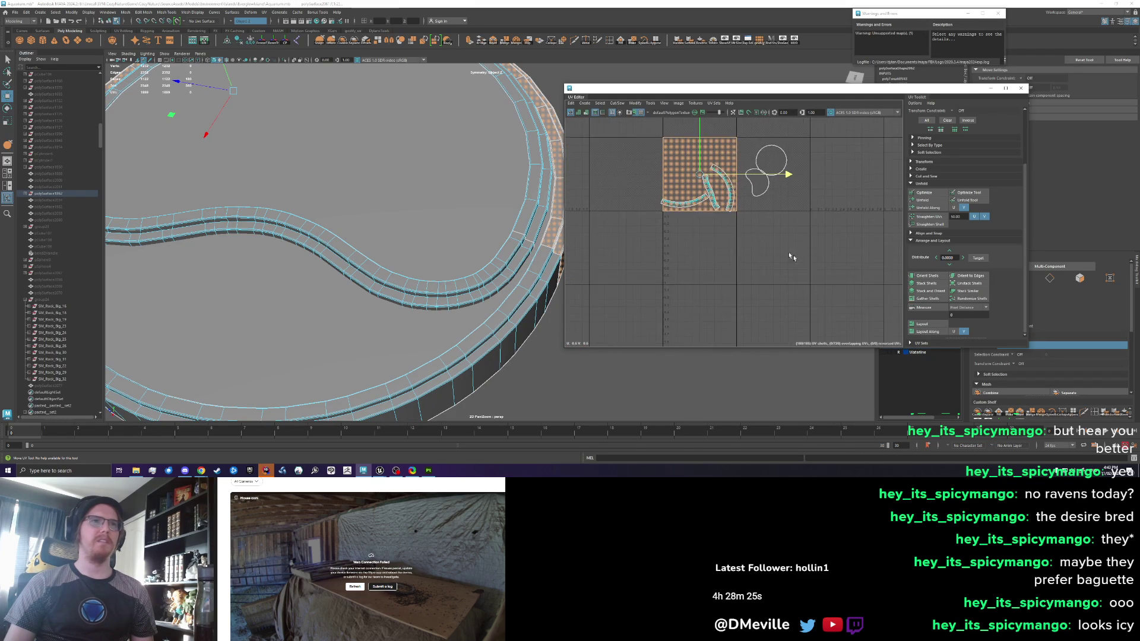
pyautogui.hotkey('ctrl', 'z')
pyautogui.moveTo(632, 259); pyautogui.dragTo(706, 189)
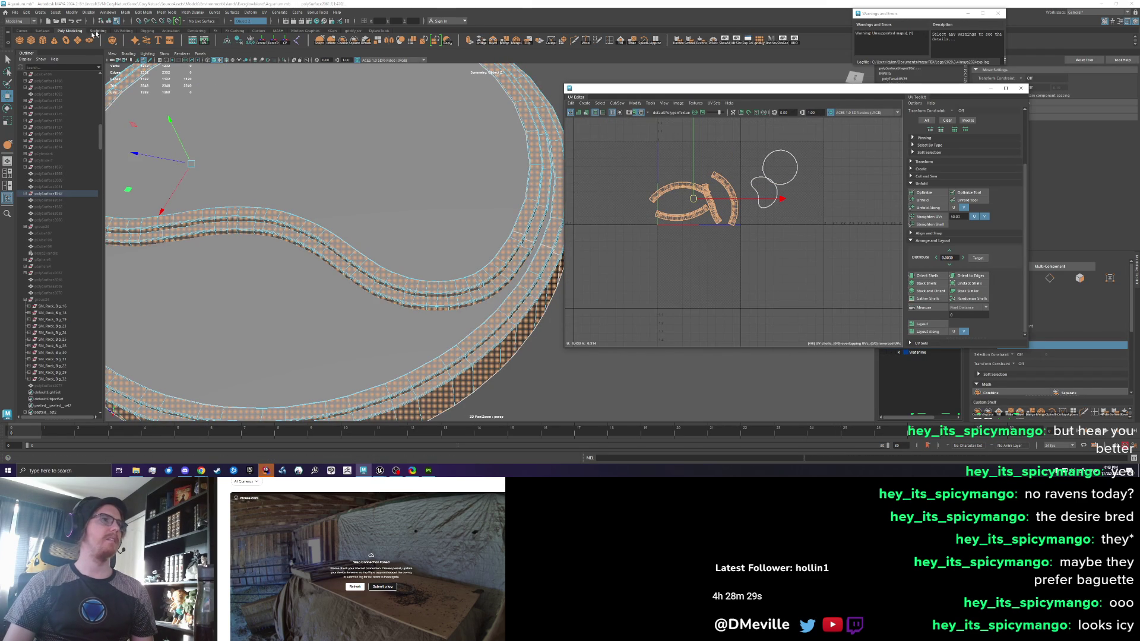
# Apply the griddy_uv shelf's custom grid UV script to the platform ring meshes
pyautogui.click(123, 30)
pyautogui.click(352, 31)
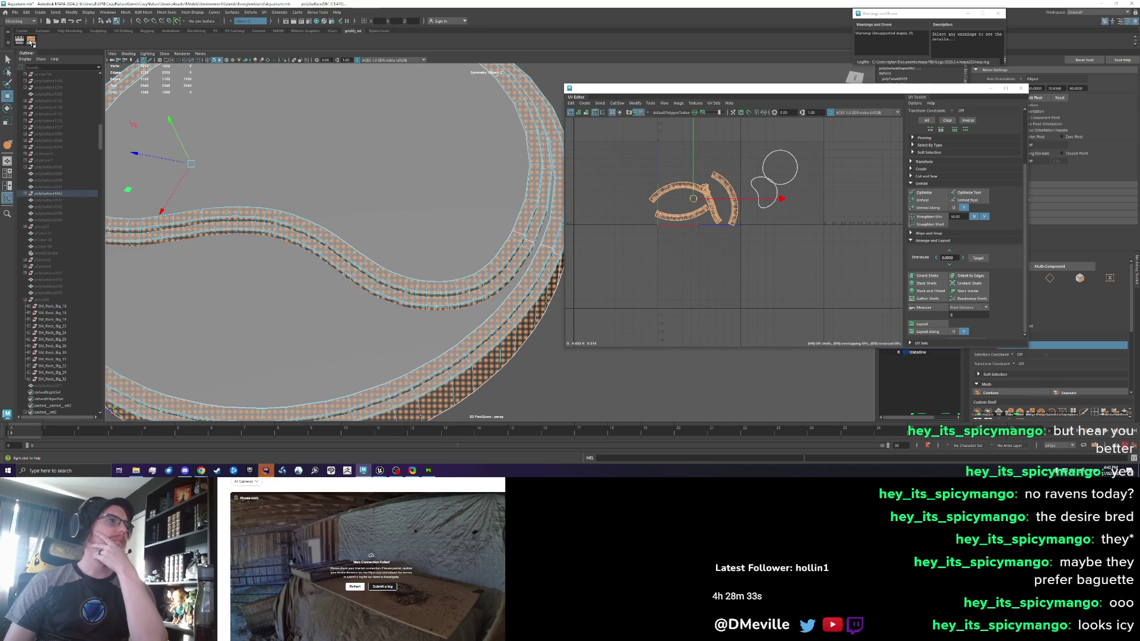
pyautogui.click(31, 40)
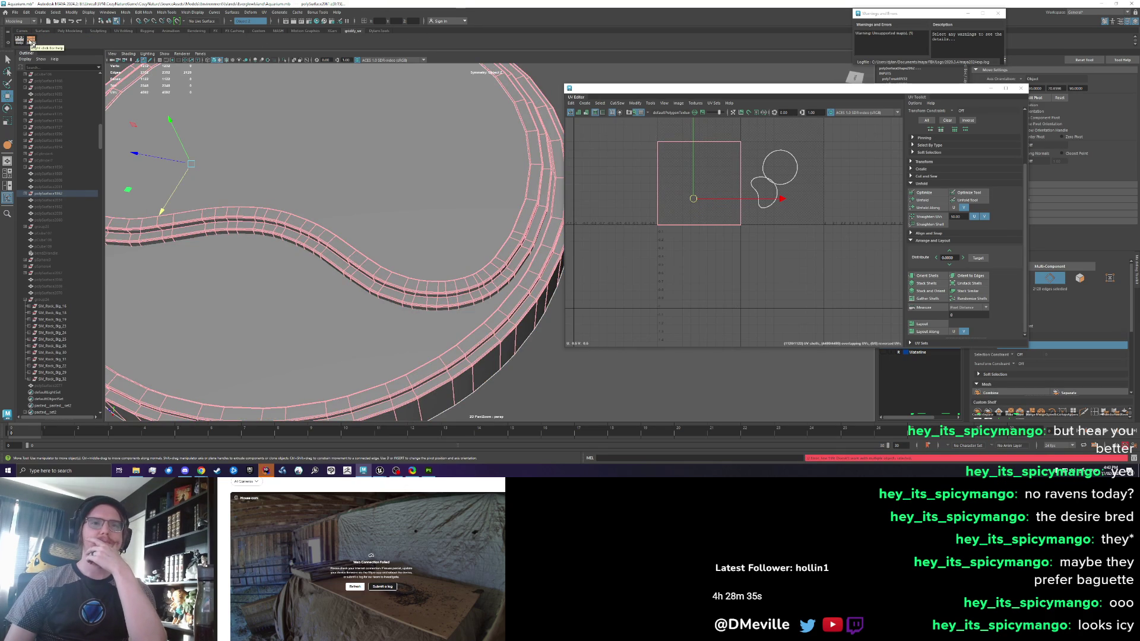
# Reselect the platform mesh, clear its UV face selection, and return it to object mode
pyautogui.click(386, 128)
pyautogui.scroll(-3, 642, 199)
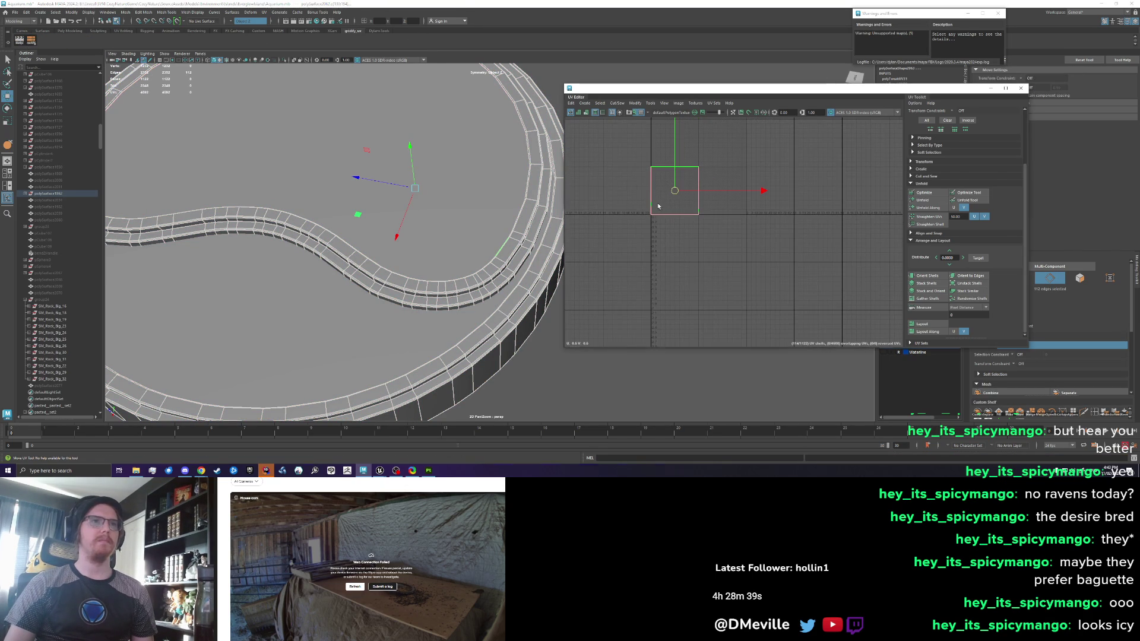
pyautogui.click(628, 240)
pyautogui.hotkey('ctrl', 'z')
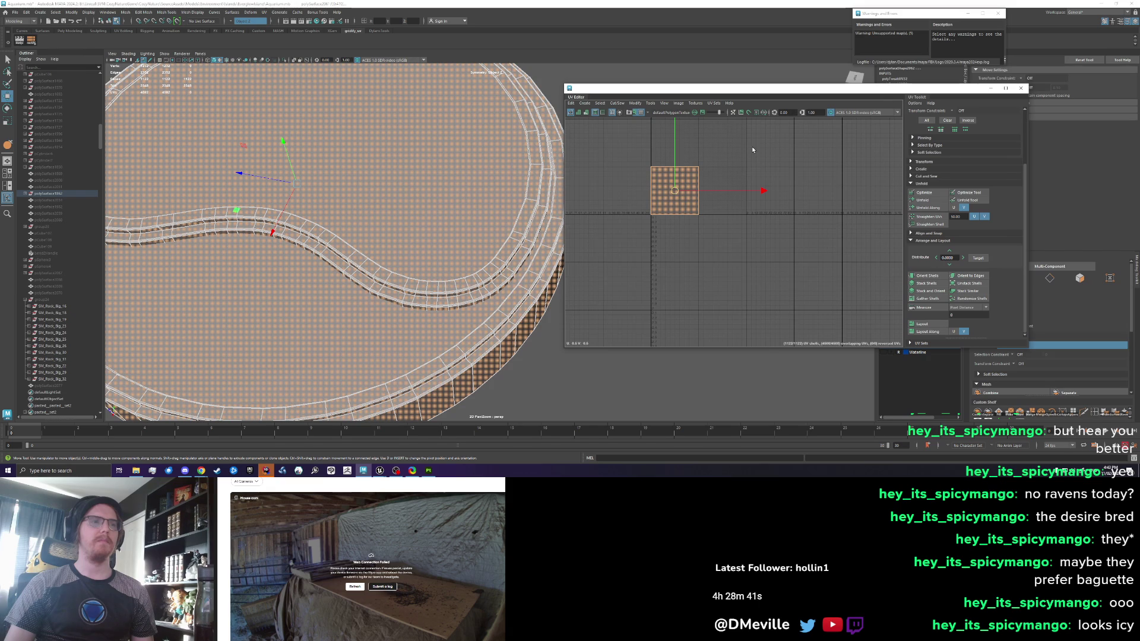
pyautogui.hotkey('ctrl', 'z')
pyautogui.scroll(5, 661, 231)
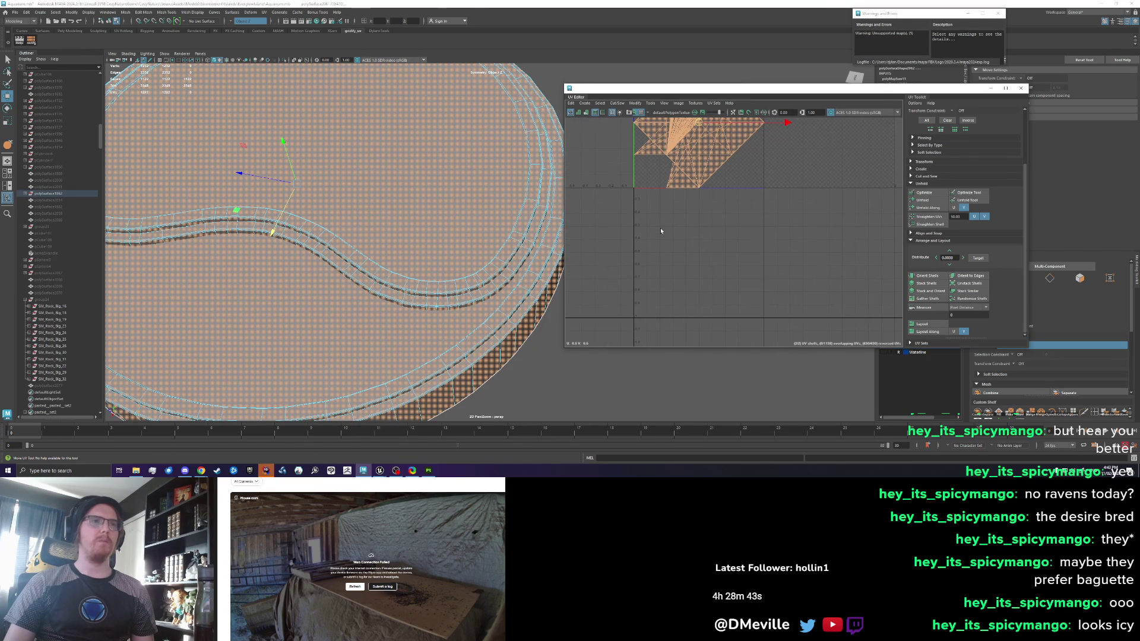
pyautogui.scroll(-2, 656, 230)
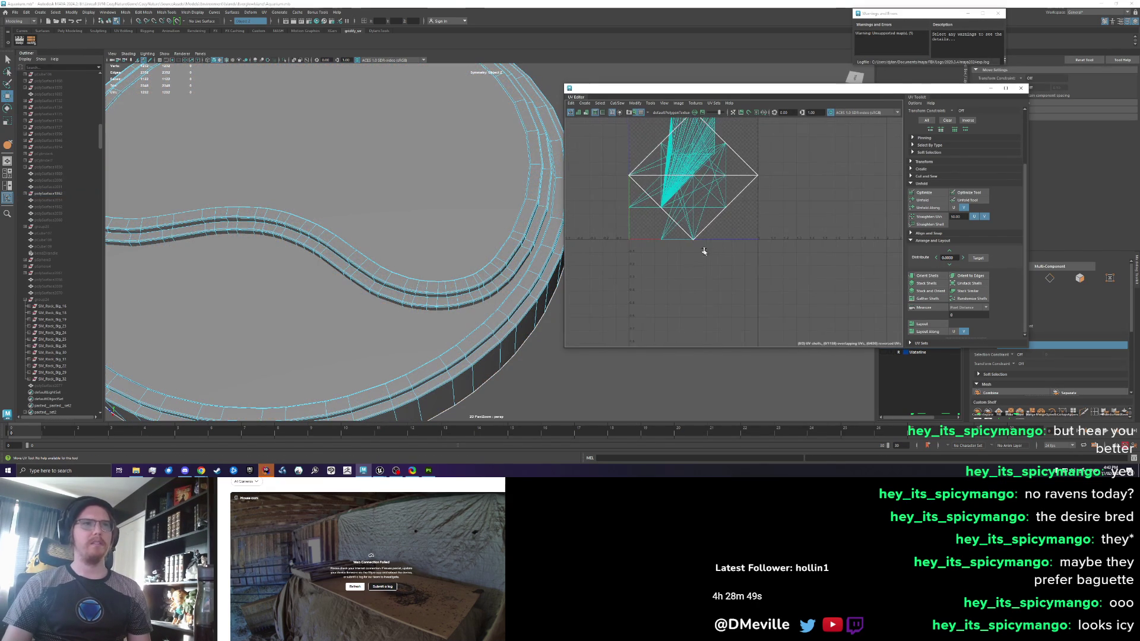
pyautogui.moveTo(641, 151); pyautogui.dragTo(687, 245)
pyautogui.scroll(3, 687, 249)
pyautogui.click(473, 265)
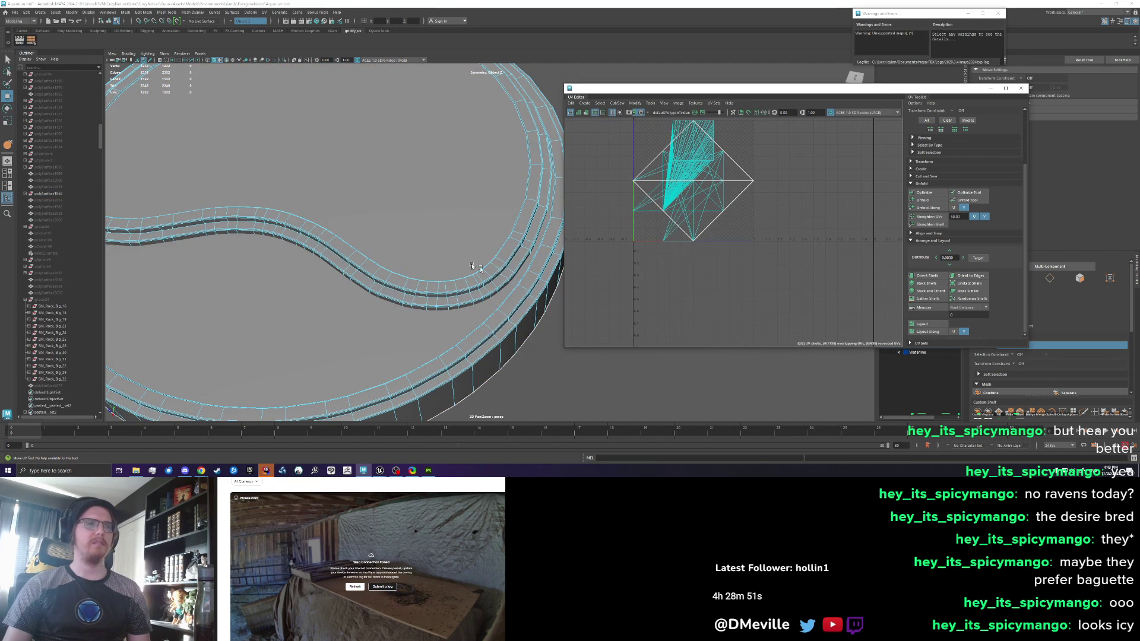
pyautogui.press('F8')
pyautogui.press('w')
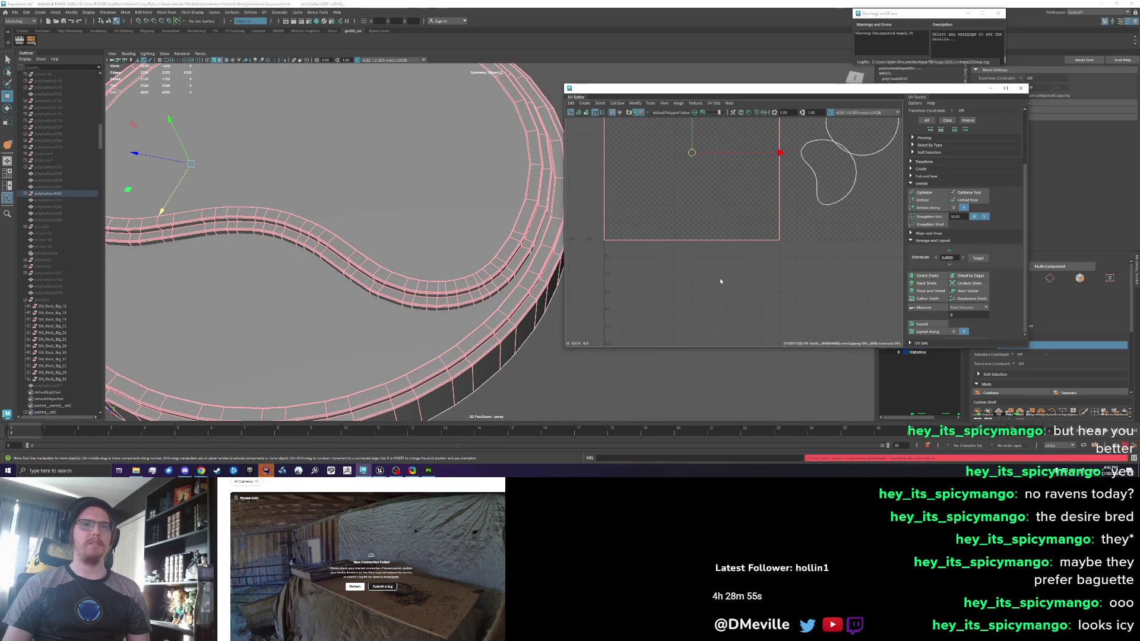
# Select all of the platform's UVs and sew them back together
pyautogui.press('f')
pyautogui.press('F8')
pyautogui.click(710, 239)
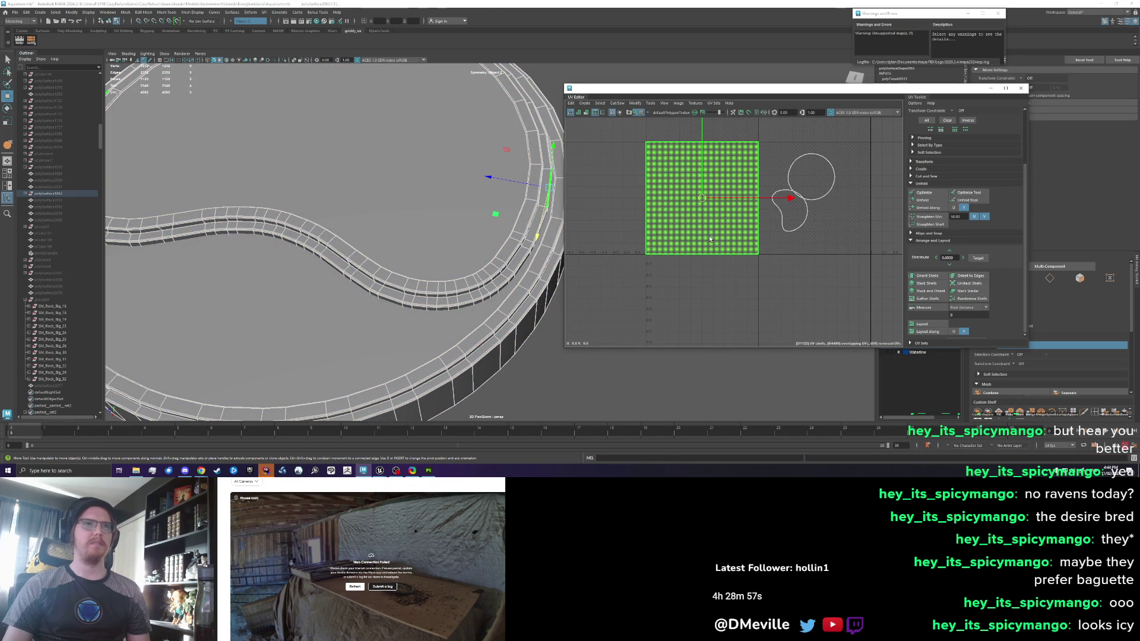
pyautogui.rightClick(710, 239)
pyautogui.rightClick(660, 236)
pyautogui.rightClick(663, 235)
pyautogui.click(611, 287)
pyautogui.moveTo(611, 288)
pyautogui.mouseDown()
pyautogui.moveTo(775, 127)
pyautogui.moveTo(764, 155)
pyautogui.mouseUp()
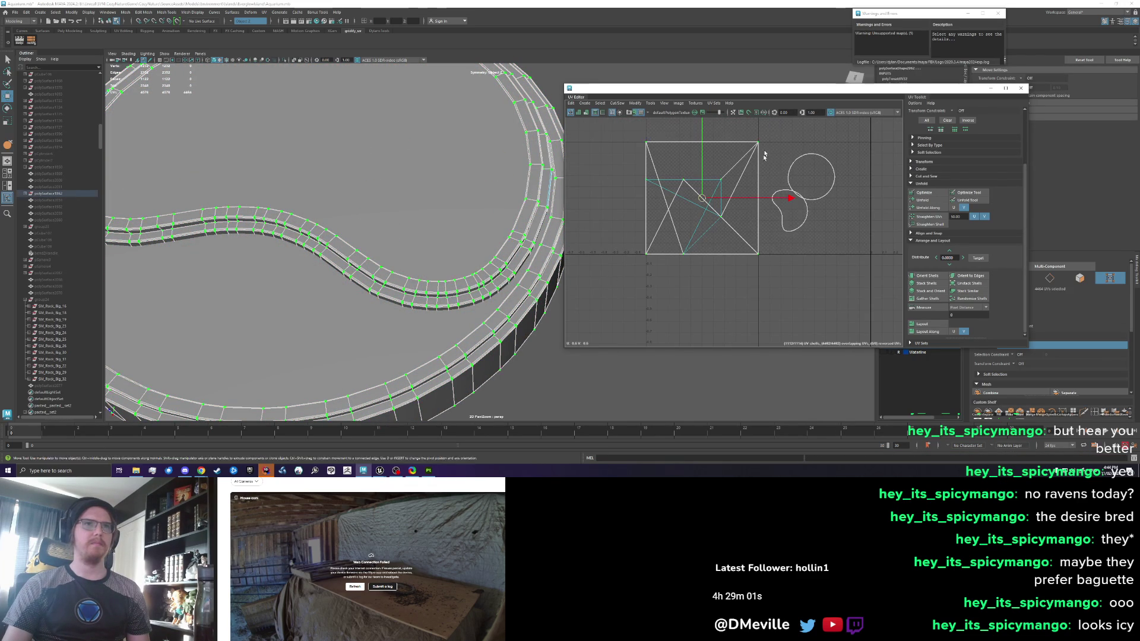
pyautogui.keyDown('shift'); pyautogui.rightClick(764, 156); pyautogui.keyUp('shift')
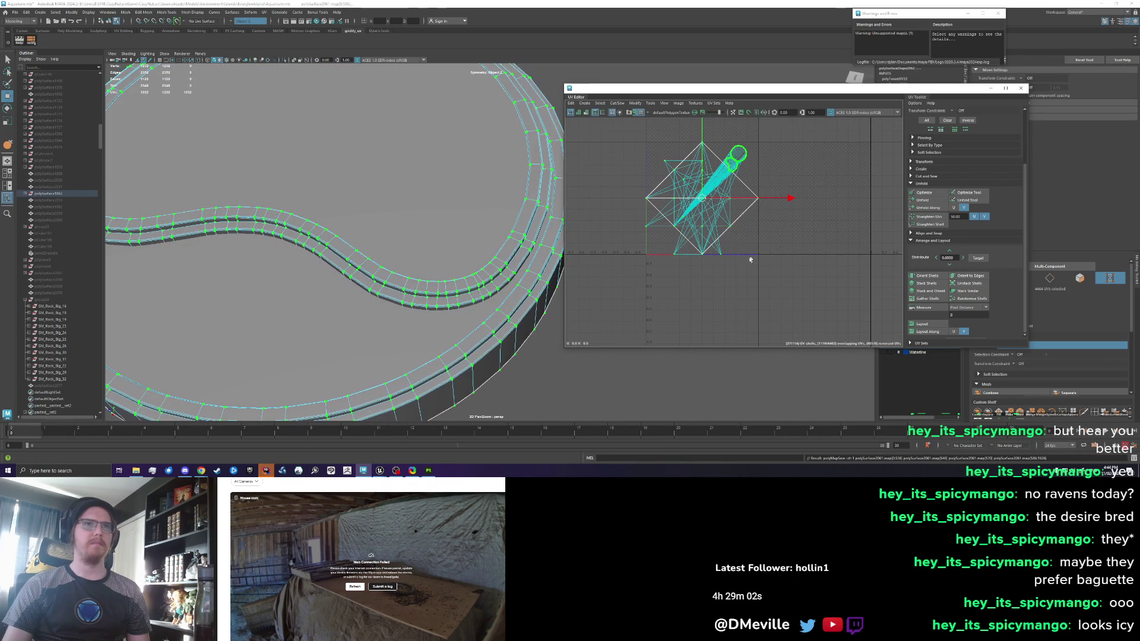
# Unfold the sewn UVs into a flat ring with the UV Toolkit's Unfold
pyautogui.click(926, 184)
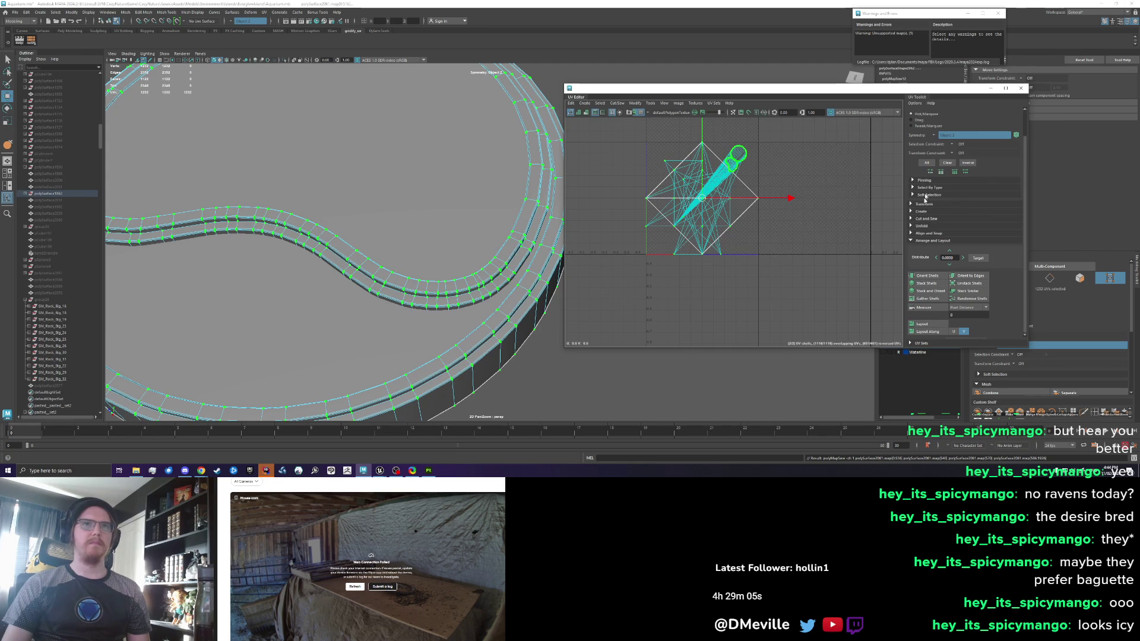
pyautogui.click(922, 226)
pyautogui.click(930, 243)
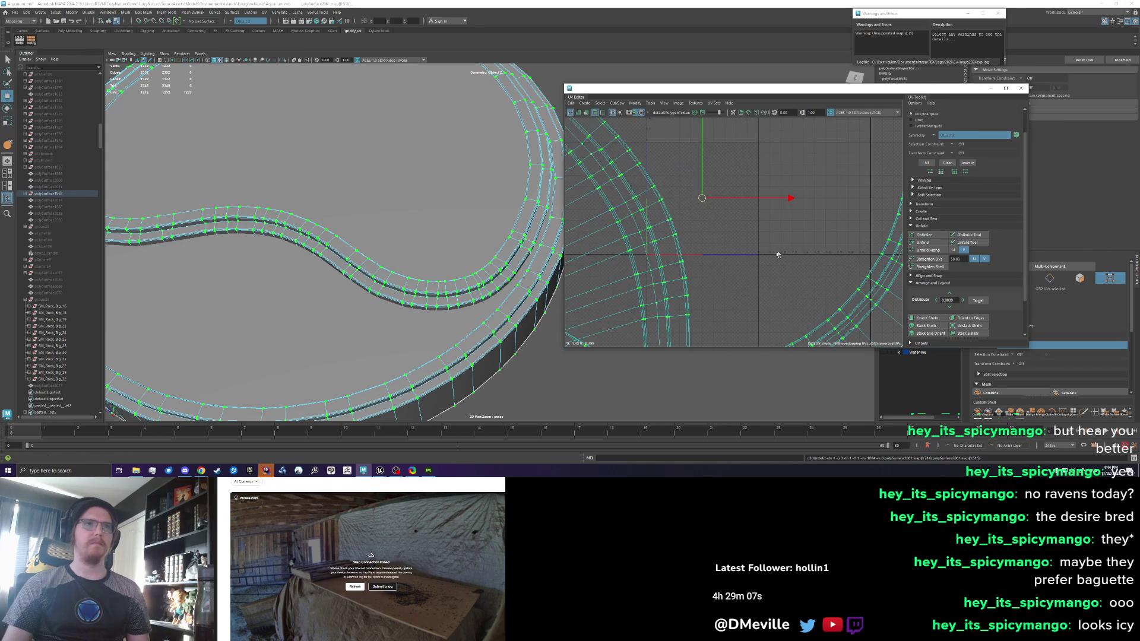
pyautogui.click(792, 295)
# Cut a UV seam along the edge loop around the ring
pyautogui.scroll(3, 675, 275)
pyautogui.rightClick(675, 275)
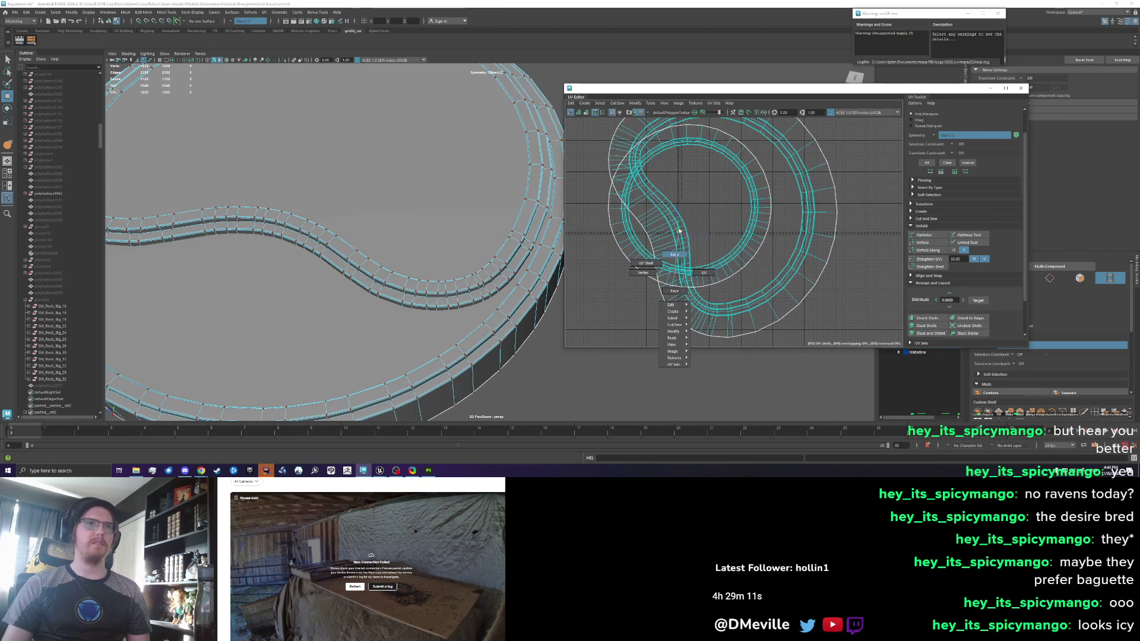
pyautogui.scroll(3, 681, 238)
pyautogui.moveTo(505, 227); pyautogui.dragTo(475, 237)
pyautogui.doubleClick(499, 270)
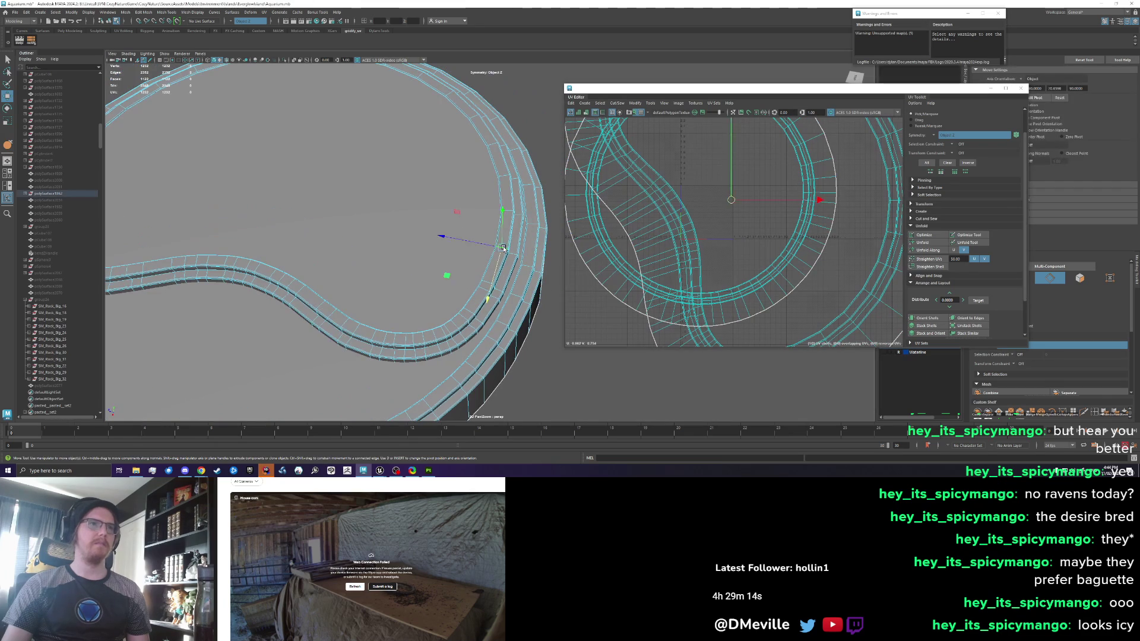
pyautogui.doubleClick(528, 266)
pyautogui.hotkey('ctrl', 'x')
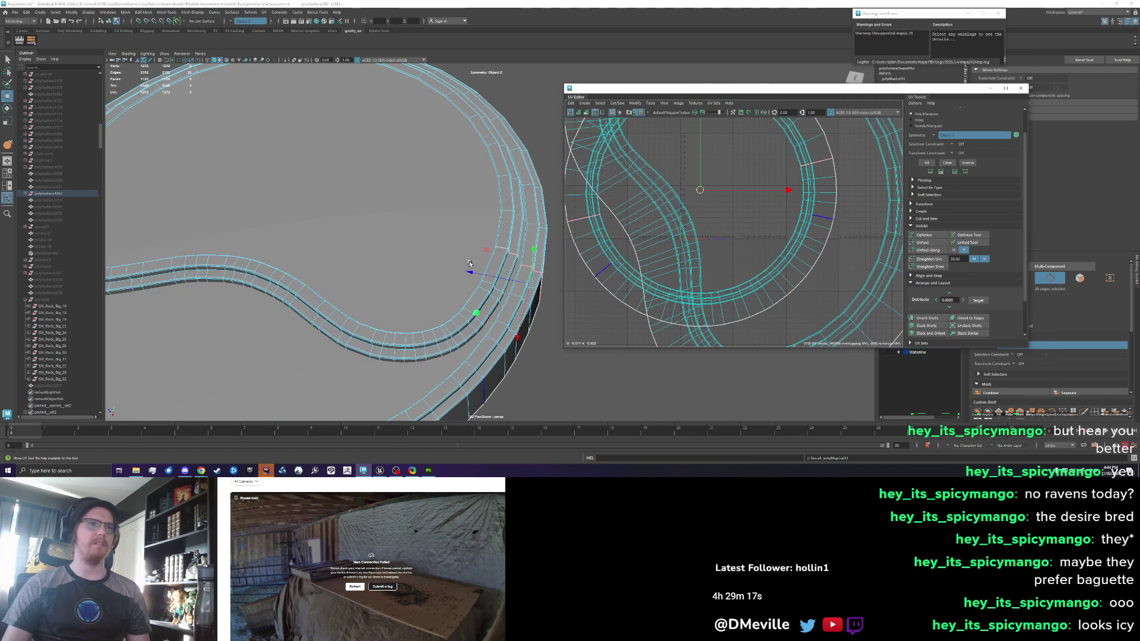
# Select the inner top faces and cut them off as their own UV shell
pyautogui.rightClick(330, 254)
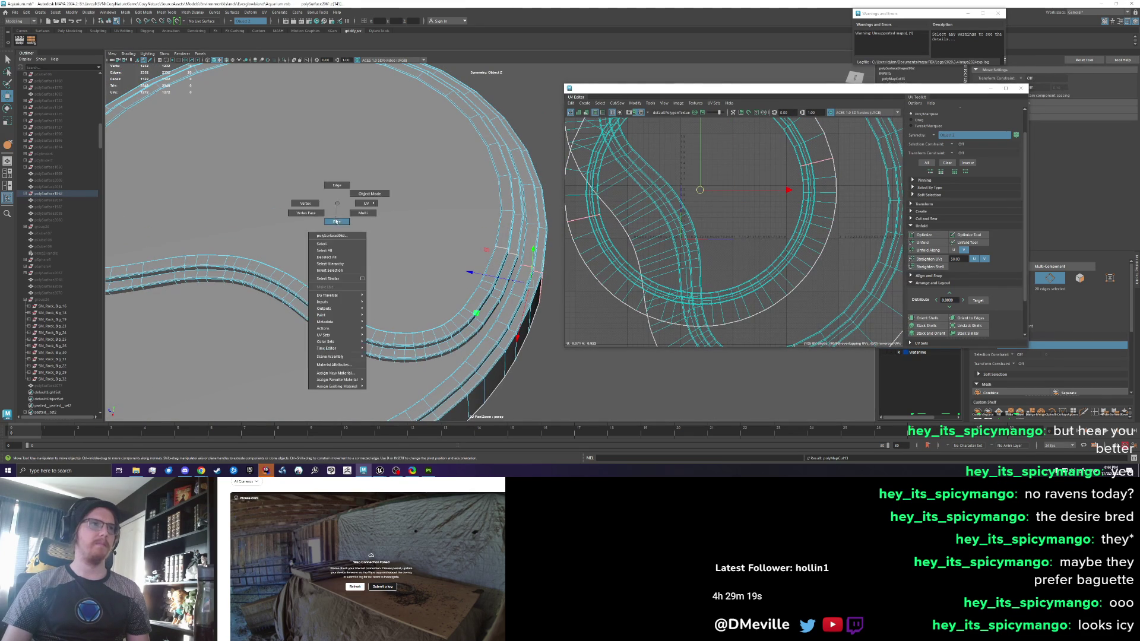
pyautogui.click(301, 335)
pyautogui.rightClick(732, 237)
pyautogui.scroll(-5, 728, 243)
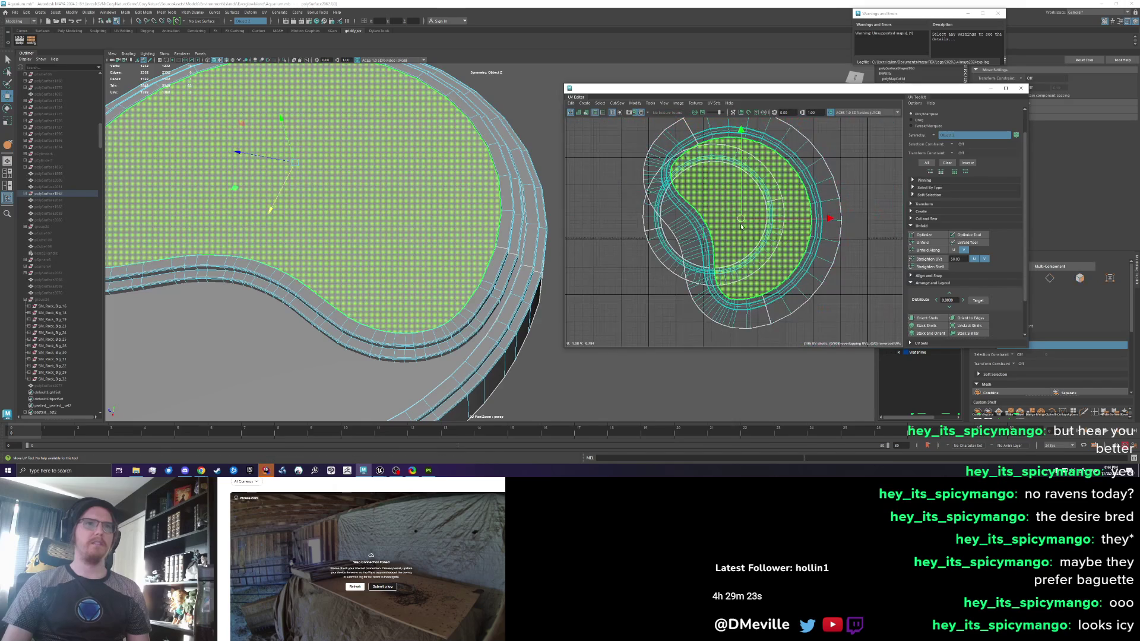
# Move the circular inner shell aside and unfold the ring shells into flat arcs
pyautogui.click(728, 219)
pyautogui.moveTo(717, 219); pyautogui.dragTo(919, 204)
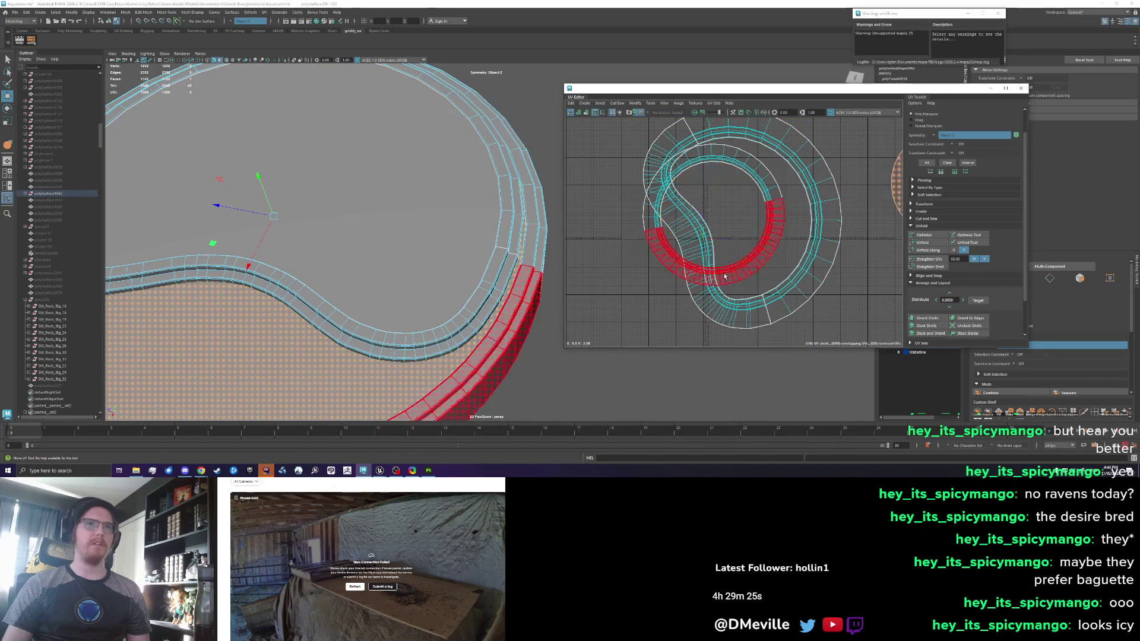
pyautogui.click(967, 162)
pyautogui.click(921, 242)
pyautogui.scroll(3, 653, 320)
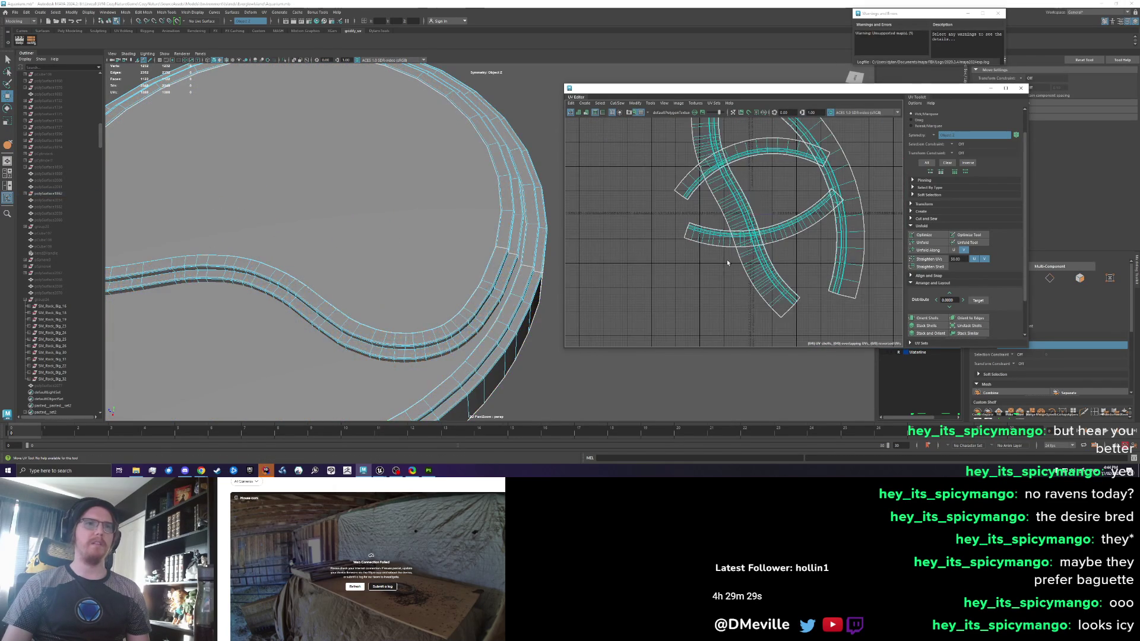
# Rotate one strip shell upright and move it to the left edge of UV space
pyautogui.click(762, 297)
pyautogui.press('e')
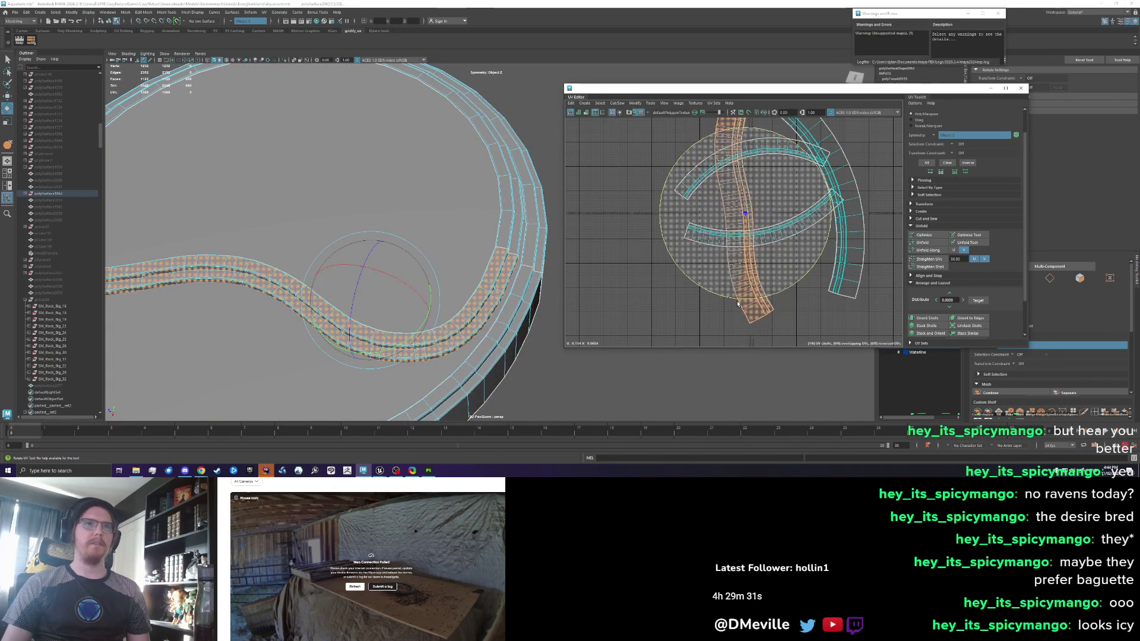
pyautogui.moveTo(763, 299); pyautogui.dragTo(736, 285)
pyautogui.press('w')
pyautogui.moveTo(813, 237); pyautogui.dragTo(672, 236)
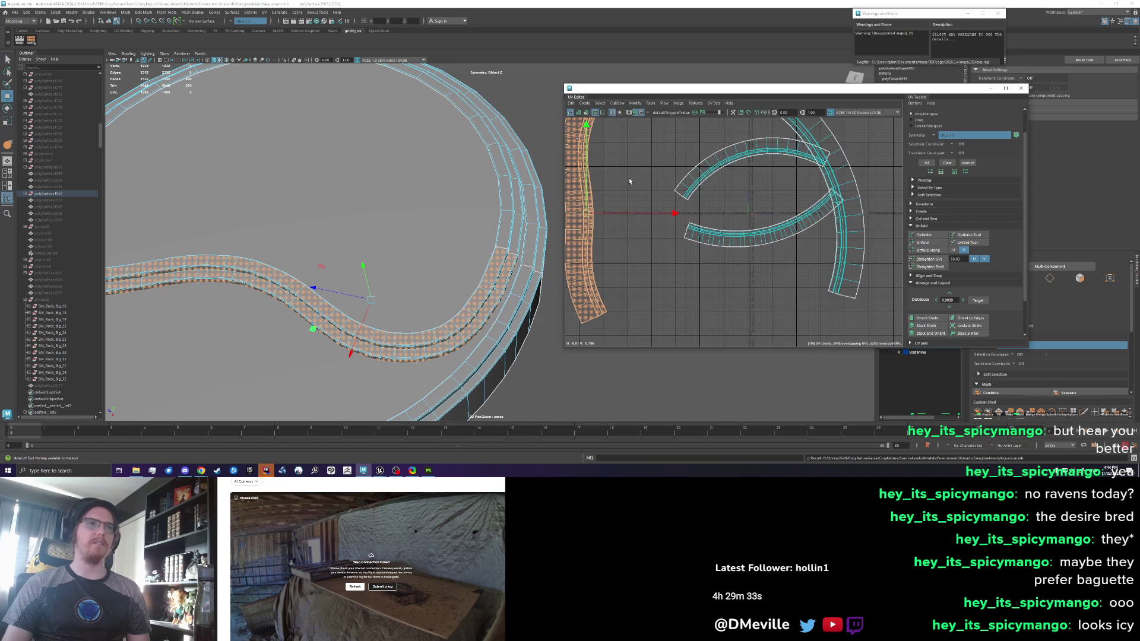
pyautogui.scroll(3, 655, 241)
pyautogui.scroll(-2, 639, 210)
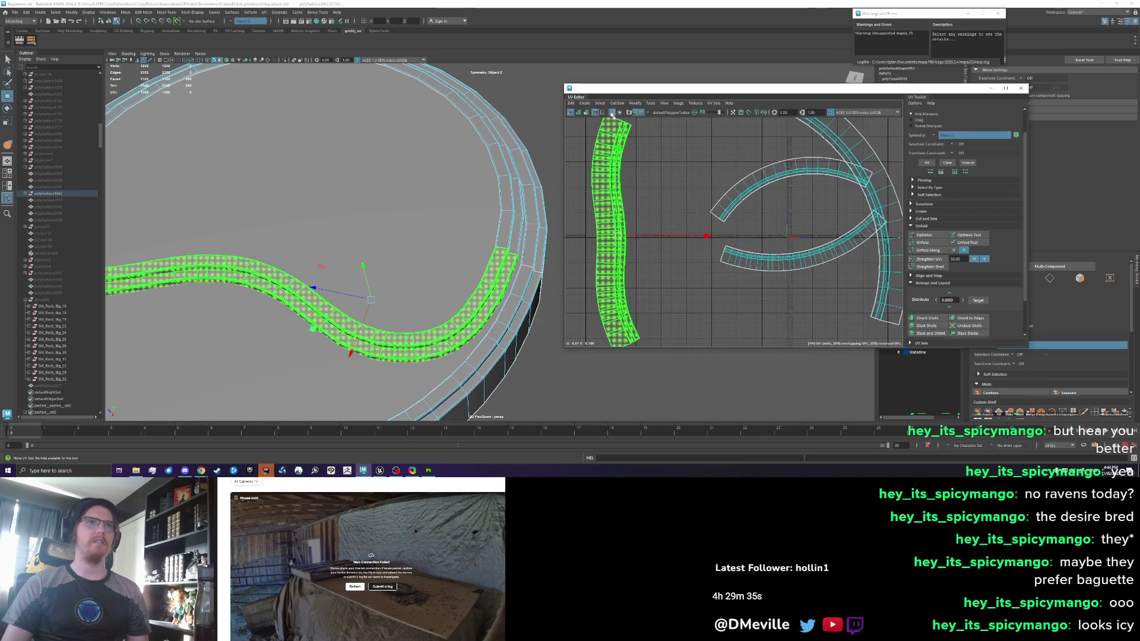
pyautogui.click(587, 104)
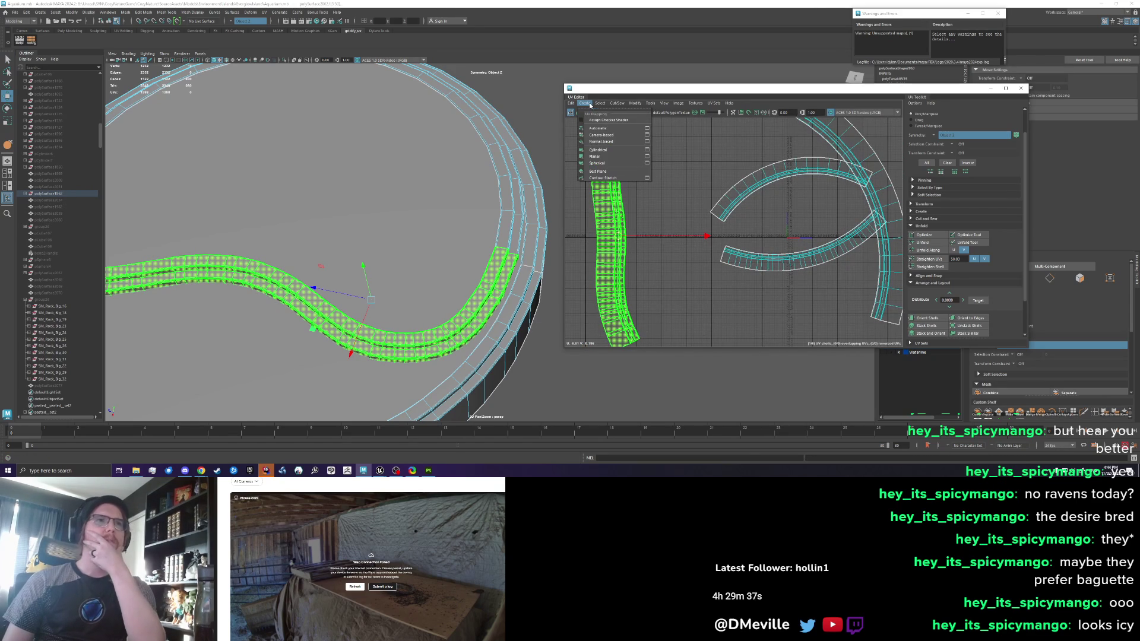
# Try straightening the left strip's border edge loop with Modify > Straighten, then undo it
pyautogui.moveTo(598, 108)
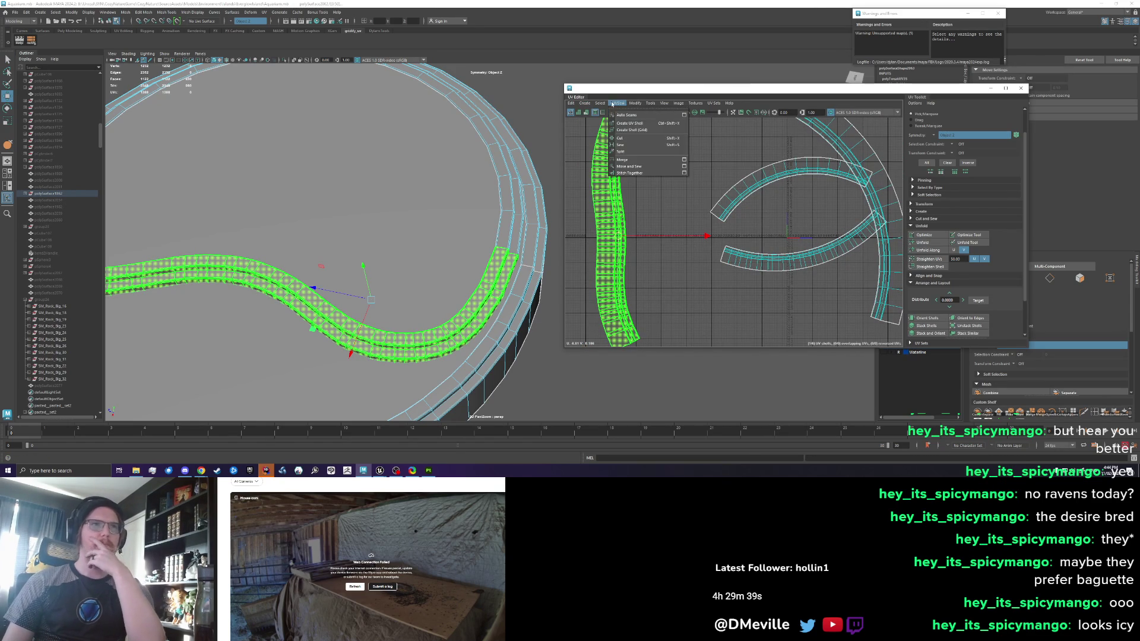
pyautogui.moveTo(635, 103)
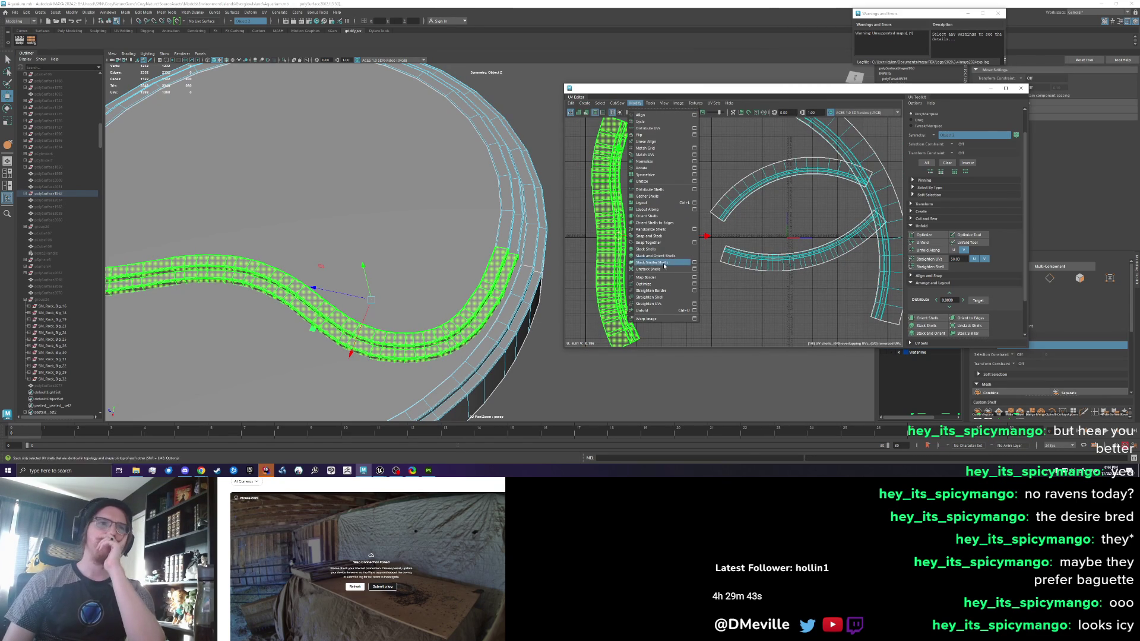
pyautogui.click(662, 300)
pyautogui.hotkey('ctrl', 'F11')
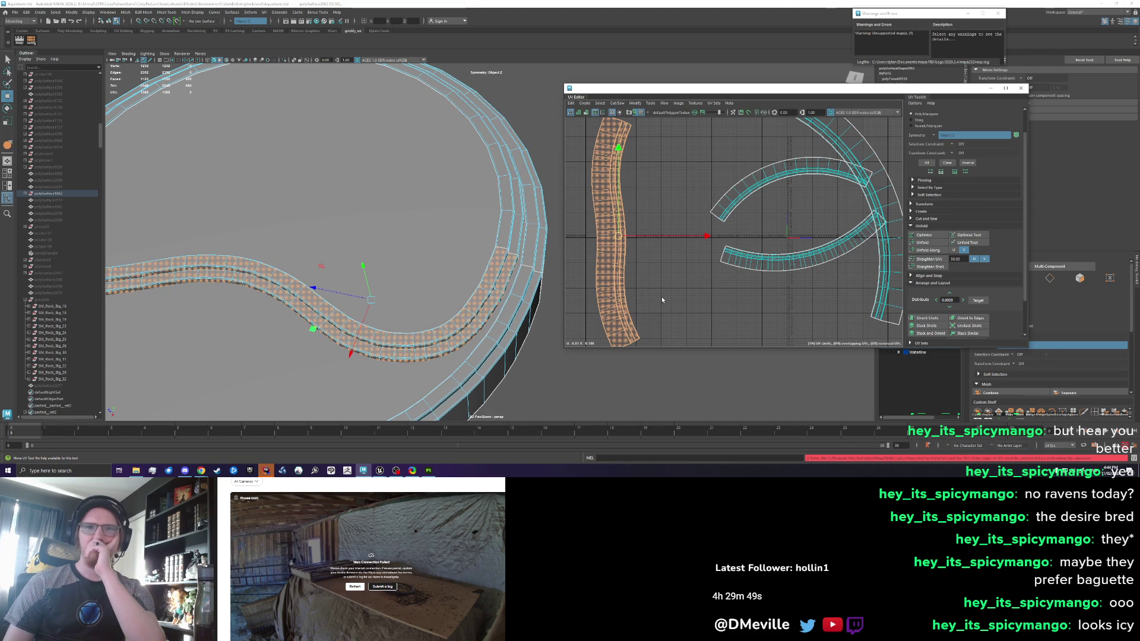
pyautogui.hotkey('ctrl', 'F12')
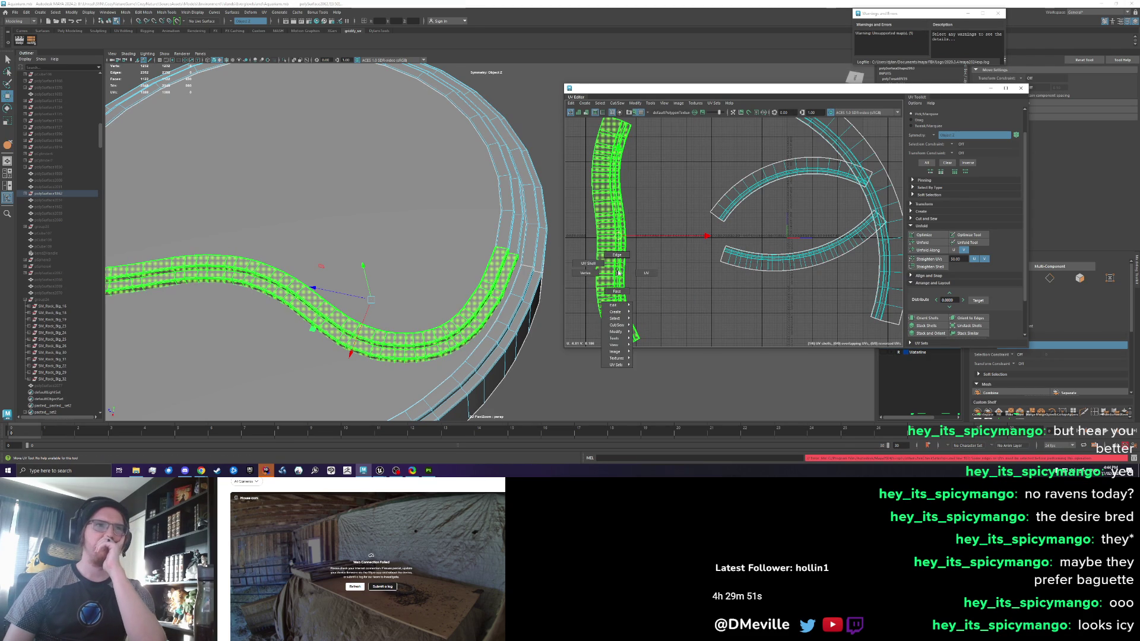
pyautogui.click(601, 261)
pyautogui.doubleClick(597, 259)
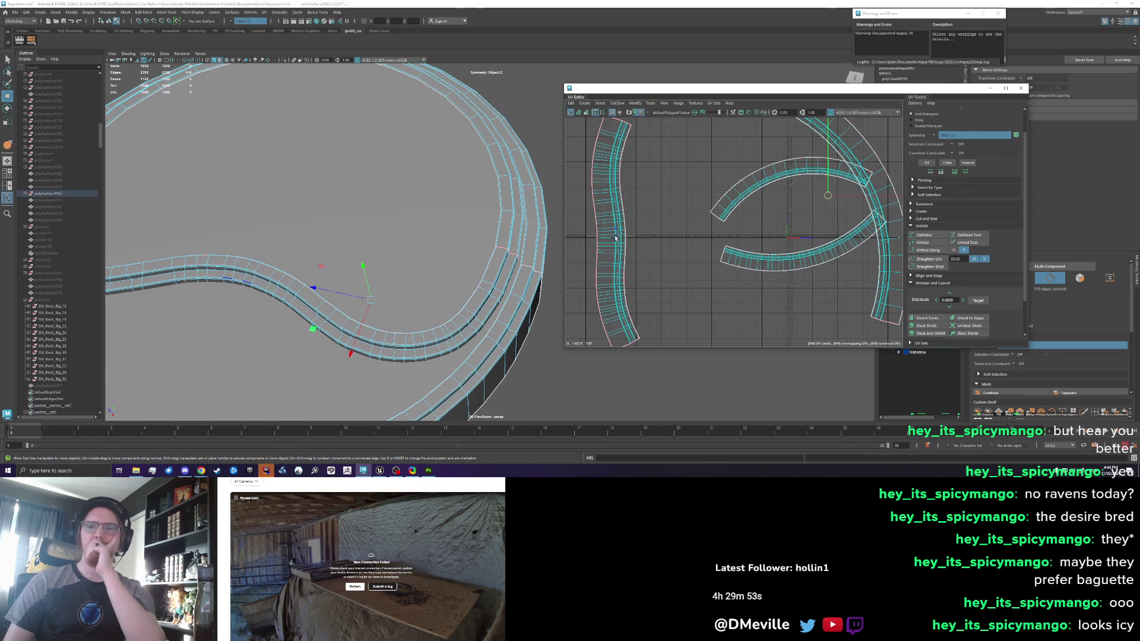
pyautogui.click(635, 104)
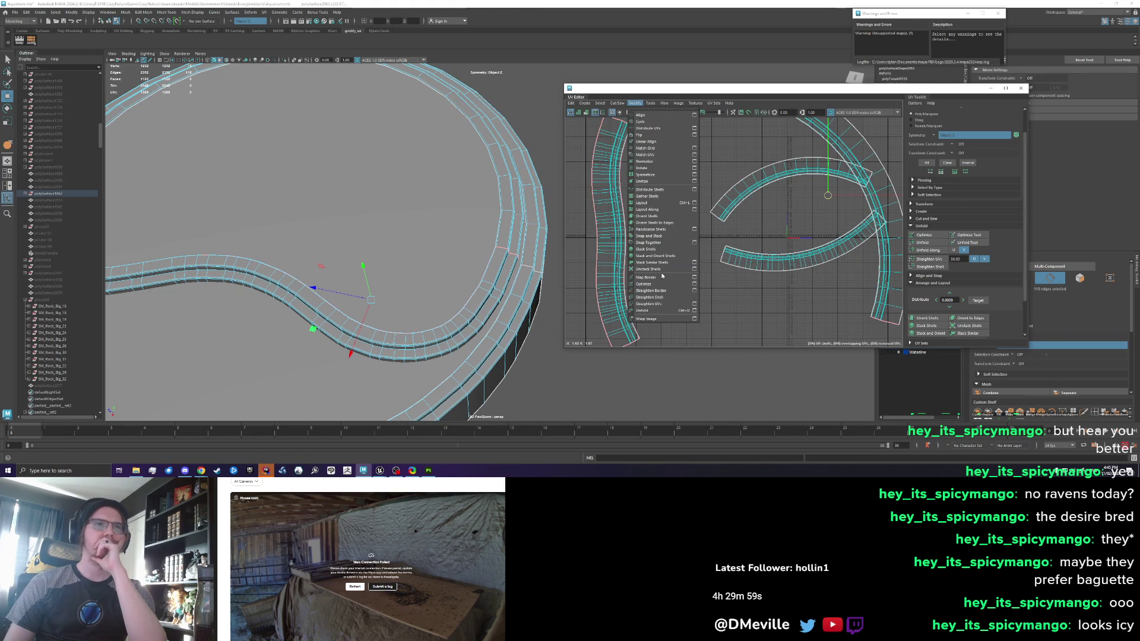
pyautogui.click(664, 298)
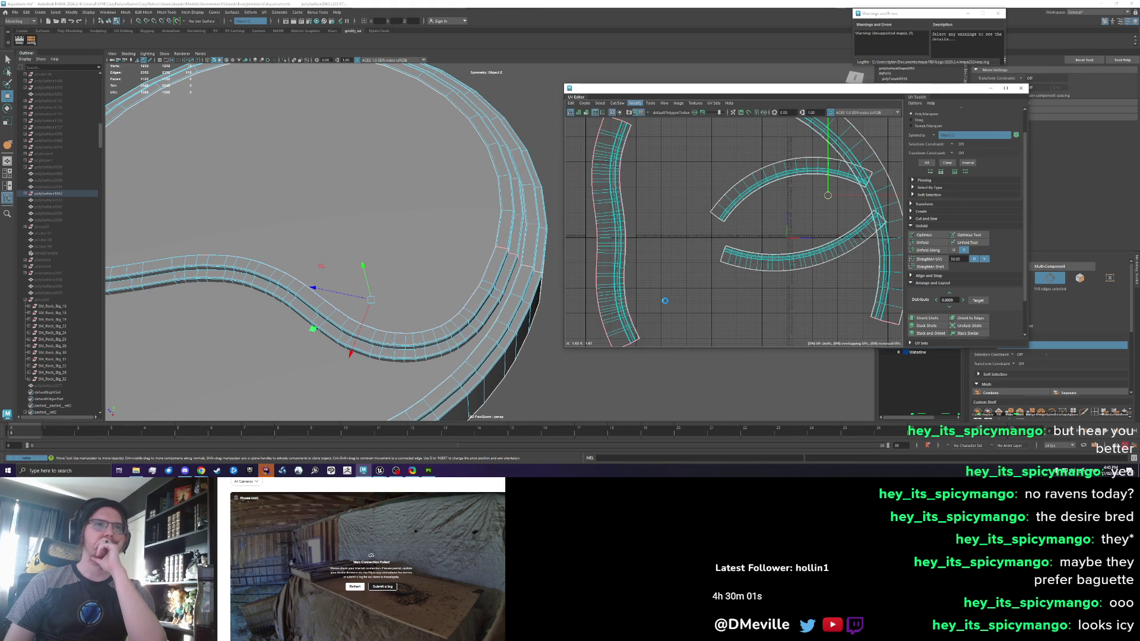
pyautogui.hotkey('ctrl', 'z')
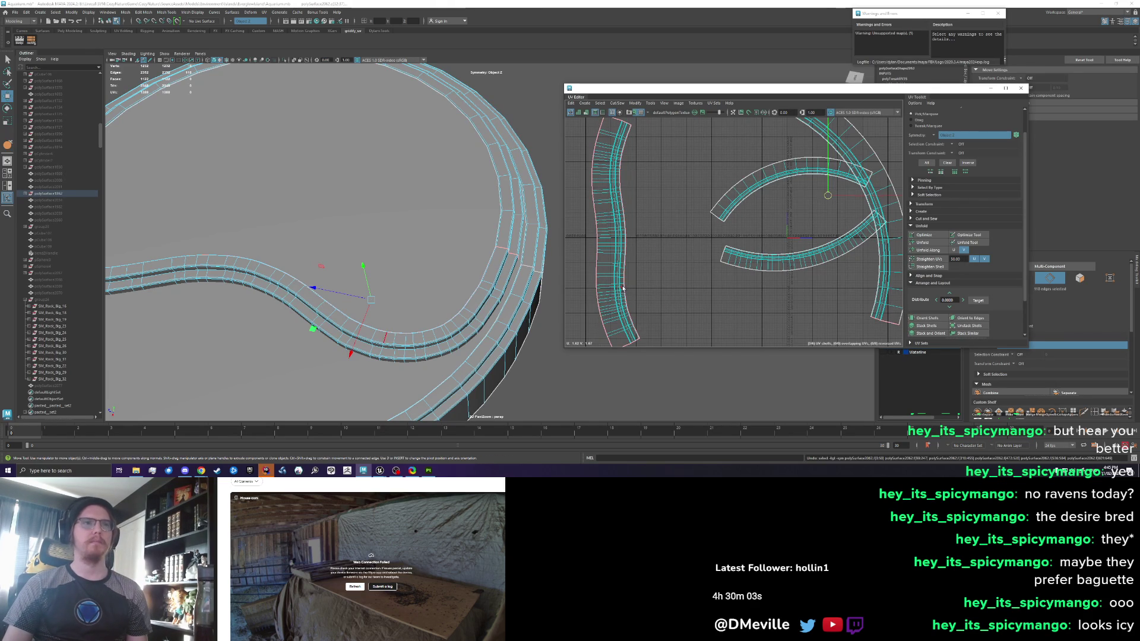
# Select the whole left shell and straighten it into a vertical strip
pyautogui.press('w')
pyautogui.scroll(-3, 622, 287)
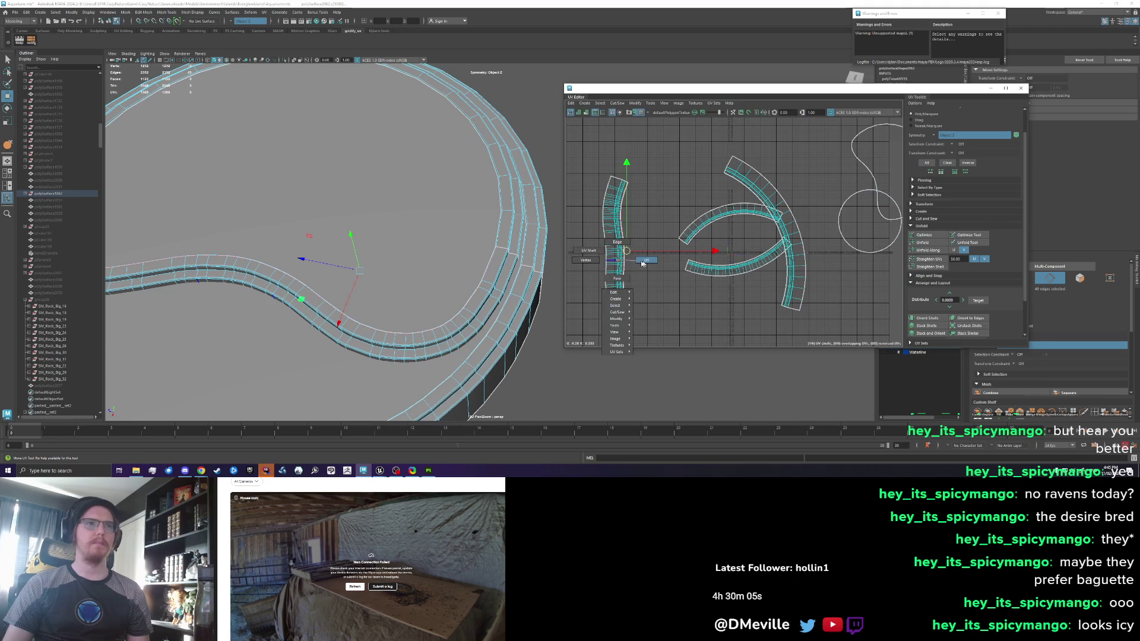
pyautogui.doubleClick(623, 261)
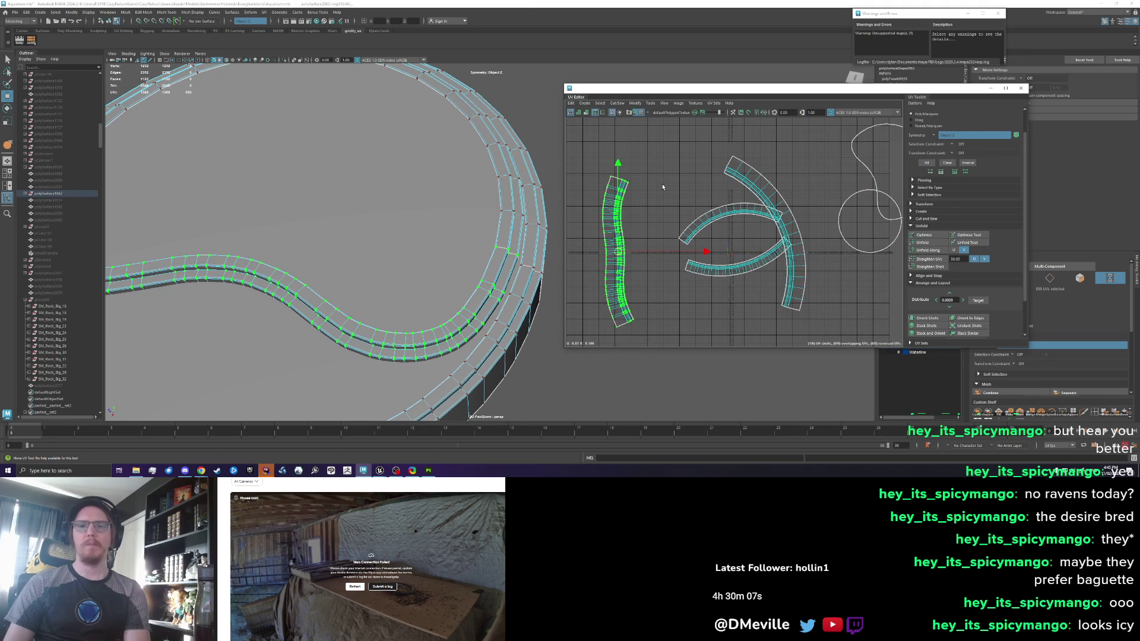
pyautogui.click(651, 102)
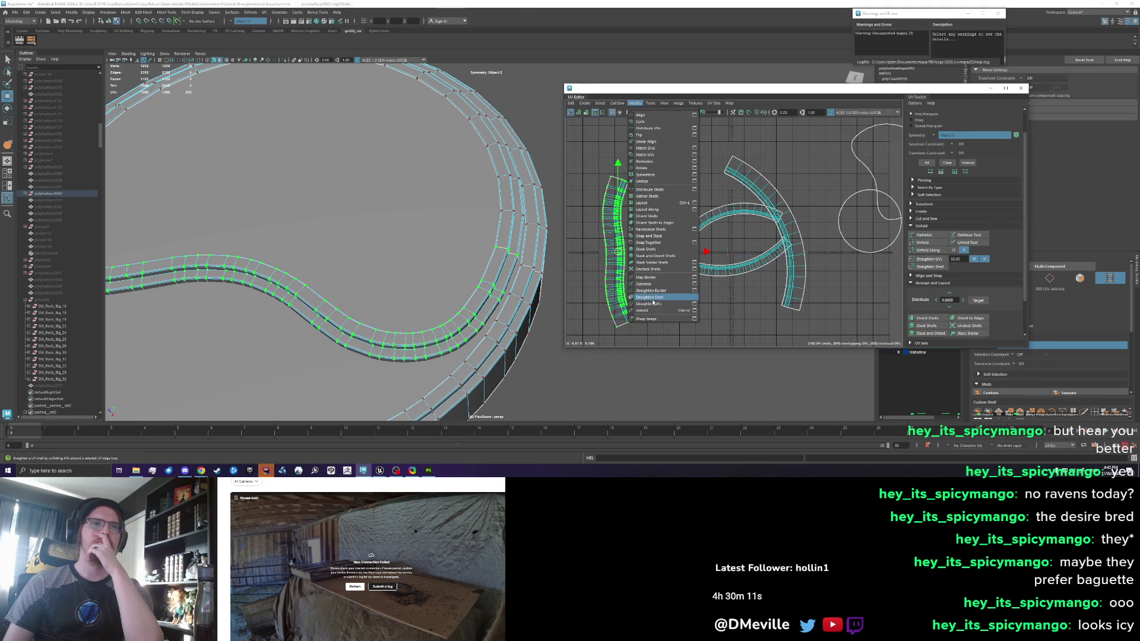
pyautogui.click(652, 301)
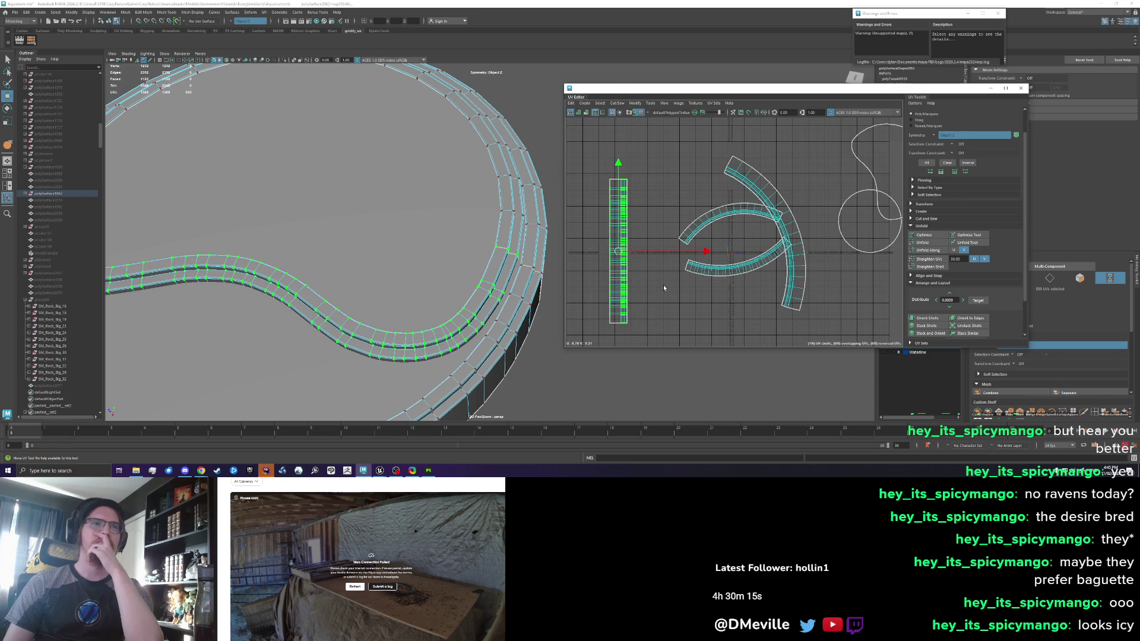
pyautogui.scroll(3, 664, 284)
# Try straightening a UV loop along the upper arc, then undo it
pyautogui.doubleClick(714, 199)
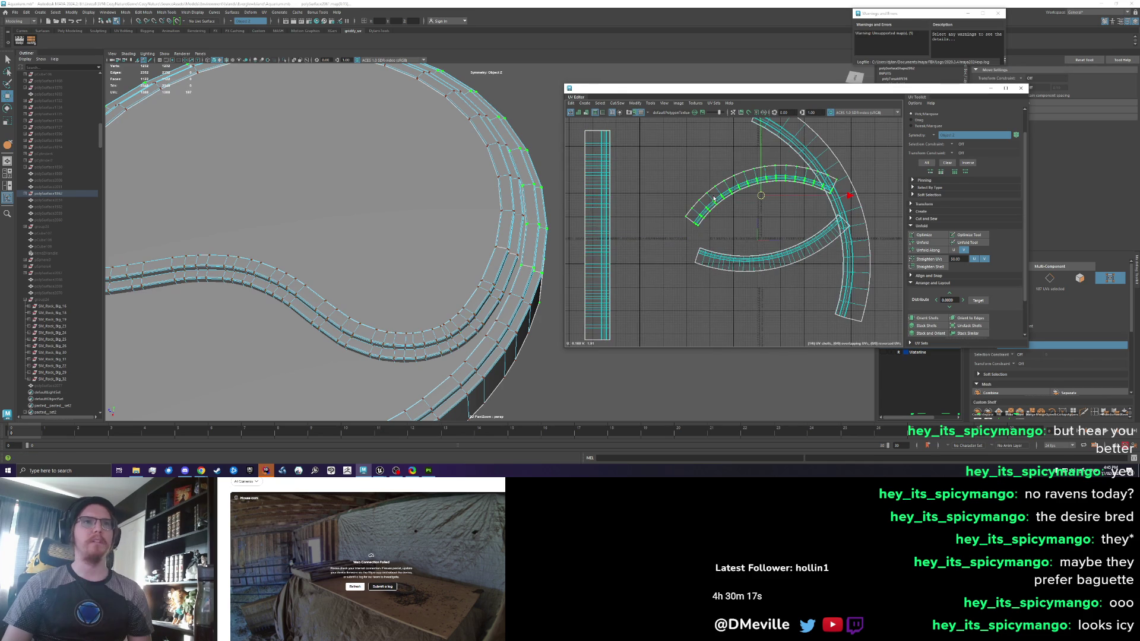
pyautogui.click(621, 105)
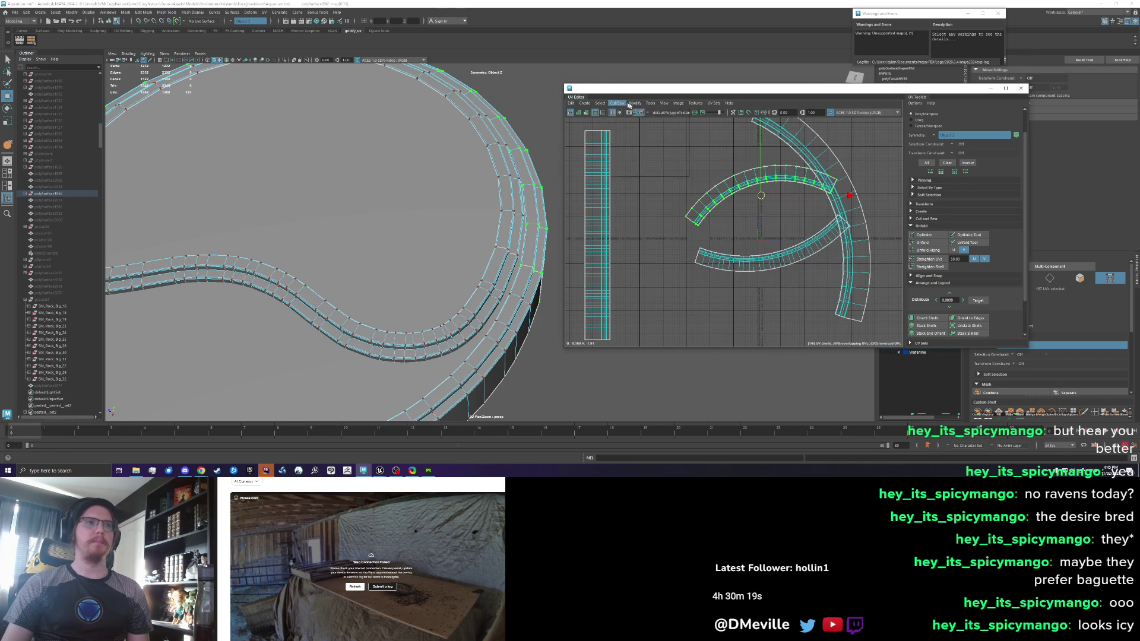
pyautogui.moveTo(634, 103)
pyautogui.click(659, 305)
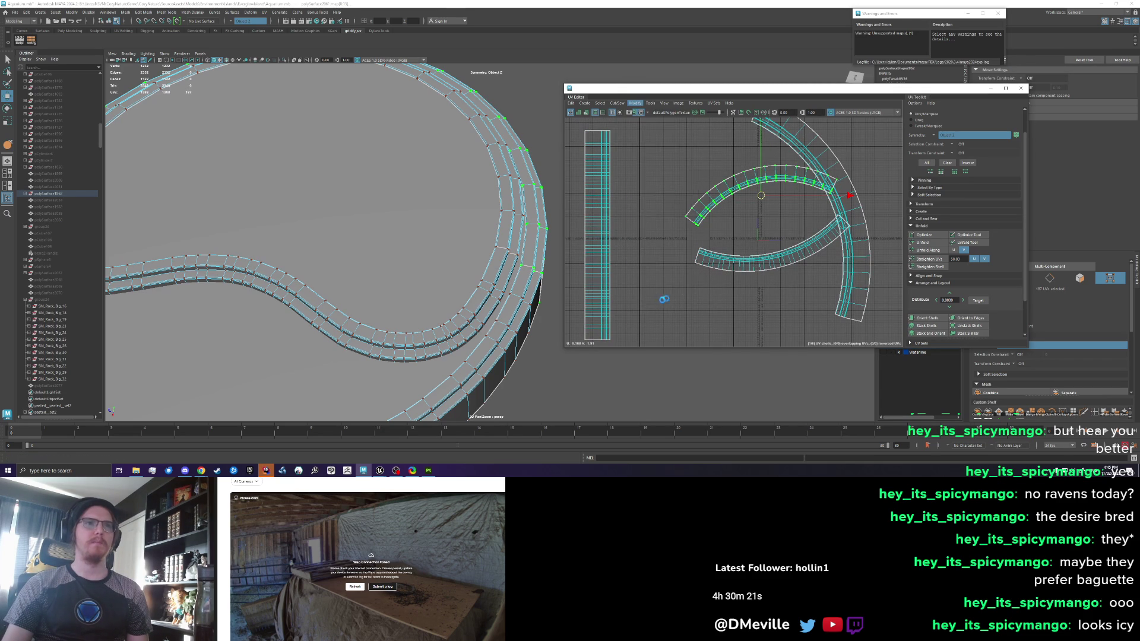
pyautogui.hotkey('ctrl', 'z')
# Rotate the next arc about 90° and move it beside the straight strip
pyautogui.press('e')
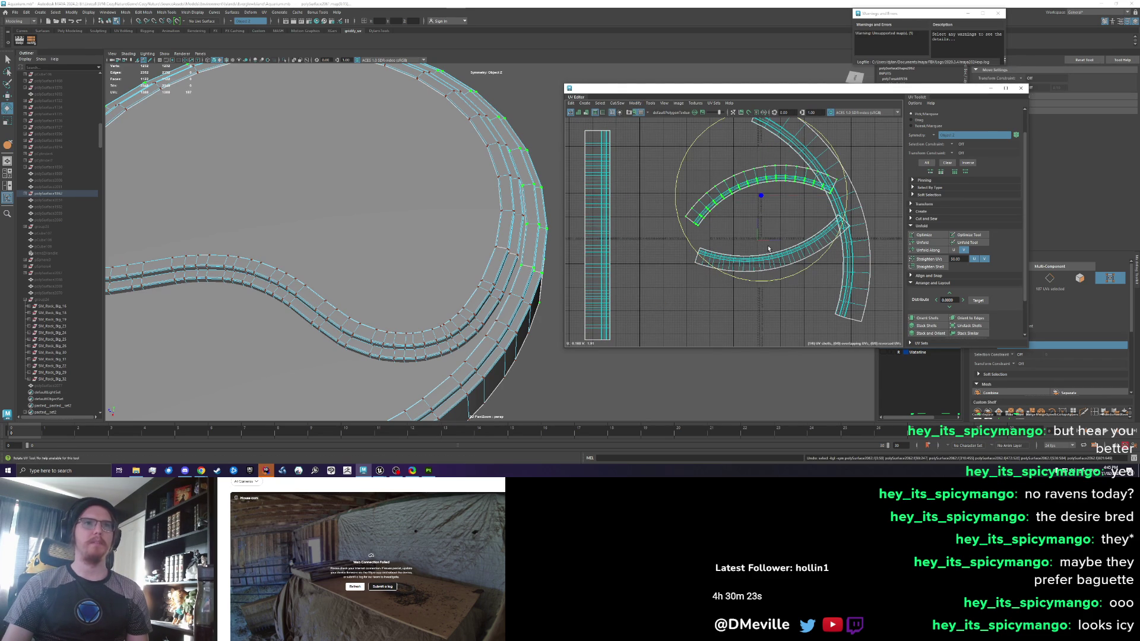
pyautogui.moveTo(760, 286); pyautogui.dragTo(828, 237)
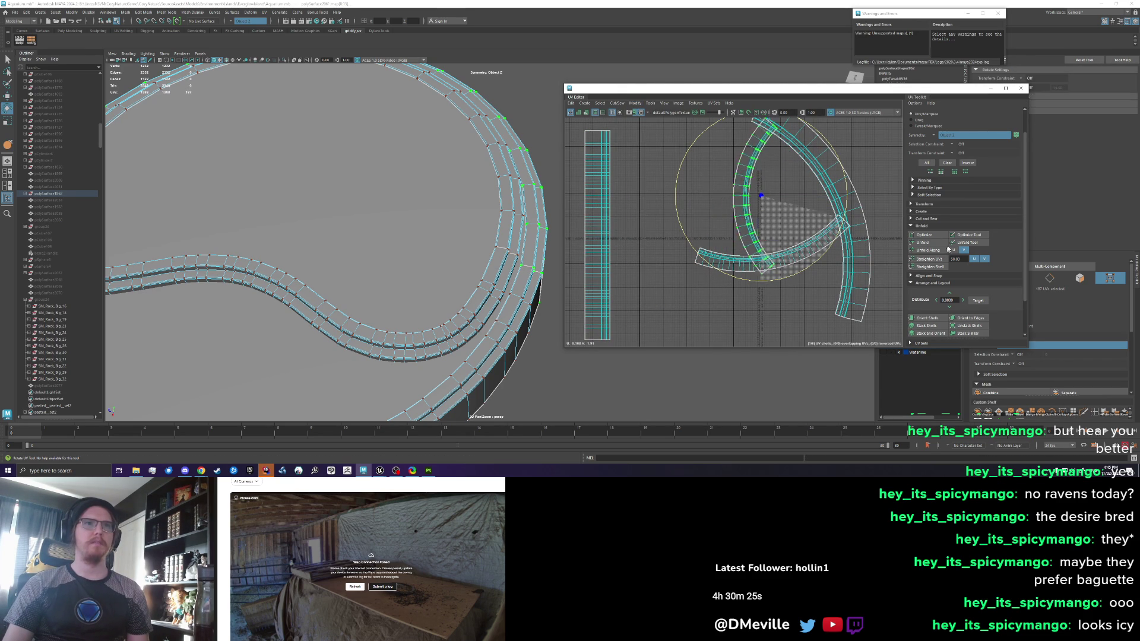
pyautogui.press('w')
pyautogui.moveTo(760, 199); pyautogui.dragTo(664, 248)
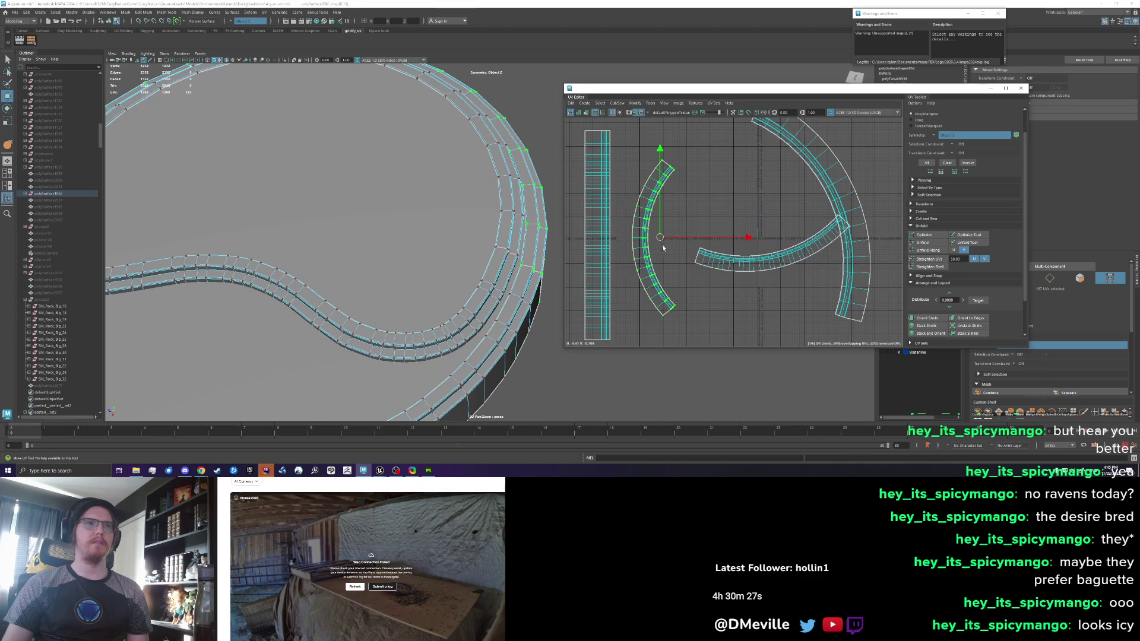
# Try straightening the rotated arc shell with Straighten Shell, then undo it
pyautogui.click(591, 104)
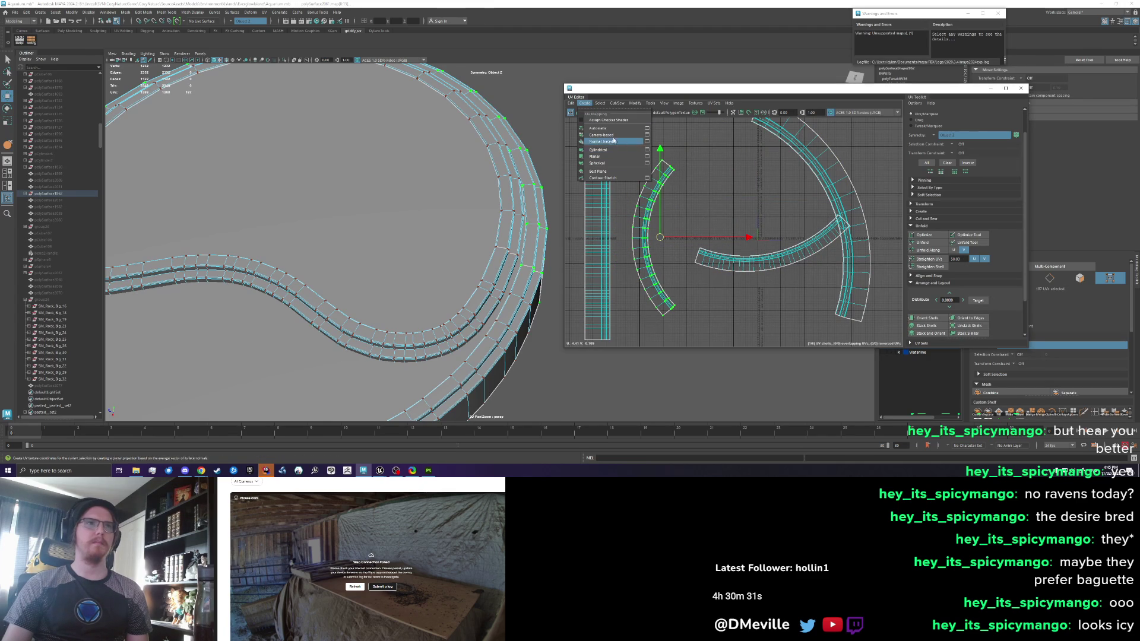
pyautogui.moveTo(600, 104)
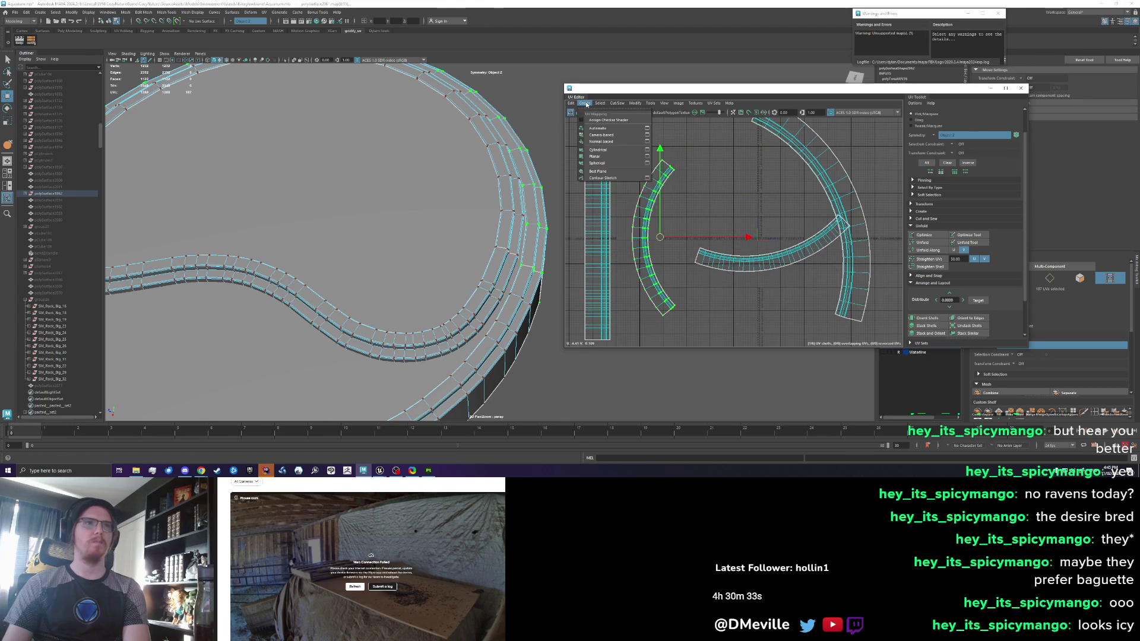
pyautogui.moveTo(635, 103)
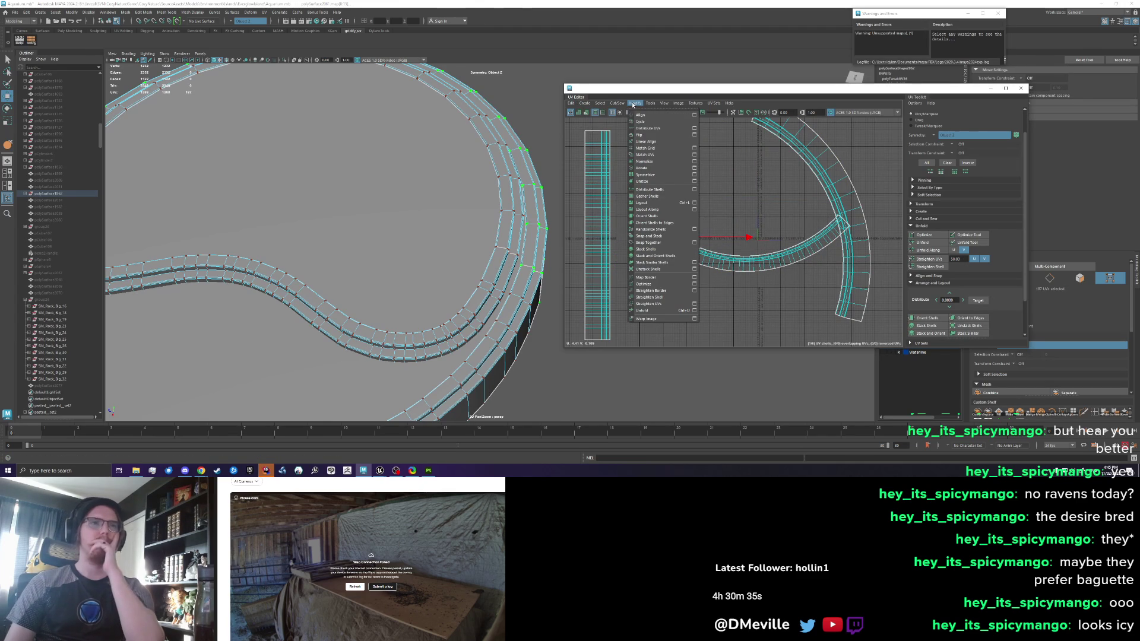
pyautogui.click(670, 297)
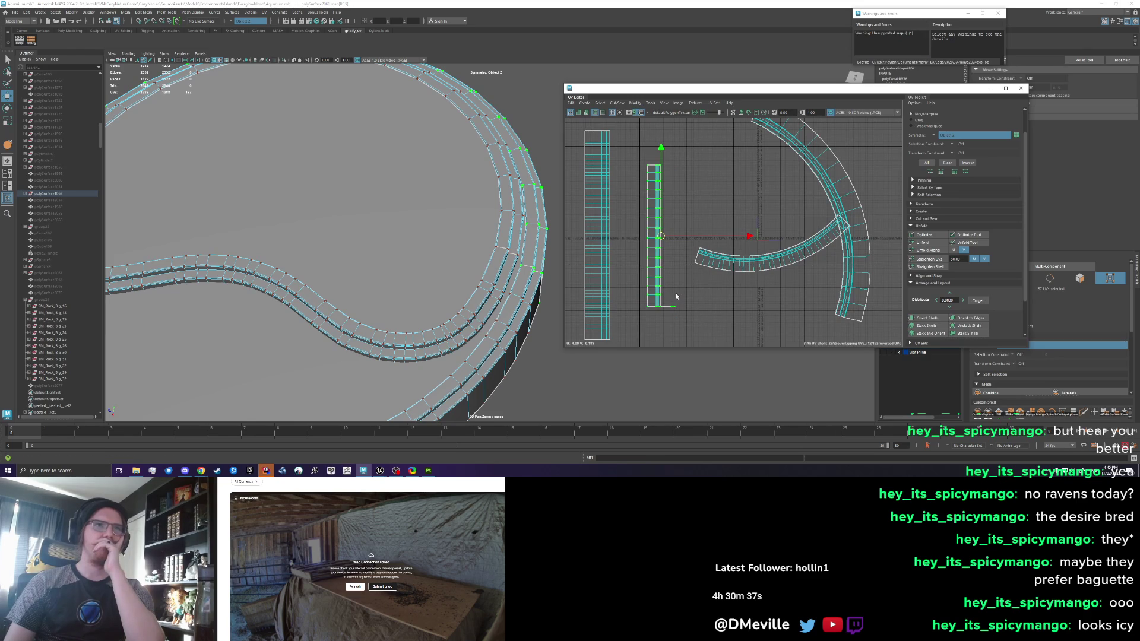
pyautogui.hotkey('ctrl', 'z')
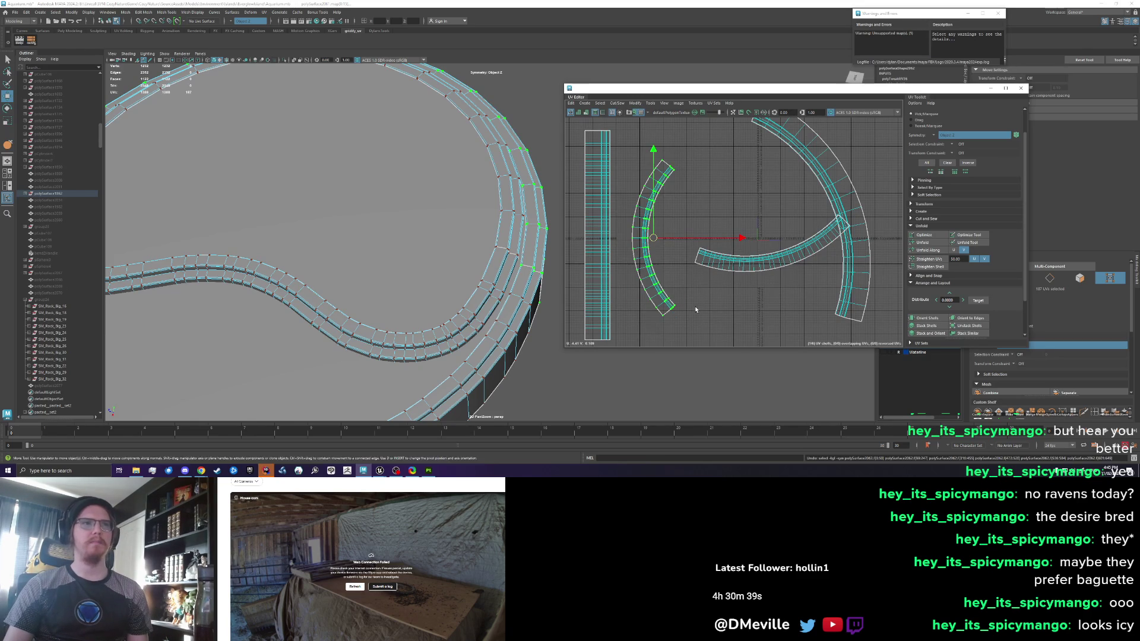
# Try narrowing the arc shell horizontally with the scale tool, then undo it
pyautogui.moveTo(631, 331); pyautogui.dragTo(689, 142)
pyautogui.press('r')
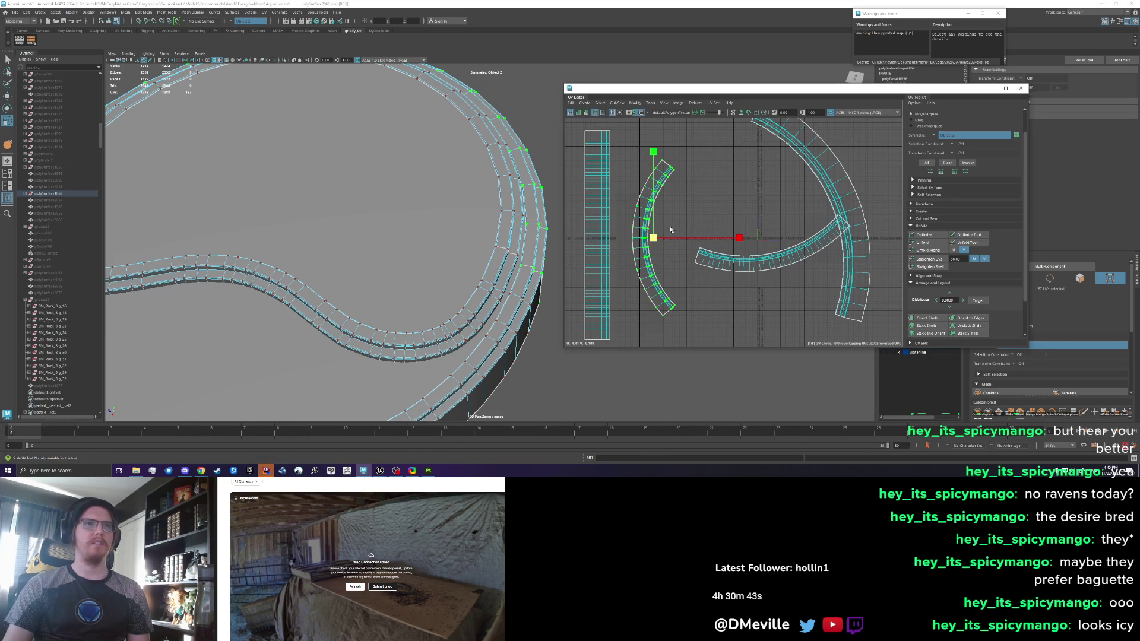
pyautogui.moveTo(738, 237)
pyautogui.mouseDown()
pyautogui.moveTo(685, 238)
pyautogui.moveTo(716, 237)
pyautogui.moveTo(702, 238)
pyautogui.mouseUp()
pyautogui.hotkey('ctrl', 'z')
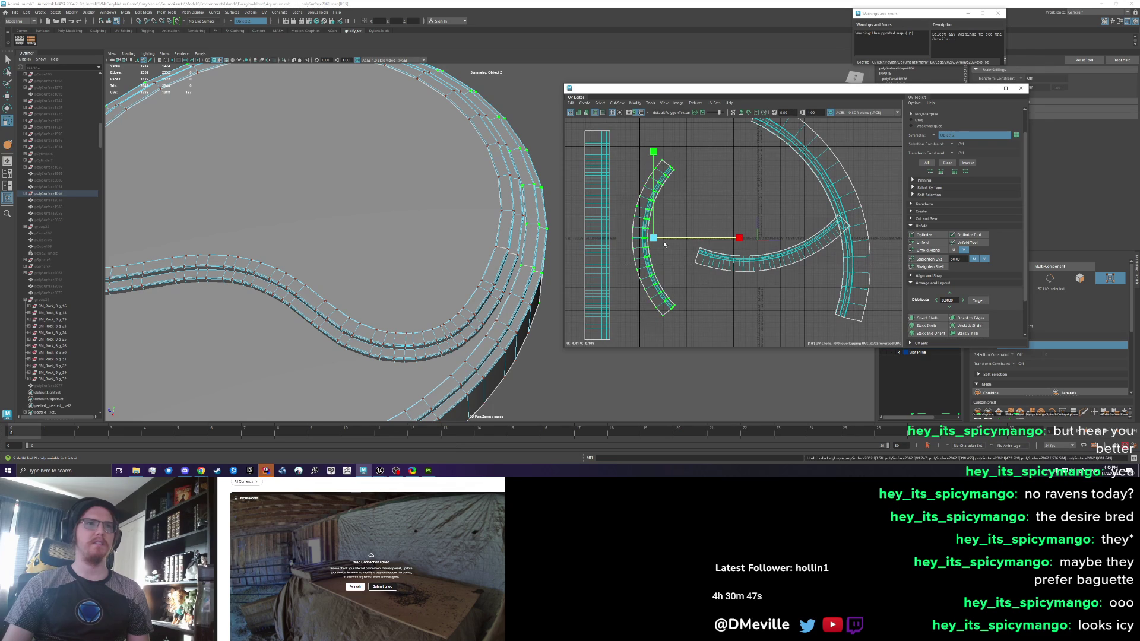
pyautogui.click(925, 236)
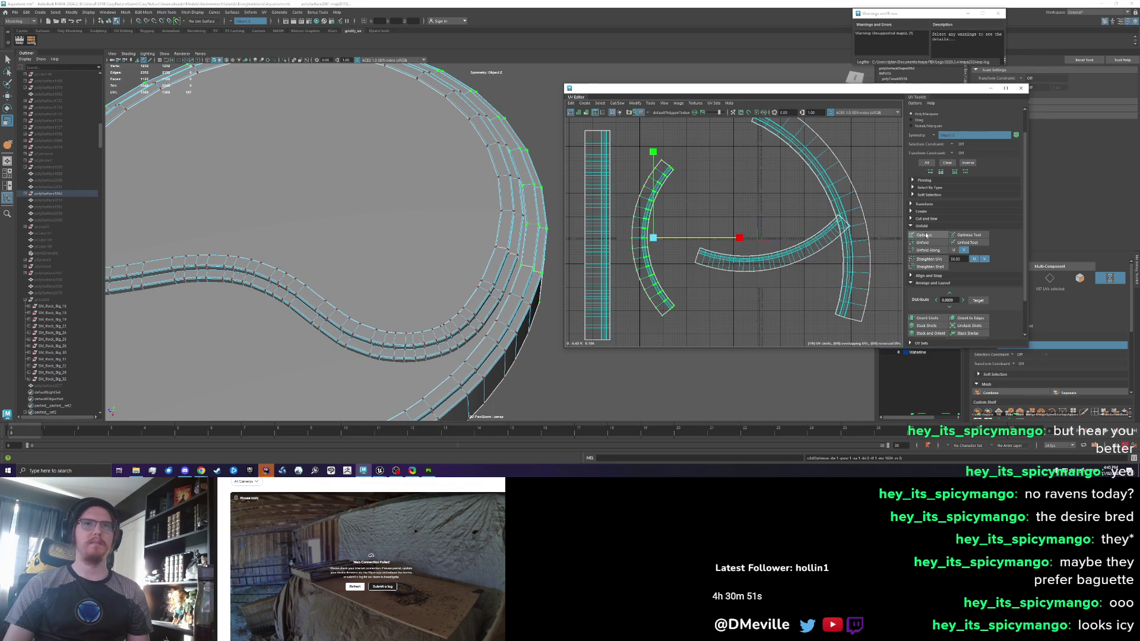
pyautogui.click(812, 256)
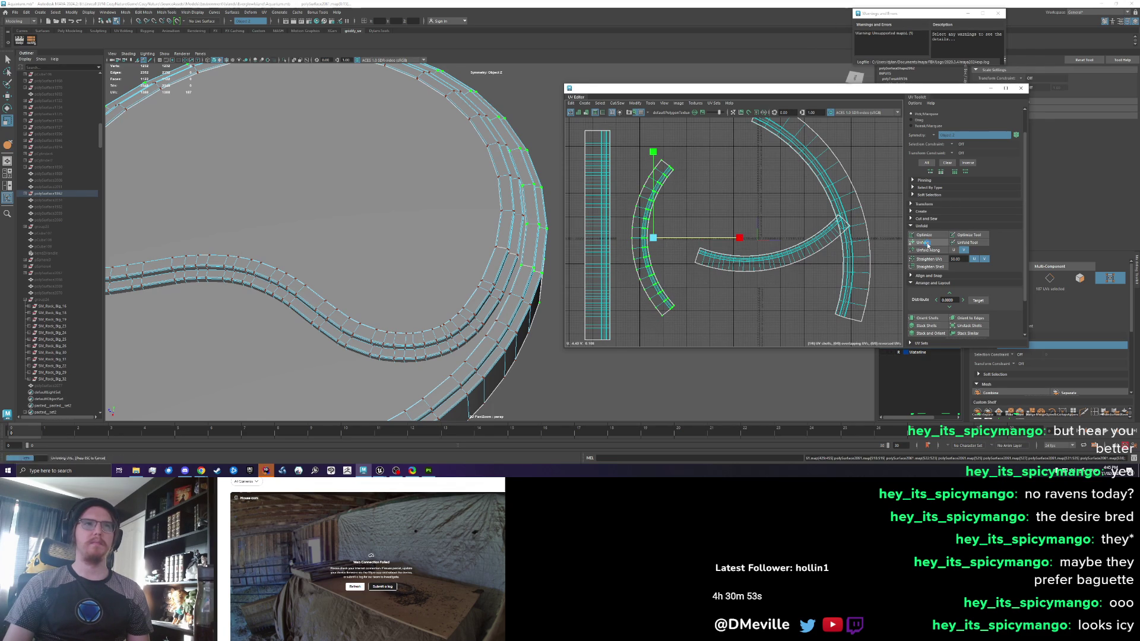
pyautogui.click(784, 256)
pyautogui.keyDown('shift'); pyautogui.click(846, 183); pyautogui.keyUp('shift')
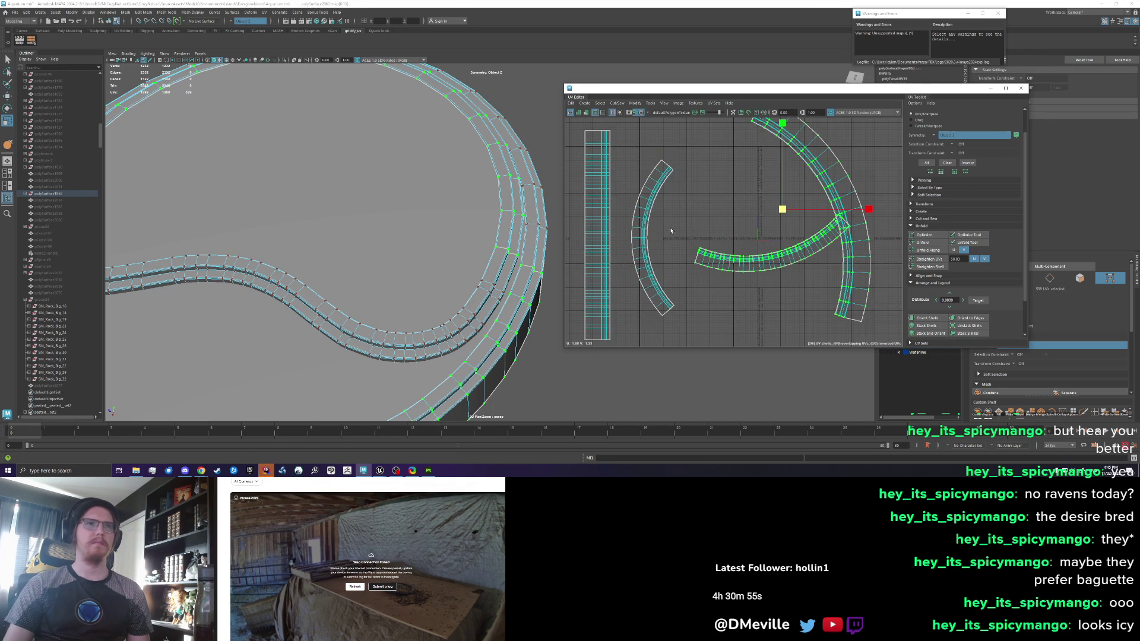
pyautogui.keyDown('shift'); pyautogui.click(646, 221); pyautogui.keyUp('shift')
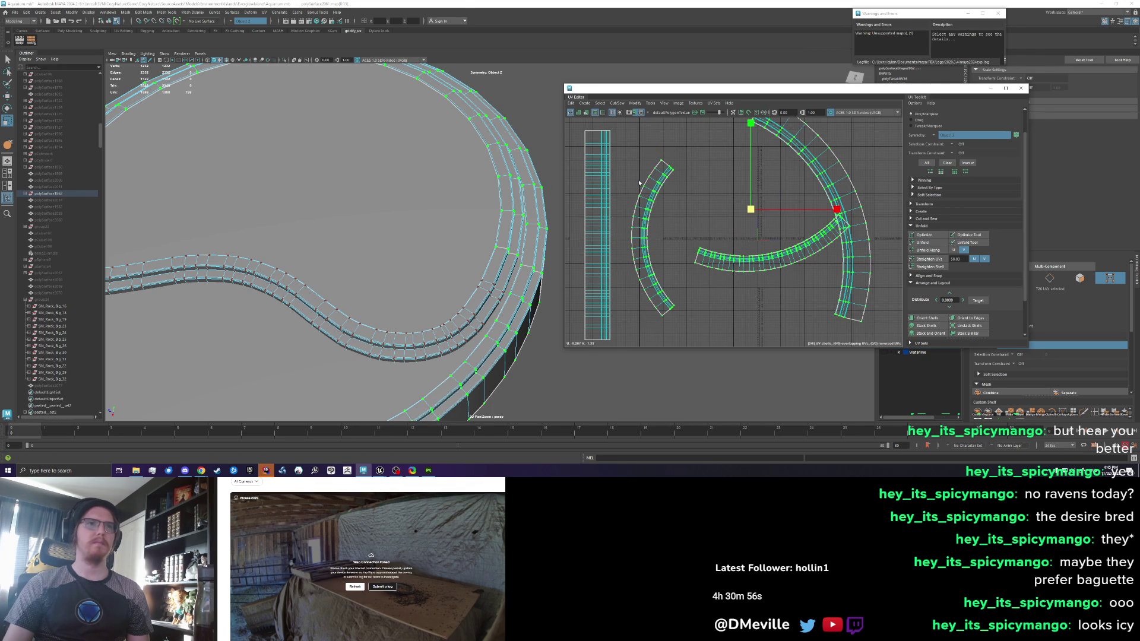
pyautogui.click(634, 103)
pyautogui.click(656, 304)
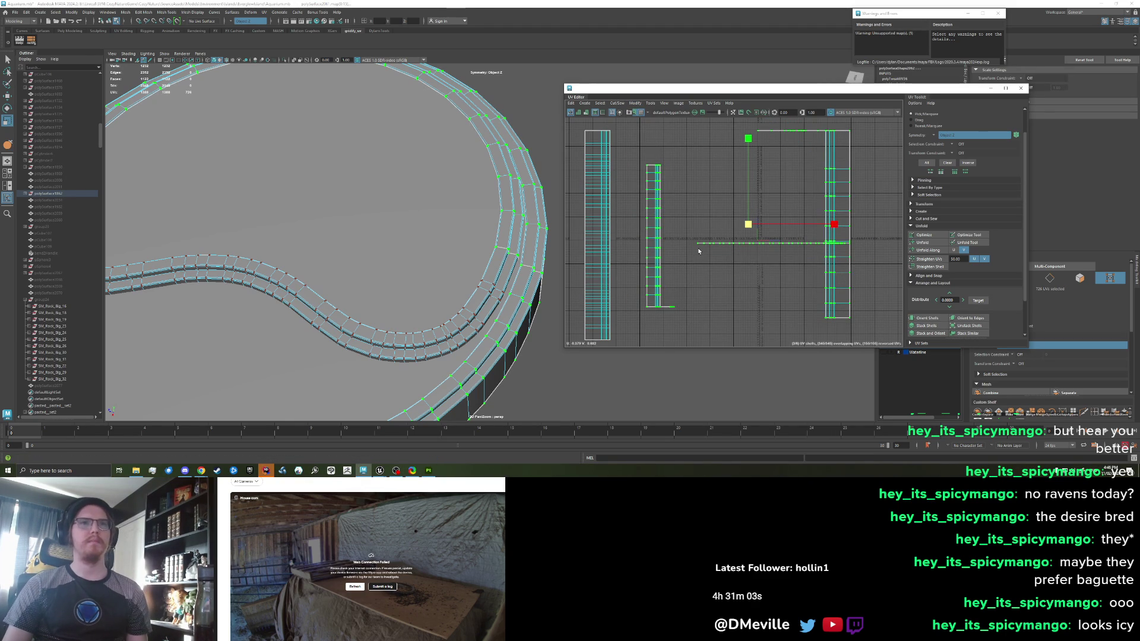
pyautogui.hotkey('ctrl', 'z')
pyautogui.hotkey('ctrl', 'z')
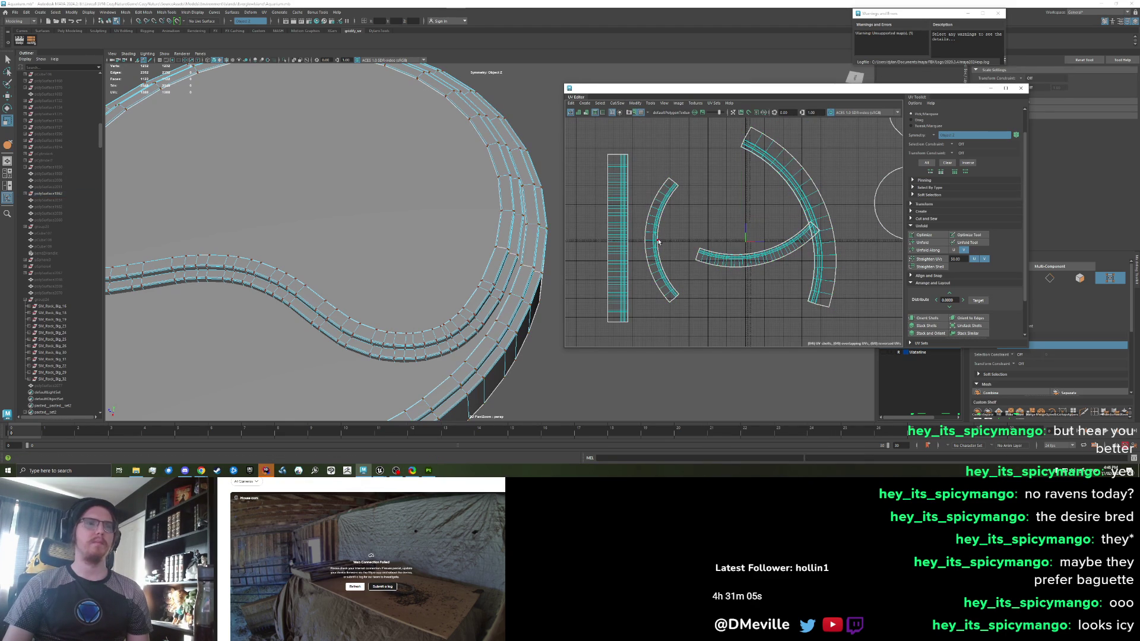
pyautogui.doubleClick(654, 241)
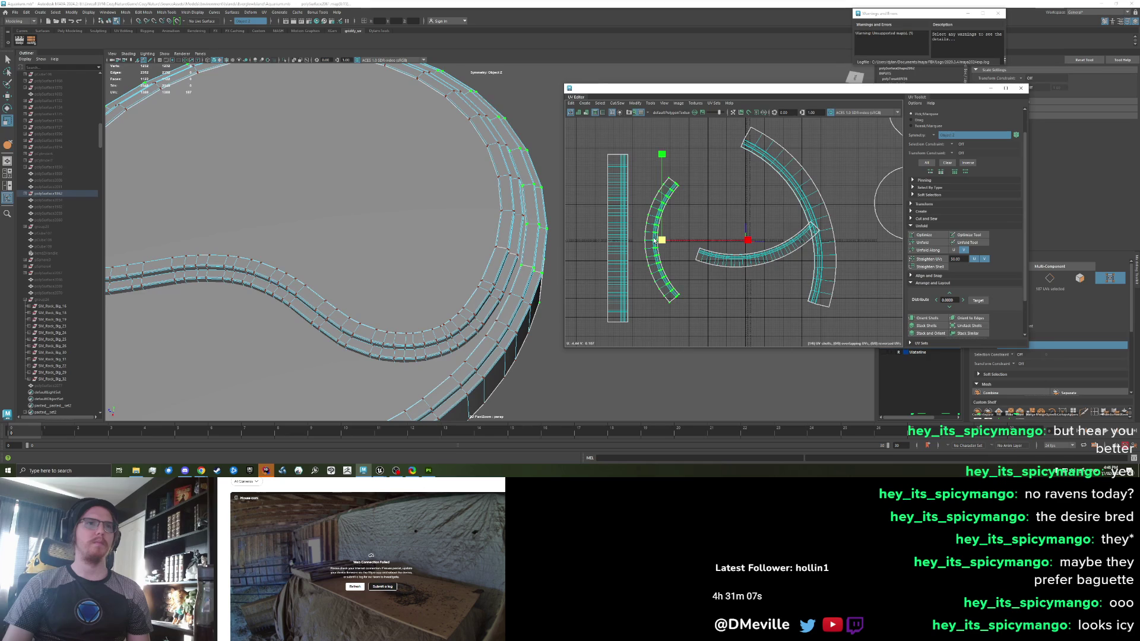
# Straighten the left, middle and large arc shells into strips with the shelf script
pyautogui.press('F11')
pyautogui.doubleClick(654, 254)
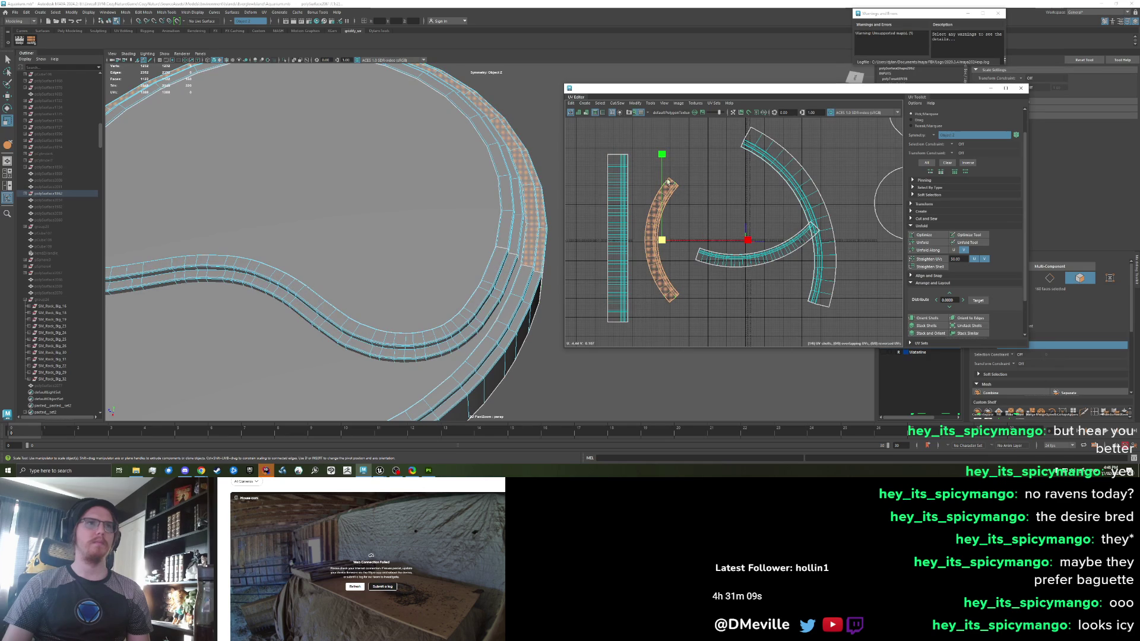
pyautogui.click(30, 44)
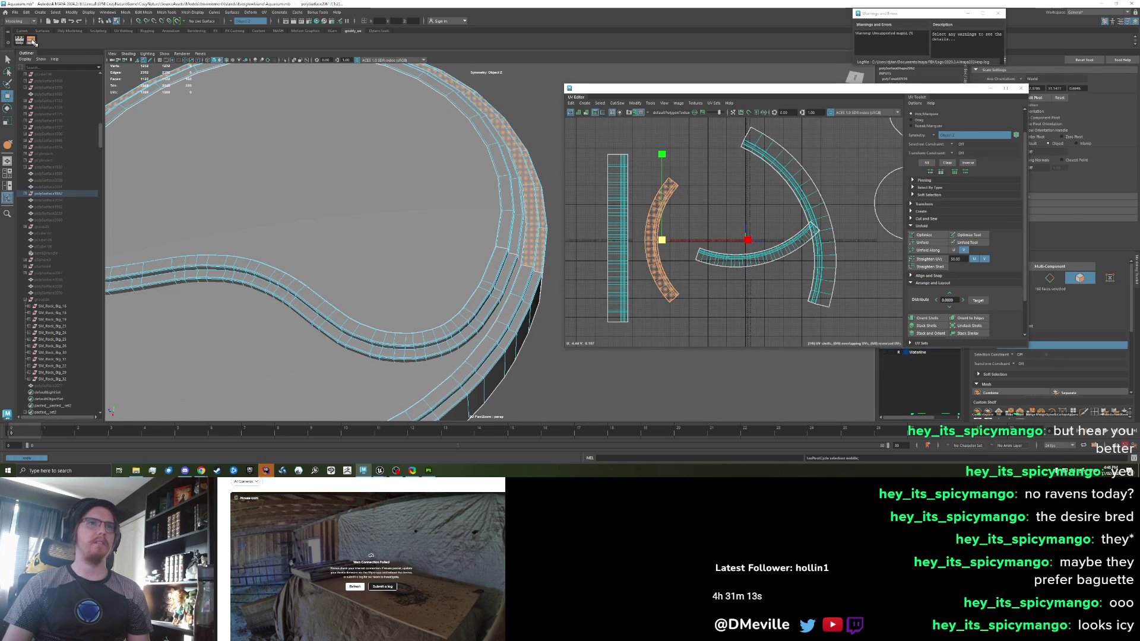
pyautogui.click(746, 261)
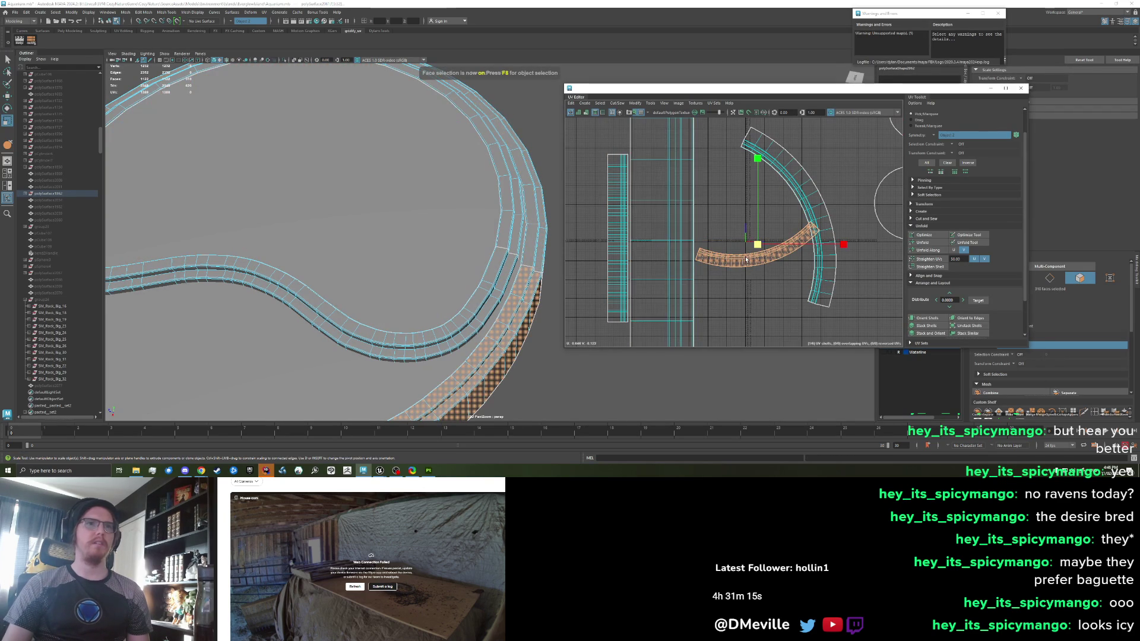
pyautogui.click(31, 39)
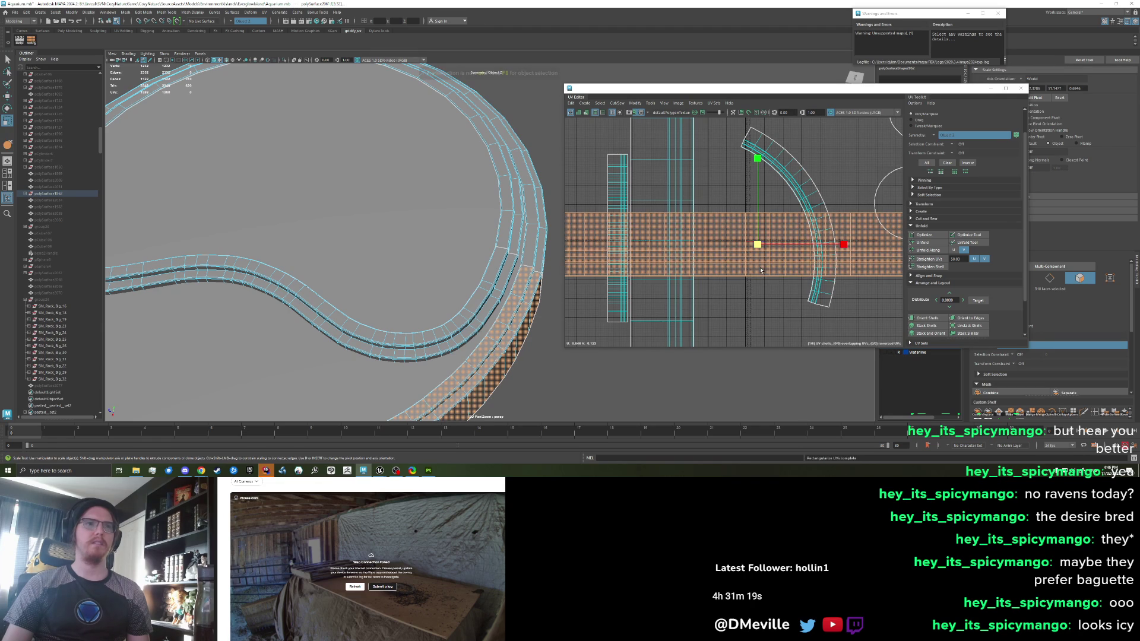
pyautogui.click(819, 279)
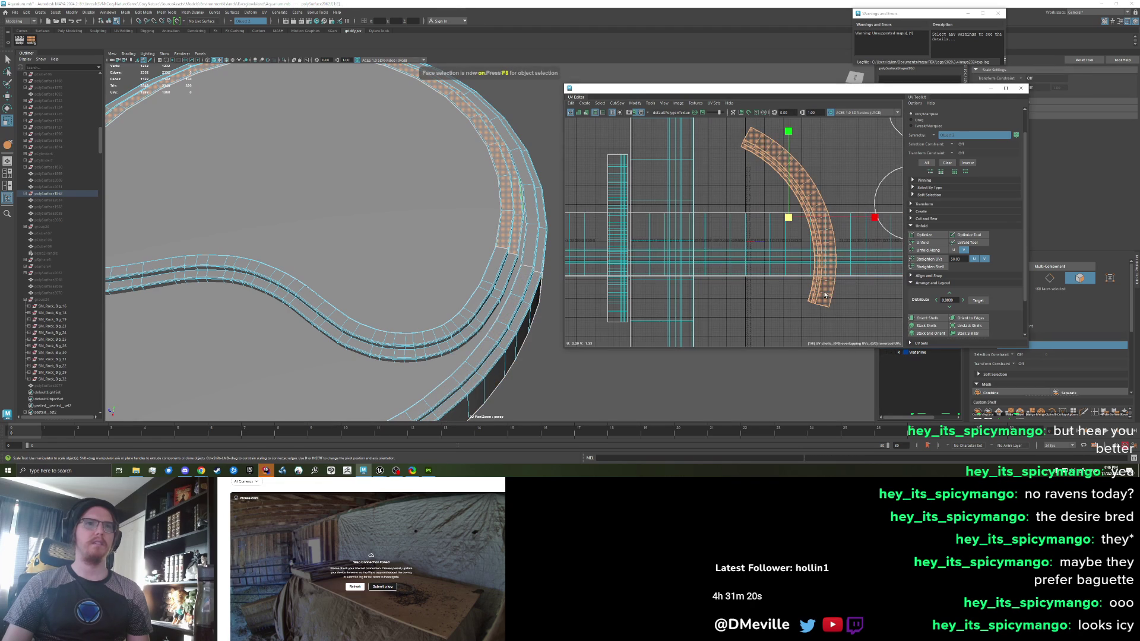
pyautogui.click(31, 40)
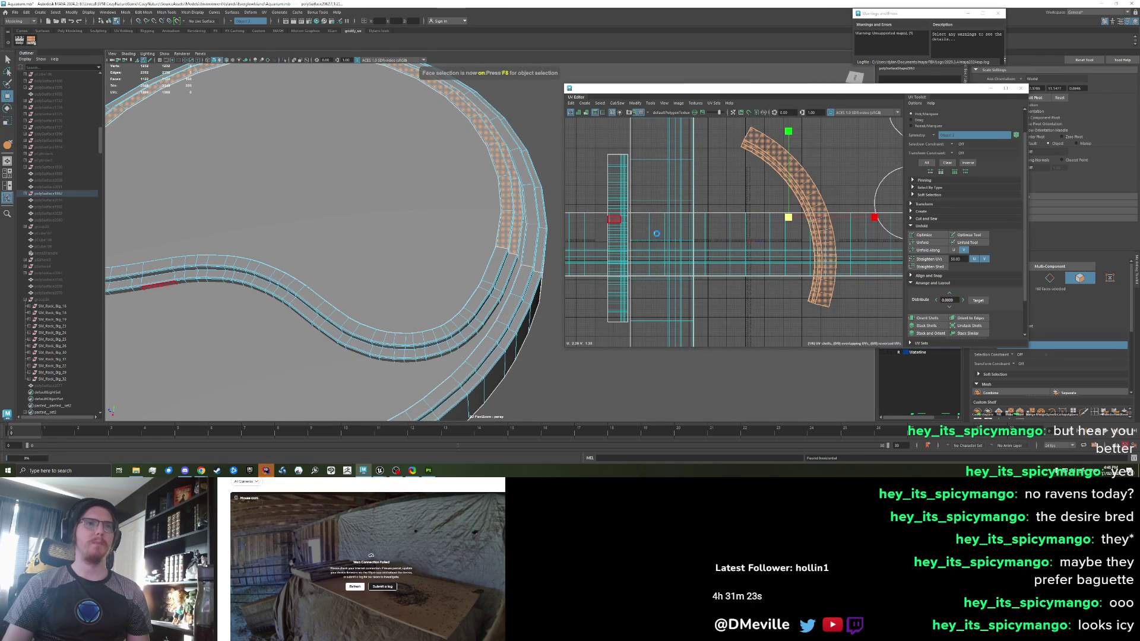
# Select a straightened vertical strip, then the horizontal UV strip
pyautogui.scroll(-3, 677, 296)
pyautogui.click(701, 286)
pyautogui.scroll(-6, 694, 284)
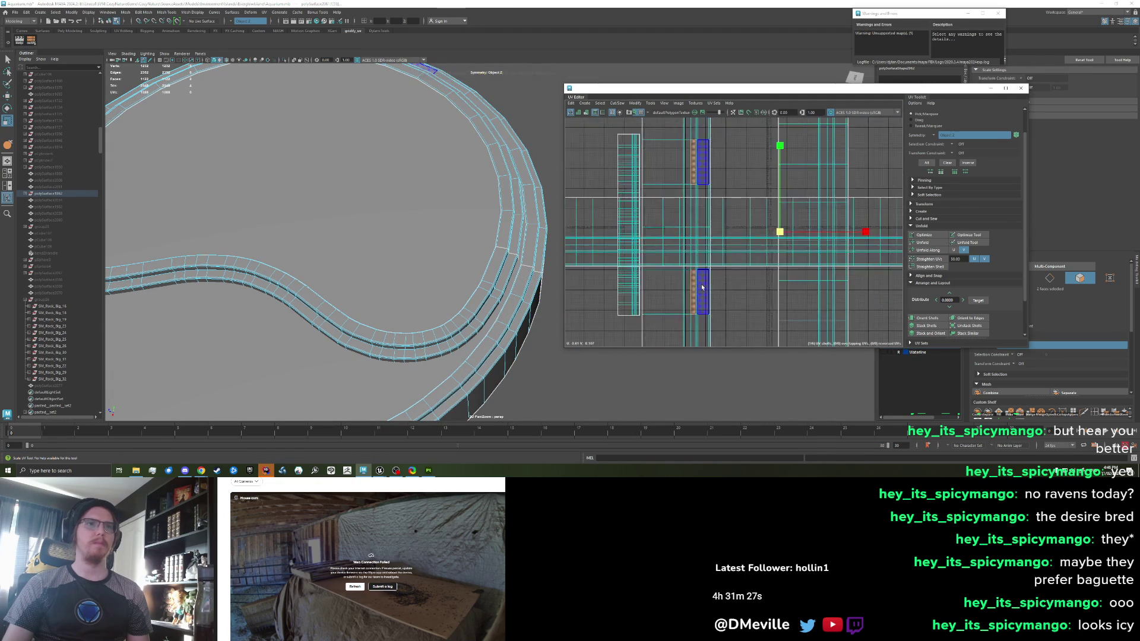
pyautogui.click(680, 279)
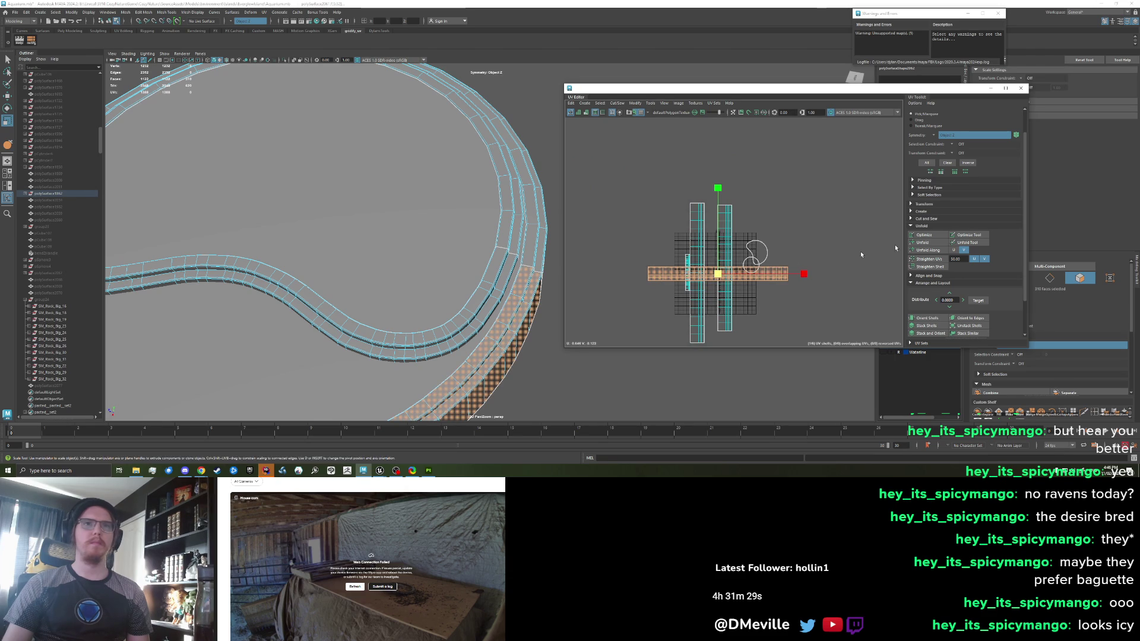
# Rotate the horizontal strip 90° to vertical in the UV Toolkit's Transform section
pyautogui.click(926, 204)
pyautogui.scroll(-3, 956, 250)
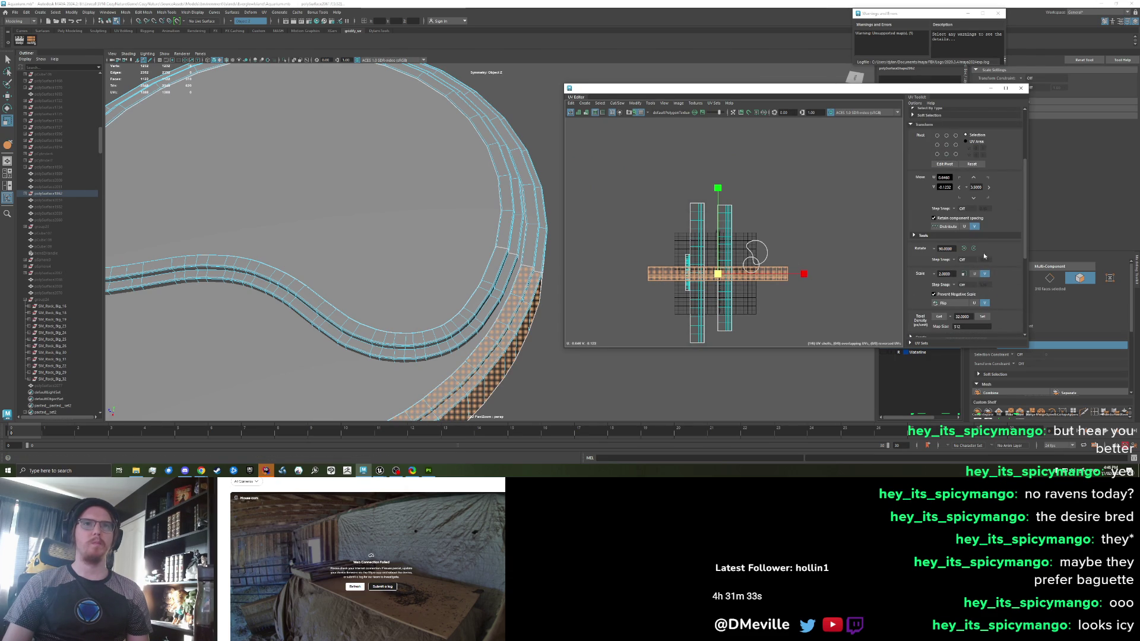
pyautogui.click(976, 249)
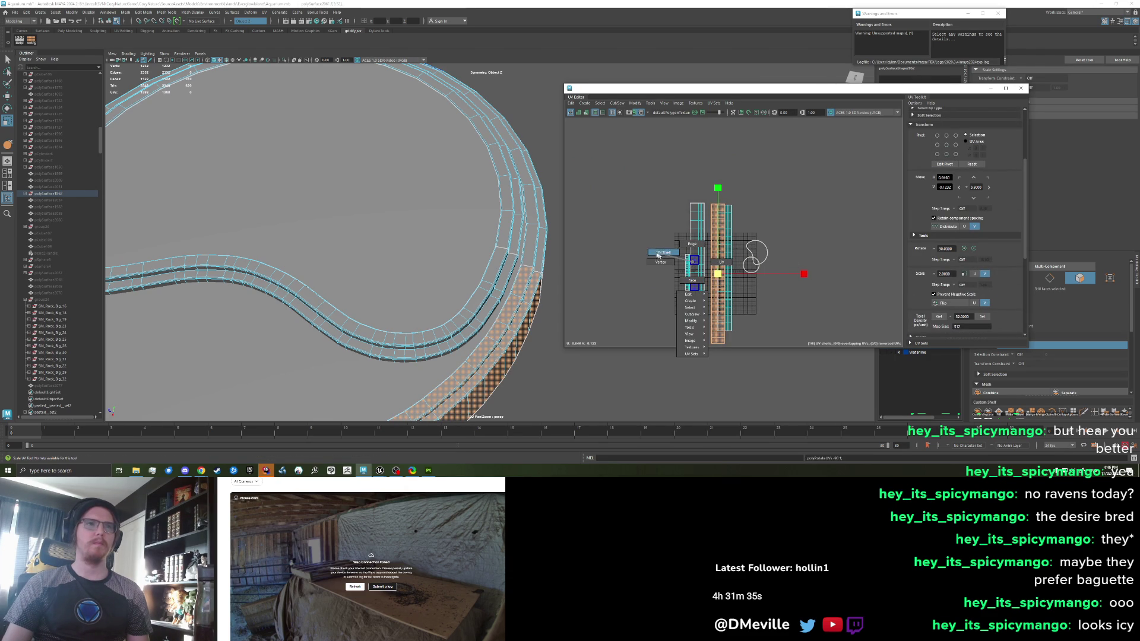
pyautogui.moveTo(753, 254); pyautogui.dragTo(707, 265)
# Run Orient Shells and Layout Along to pack all strips upright side by side
pyautogui.scroll(-3, 949, 285)
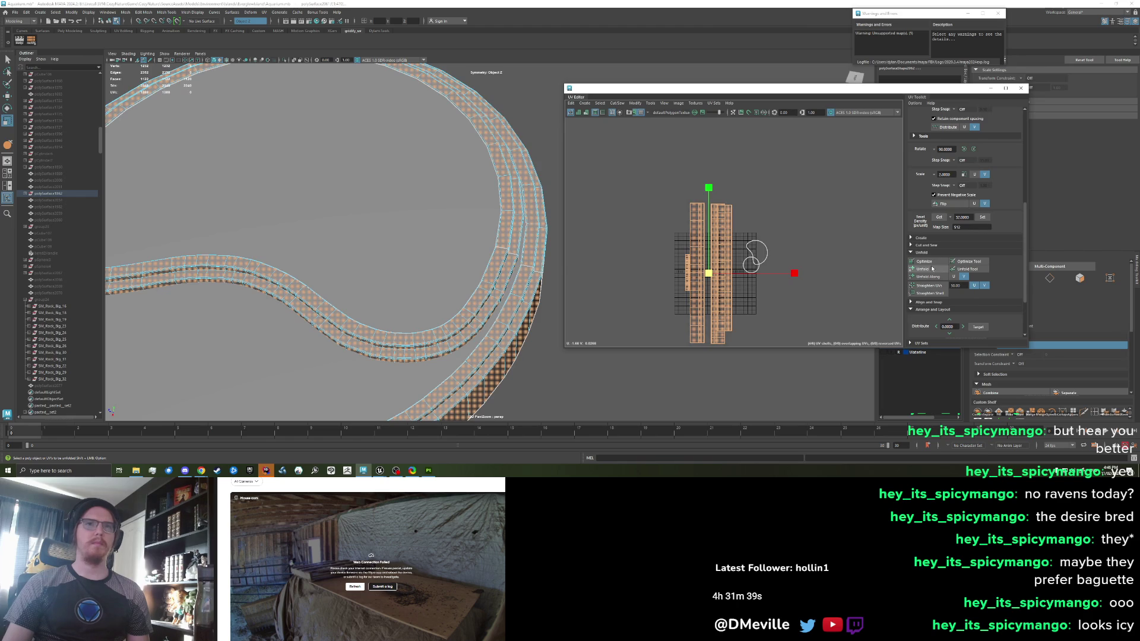
pyautogui.scroll(-2, 932, 269)
pyautogui.click(927, 275)
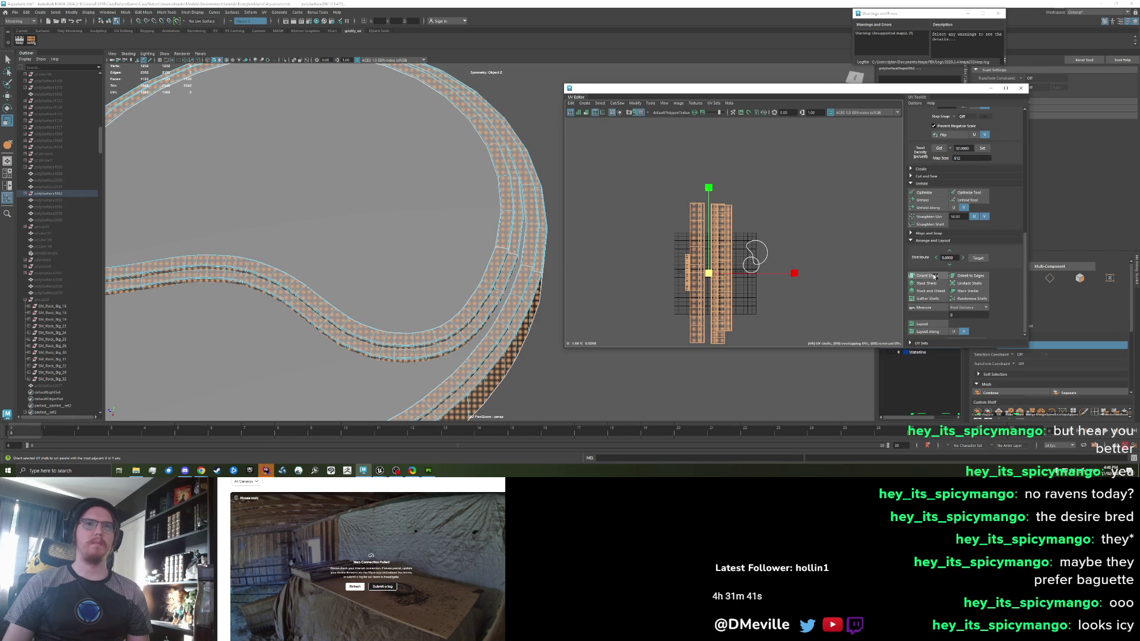
pyautogui.click(926, 331)
pyautogui.scroll(5, 766, 265)
pyautogui.scroll(8, 727, 281)
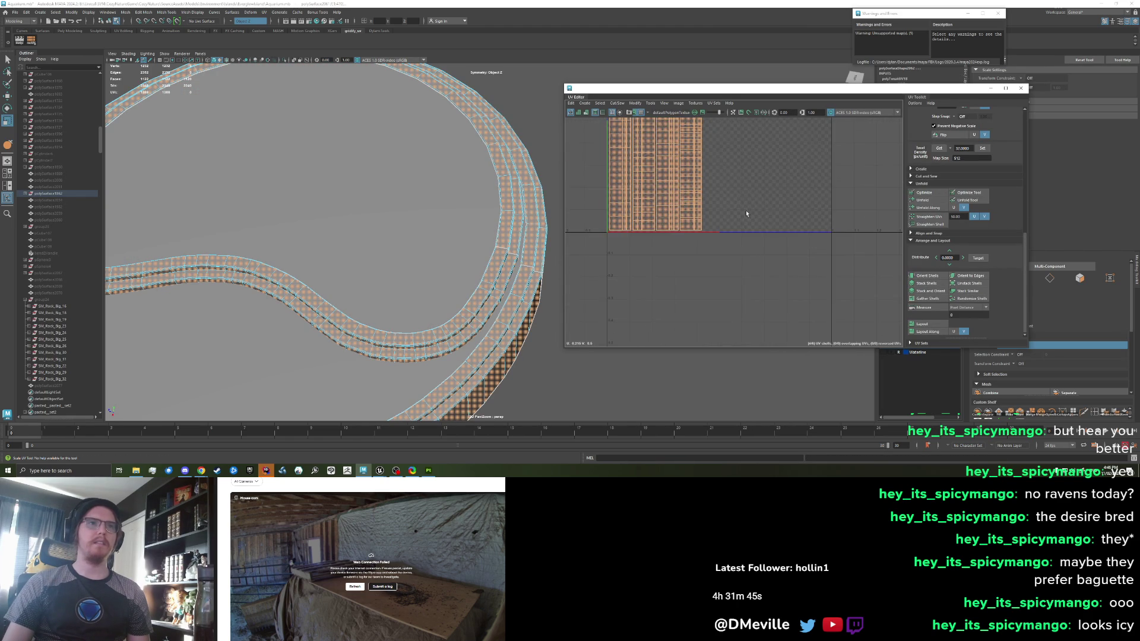
pyautogui.scroll(-5, 765, 267)
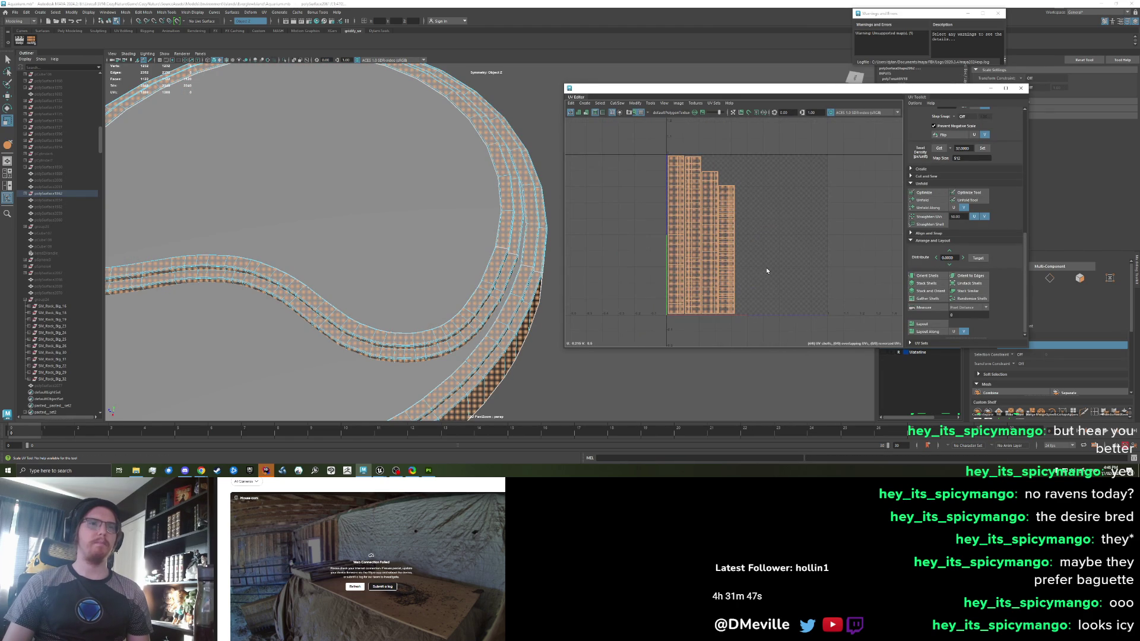
pyautogui.scroll(-6, 766, 270)
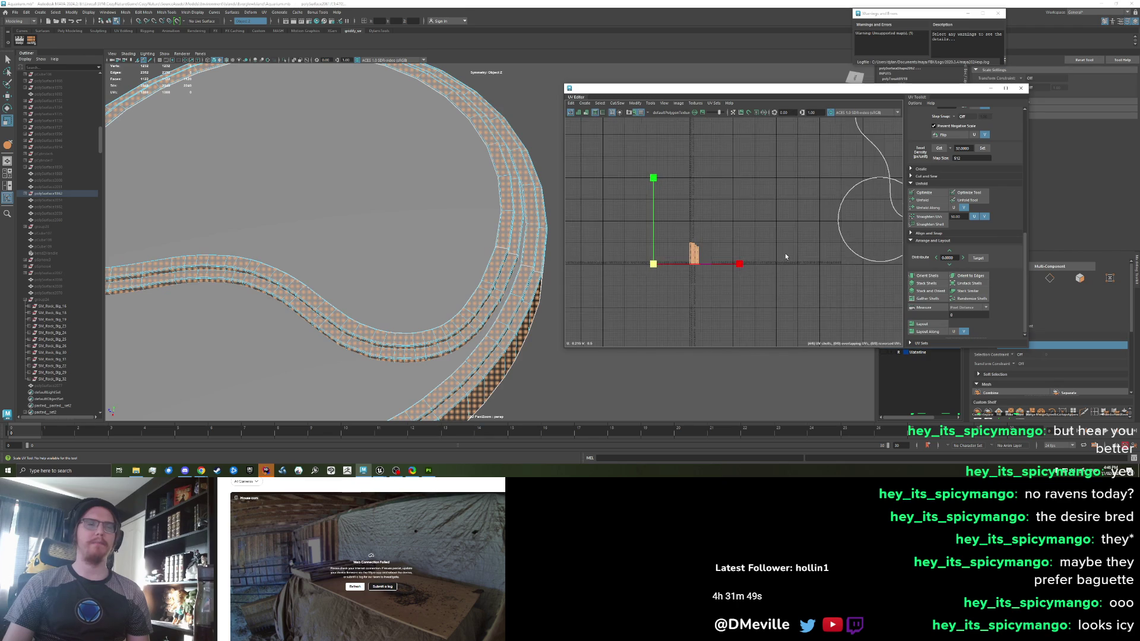
# Frame the tall UV strips and cut them along a row of edges across one strip
pyautogui.scroll(10, 695, 266)
pyautogui.press('f')
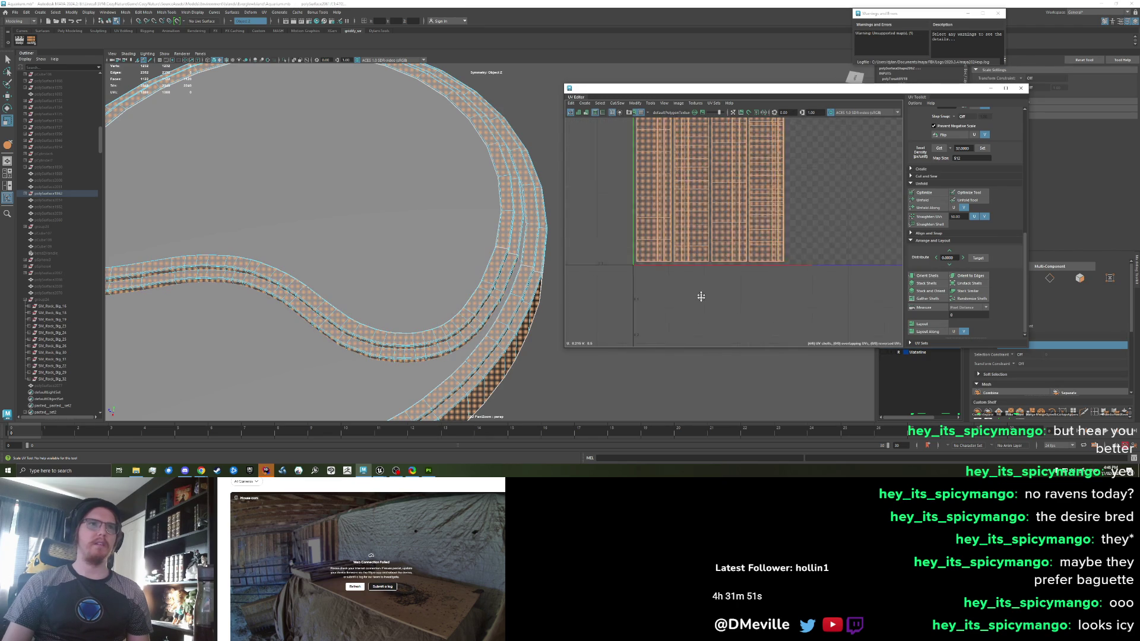
pyautogui.click(736, 223)
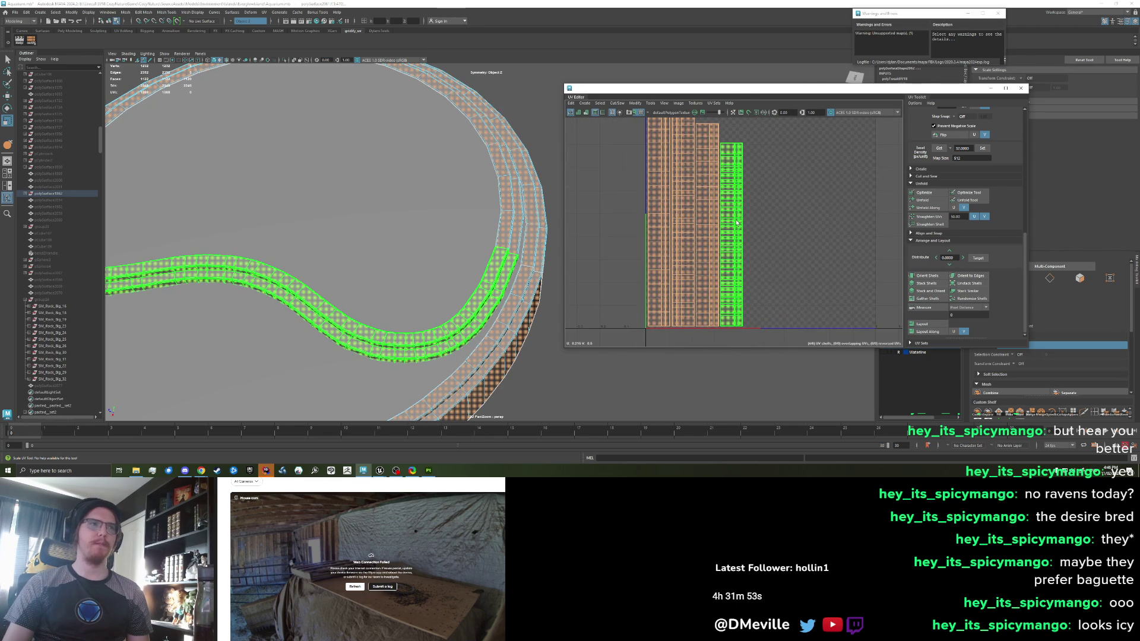
pyautogui.click(791, 257)
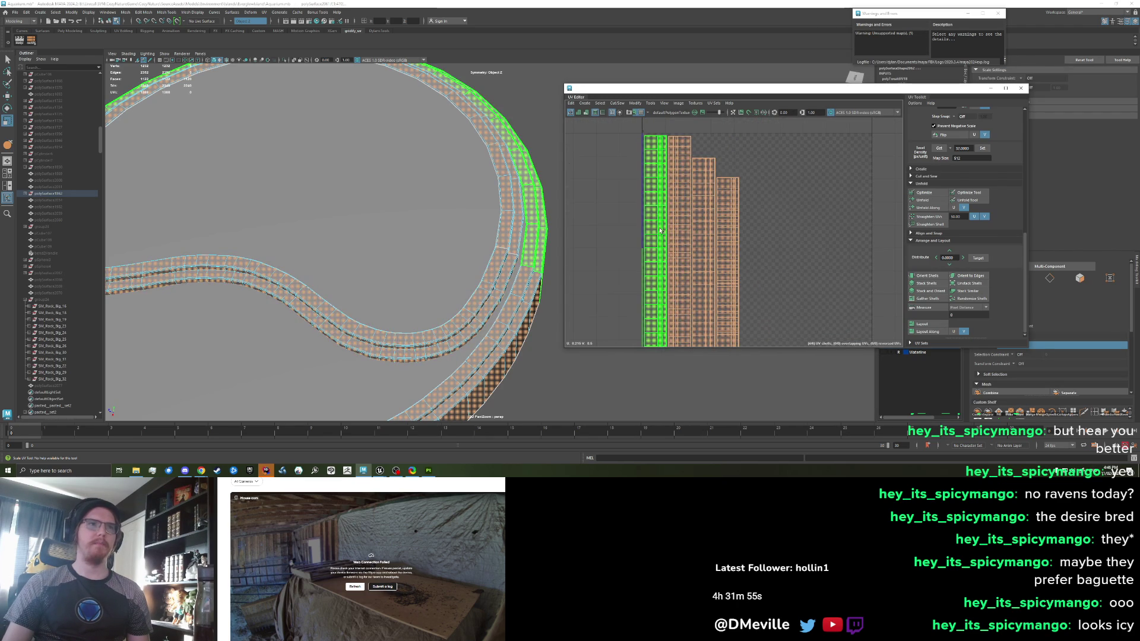
pyautogui.click(775, 245)
pyautogui.press('q')
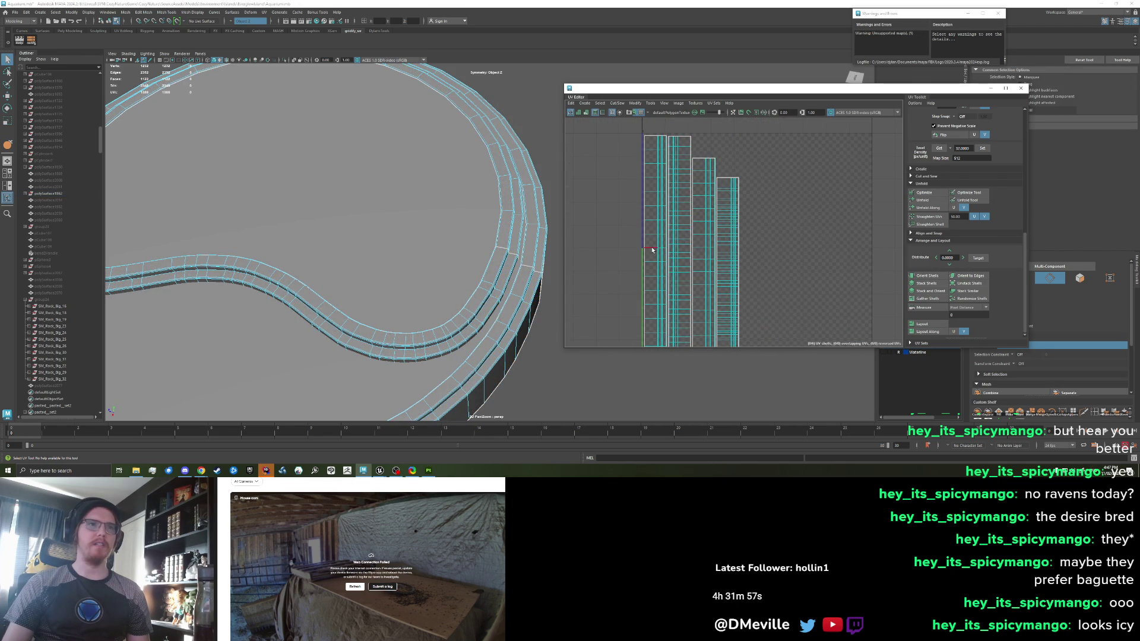
pyautogui.click(685, 259)
pyautogui.hotkey('ctrl', 'x')
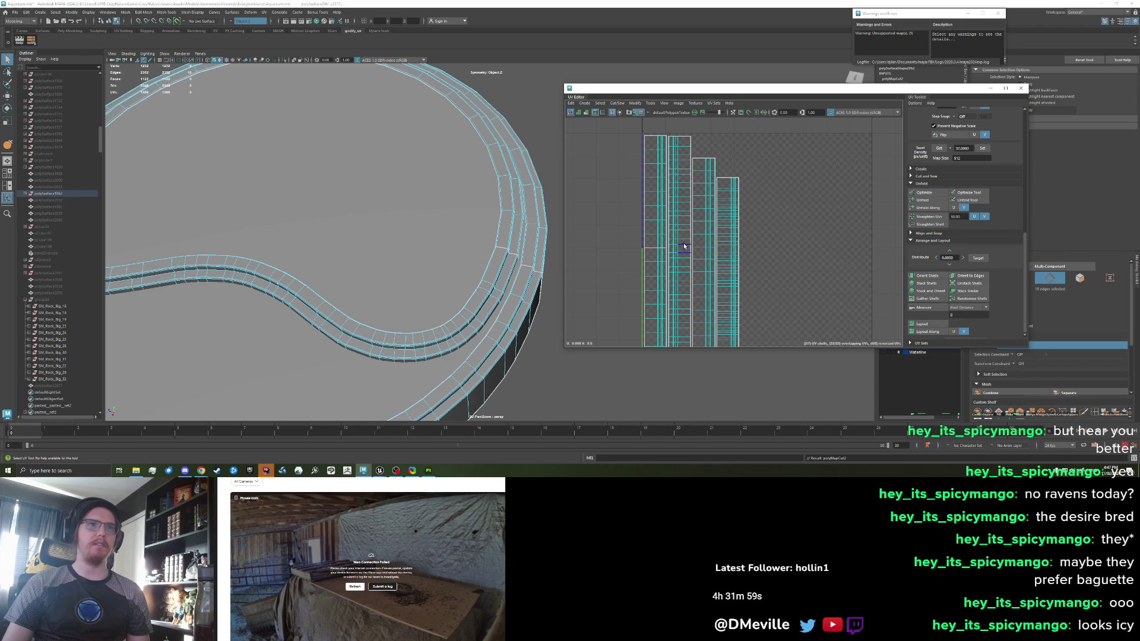
pyautogui.moveTo(832, 324); pyautogui.dragTo(714, 235)
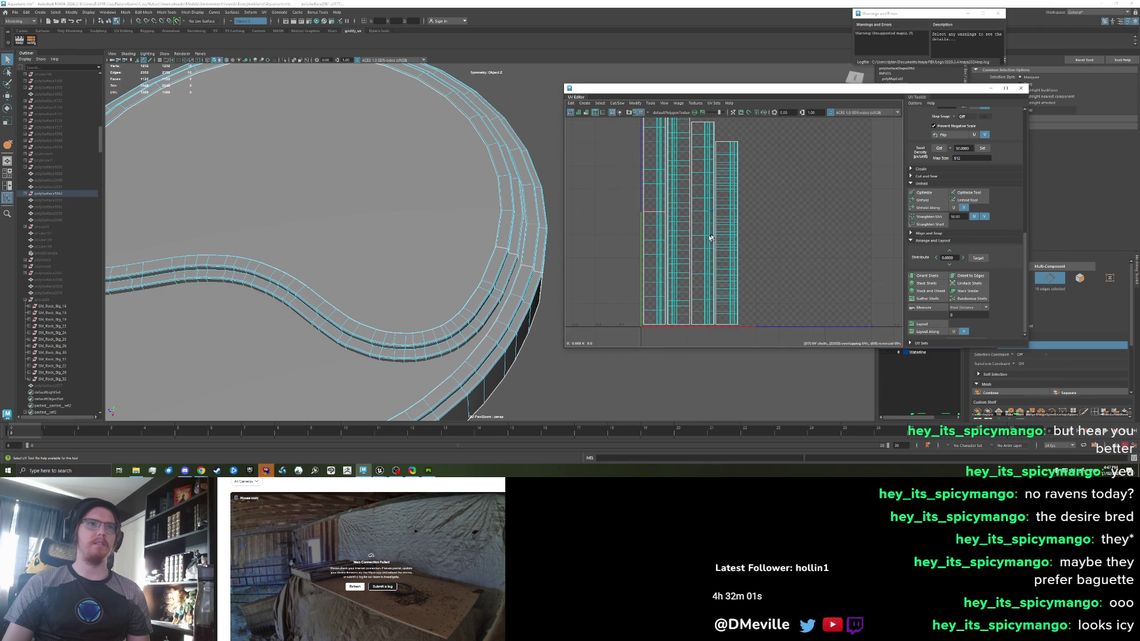
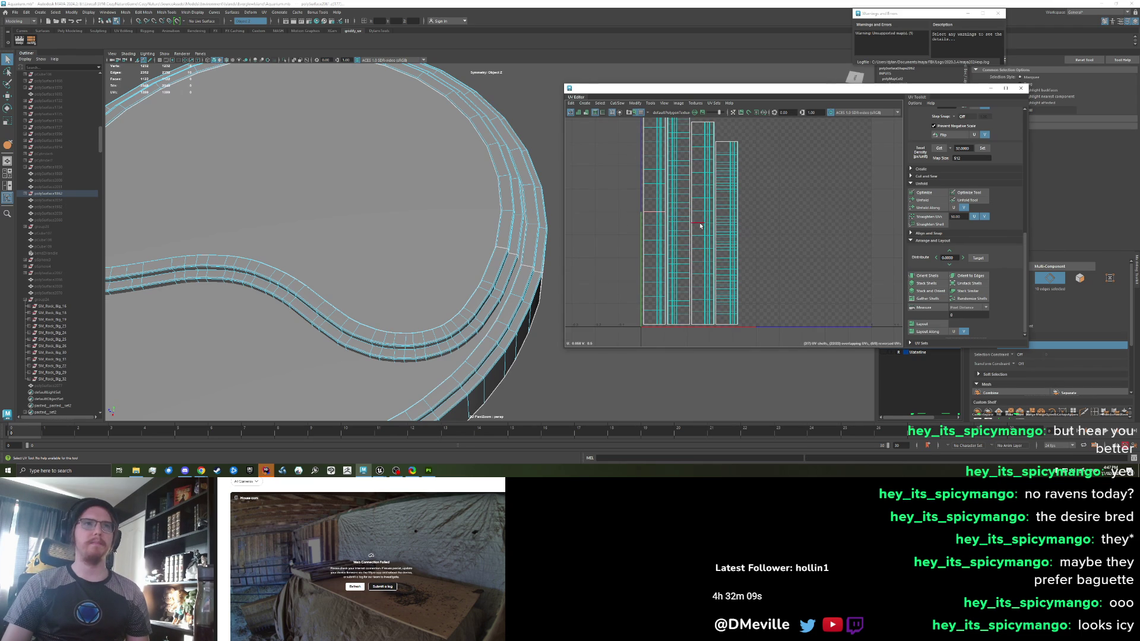
# Turn modelling symmetry off and cut three extra UV seams along the curved step strip
pyautogui.click(700, 225)
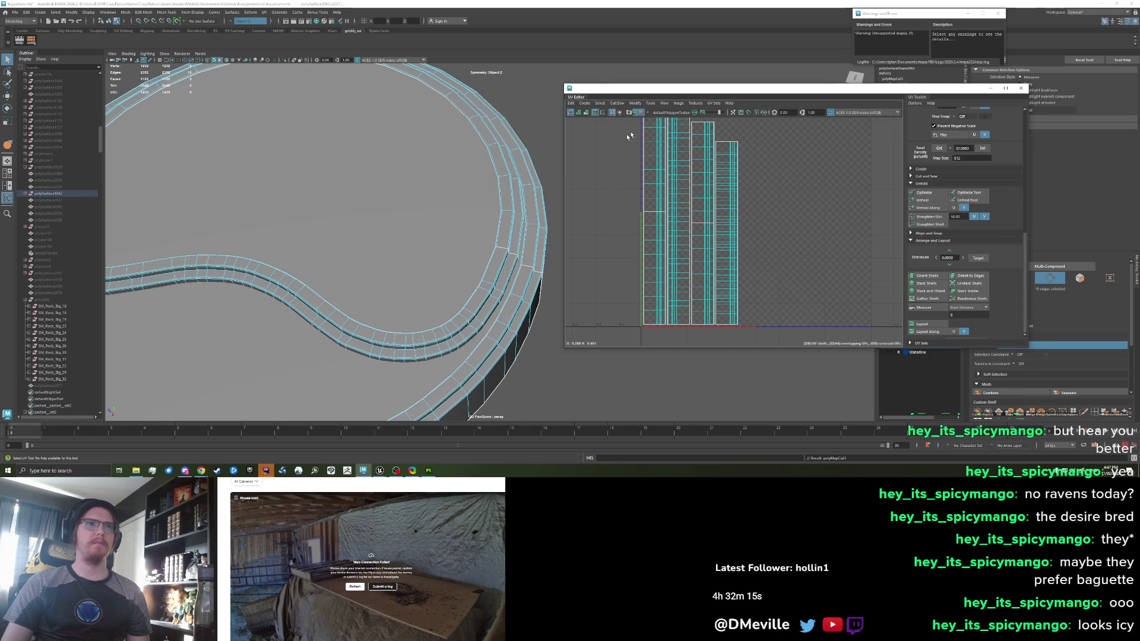
pyautogui.click(231, 24)
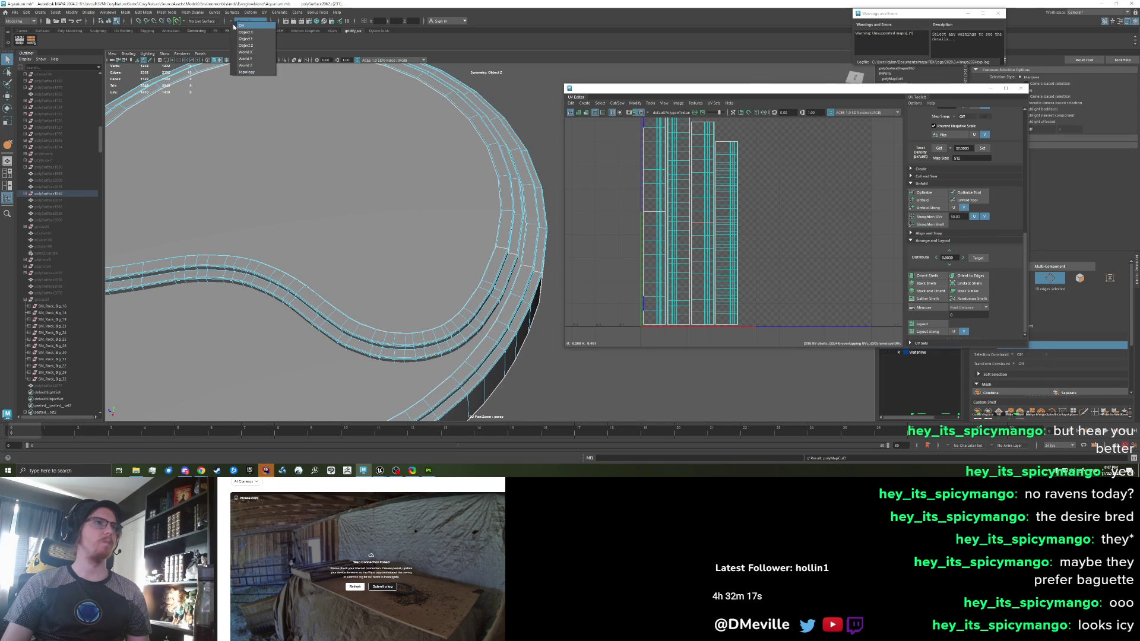
pyautogui.click(249, 25)
pyautogui.click(683, 218)
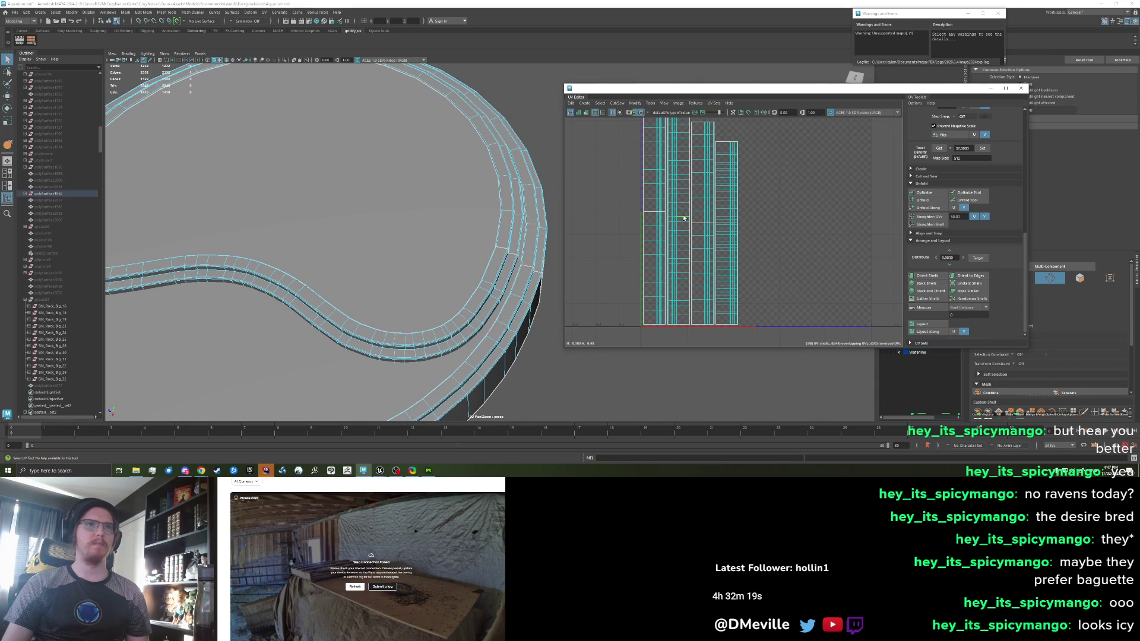
pyautogui.click(728, 233)
# Select most of the strip's UV shells and lay them out in a row
pyautogui.moveTo(785, 284)
pyautogui.mouseDown()
pyautogui.moveTo(656, 224)
pyautogui.moveTo(676, 204)
pyautogui.moveTo(653, 193)
pyautogui.mouseUp()
pyautogui.click(926, 325)
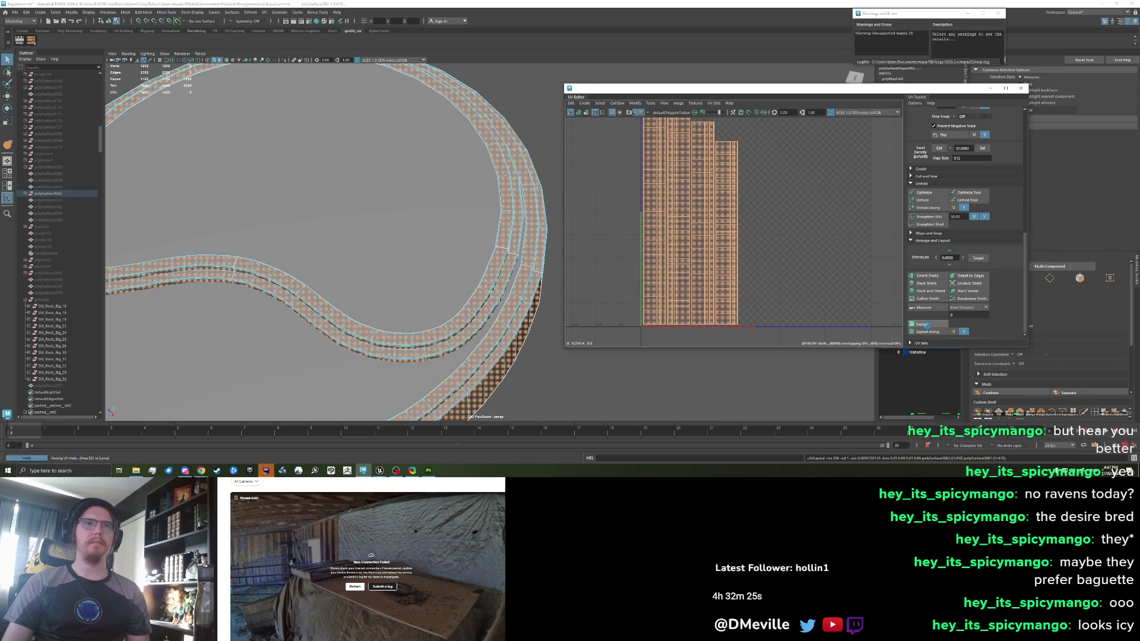
pyautogui.click(848, 257)
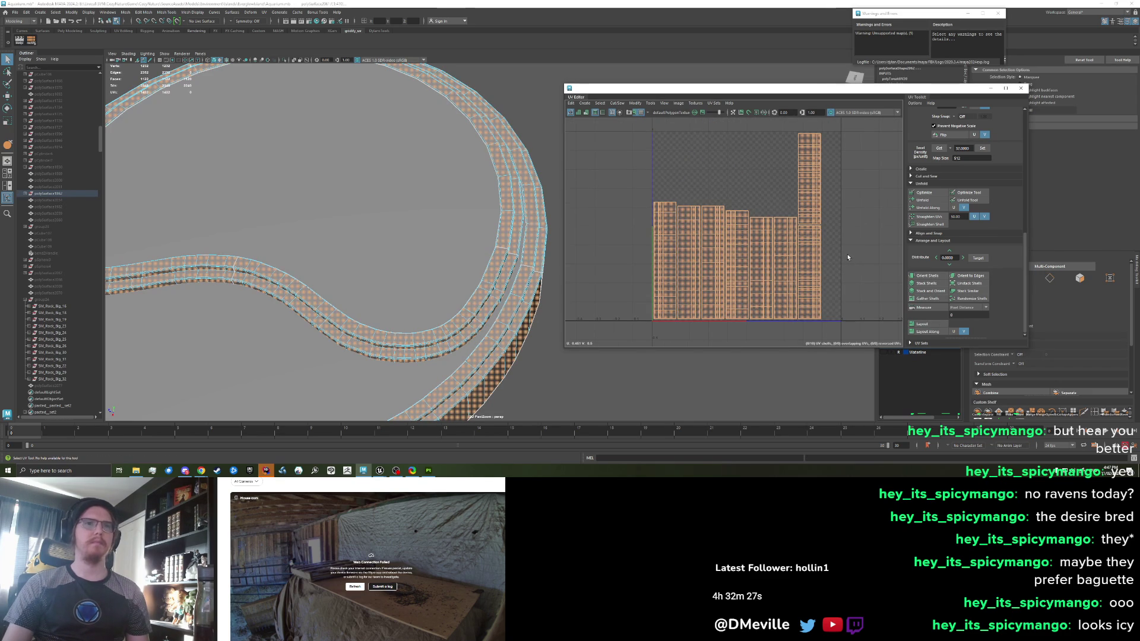
pyautogui.click(825, 257)
pyautogui.click(825, 250)
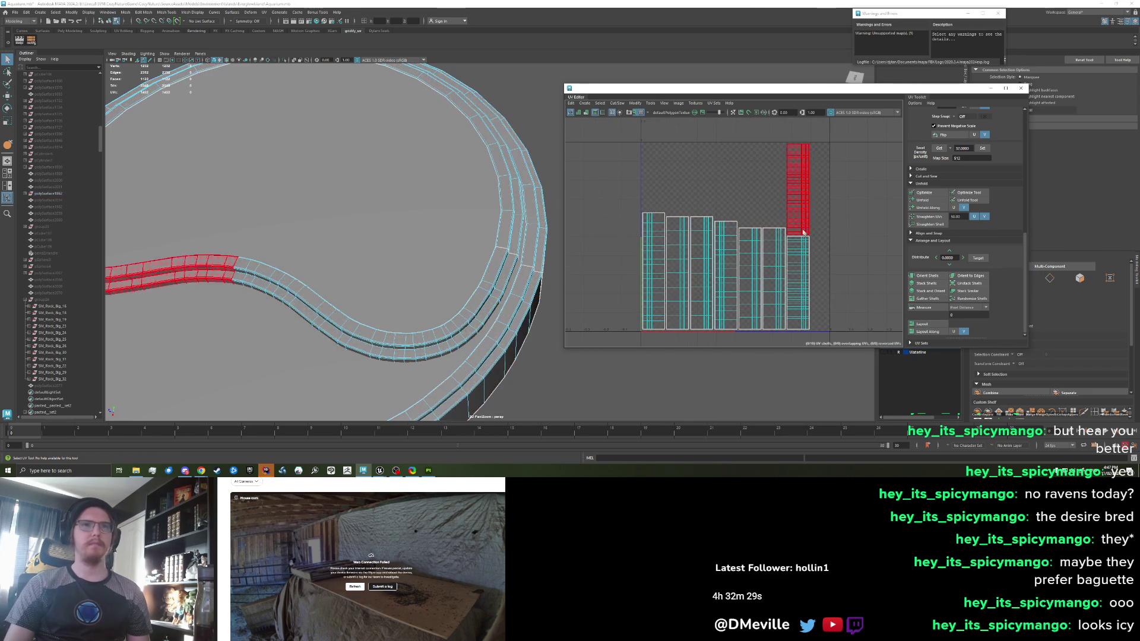
# Rotate the two tall vertical UV shells 90° so they lie horizontal
pyautogui.click(798, 190)
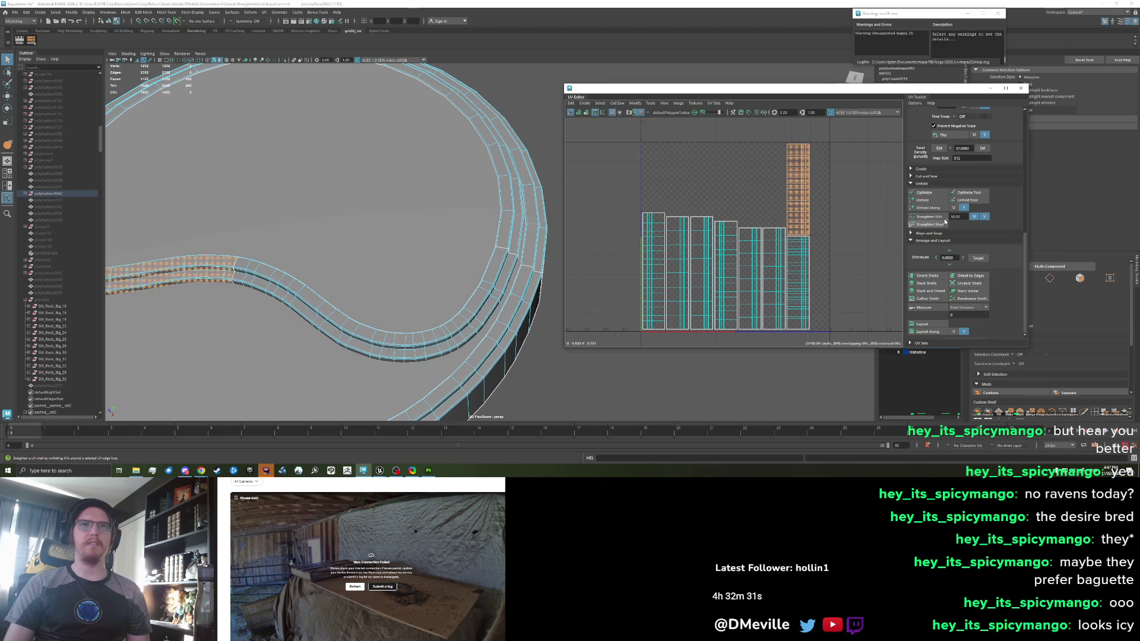
pyautogui.scroll(3, 940, 199)
pyautogui.click(963, 159)
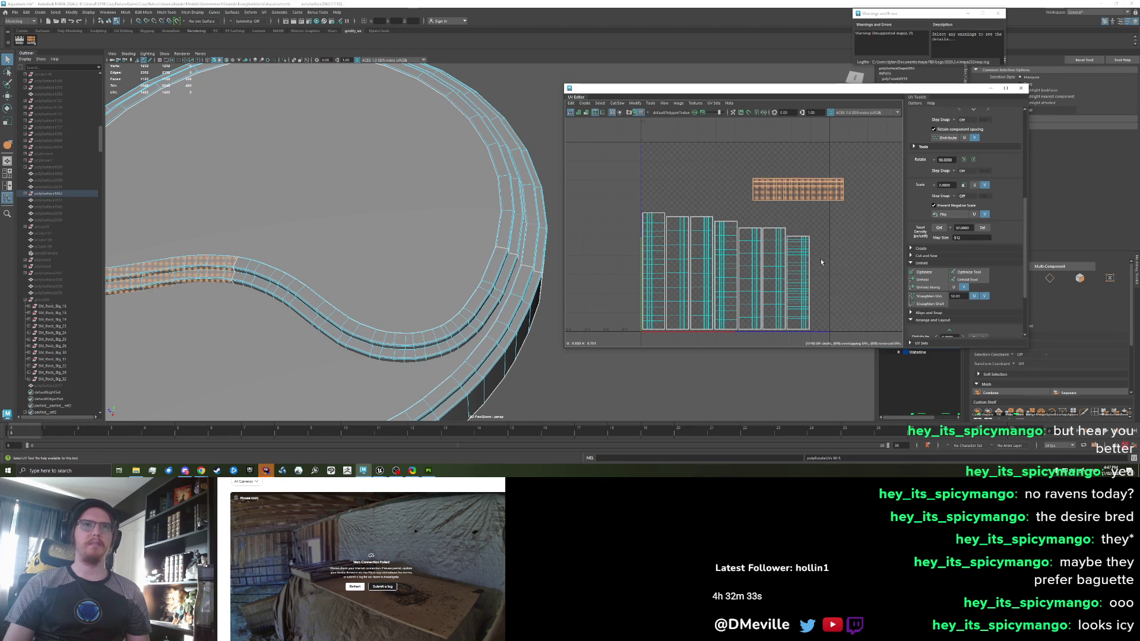
pyautogui.click(801, 264)
pyautogui.click(963, 160)
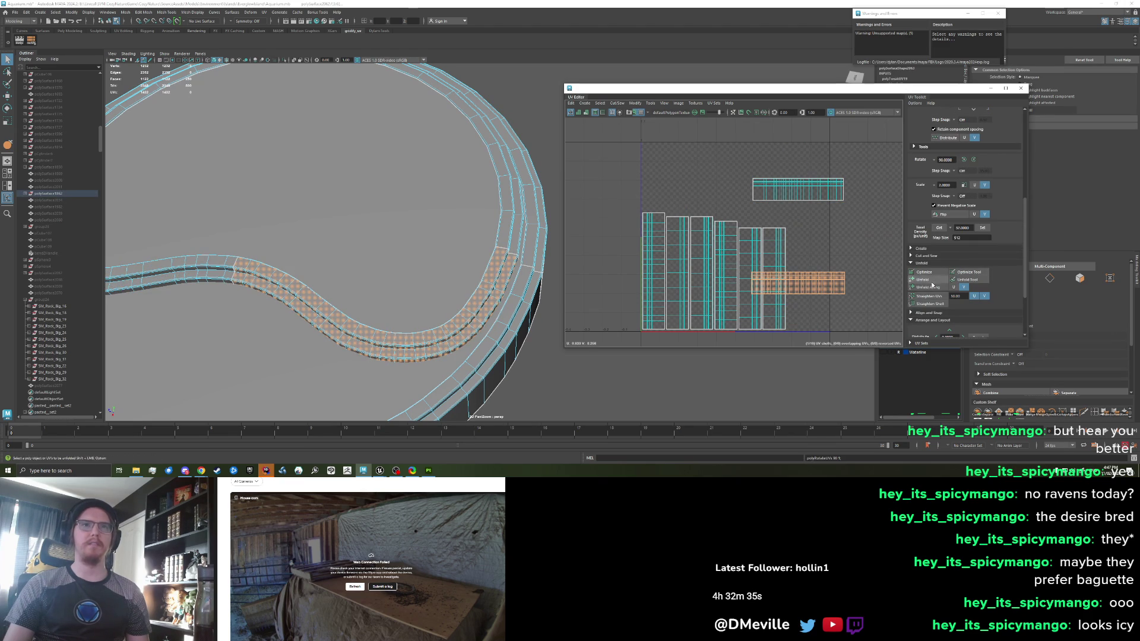
# Select all UV shells and pack them into the 0–1 square with Layout
pyautogui.moveTo(629, 151); pyautogui.dragTo(855, 338)
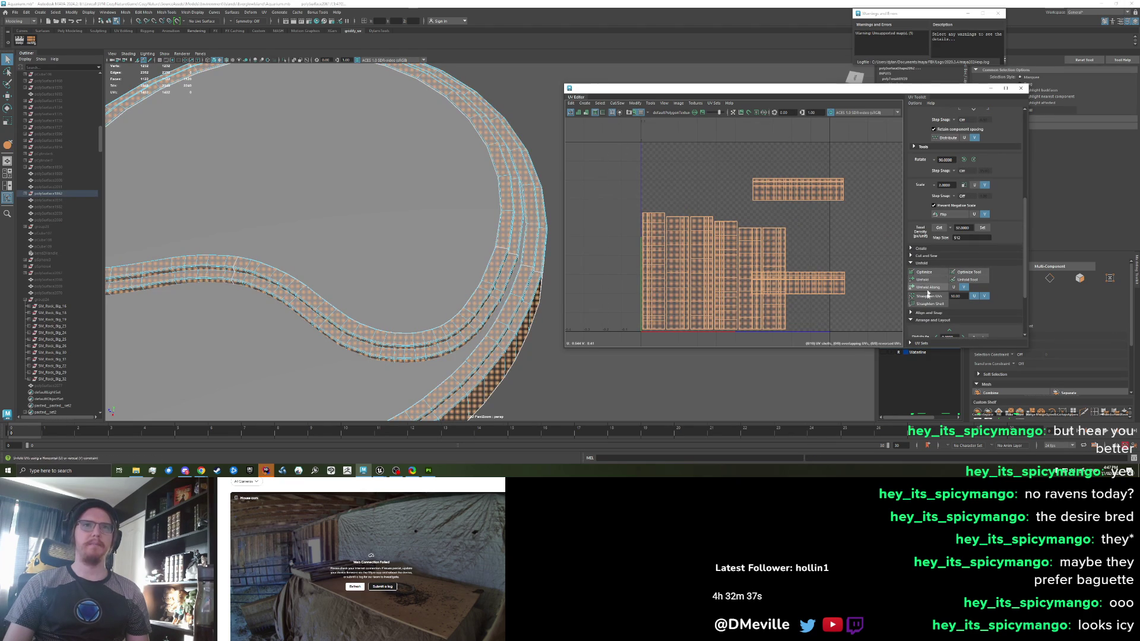
pyautogui.scroll(-3, 928, 296)
pyautogui.click(921, 324)
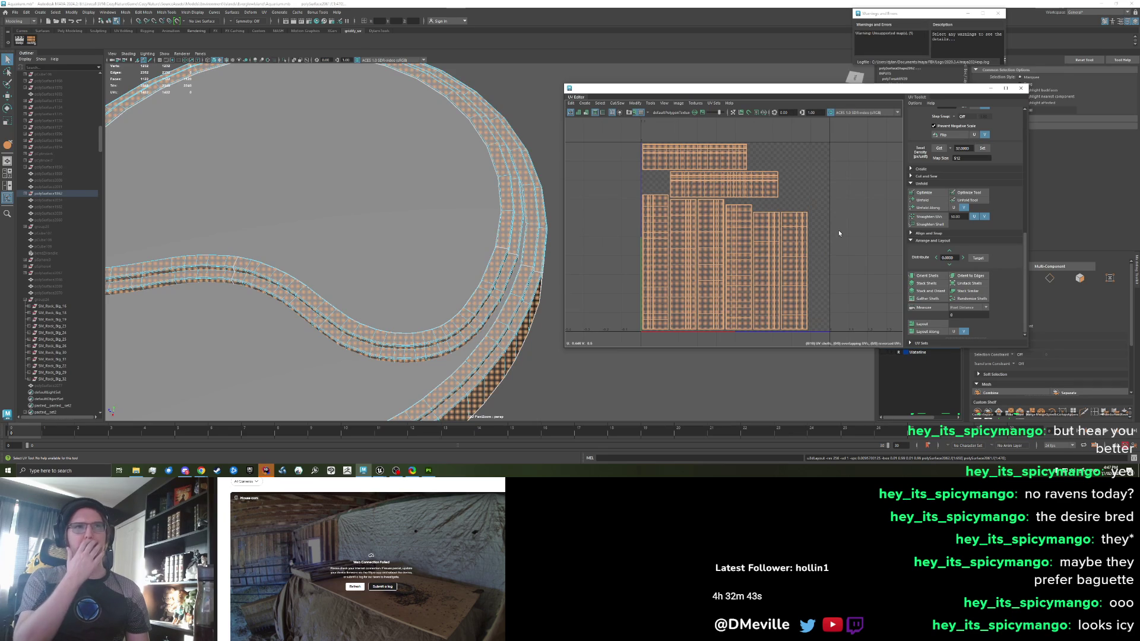
pyautogui.scroll(-5, 838, 230)
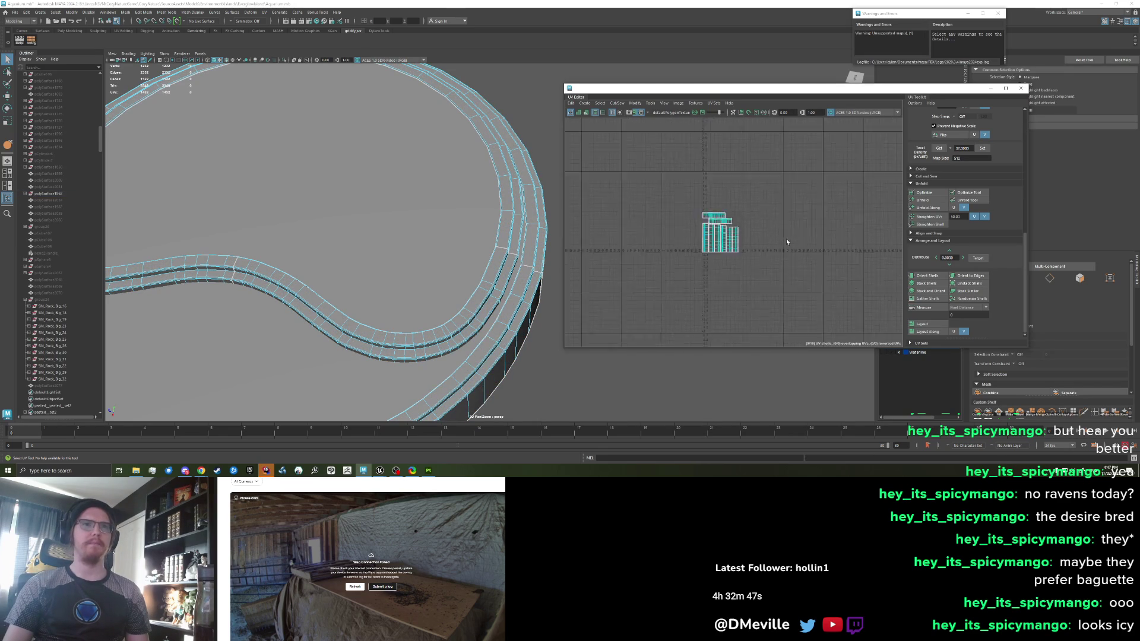
# In UV shell mode, select the platform's two round top shells and lay them out
pyautogui.click(393, 227)
pyautogui.rightClick(392, 227)
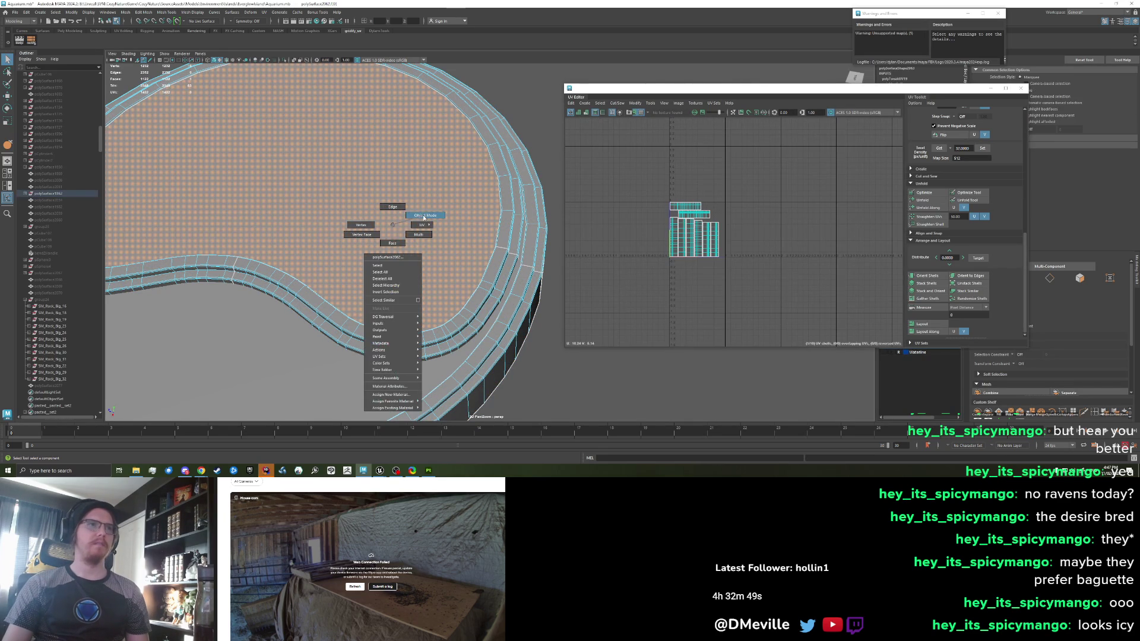
pyautogui.click(438, 246)
pyautogui.click(416, 249)
pyautogui.scroll(5, 754, 262)
pyautogui.scroll(-3, 754, 261)
pyautogui.click(733, 264)
pyautogui.click(742, 236)
pyautogui.keyDown('shift'); pyautogui.click(732, 267); pyautogui.keyUp('shift')
pyautogui.scroll(1, 661, 272)
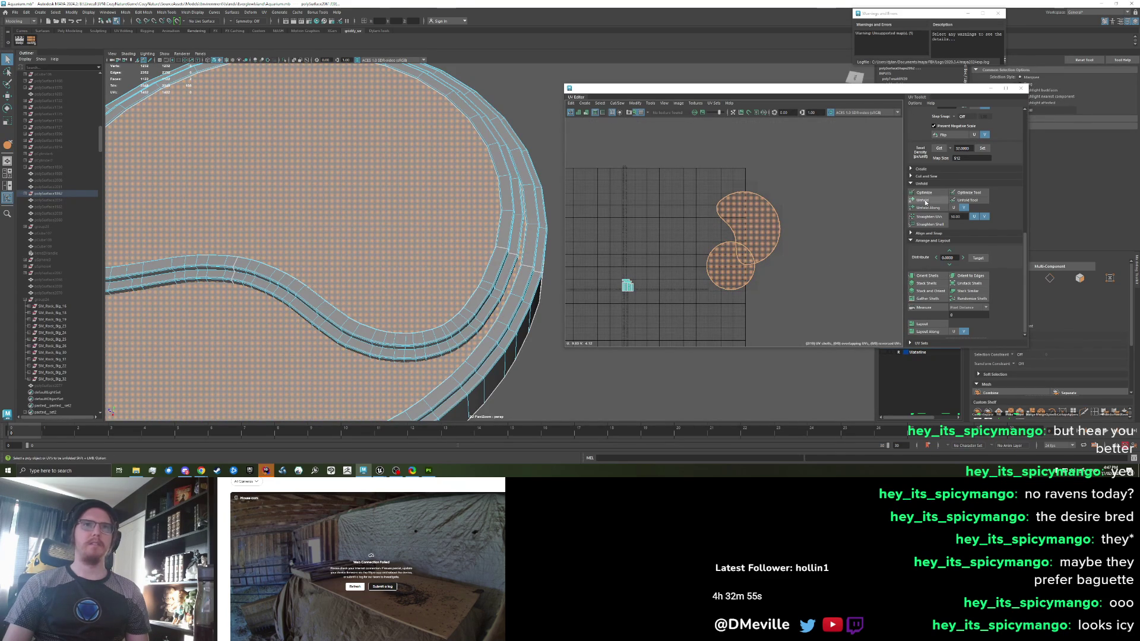
pyautogui.click(922, 326)
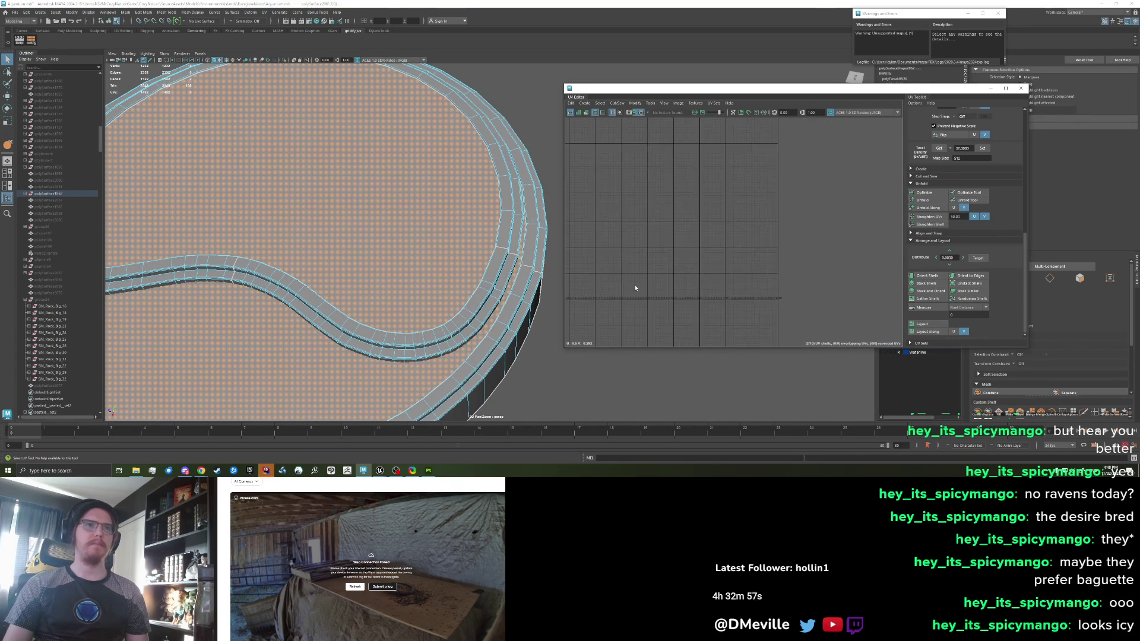
# Shrink the round shells, move them above the strips, and frame the whole platform
pyautogui.press('w')
pyautogui.moveTo(623, 287)
pyautogui.mouseDown()
pyautogui.moveTo(622, 297)
pyautogui.moveTo(683, 289)
pyautogui.moveTo(682, 196)
pyautogui.moveTo(699, 200)
pyautogui.moveTo(699, 184)
pyautogui.mouseUp()
pyautogui.click(679, 237)
pyautogui.click(692, 193)
pyautogui.rightClick(692, 193)
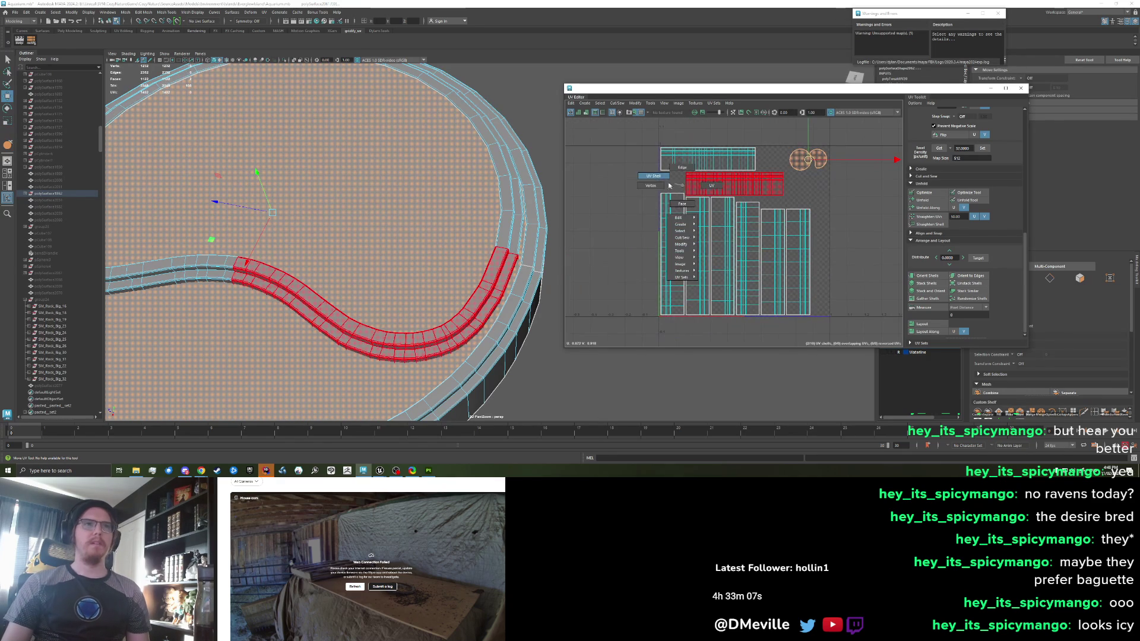
pyautogui.rightClick(469, 237)
pyautogui.press('F8')
pyautogui.press('f')
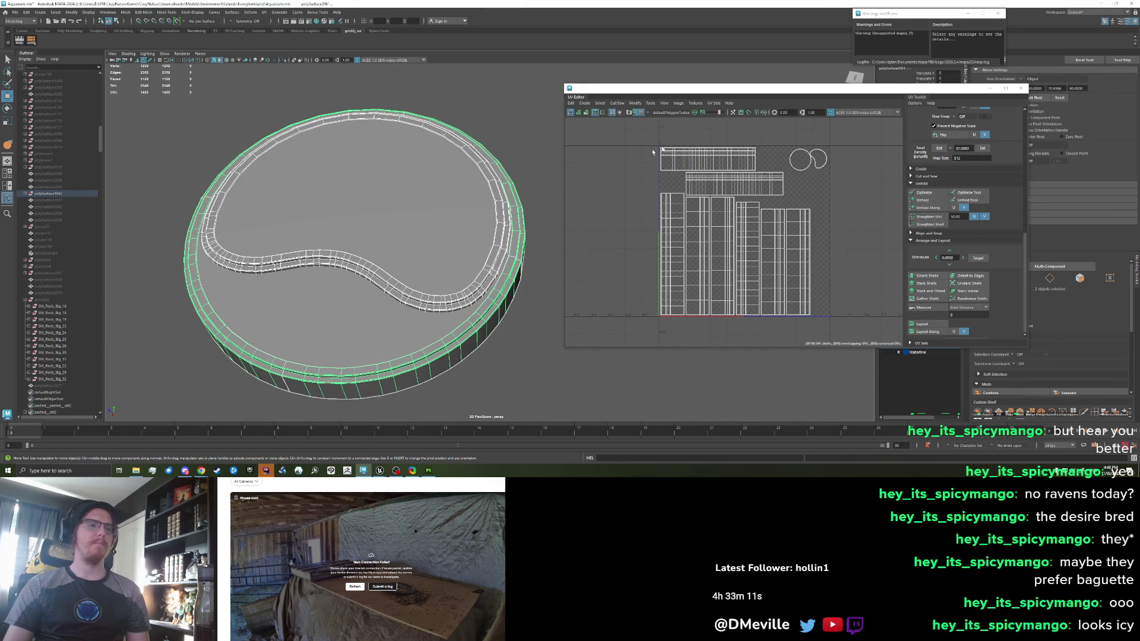
# Check the stage in Unreal Engine, then return to Maya and select the inner ring mesh
pyautogui.moveTo(380, 471)
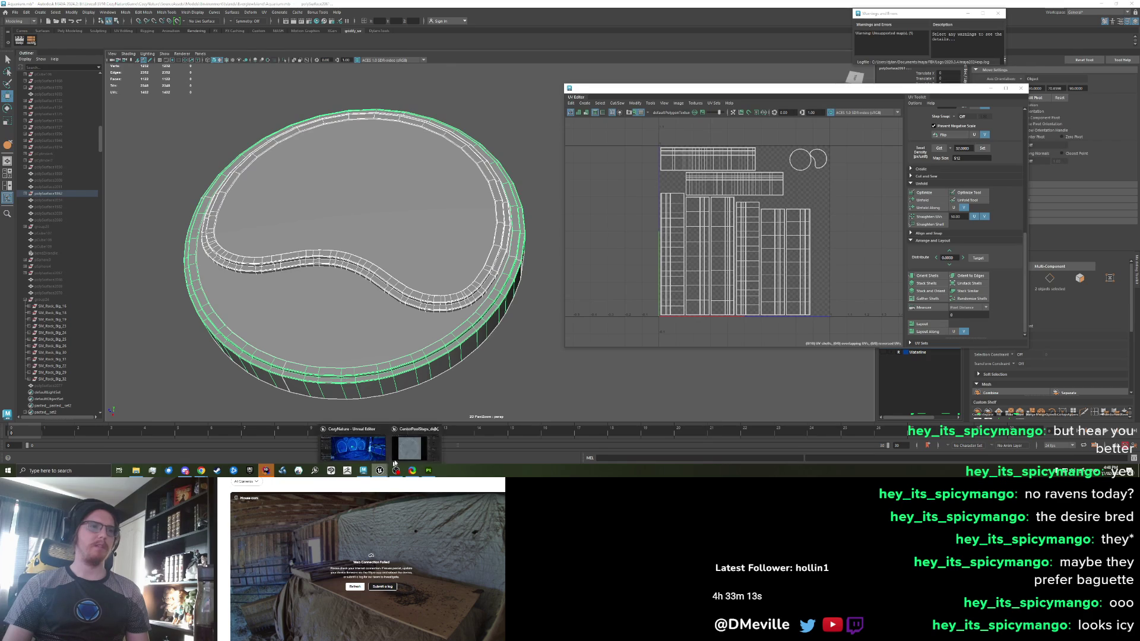
pyautogui.click(393, 443)
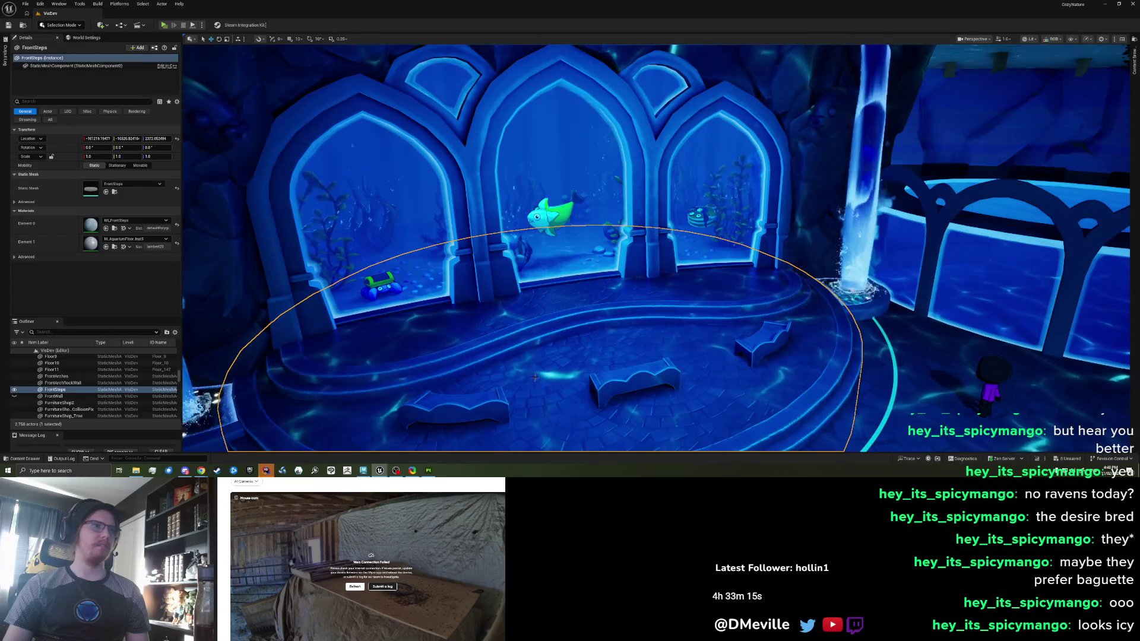
pyautogui.hotkey('alt', 'Tab')
pyautogui.click(466, 289)
# Combine the inner ring and outer rim into a single mesh
pyautogui.click(514, 279)
pyautogui.keyDown('shift'); pyautogui.click(466, 290); pyautogui.keyUp('shift')
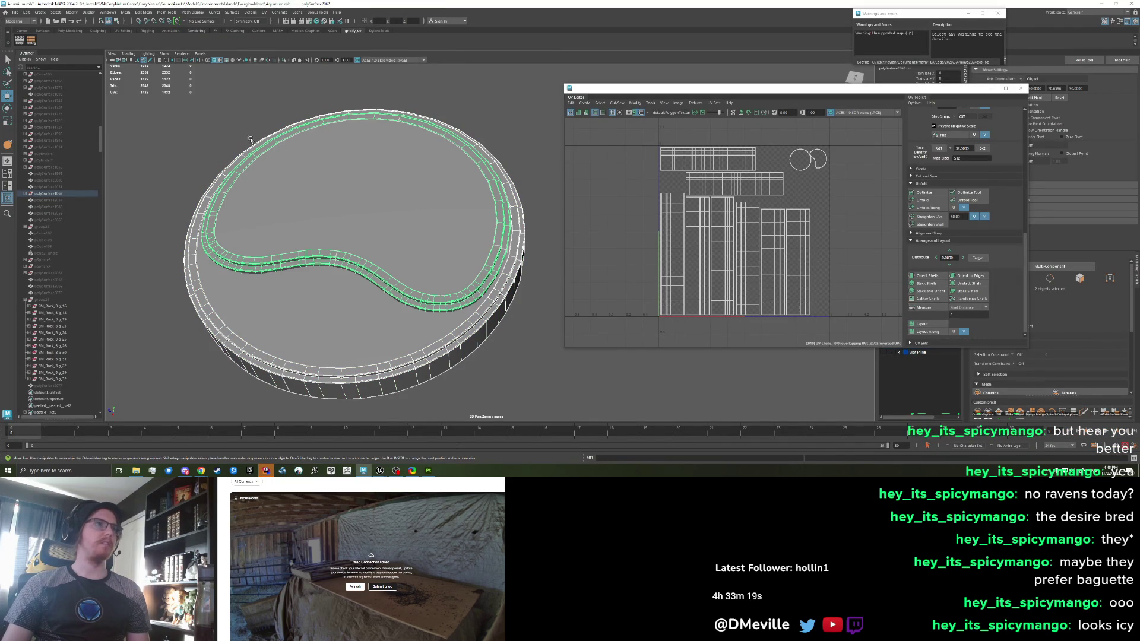
pyautogui.click(383, 31)
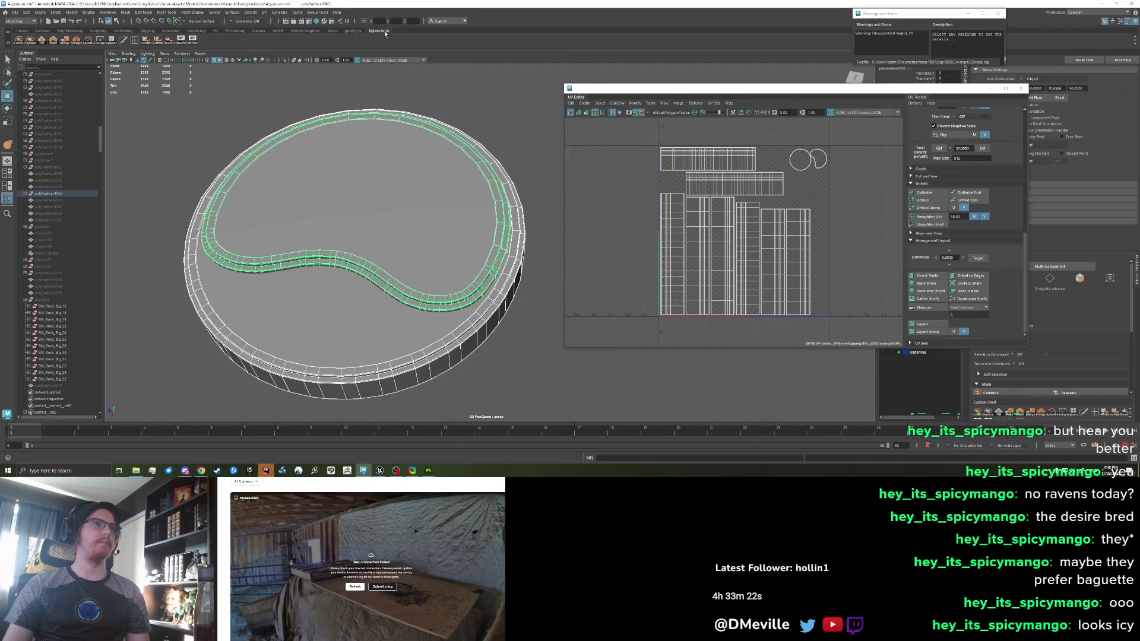
pyautogui.click(67, 31)
pyautogui.click(344, 43)
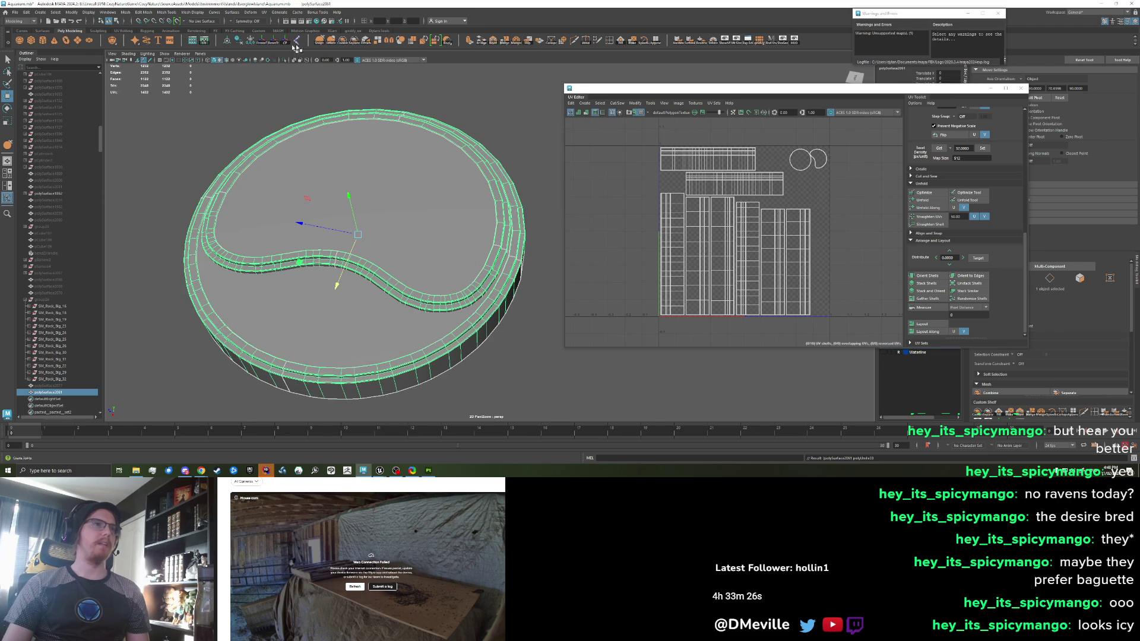
pyautogui.click(249, 43)
# Export the selection over AquariumCaves/FrontSteps.fbx, confirming the overwrite
pyautogui.click(15, 11)
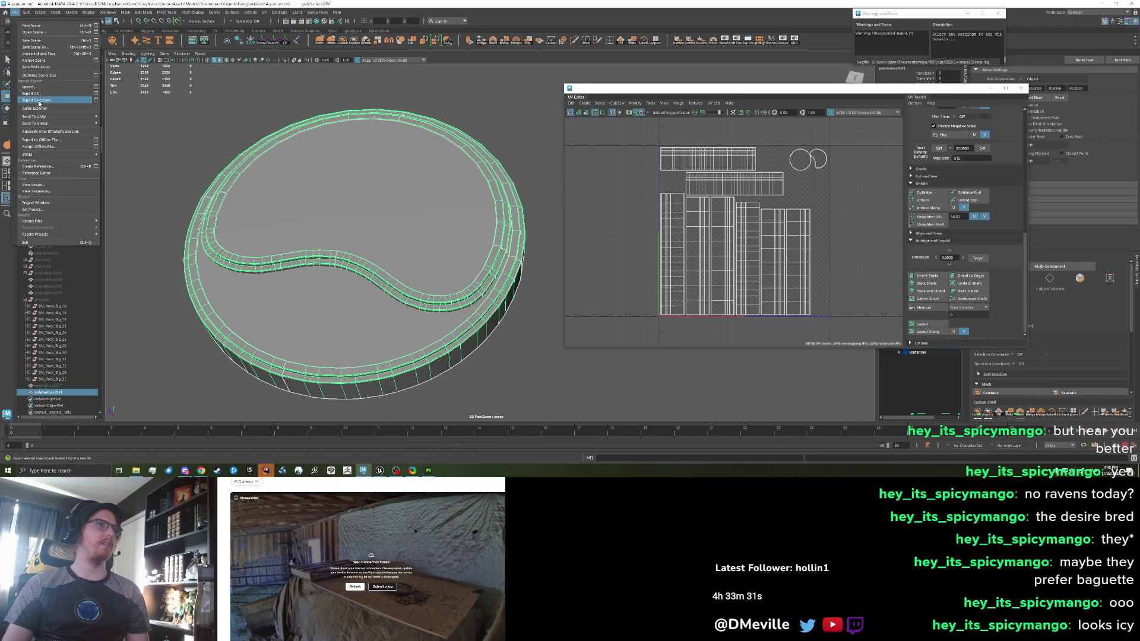
pyautogui.click(37, 100)
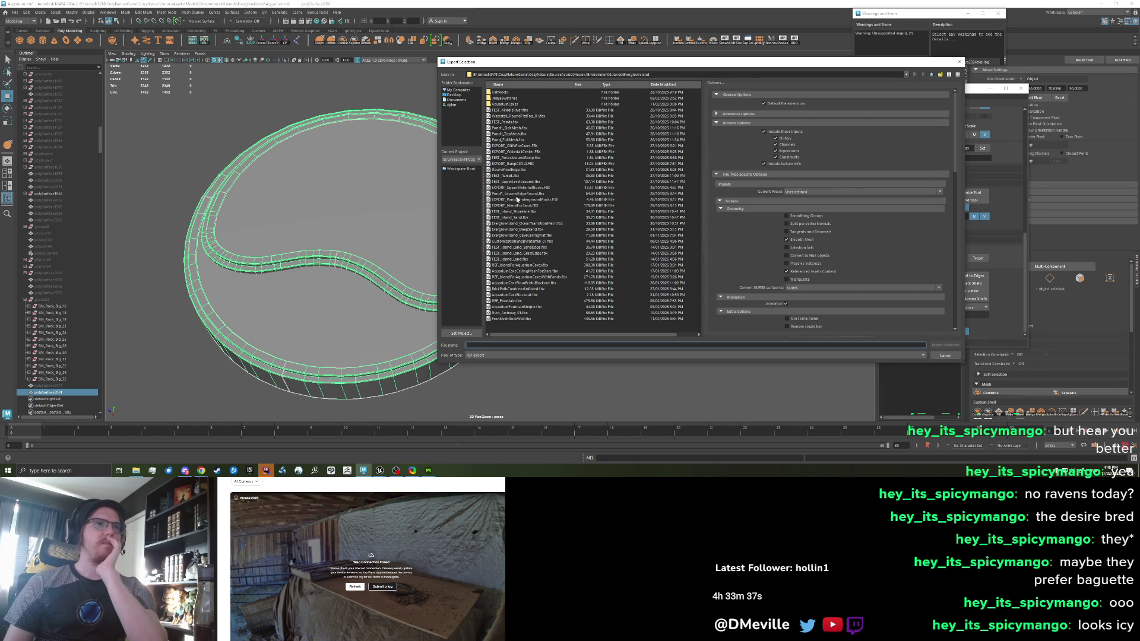
pyautogui.doubleClick(514, 104)
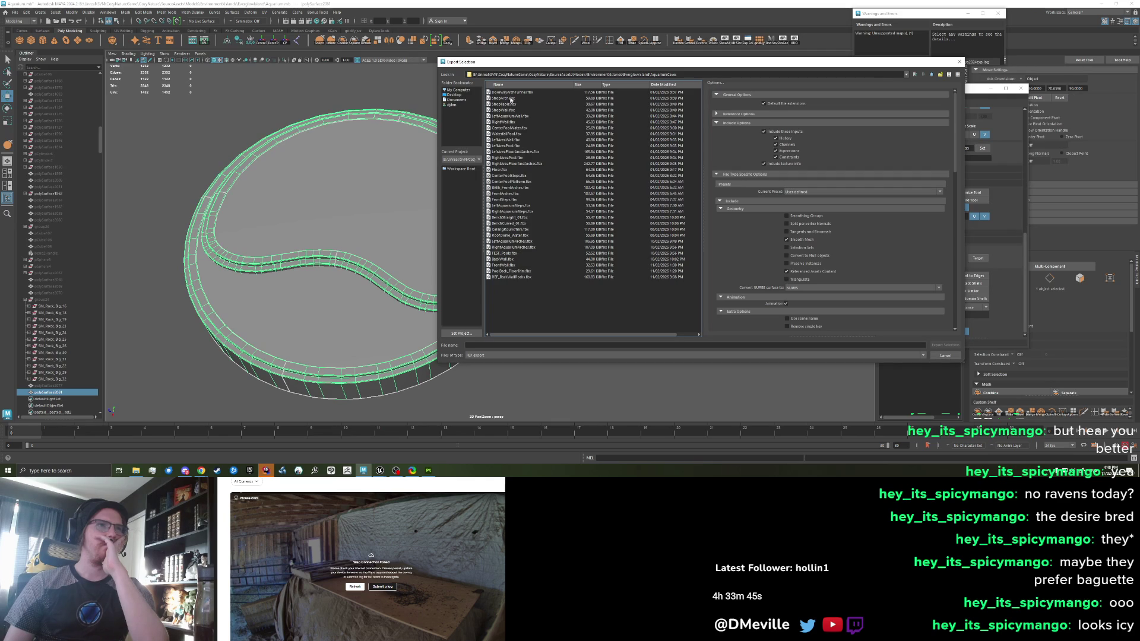
pyautogui.doubleClick(499, 201)
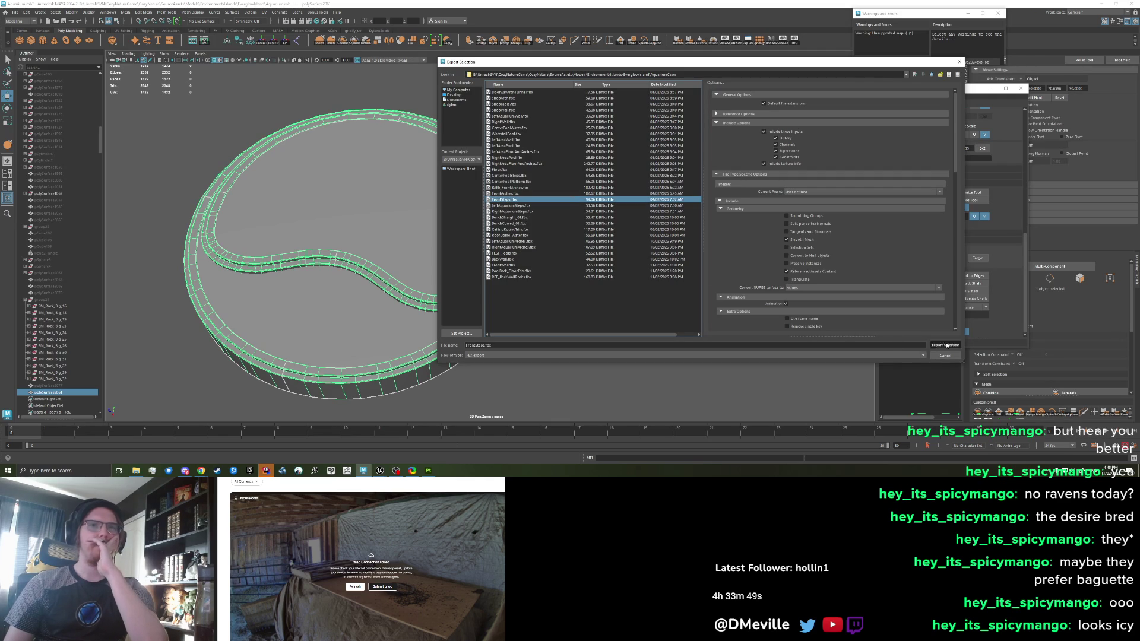
pyautogui.click(686, 225)
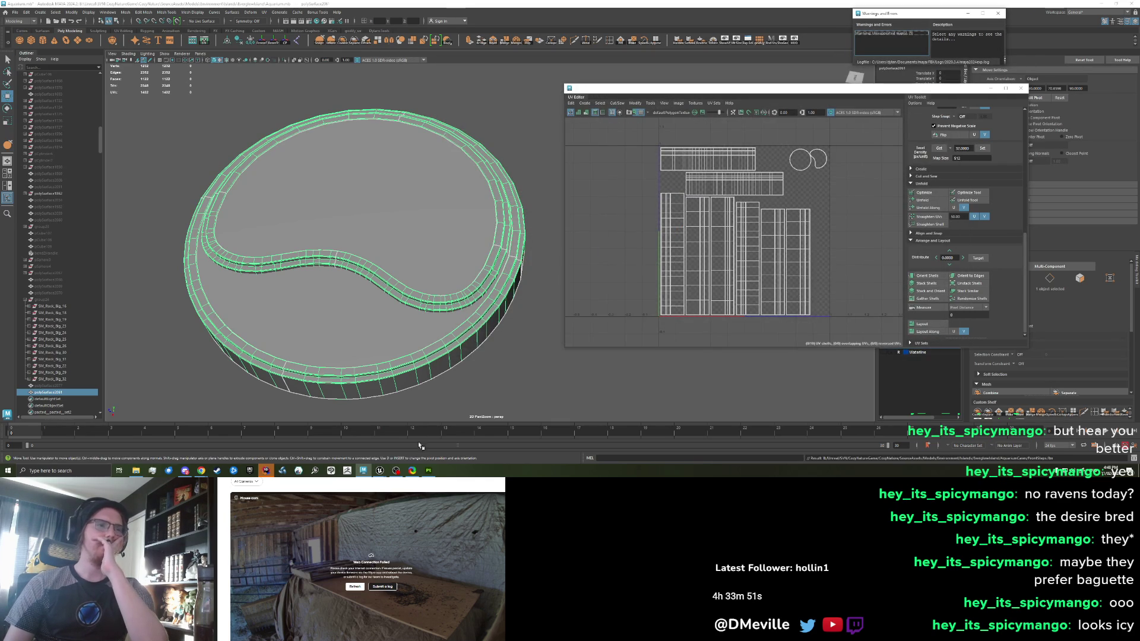
pyautogui.click(428, 470)
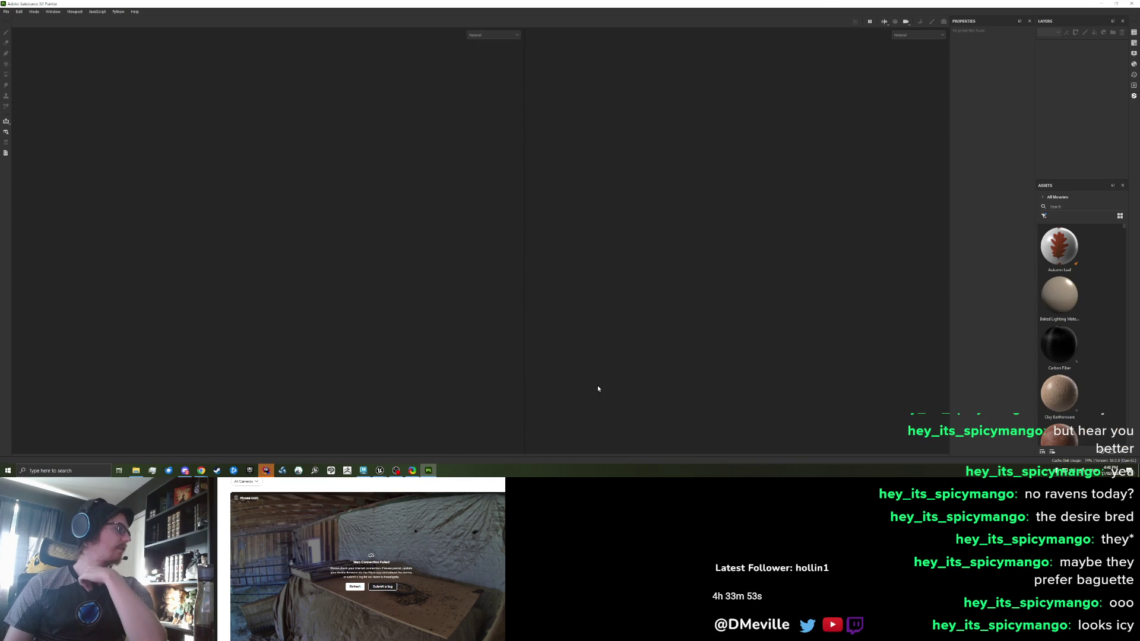
# Drop FrontSteps.fbx from File Explorer into a new Substance Painter project and enter Bake Mesh Maps mode
pyautogui.click(136, 470)
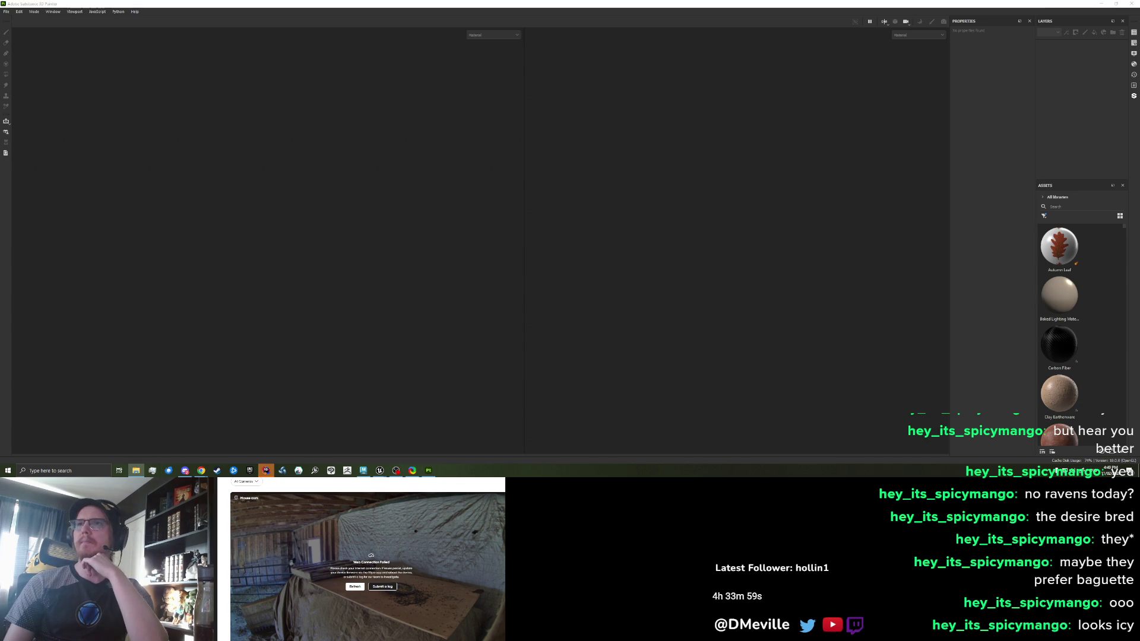
pyautogui.moveTo(993, 381); pyautogui.dragTo(356, 261)
pyautogui.click(607, 325)
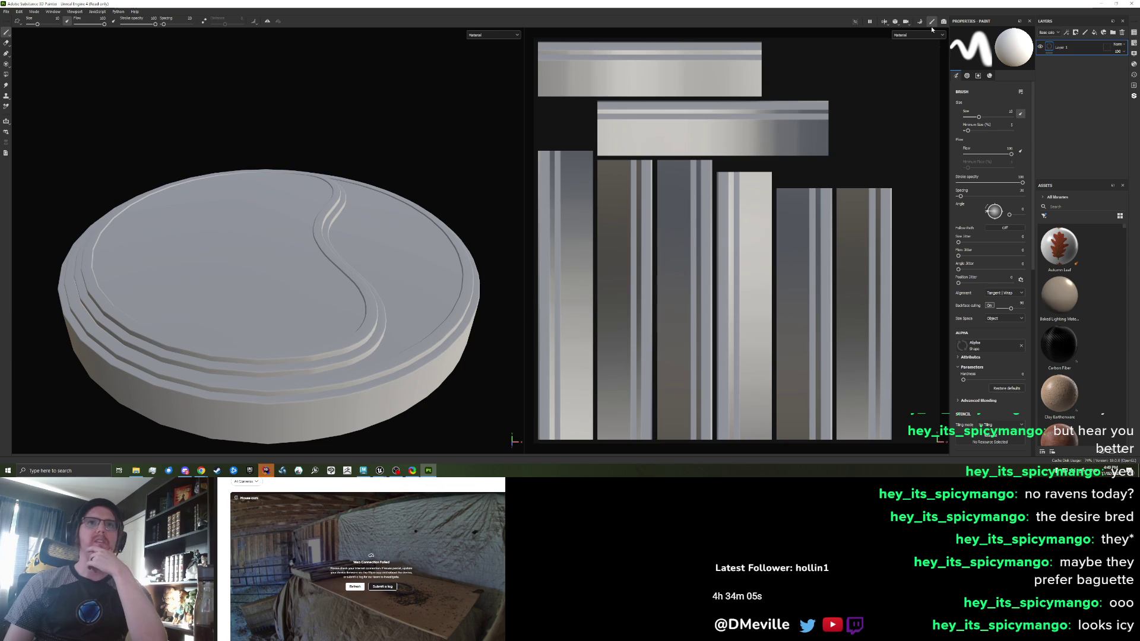
pyautogui.click(919, 22)
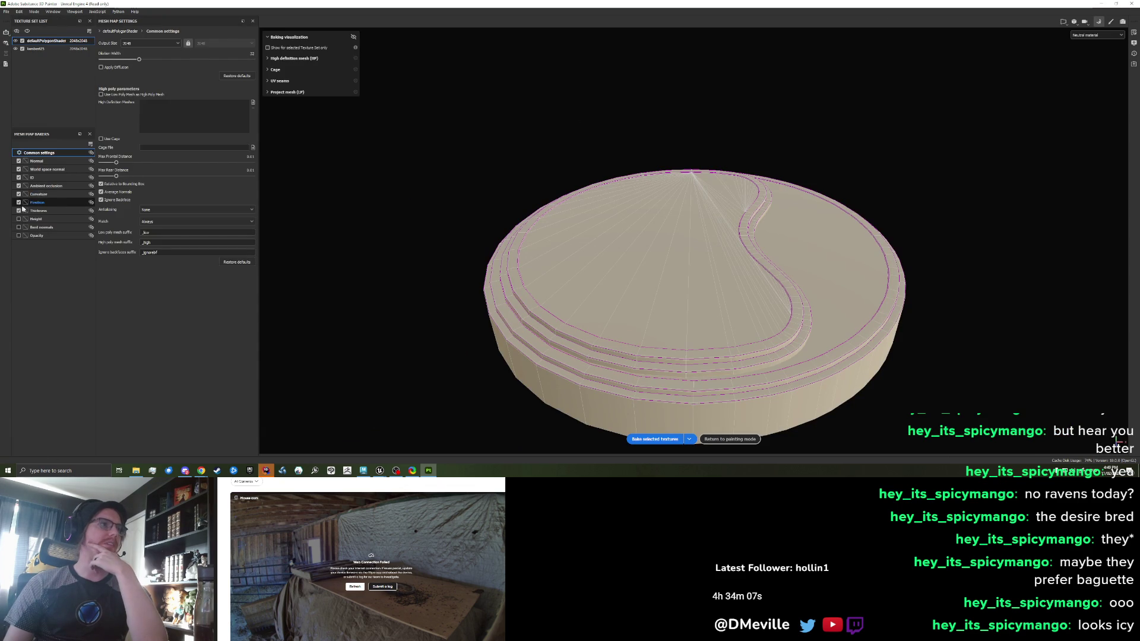
# Review the Curvature, Thickness and Ambient occlusion baker settings, then bake the selected textures
pyautogui.click(37, 194)
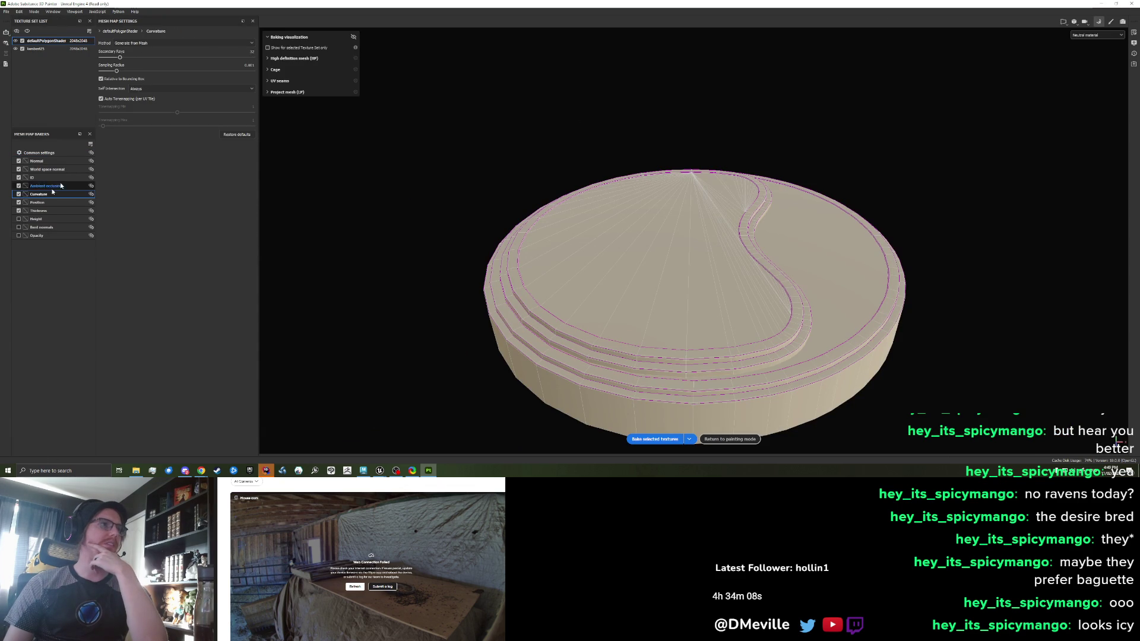
pyautogui.click(42, 211)
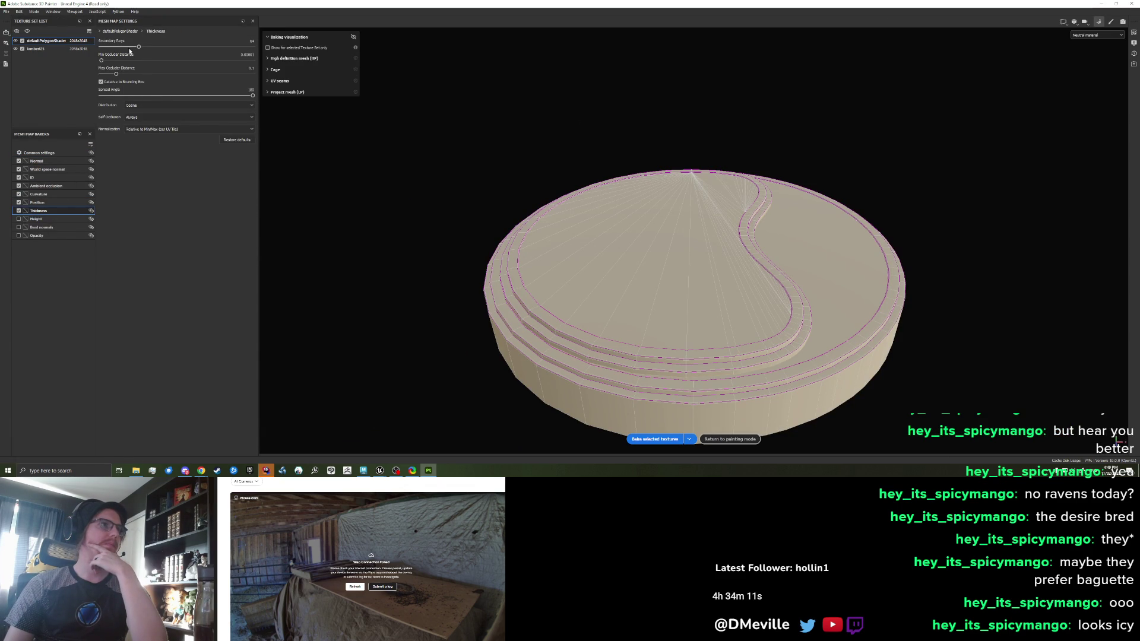
pyautogui.click(46, 186)
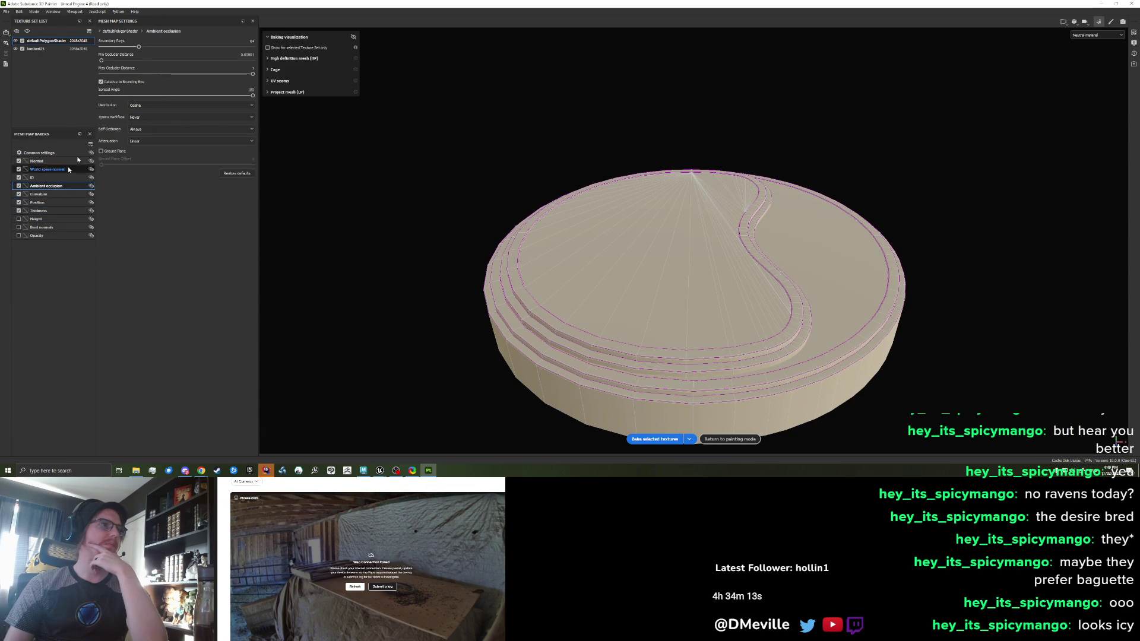
pyautogui.click(655, 439)
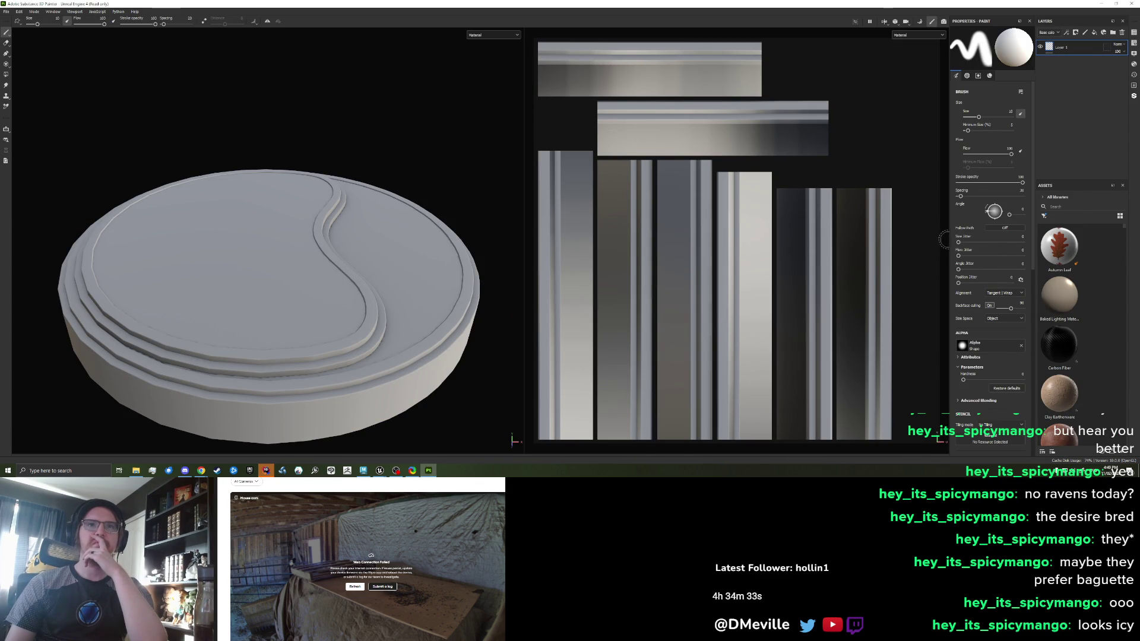
# Widen the right dock, filter assets to materials, and drop the 3dex_Stylized material onto the platform
pyautogui.moveTo(949, 238); pyautogui.dragTo(801, 238)
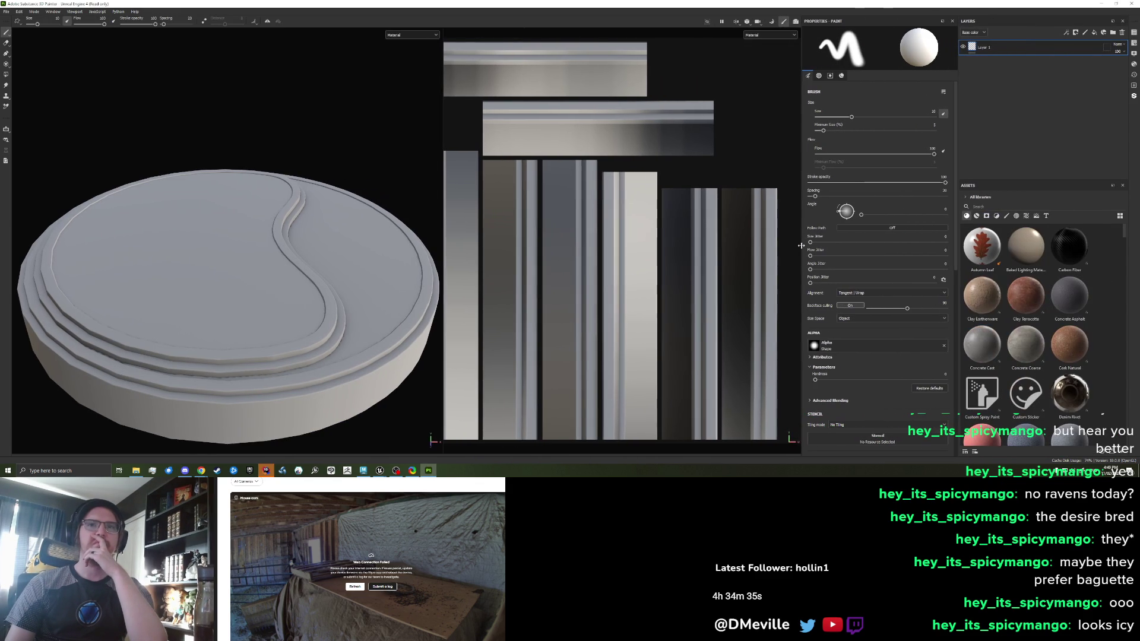
pyautogui.click(976, 216)
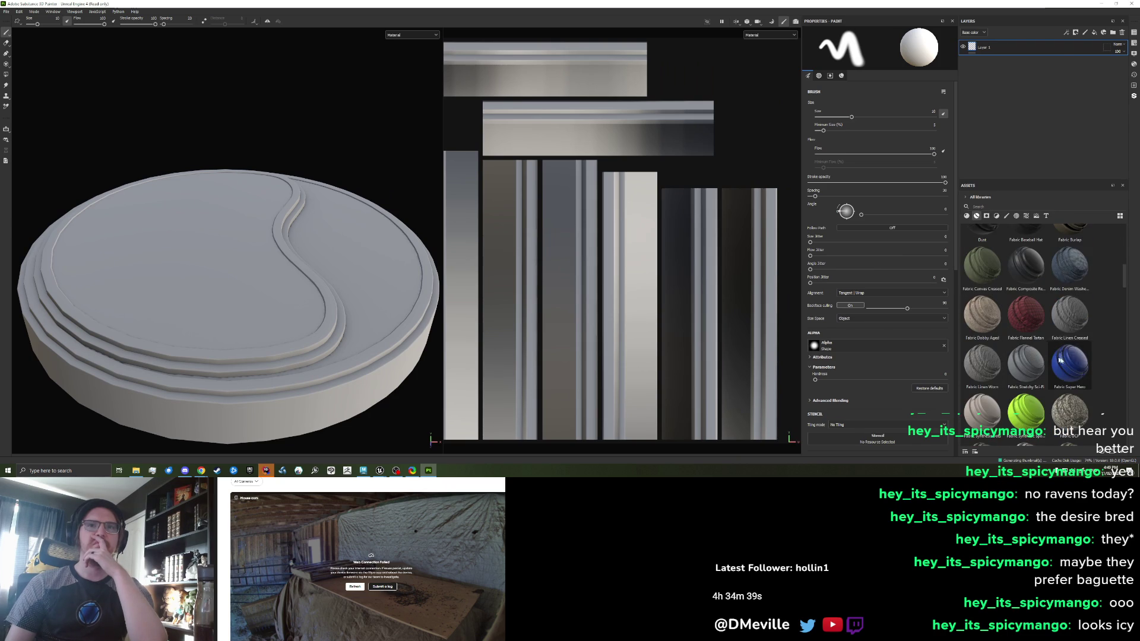
pyautogui.moveTo(1026, 247)
pyautogui.mouseDown()
pyautogui.moveTo(665, 261)
pyautogui.moveTo(275, 297)
pyautogui.moveTo(281, 307)
pyautogui.mouseUp()
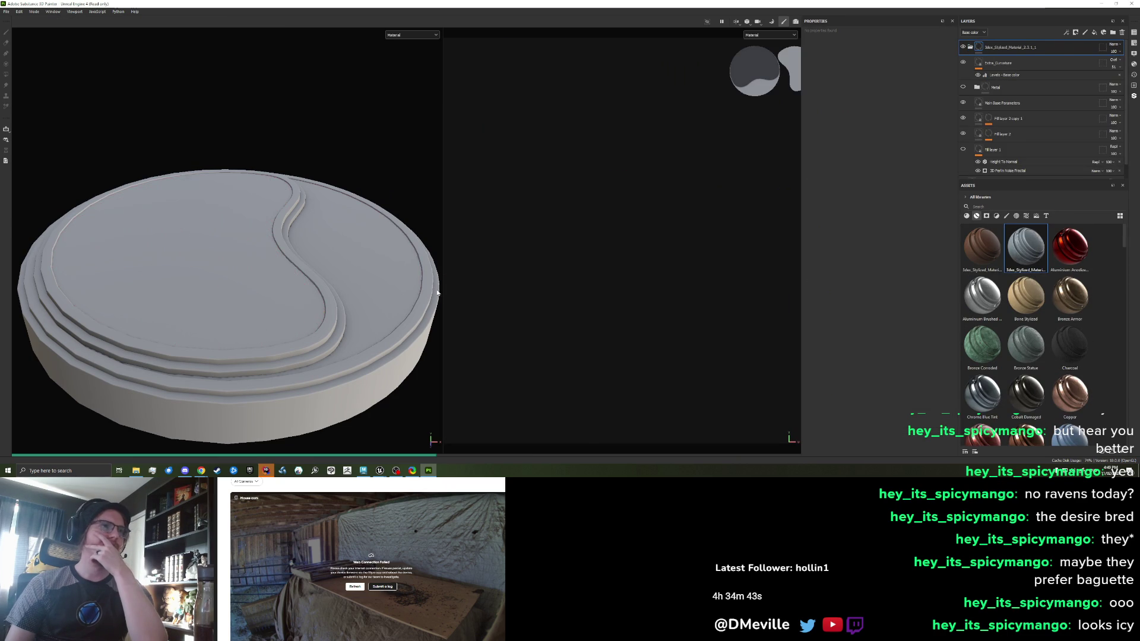
pyautogui.moveTo(981, 246)
pyautogui.mouseDown()
pyautogui.moveTo(423, 292)
pyautogui.moveTo(428, 311)
pyautogui.mouseUp()
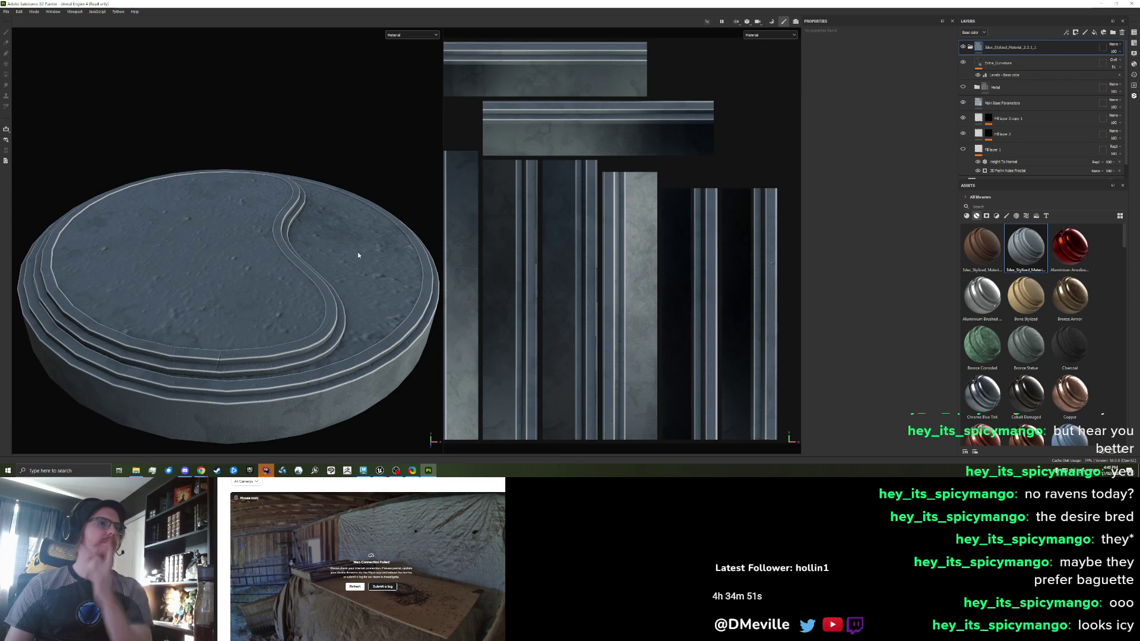
# Orbit and zoom around the platform to inspect the applied stone material
pyautogui.moveTo(375, 280); pyautogui.dragTo(178, 267)
pyautogui.scroll(5, 178, 267)
pyautogui.scroll(2, 322, 304)
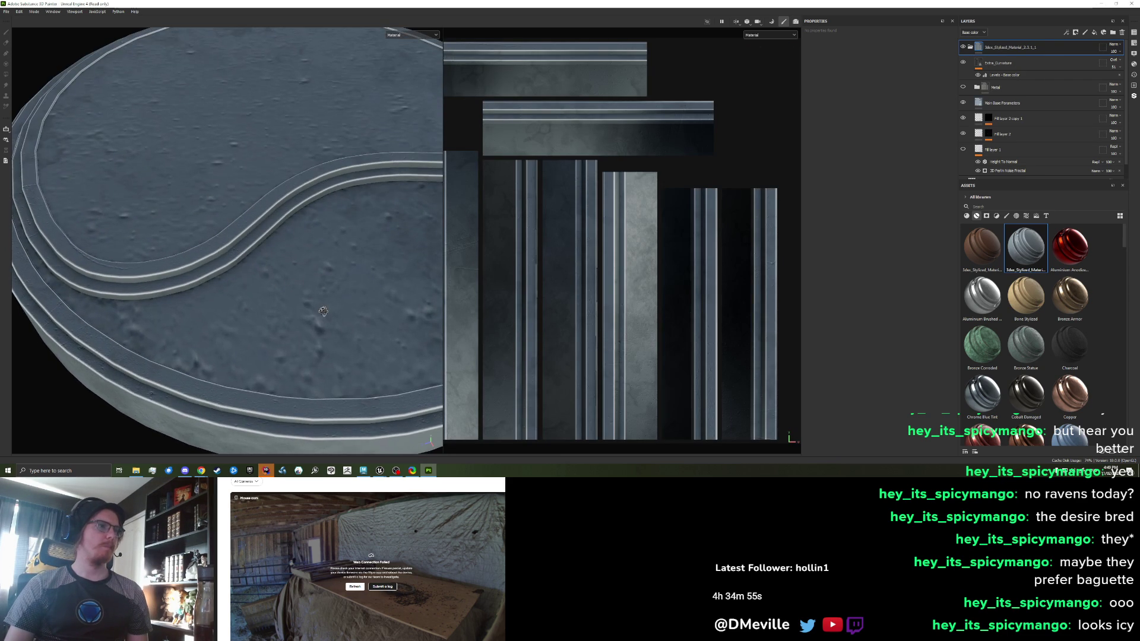
pyautogui.scroll(2, 323, 311)
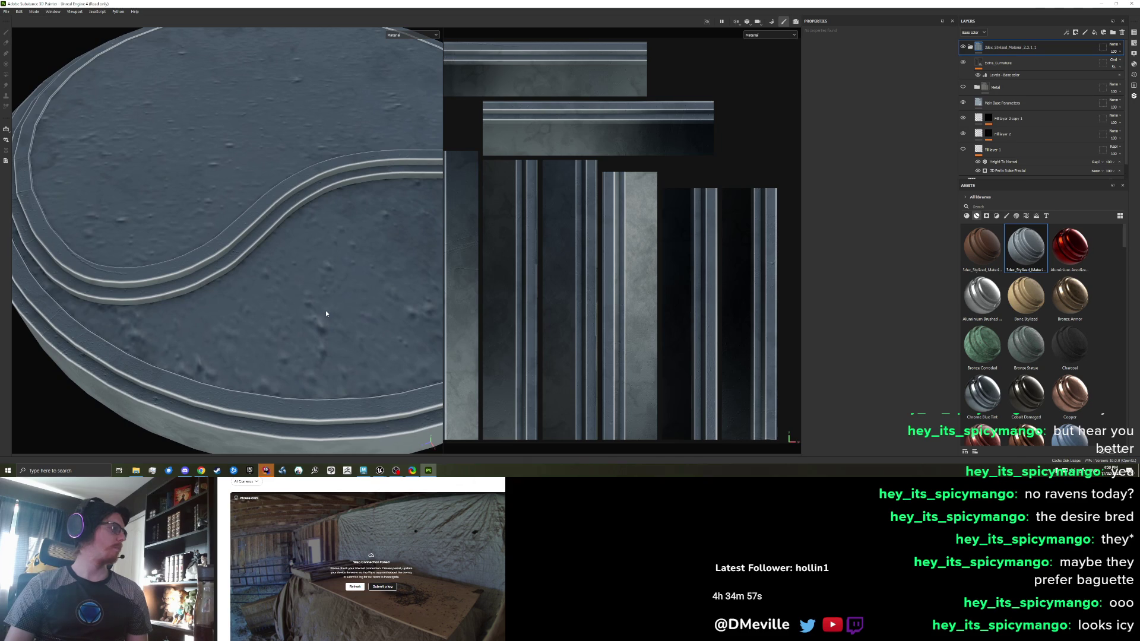
pyautogui.moveTo(325, 295)
pyautogui.mouseDown()
pyautogui.moveTo(169, 262)
pyautogui.moveTo(243, 279)
pyautogui.mouseUp()
pyautogui.scroll(-5, 285, 286)
pyautogui.moveTo(327, 293); pyautogui.dragTo(280, 273)
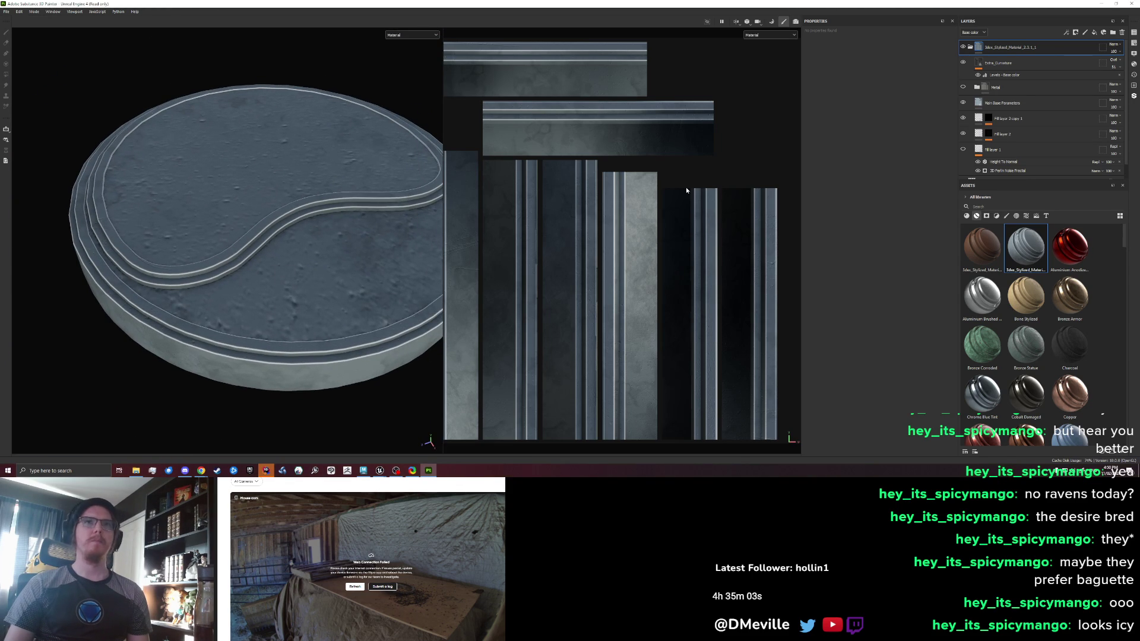
# Undo and re-drop the 3dex_Stylized material, then inspect the curved trim and its Levels layer
pyautogui.hotkey('ctrl', 'z')
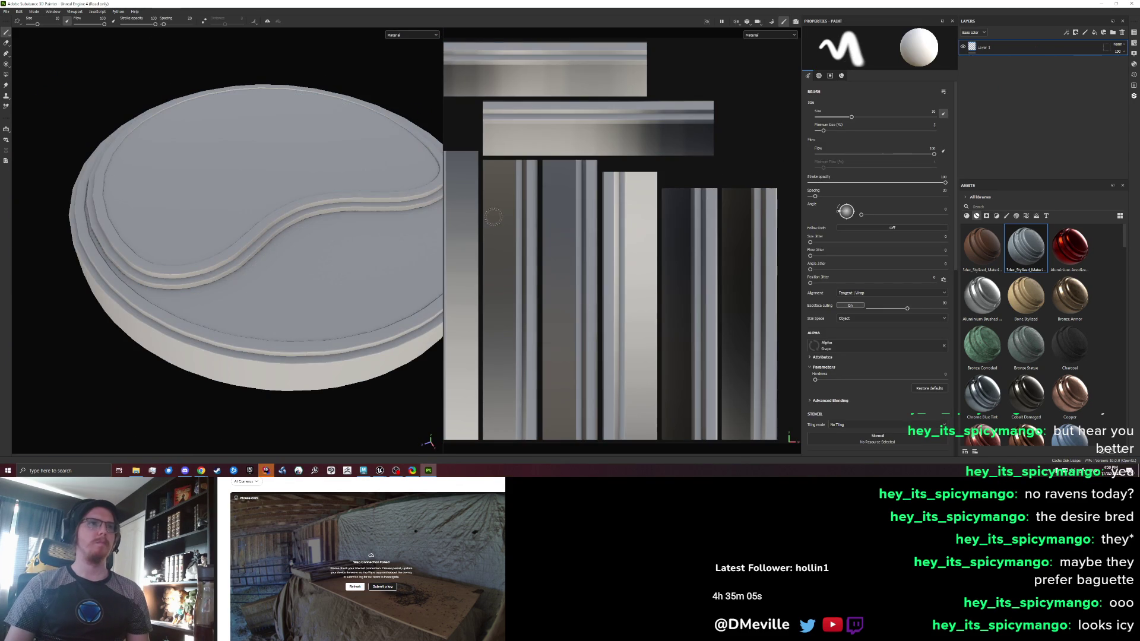
pyautogui.moveTo(1036, 258)
pyautogui.mouseDown()
pyautogui.moveTo(394, 381)
pyautogui.moveTo(315, 376)
pyautogui.mouseUp()
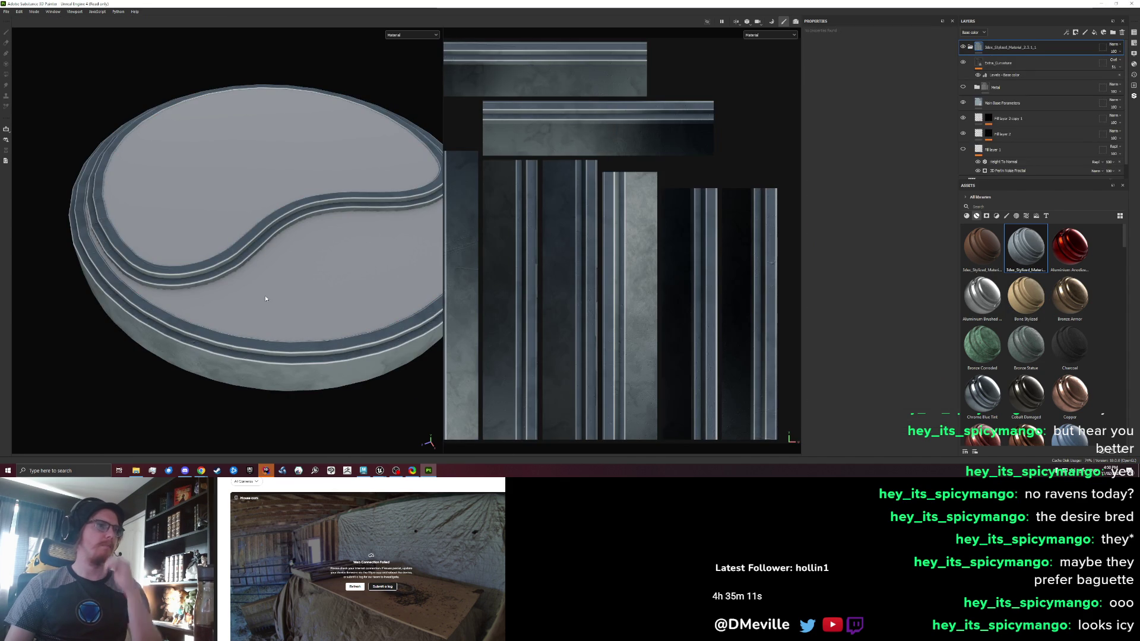
pyautogui.scroll(5, 243, 283)
pyautogui.scroll(-5, 244, 283)
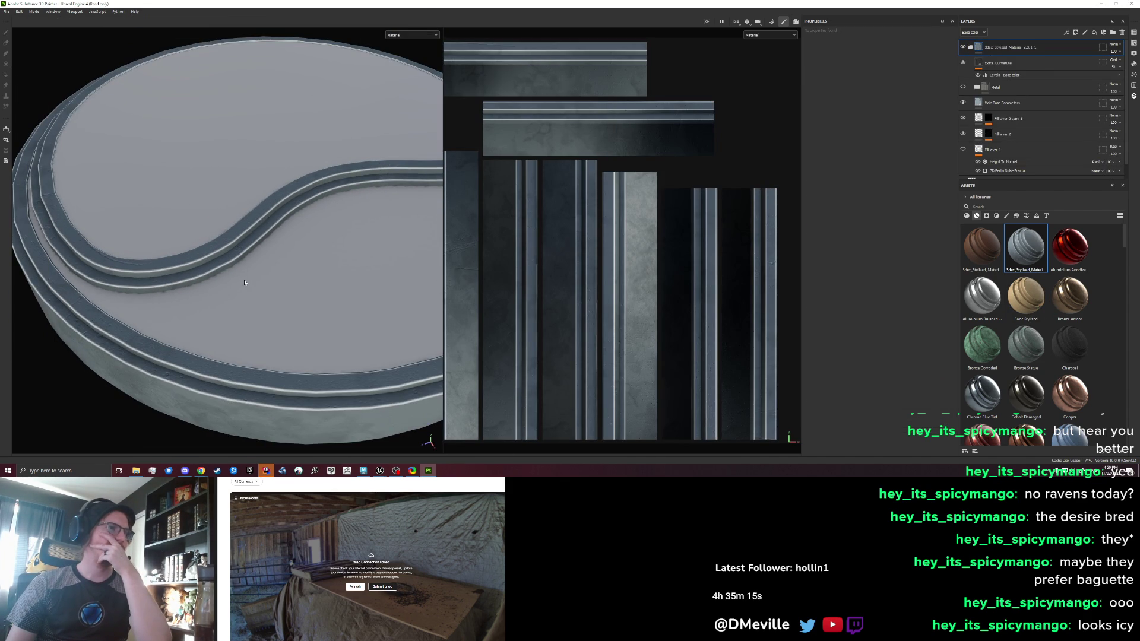
pyautogui.scroll(3, 244, 282)
pyautogui.moveTo(181, 285)
pyautogui.mouseDown()
pyautogui.moveTo(240, 322)
pyautogui.moveTo(367, 313)
pyautogui.mouseUp()
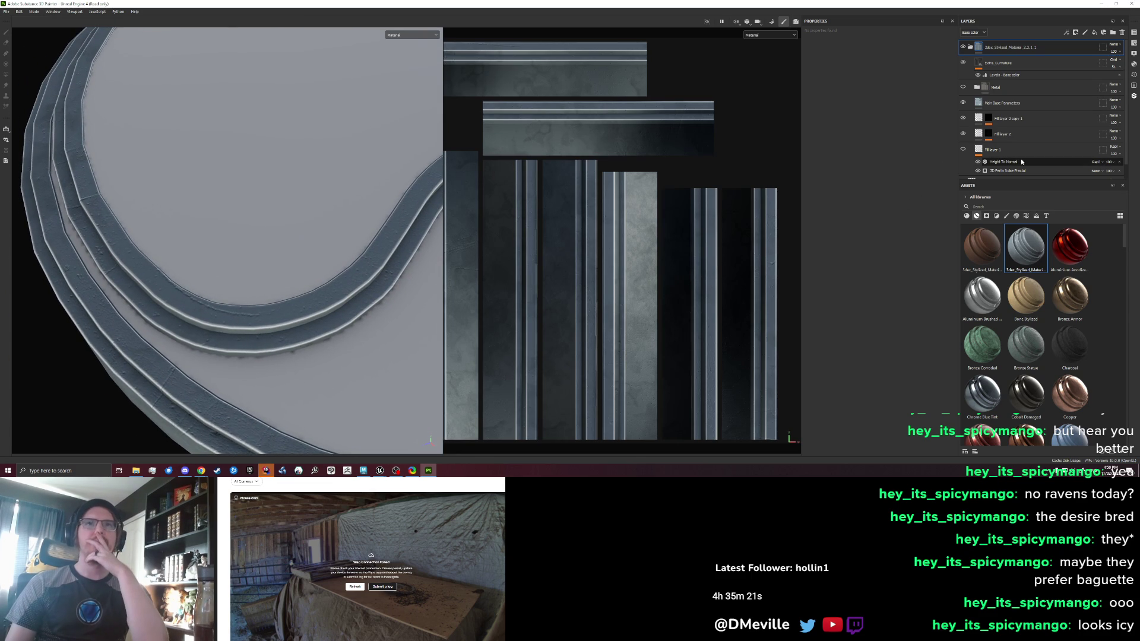
pyautogui.click(1009, 74)
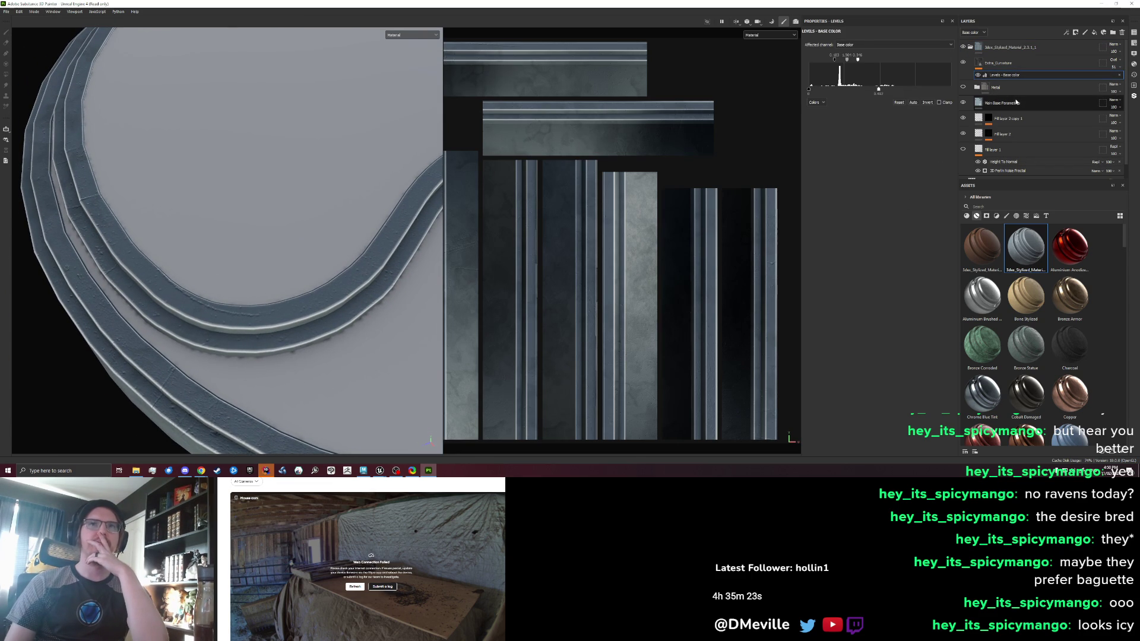
# Select the Main Base Parameters fill layer to show its properties
pyautogui.click(1014, 104)
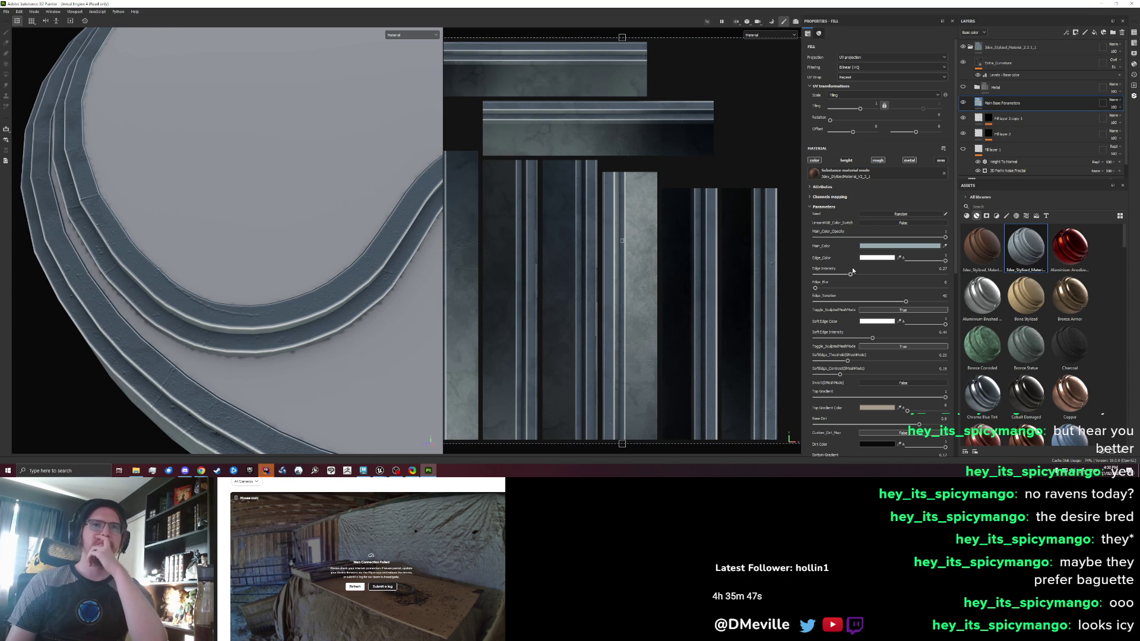
# Randomize the stone noise seed repeatedly until settling on a pattern
pyautogui.click(906, 214)
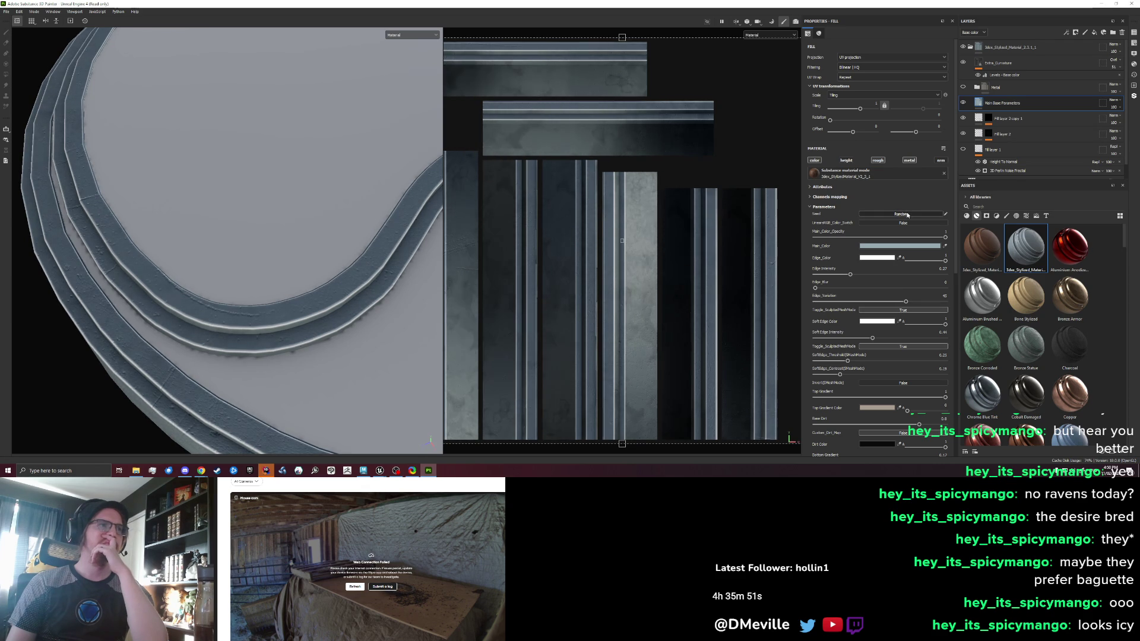
pyautogui.click(906, 214)
pyautogui.click(906, 214)
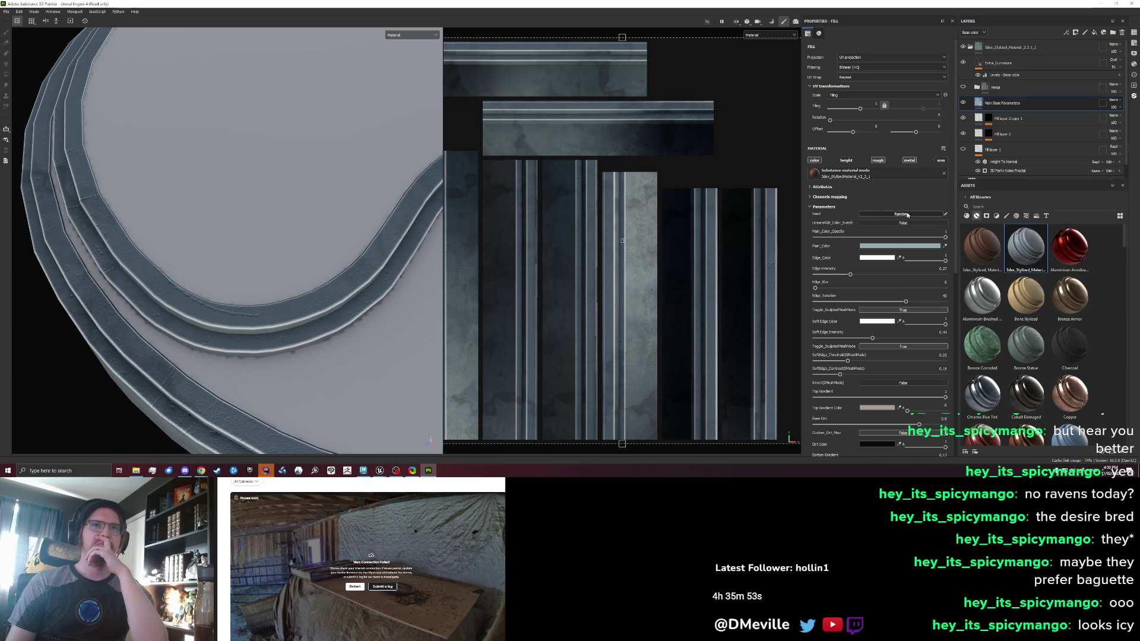
pyautogui.click(906, 215)
pyautogui.click(906, 214)
pyautogui.click(906, 214)
pyautogui.click(907, 214)
# Max out edge intensity, turn off mesh-mode inversion, and shift the texture across the UVs
pyautogui.moveTo(849, 275); pyautogui.dragTo(1003, 275)
pyautogui.moveTo(814, 274)
pyautogui.mouseDown()
pyautogui.moveTo(942, 276)
pyautogui.moveTo(858, 275)
pyautogui.mouseUp()
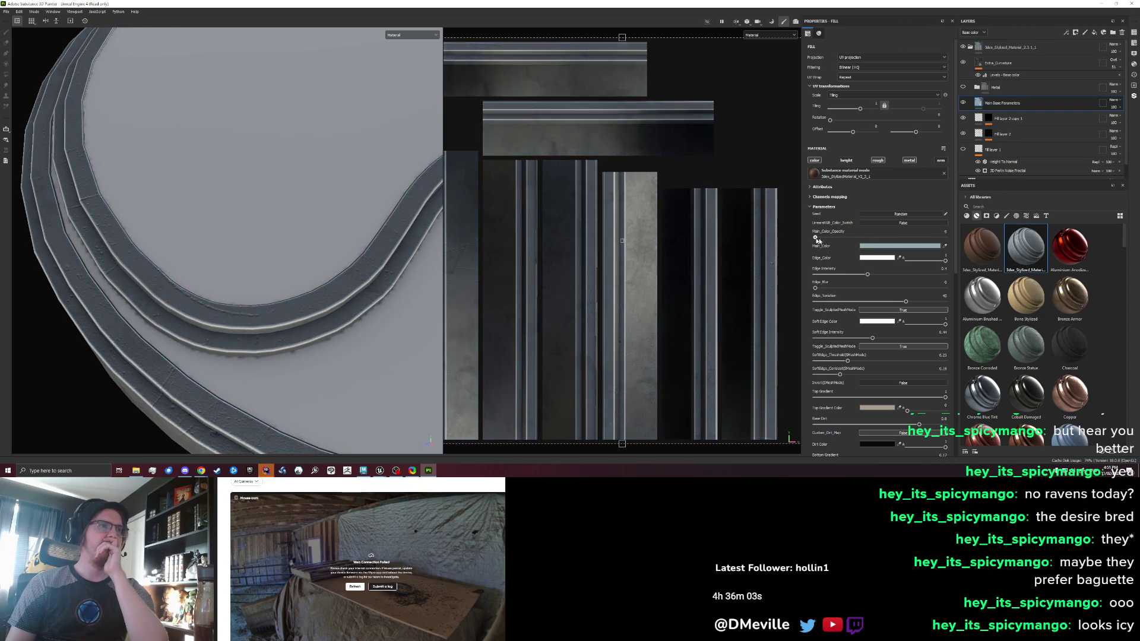
pyautogui.scroll(-3, 914, 282)
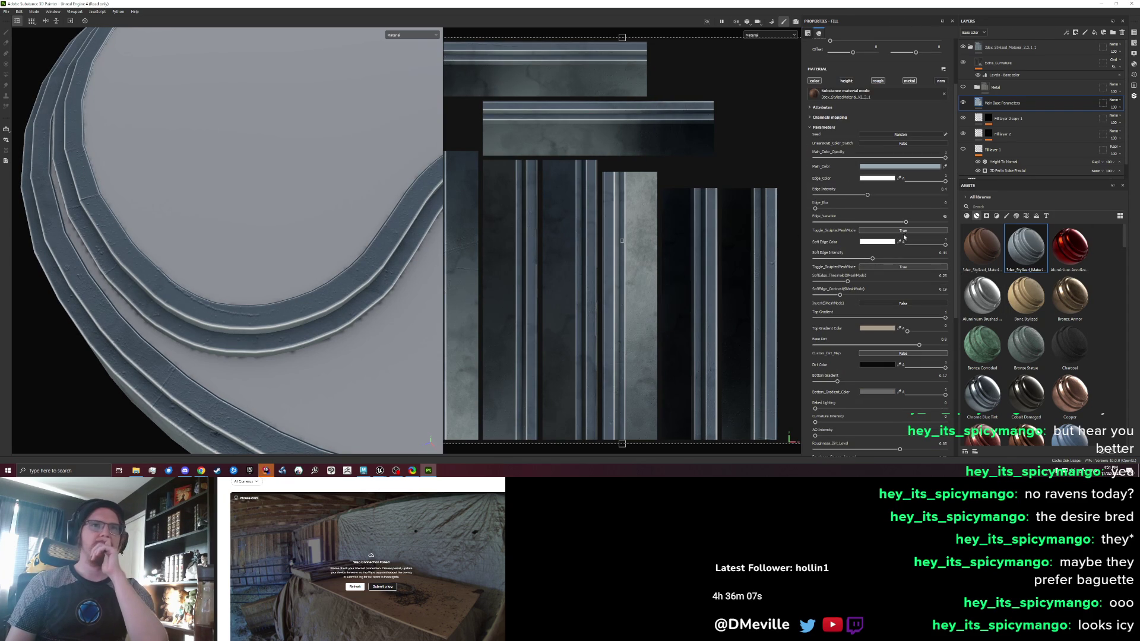
pyautogui.scroll(-2, 884, 299)
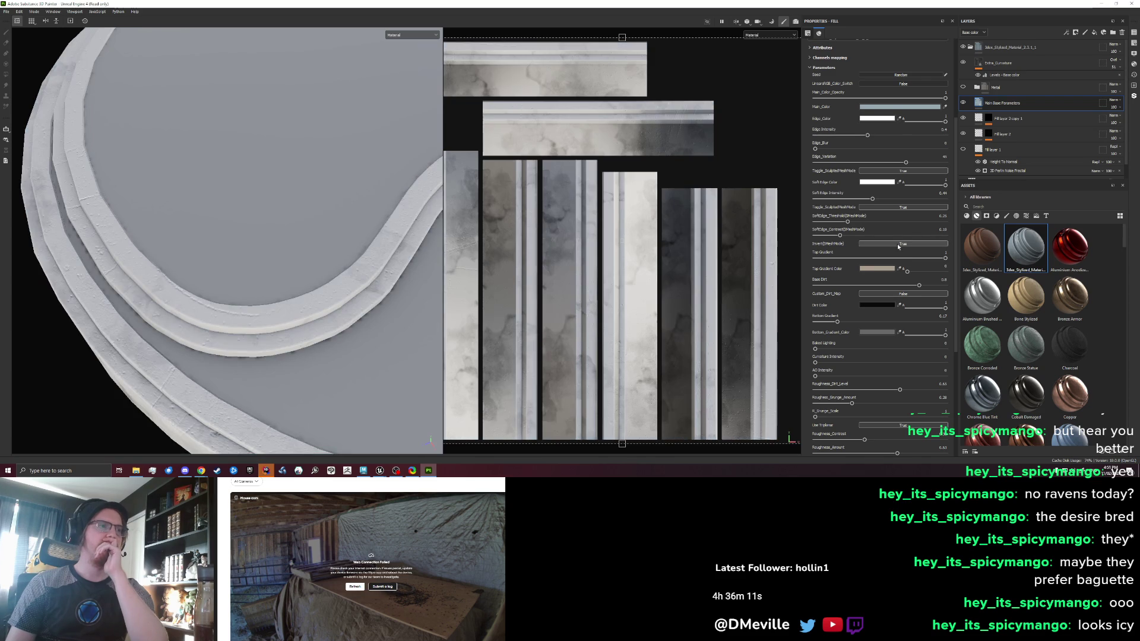
pyautogui.click(898, 244)
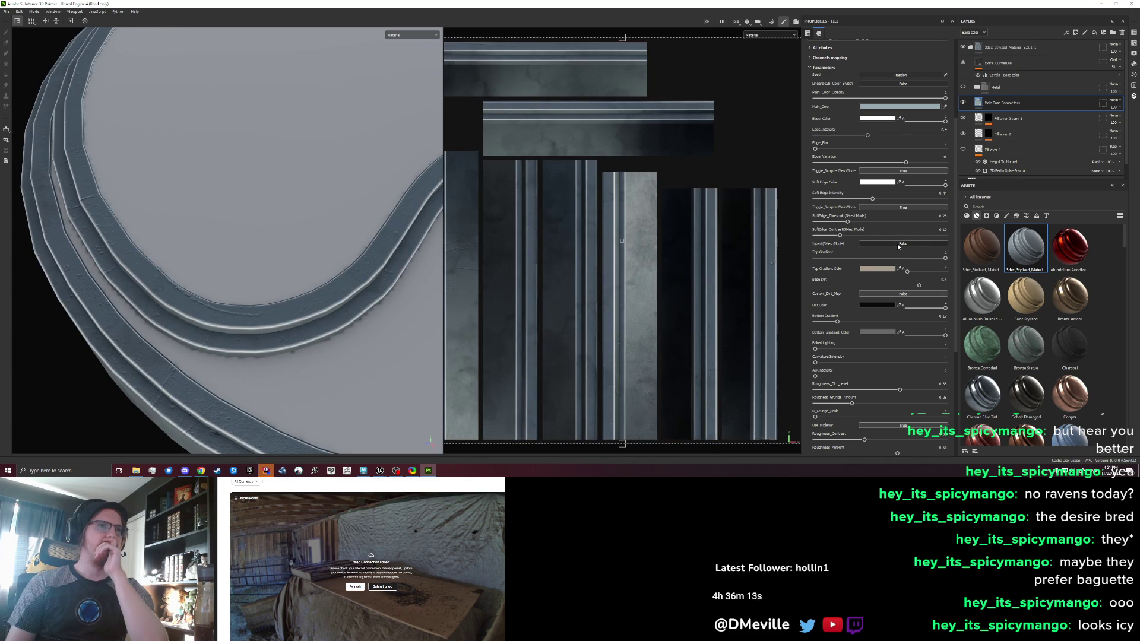
pyautogui.moveTo(618, 280); pyautogui.dragTo(552, 267)
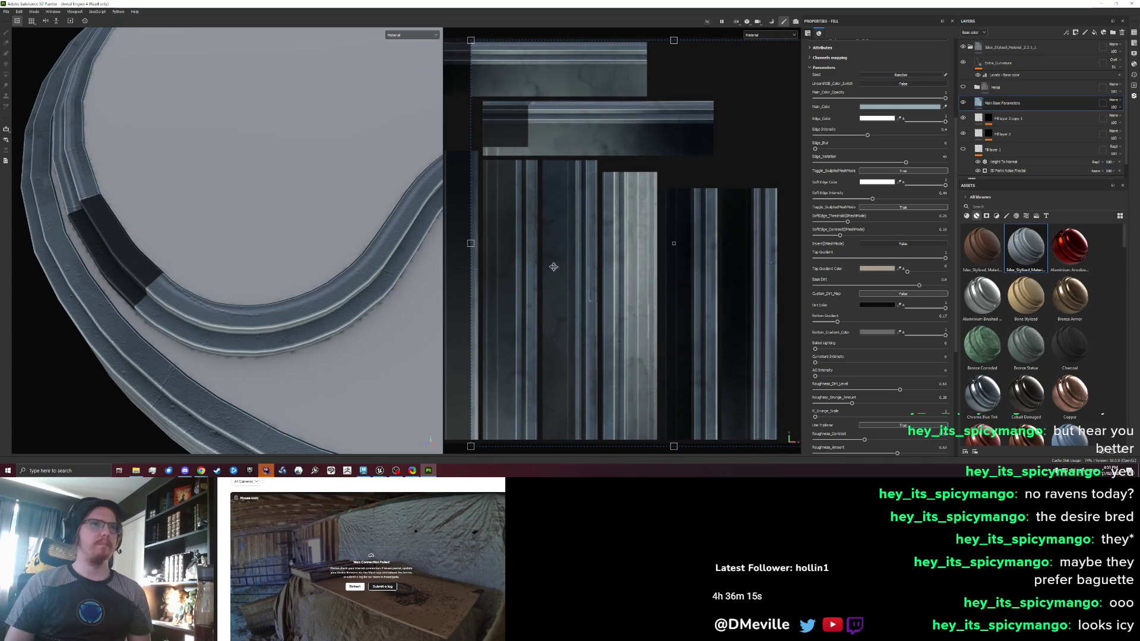
pyautogui.moveTo(693, 175)
pyautogui.mouseDown()
pyautogui.moveTo(724, 168)
pyautogui.moveTo(700, 187)
pyautogui.mouseUp()
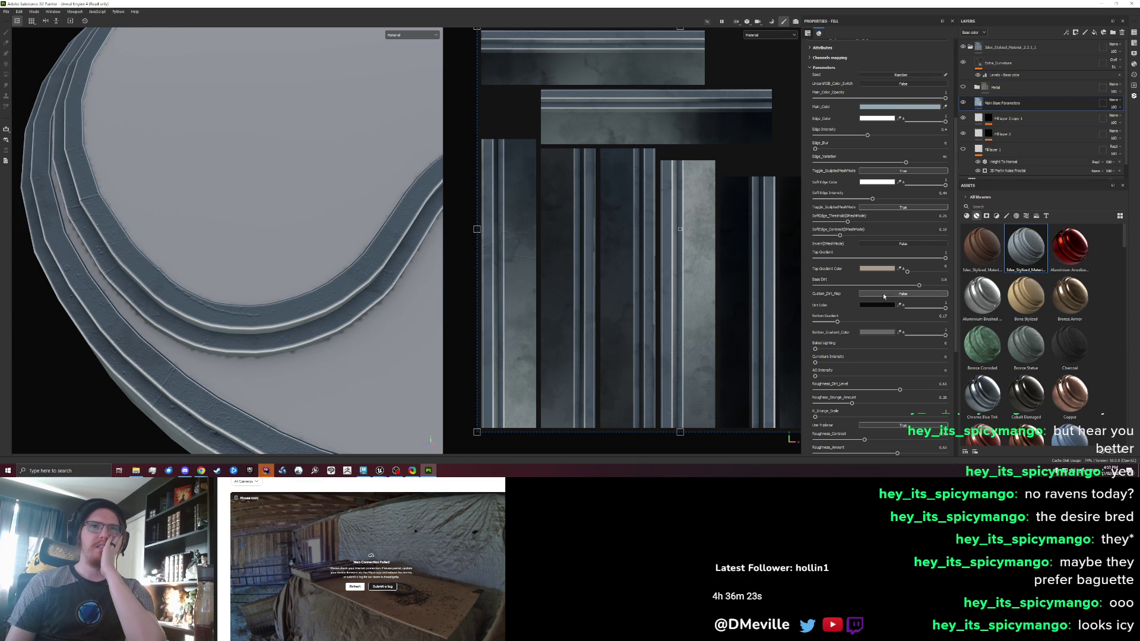
# Set the roughness grunge amount to 0.54
pyautogui.scroll(-2, 853, 372)
pyautogui.moveTo(857, 367); pyautogui.dragTo(810, 367)
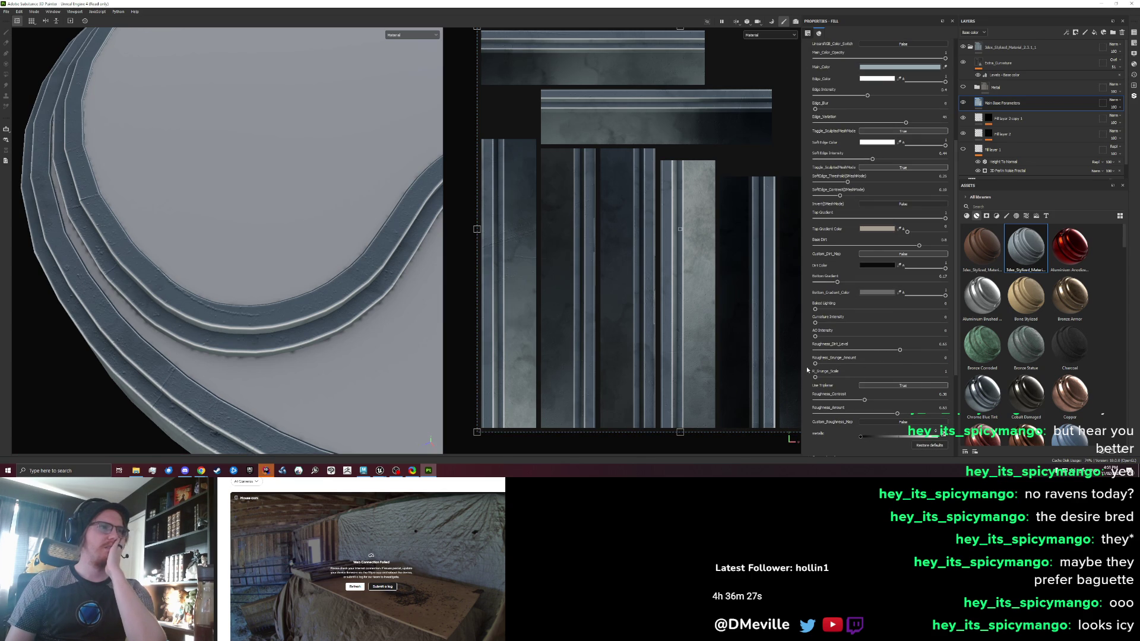
pyautogui.click(884, 363)
pyautogui.scroll(-4, 843, 366)
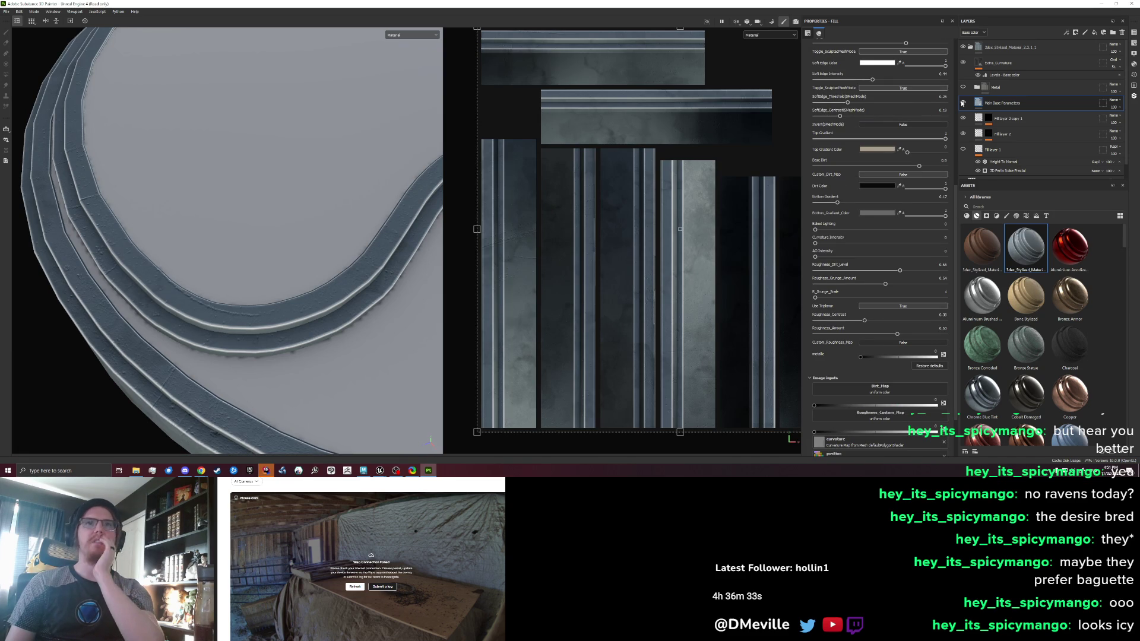
pyautogui.scroll(-1, 962, 103)
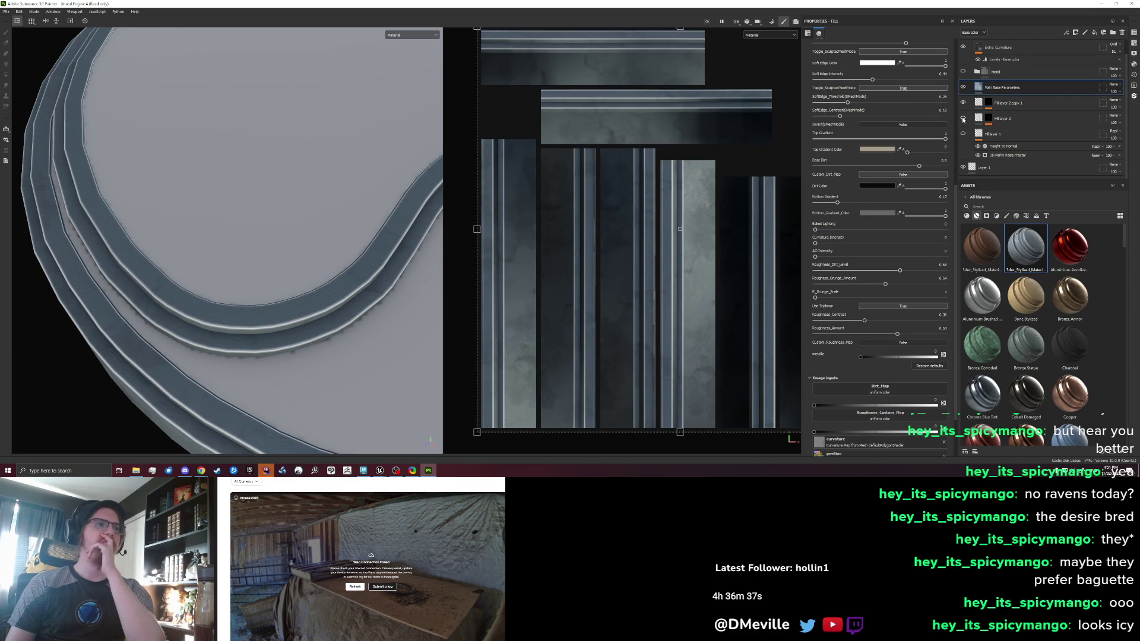
pyautogui.click(988, 118)
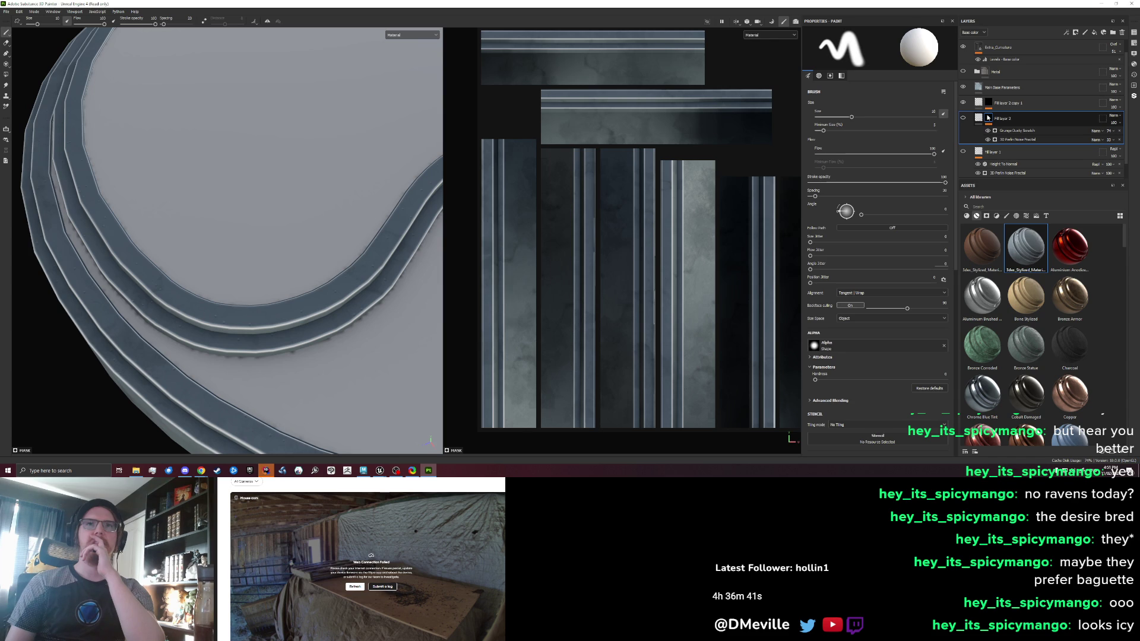
# Toggle Fill layer 2 copy 1 and Fill layer 2 visibility to compare, then reselect Main Base Parameters
pyautogui.click(962, 118)
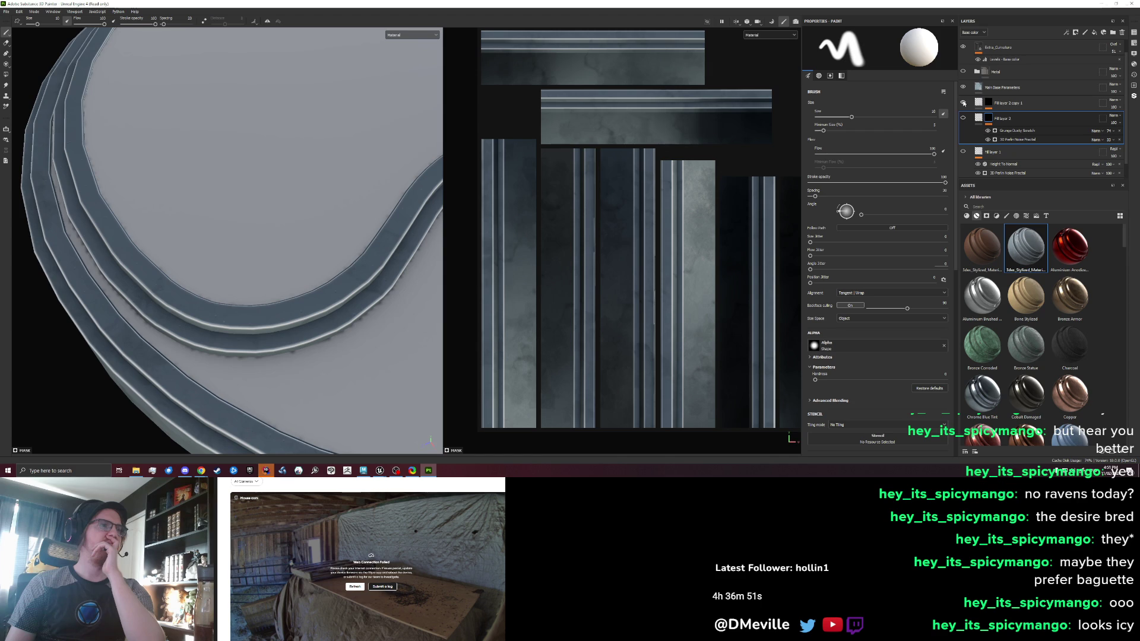
pyautogui.click(963, 102)
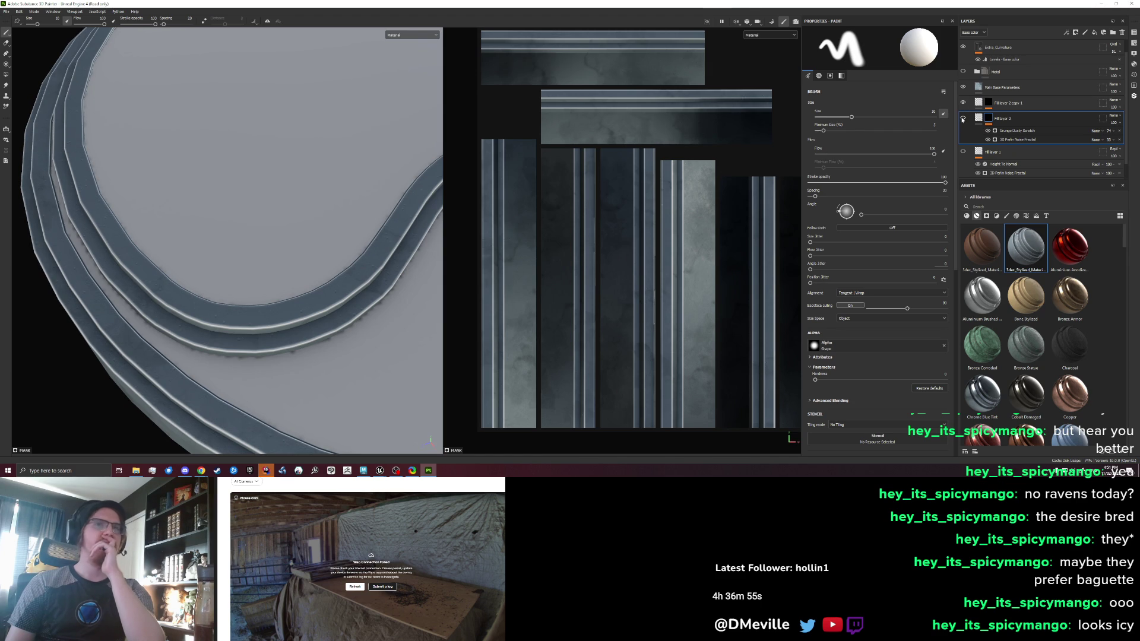
pyautogui.click(1009, 87)
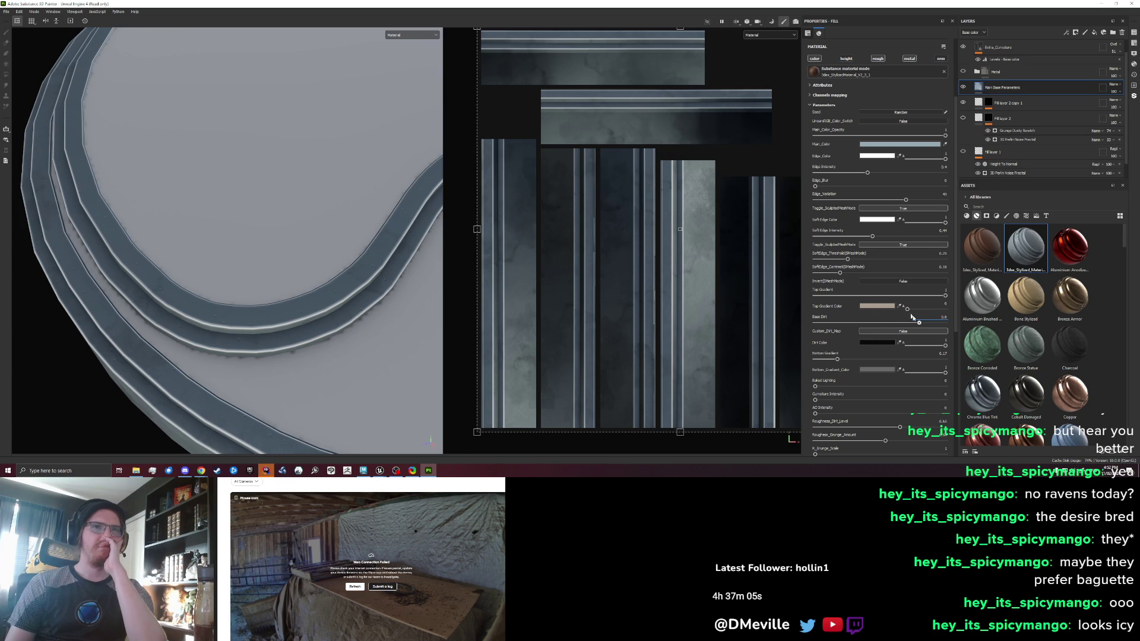
# Set the Base Dirt slider to full strength (1)
pyautogui.moveTo(919, 323); pyautogui.dragTo(782, 324)
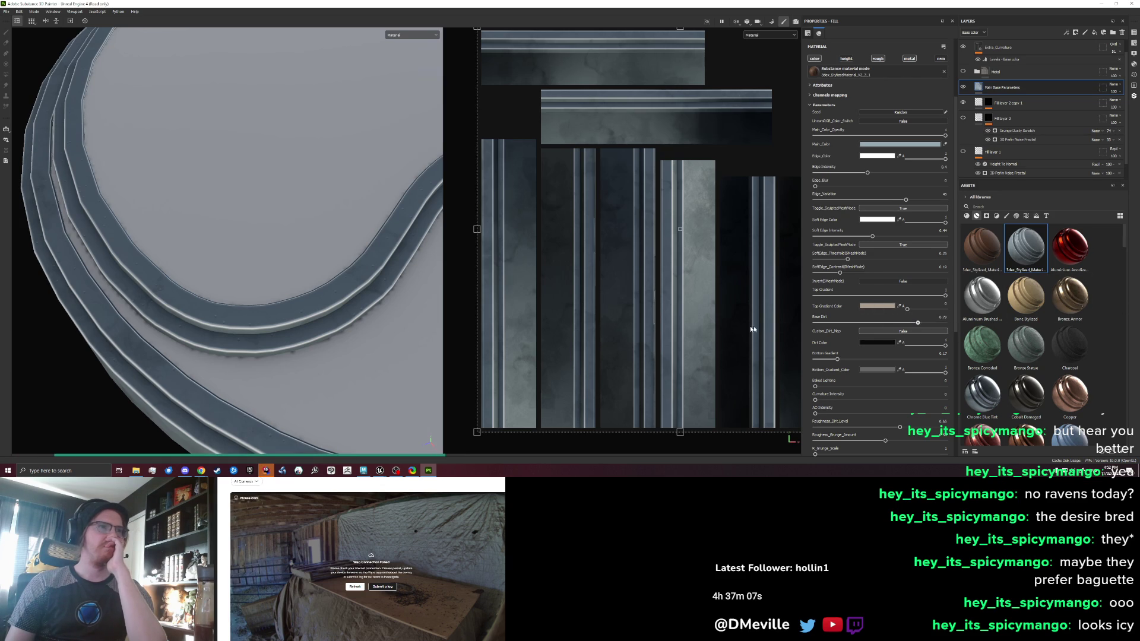
pyautogui.click(945, 323)
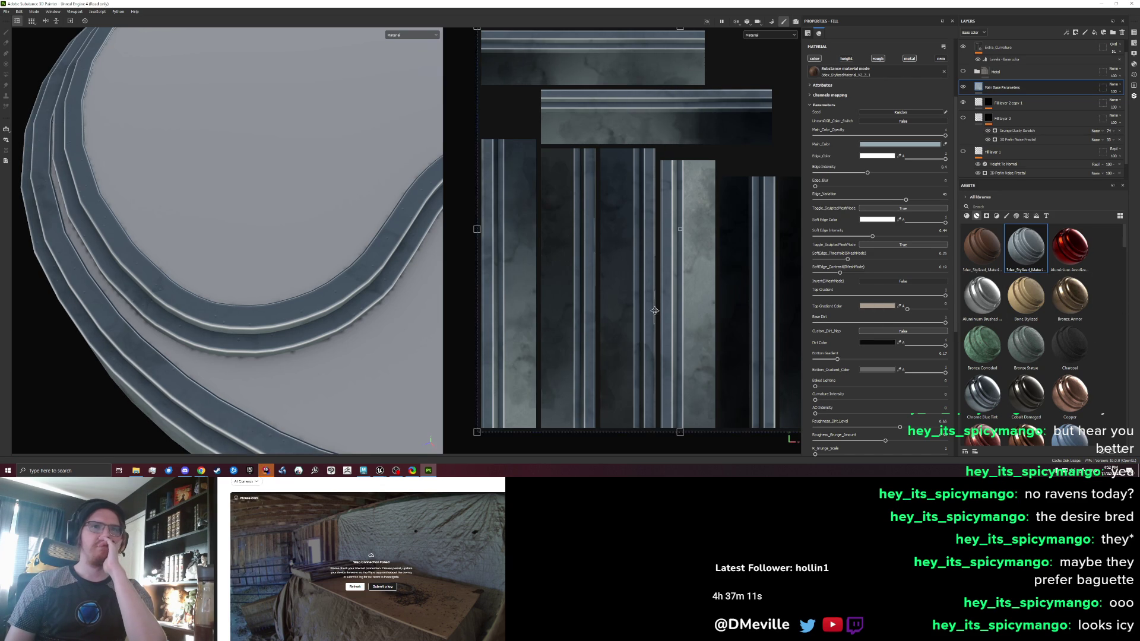
pyautogui.scroll(-2, 448, 320)
# Orbit out to view the whole stage disc, then open the Export textures dialog
pyautogui.rightClick(359, 346)
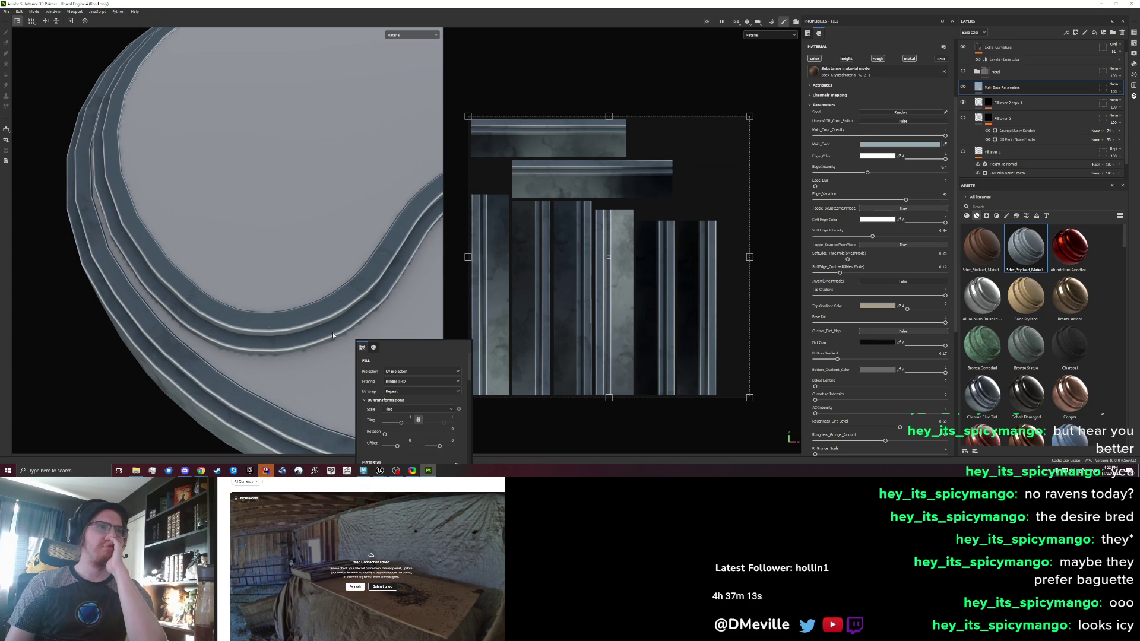
pyautogui.moveTo(348, 360)
pyautogui.mouseDown()
pyautogui.moveTo(318, 308)
pyautogui.moveTo(338, 255)
pyautogui.moveTo(348, 249)
pyautogui.moveTo(359, 313)
pyautogui.moveTo(384, 285)
pyautogui.moveTo(329, 305)
pyautogui.moveTo(315, 295)
pyautogui.moveTo(324, 295)
pyautogui.mouseUp()
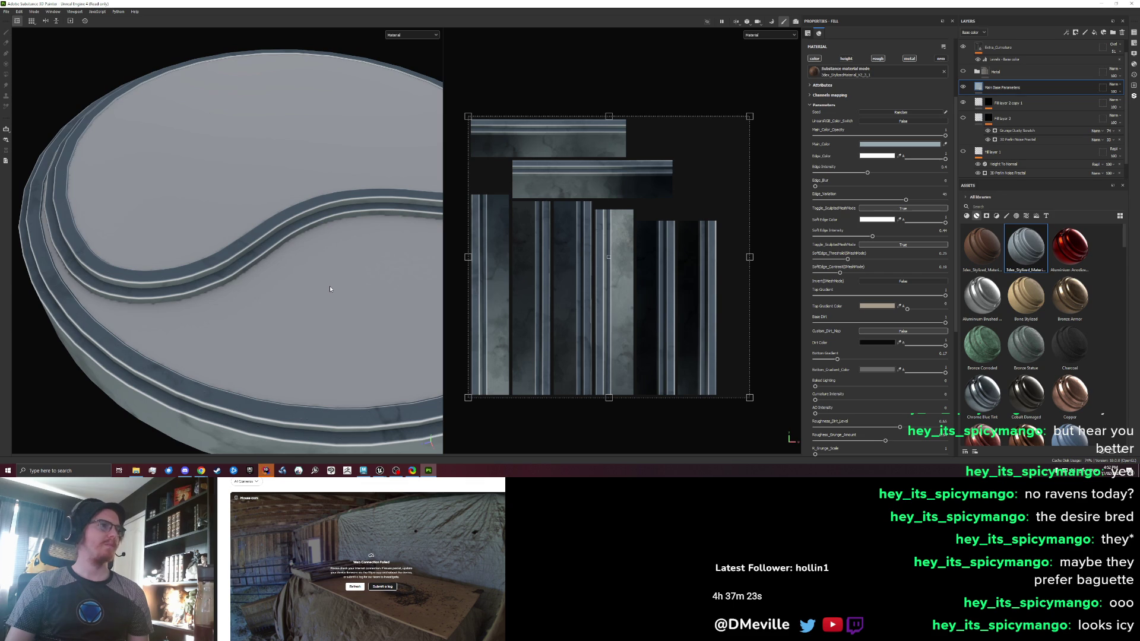
pyautogui.rightClick(330, 286)
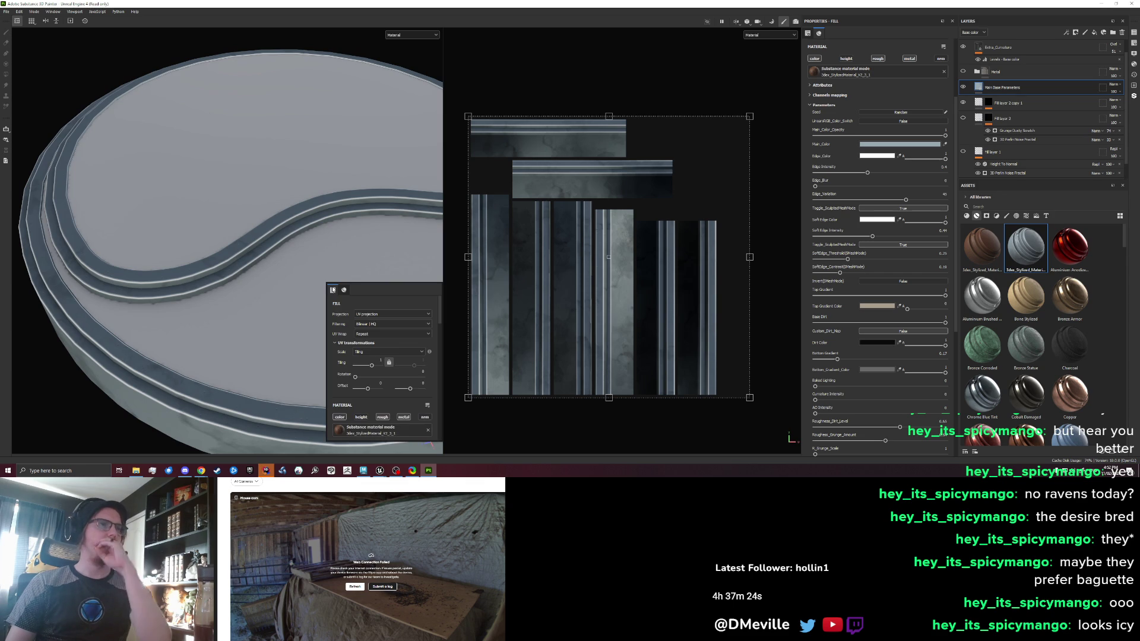
pyautogui.click(7, 11)
pyautogui.click(35, 108)
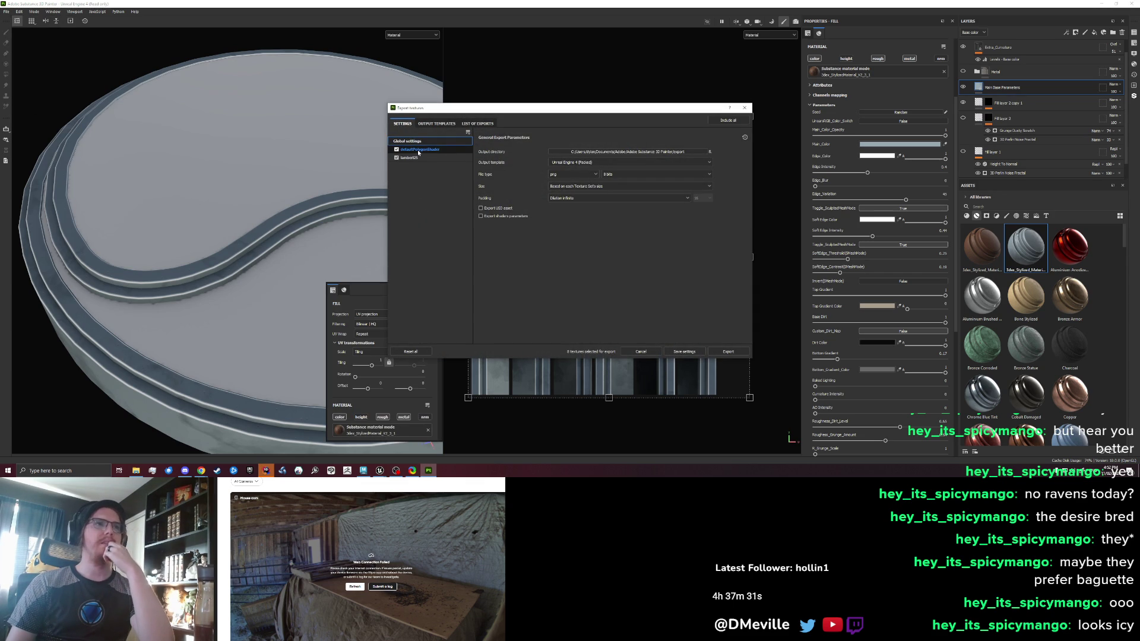
# Review the lambert25 and defaultPolygonShader export maps, then close the export dialog without exporting
pyautogui.click(418, 158)
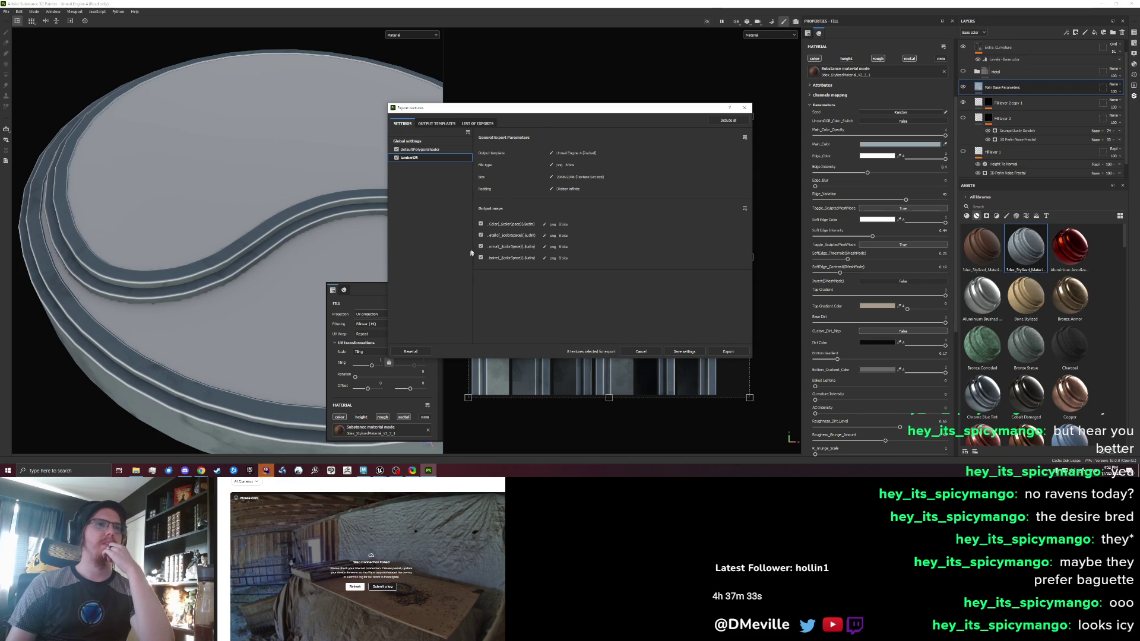
pyautogui.click(419, 149)
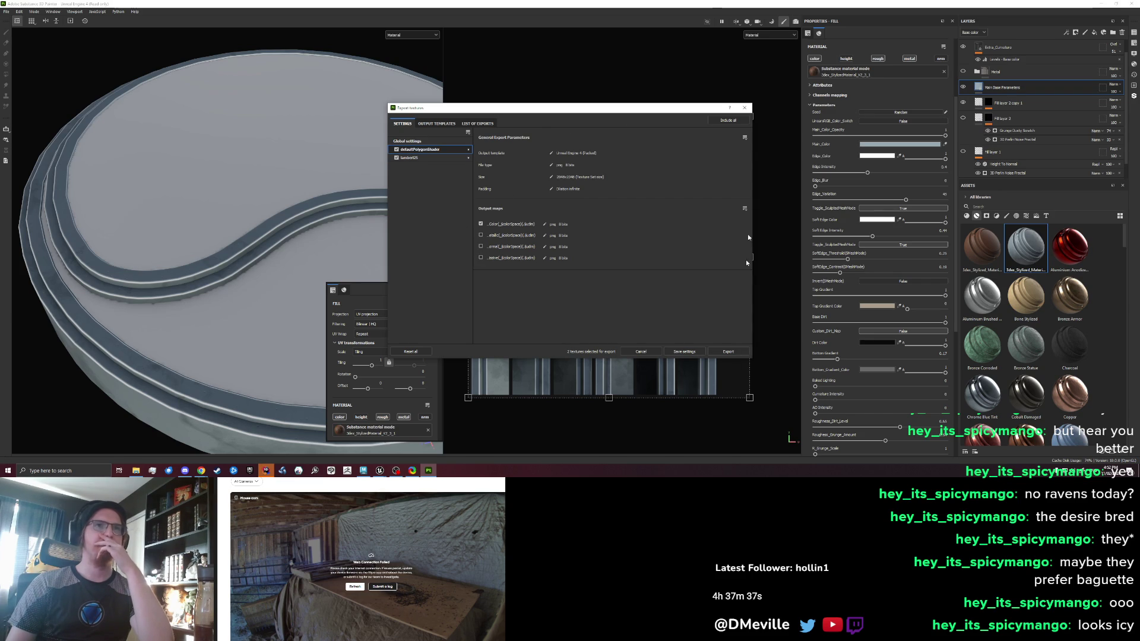
pyautogui.click(744, 107)
pyautogui.click(1134, 34)
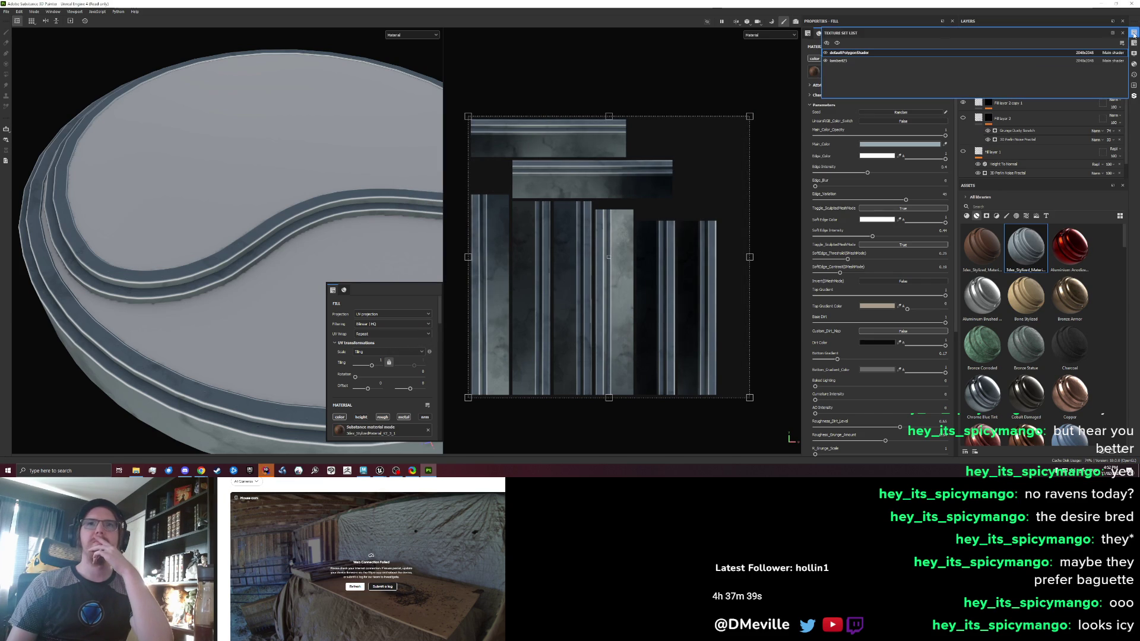
pyautogui.click(1134, 33)
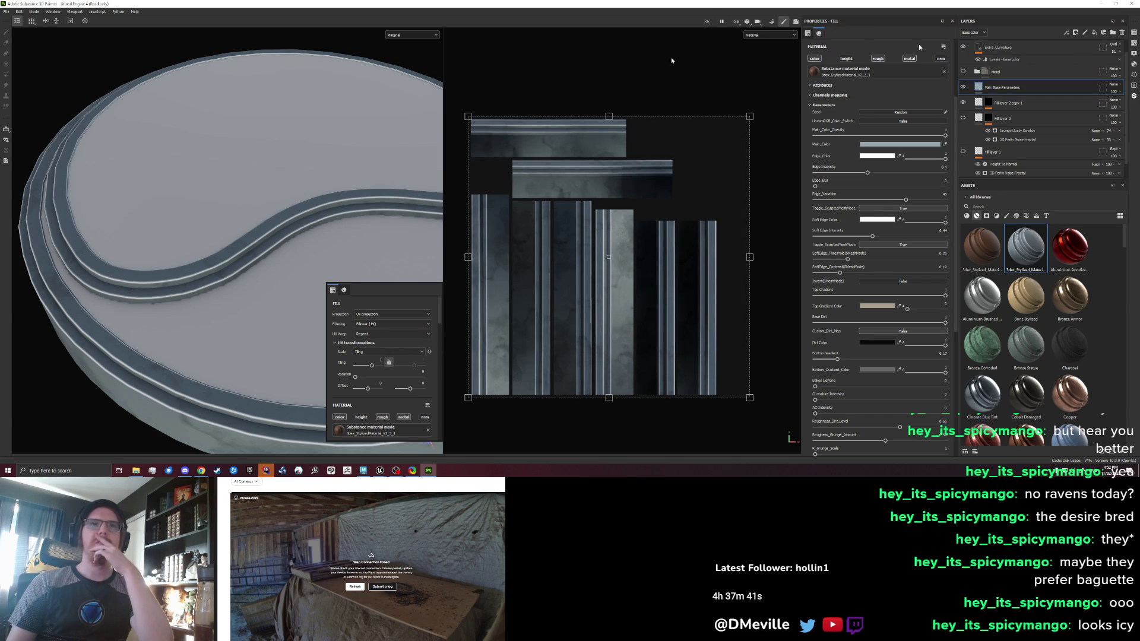
# Reopen Export Textures and exclude the lambert25 texture set from the export
pyautogui.click(7, 12)
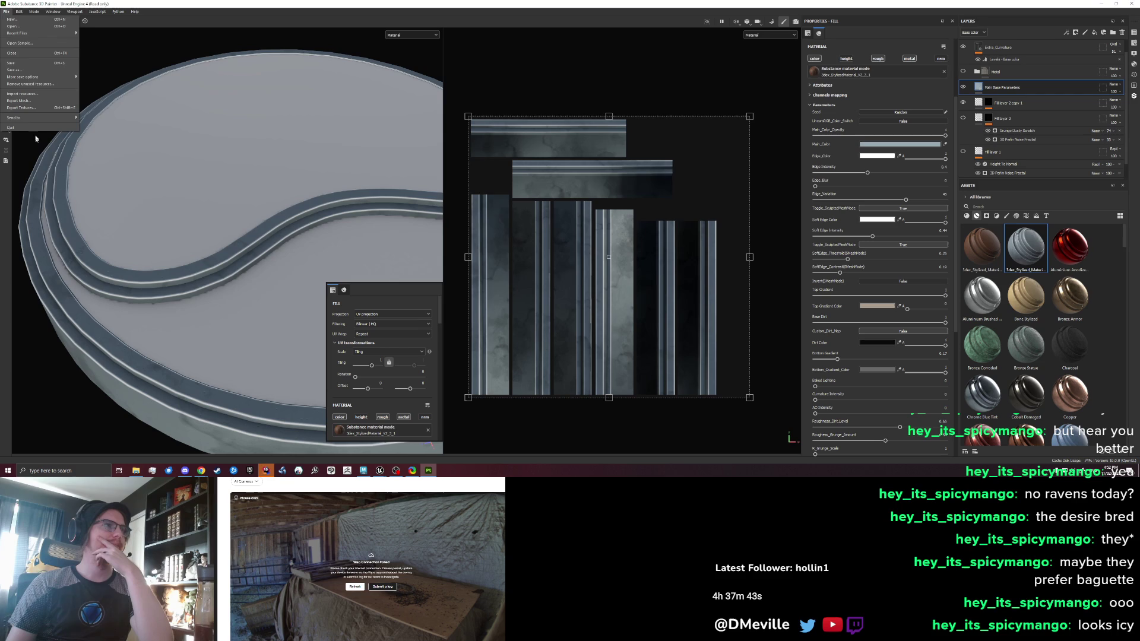
pyautogui.click(35, 107)
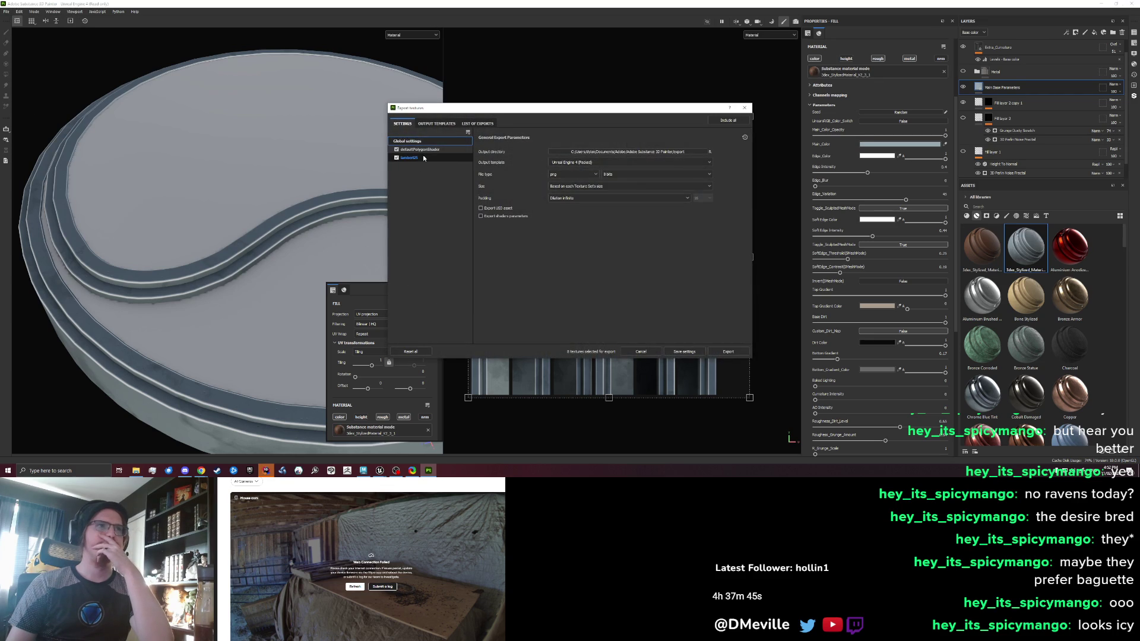
pyautogui.click(407, 157)
pyautogui.click(396, 157)
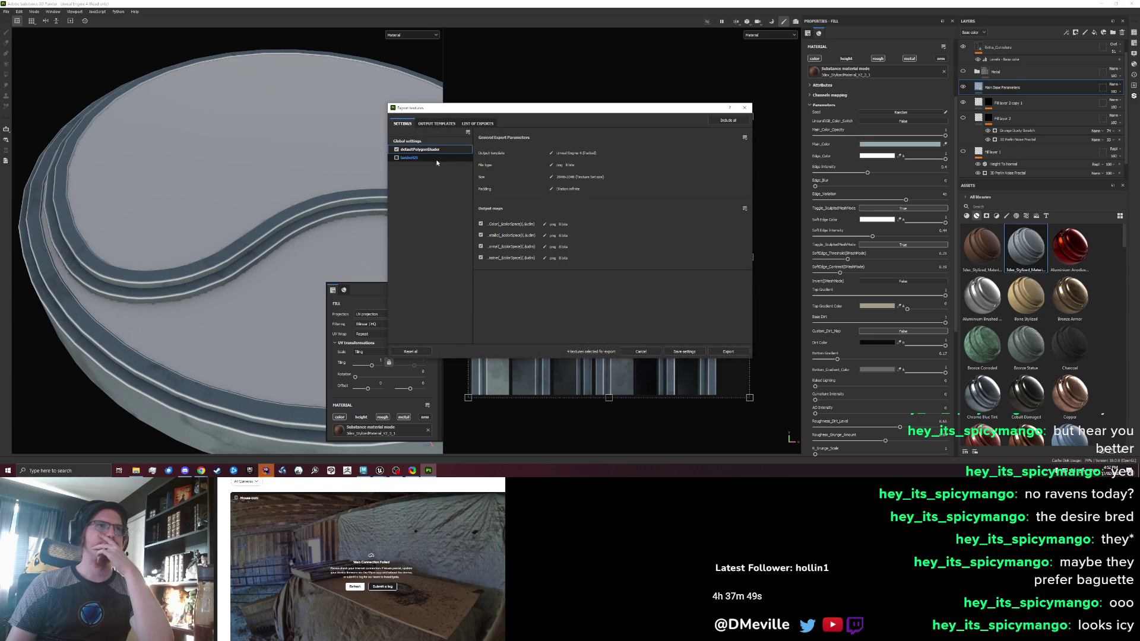
# Set the output directory to AquariumCaves and export the four defaultPolygonShader textures
pyautogui.click(409, 140)
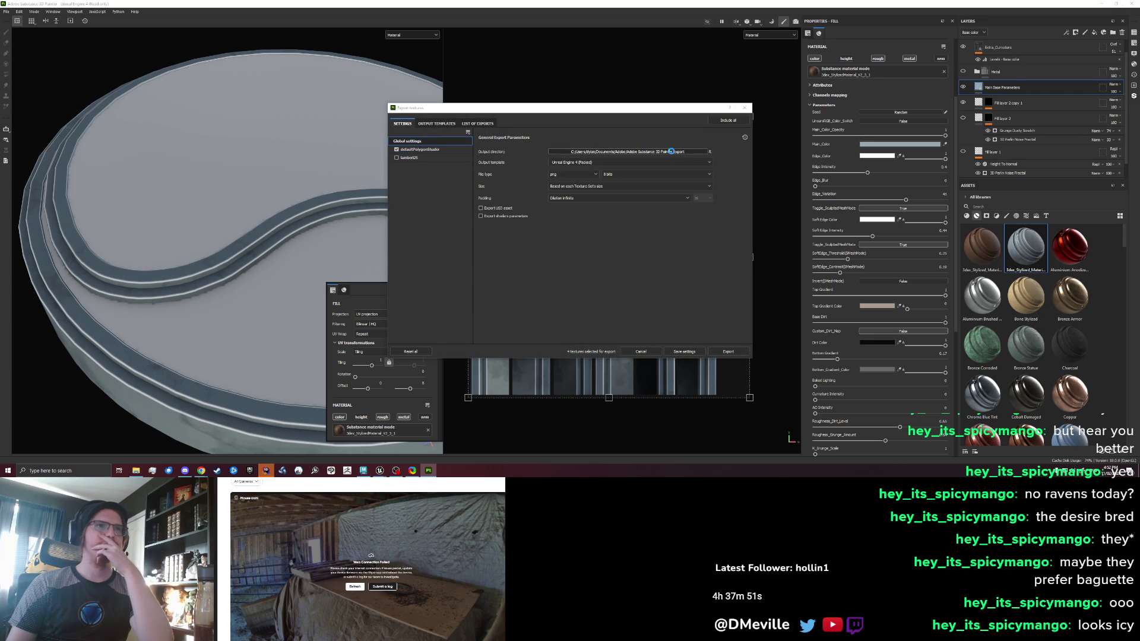
pyautogui.click(455, 168)
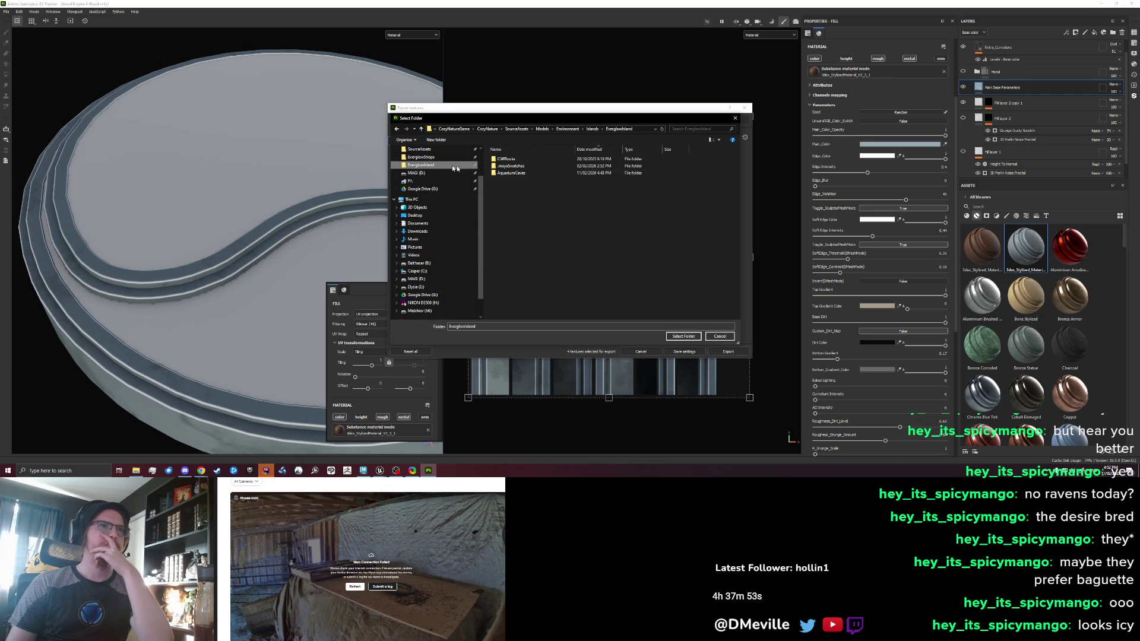
pyautogui.doubleClick(527, 174)
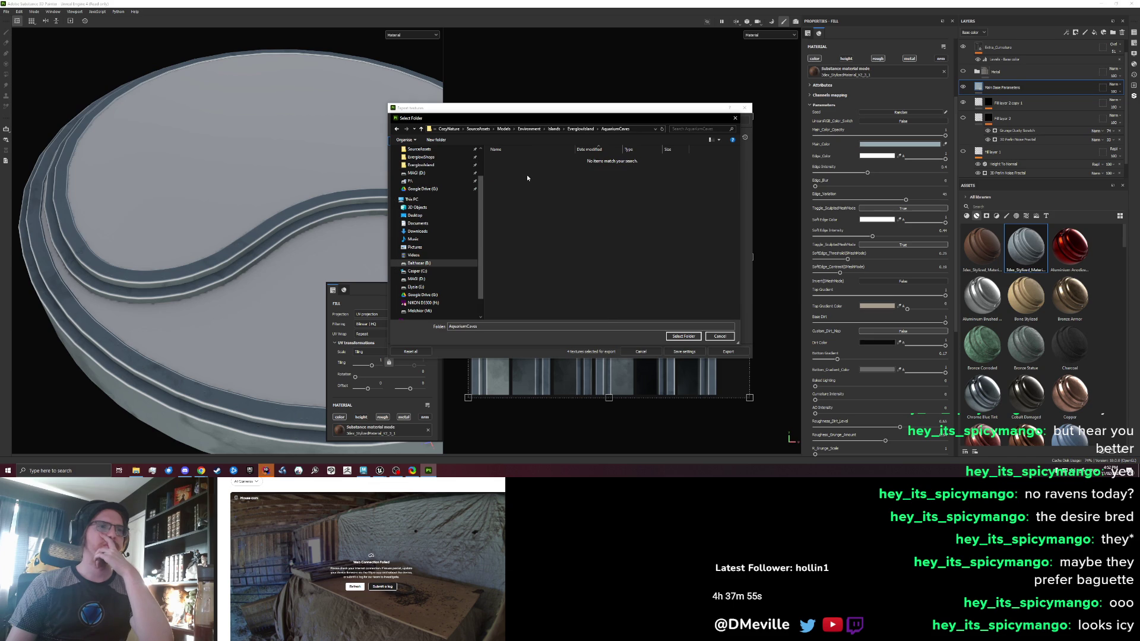
pyautogui.click(683, 336)
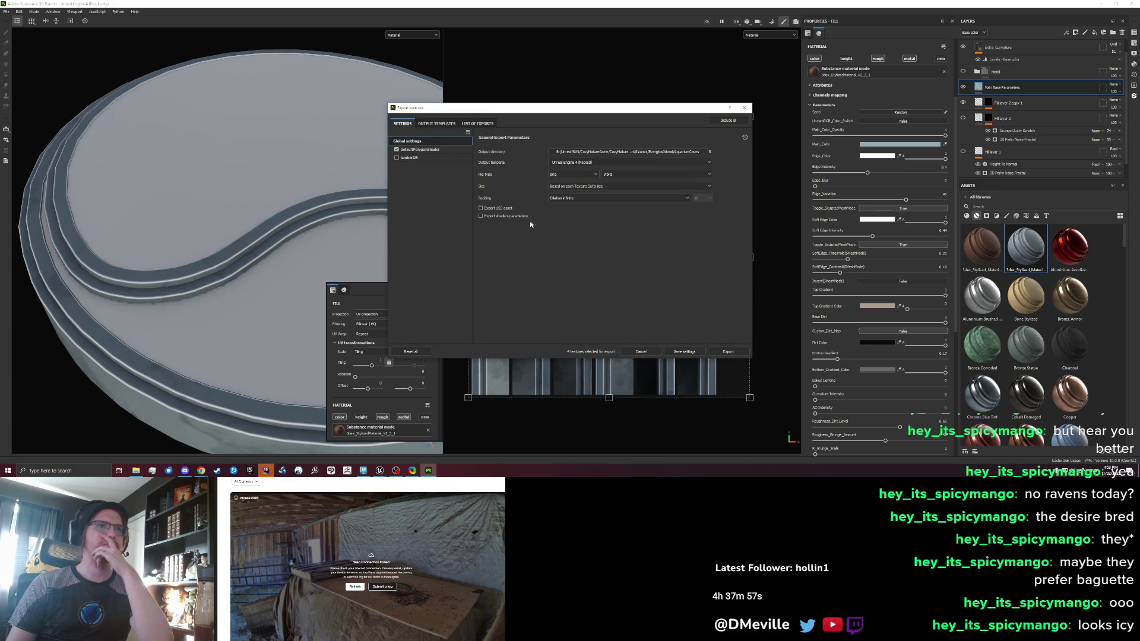
pyautogui.click(418, 149)
pyautogui.click(726, 354)
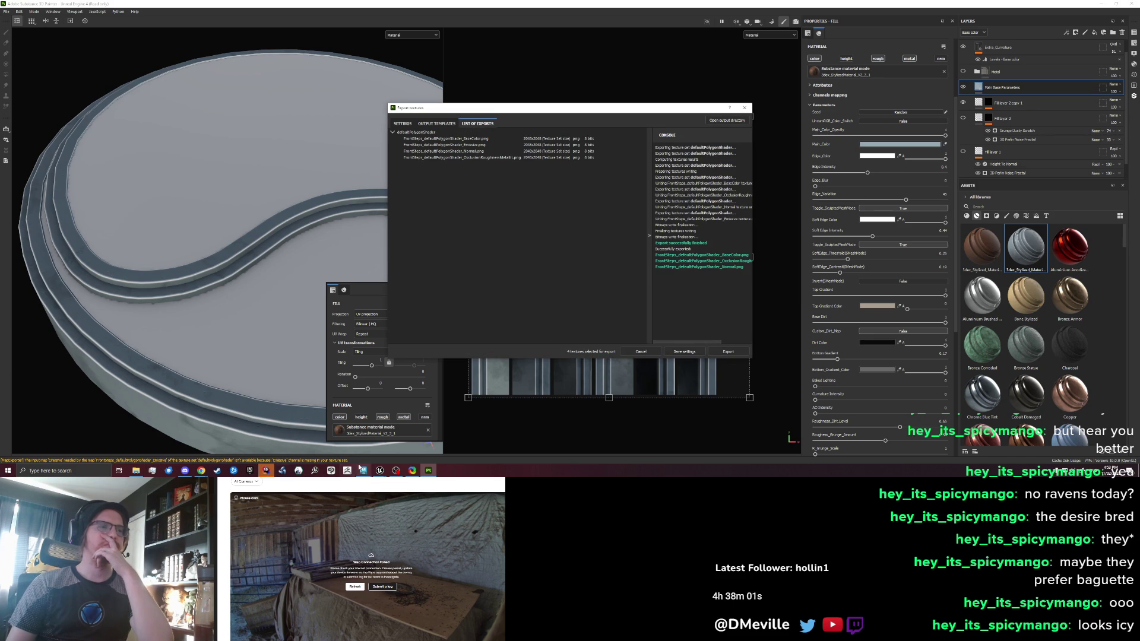
# Reimport the FrontSteps mesh, open its aquarium floor material instance, and lower UVScale to about 0.05
pyautogui.moveTo(379, 470)
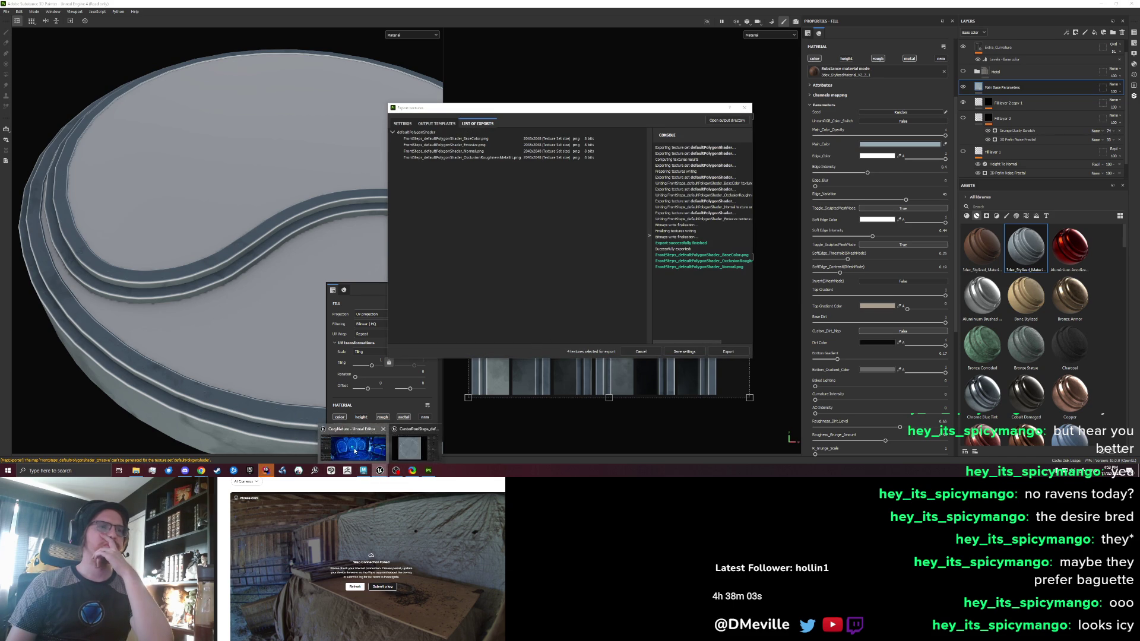
pyautogui.click(355, 451)
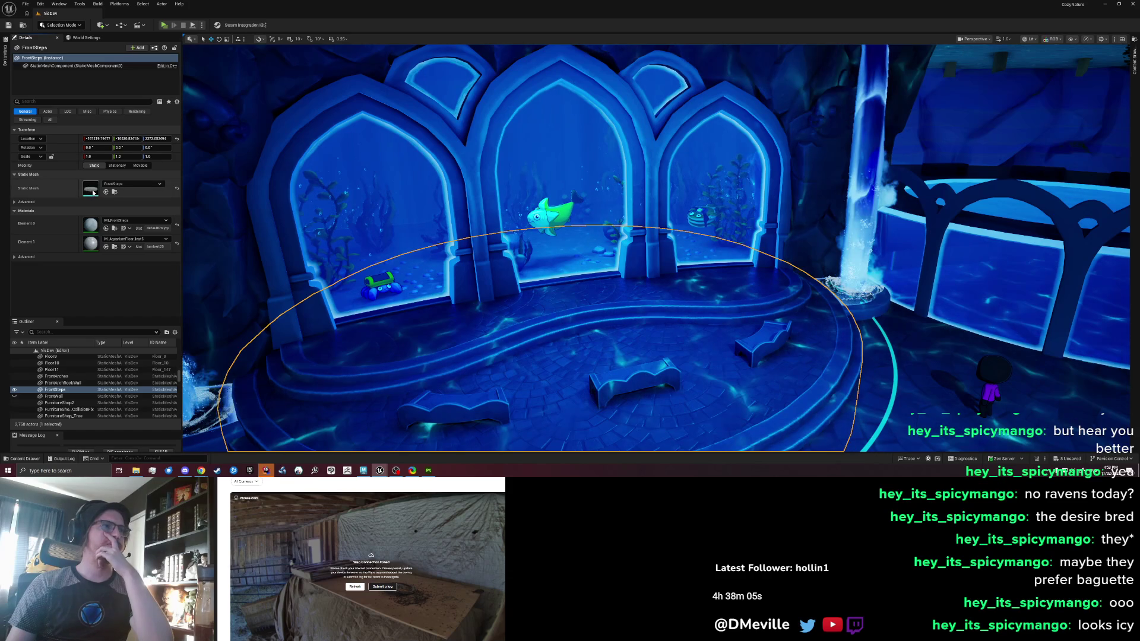
pyautogui.doubleClick(91, 190)
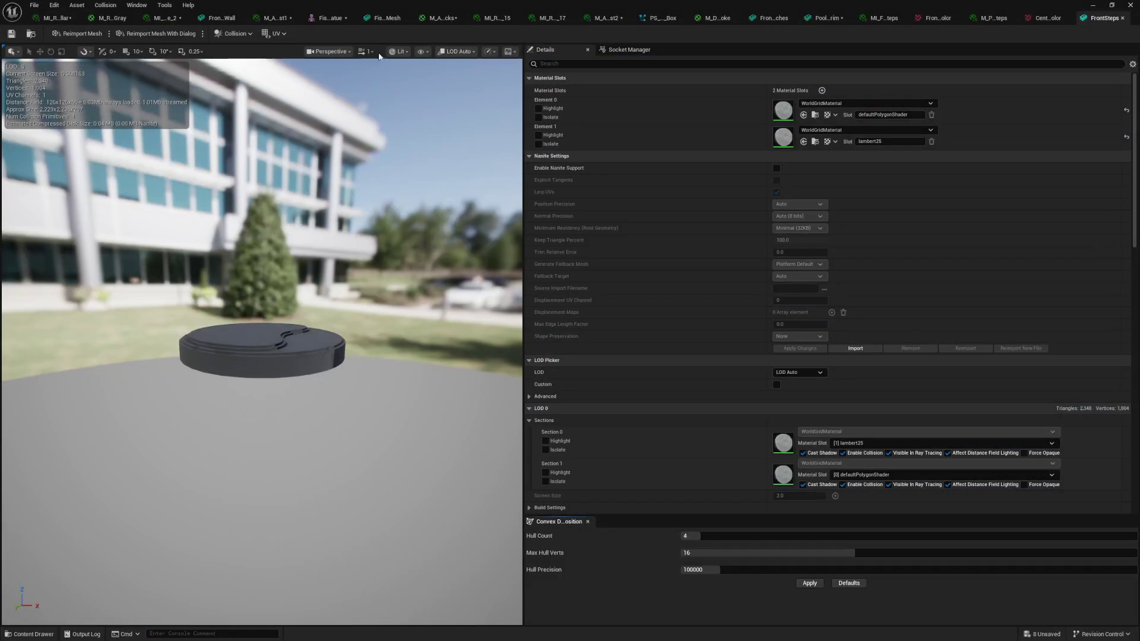
pyautogui.click(91, 33)
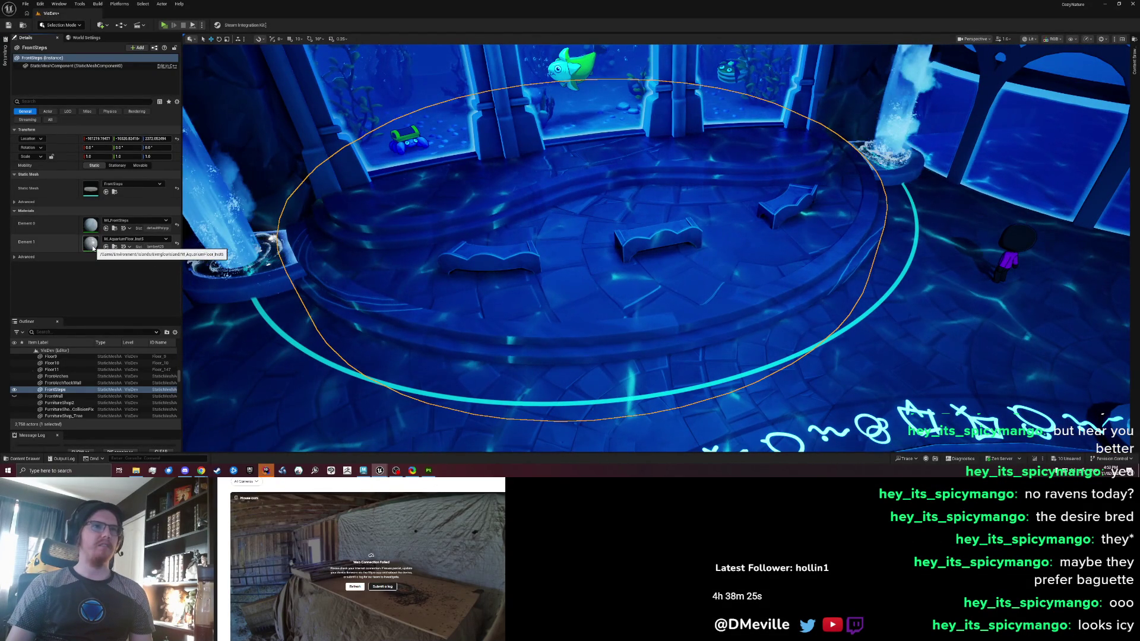
pyautogui.doubleClick(91, 243)
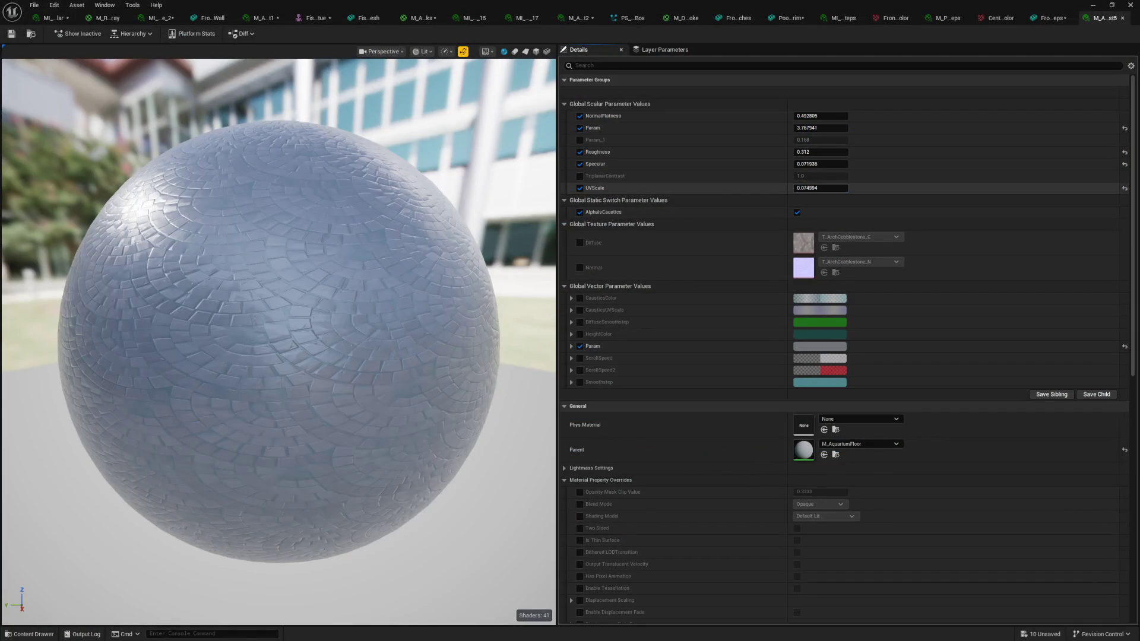
pyautogui.moveTo(819, 188)
pyautogui.mouseDown()
pyautogui.moveTo(772, 187)
pyautogui.moveTo(815, 187)
pyautogui.mouseUp()
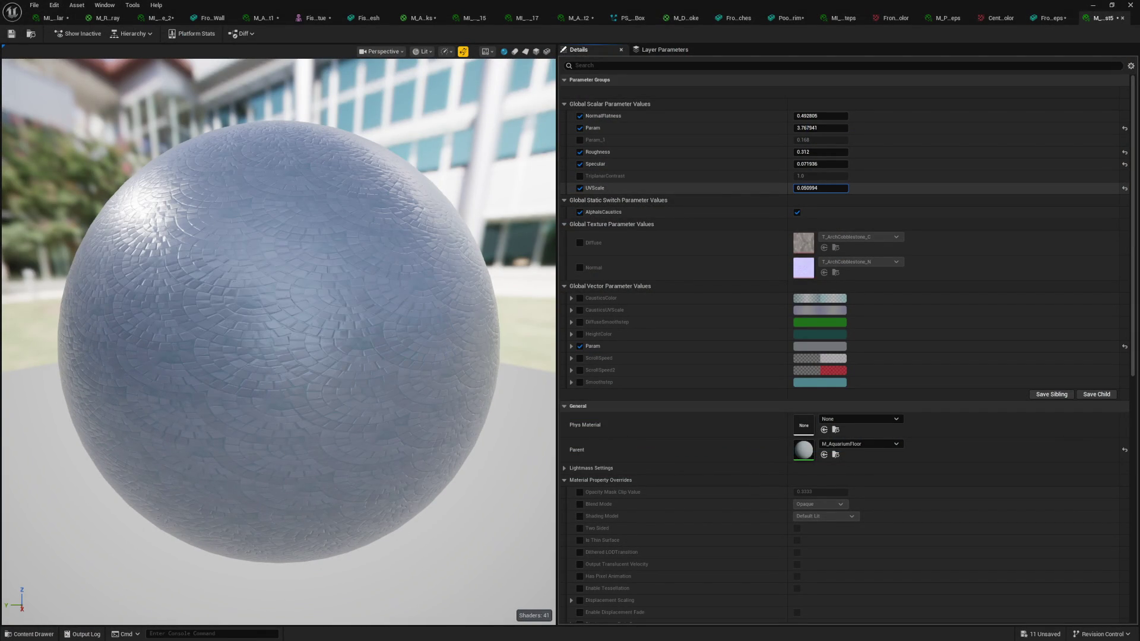
# Shrink the cobblestone tiles slightly, save the FrontSteps base colour texture, and frame the front steps
pyautogui.moveTo(815, 188); pyautogui.dragTo(809, 188)
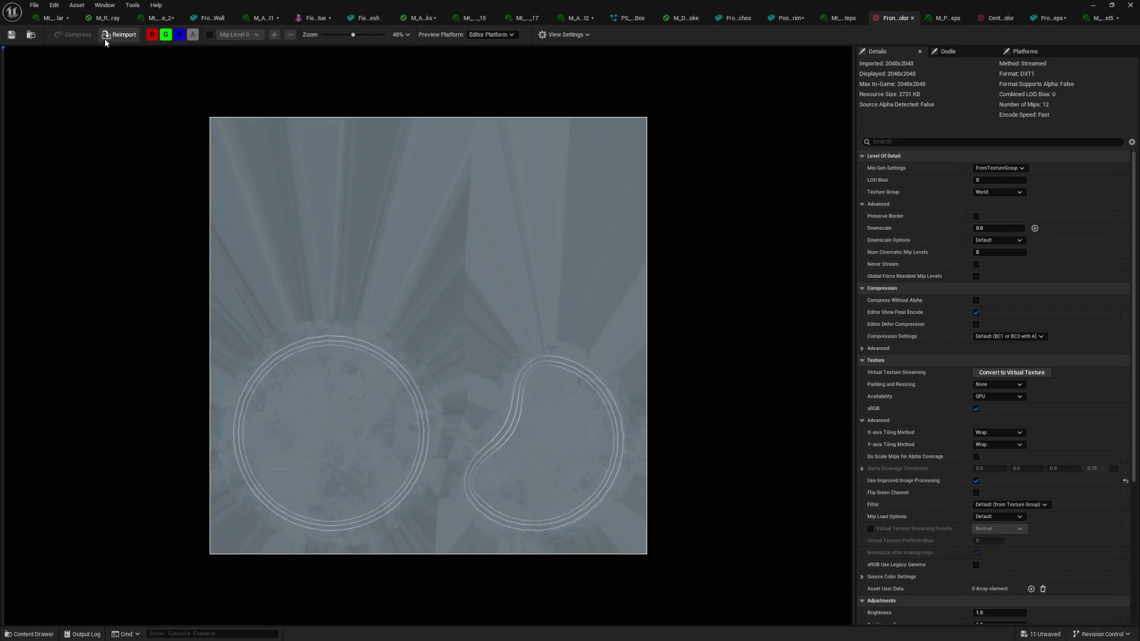
pyautogui.click(32, 37)
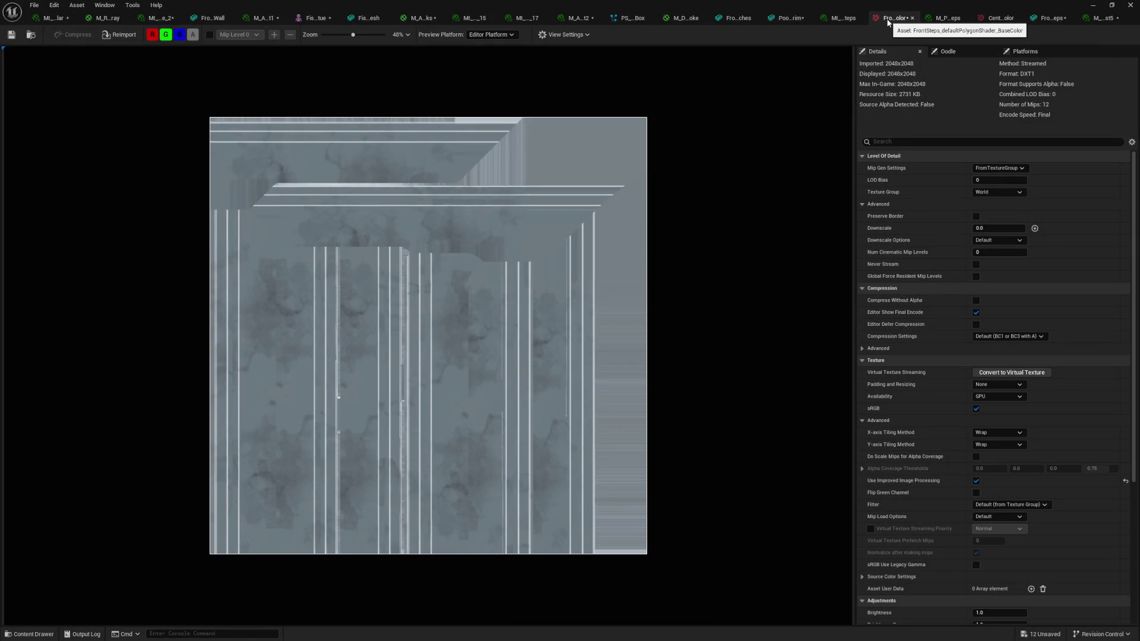
pyautogui.hotkey('ctrl', 's')
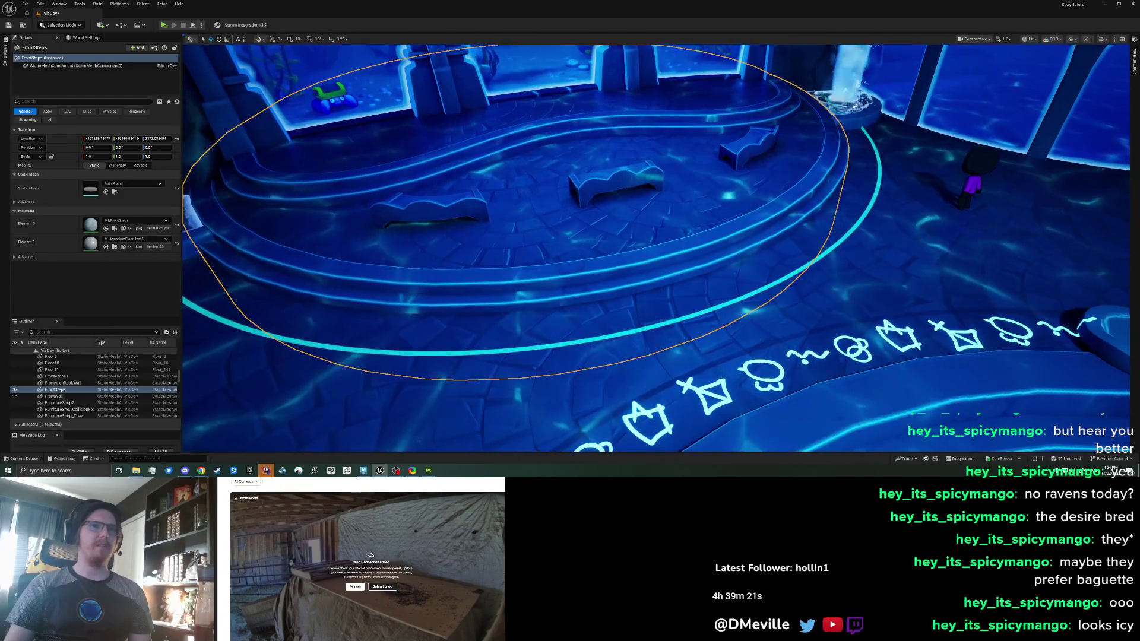
pyautogui.press('f')
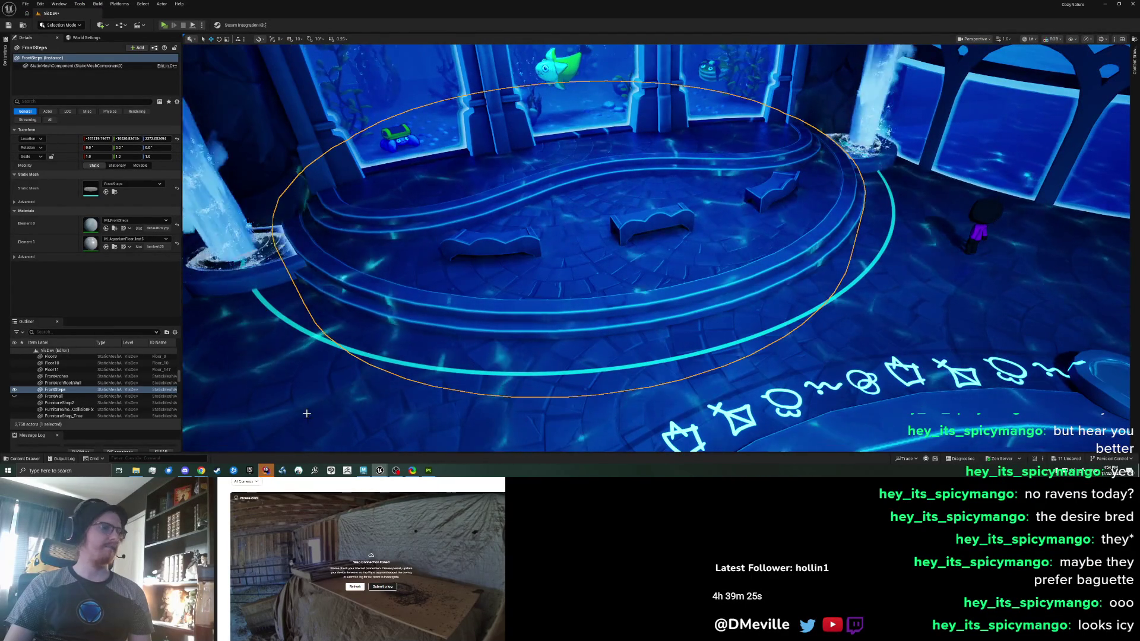
pyautogui.click(428, 470)
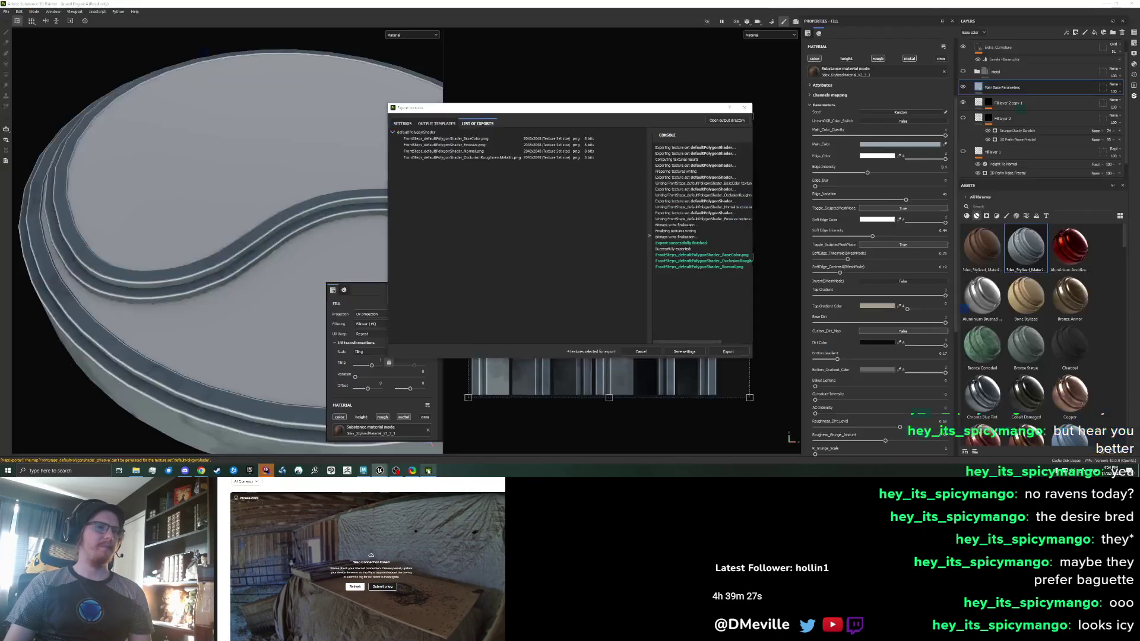
# Raise soft edge intensity to 0.26 and drop Edge Intensity to 0, comparing against Extra_Curvature
pyautogui.click(746, 108)
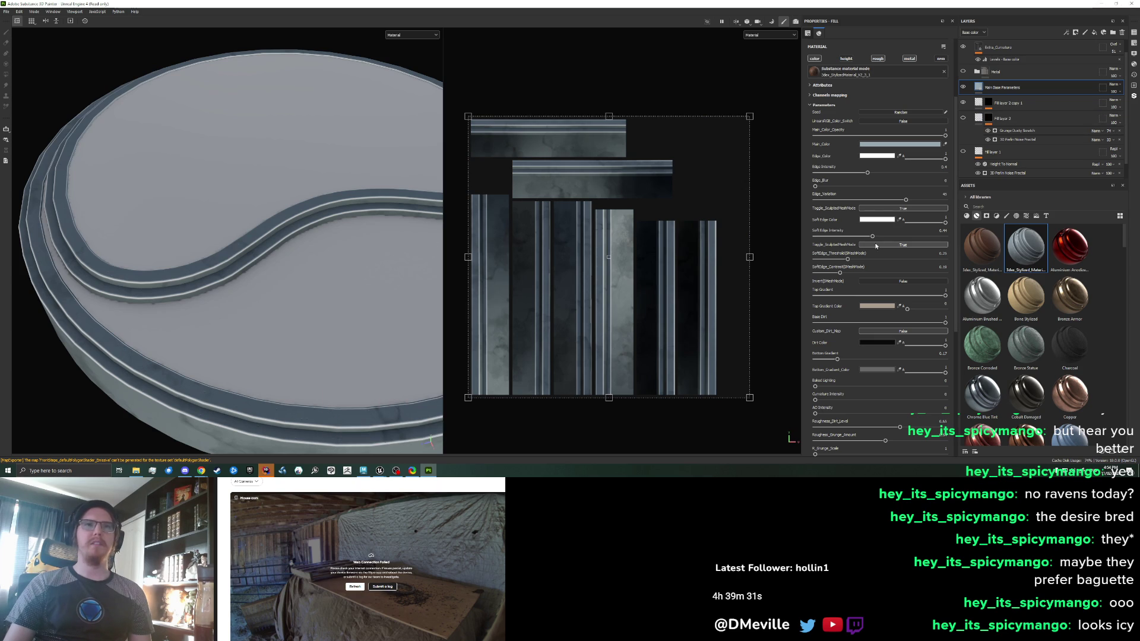
pyautogui.moveTo(815, 235)
pyautogui.mouseDown()
pyautogui.moveTo(873, 234)
pyautogui.moveTo(864, 238)
pyautogui.mouseUp()
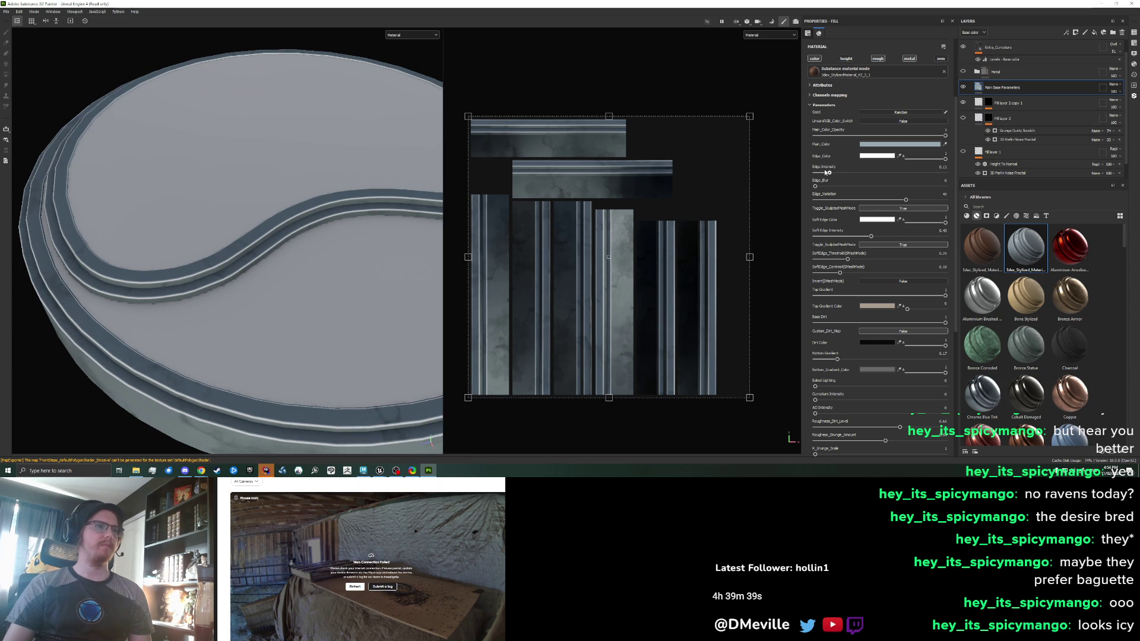
pyautogui.moveTo(818, 173); pyautogui.dragTo(809, 173)
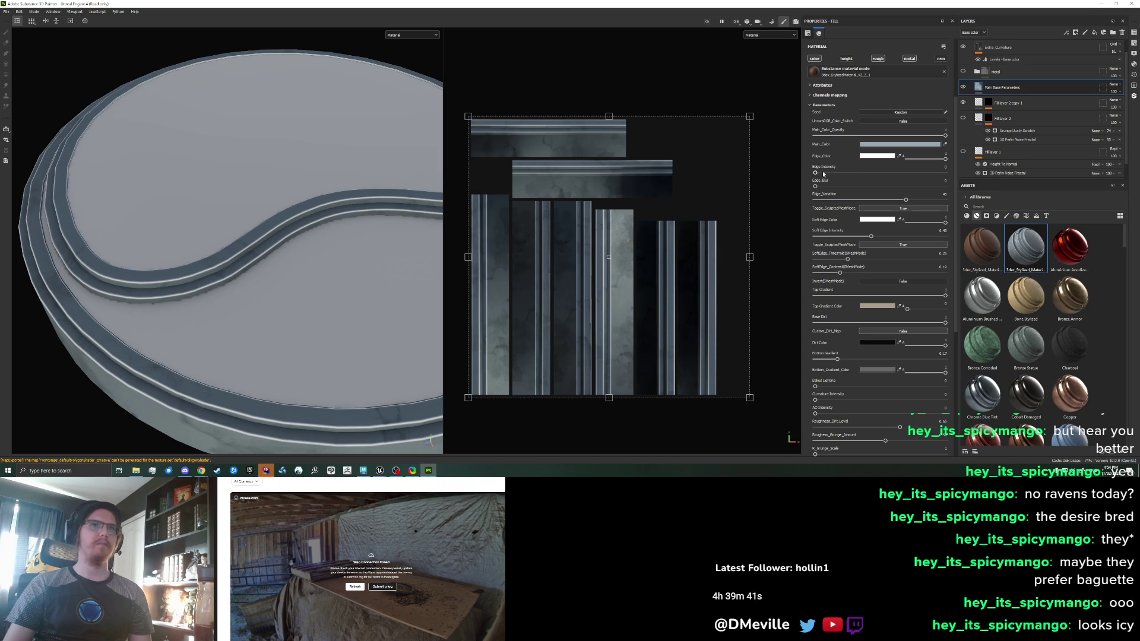
pyautogui.click(963, 87)
pyautogui.click(963, 87)
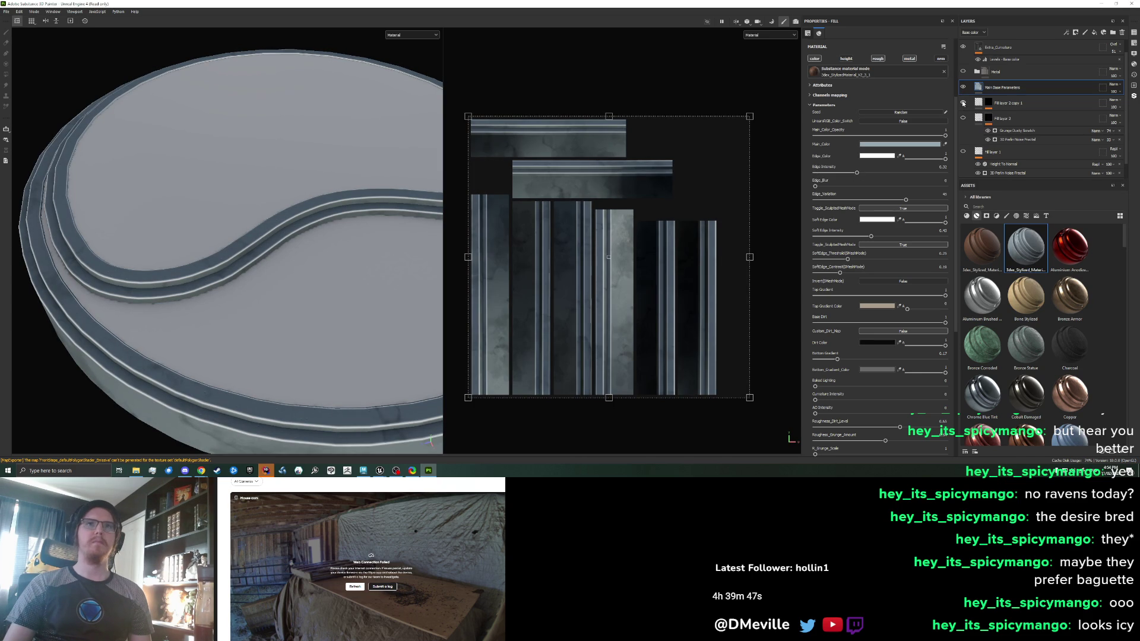
pyautogui.scroll(1, 968, 77)
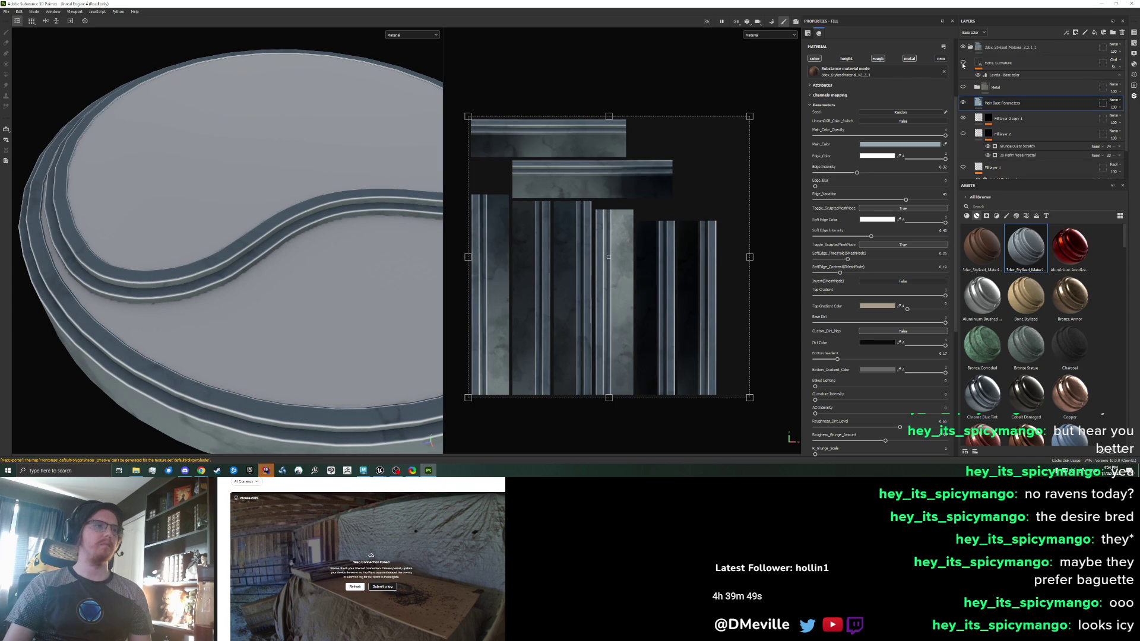
pyautogui.click(962, 63)
pyautogui.click(963, 63)
pyautogui.click(962, 63)
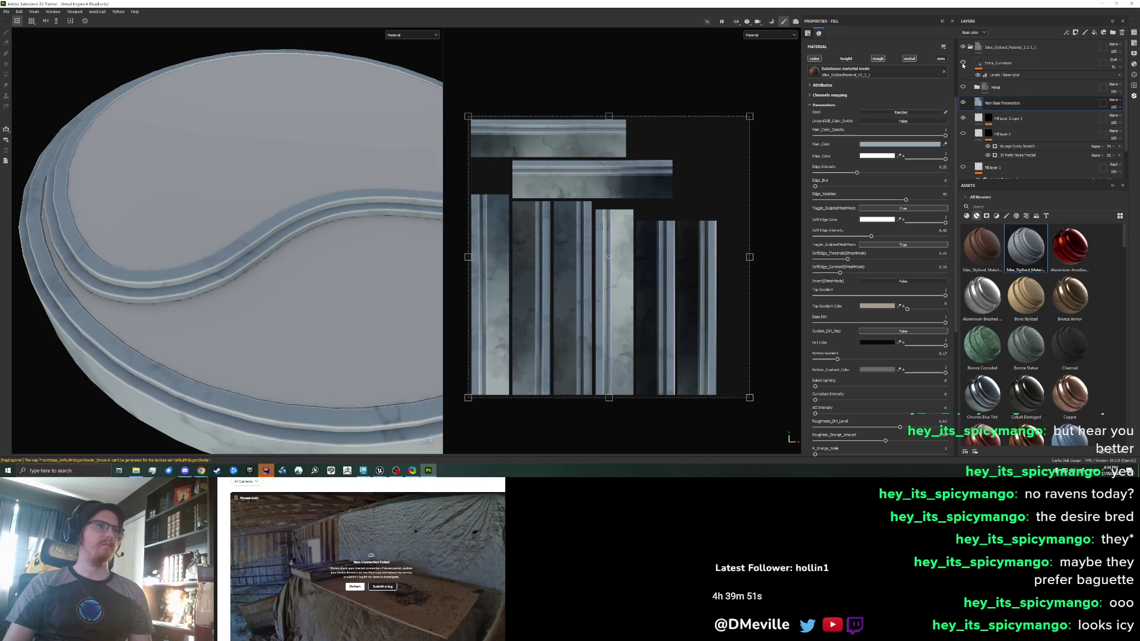
# Re-roll the grunge seed a few times and cut the base dirt down sharply
pyautogui.click(911, 112)
pyautogui.click(911, 112)
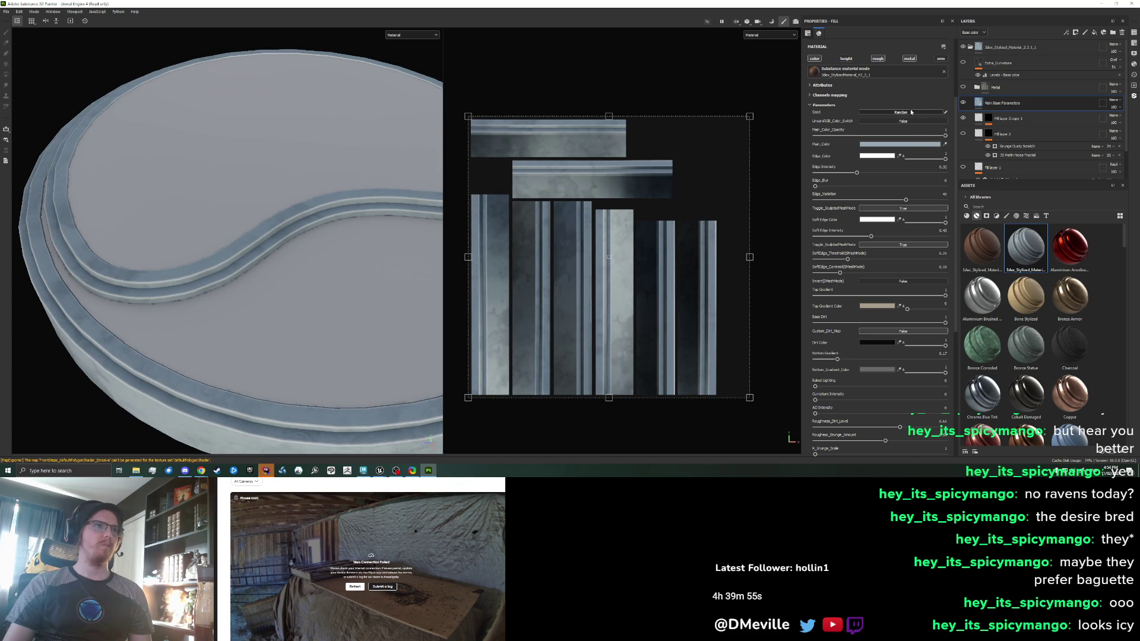
pyautogui.click(911, 112)
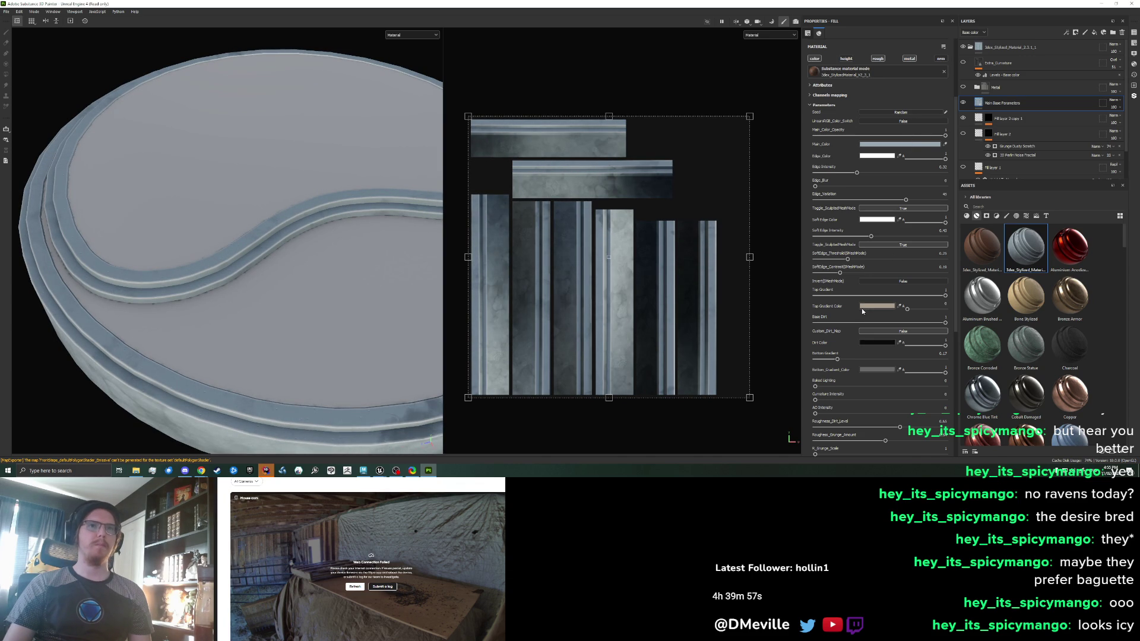
pyautogui.moveTo(917, 323); pyautogui.dragTo(841, 321)
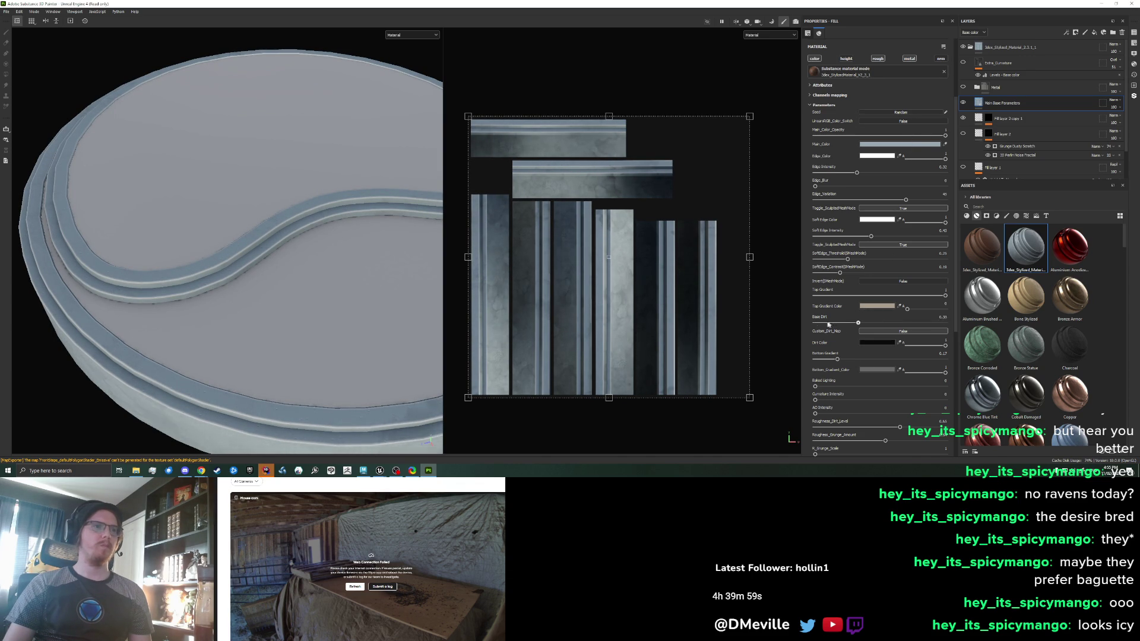
pyautogui.moveTo(860, 321); pyautogui.dragTo(862, 322)
# Re-export the FrontSteps base colour texture
pyautogui.click(12, 13)
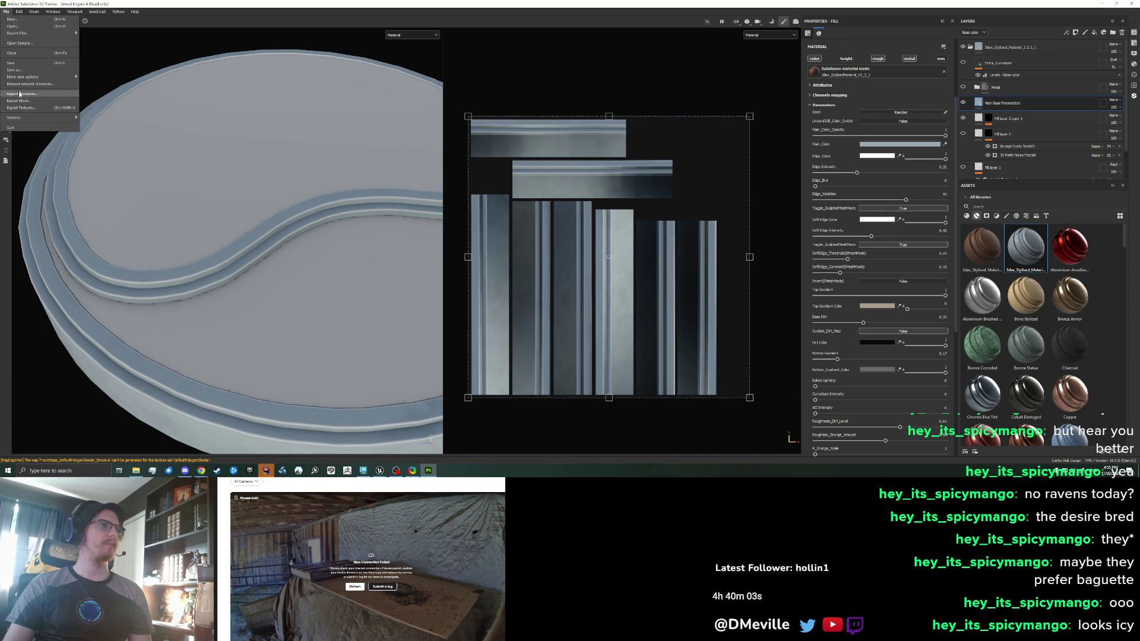
pyautogui.click(29, 108)
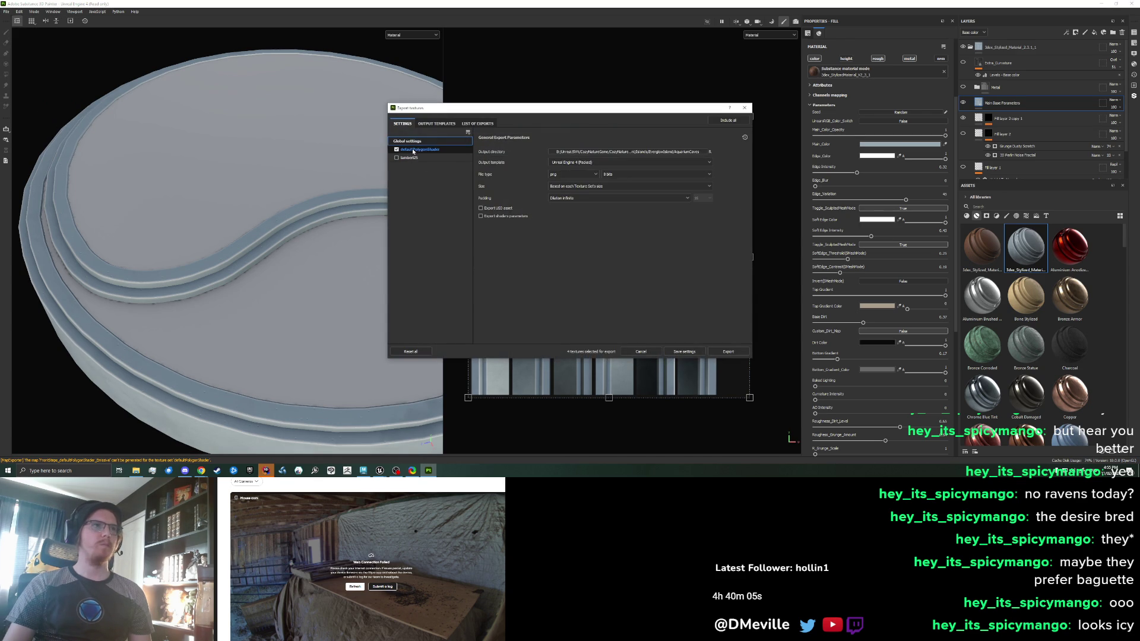
pyautogui.press('Return')
pyautogui.click(354, 587)
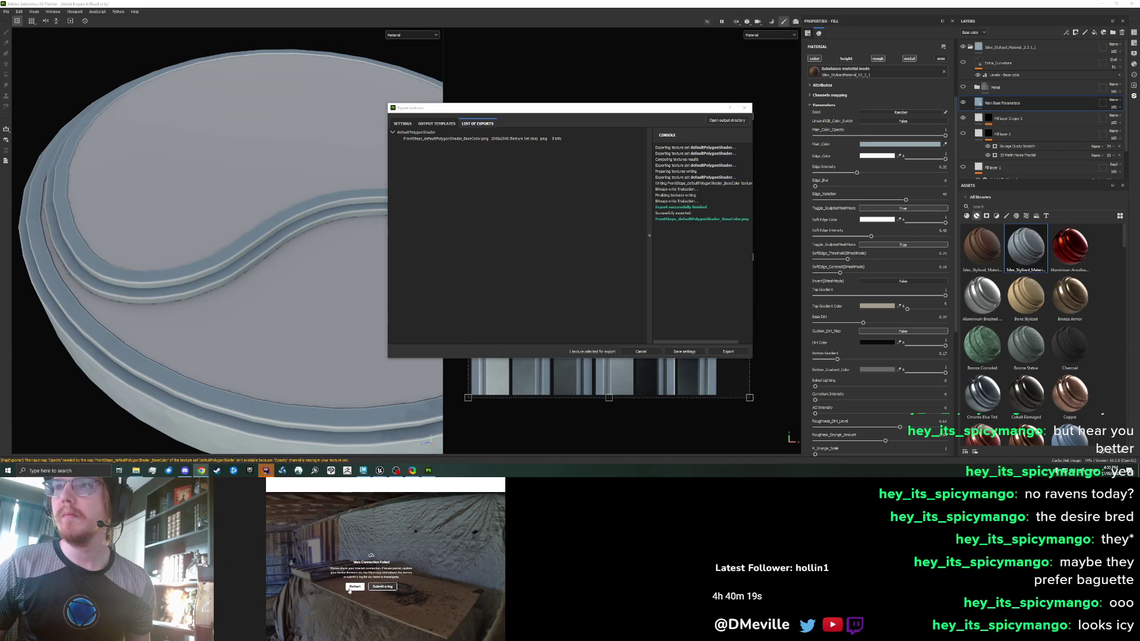
pyautogui.click(373, 585)
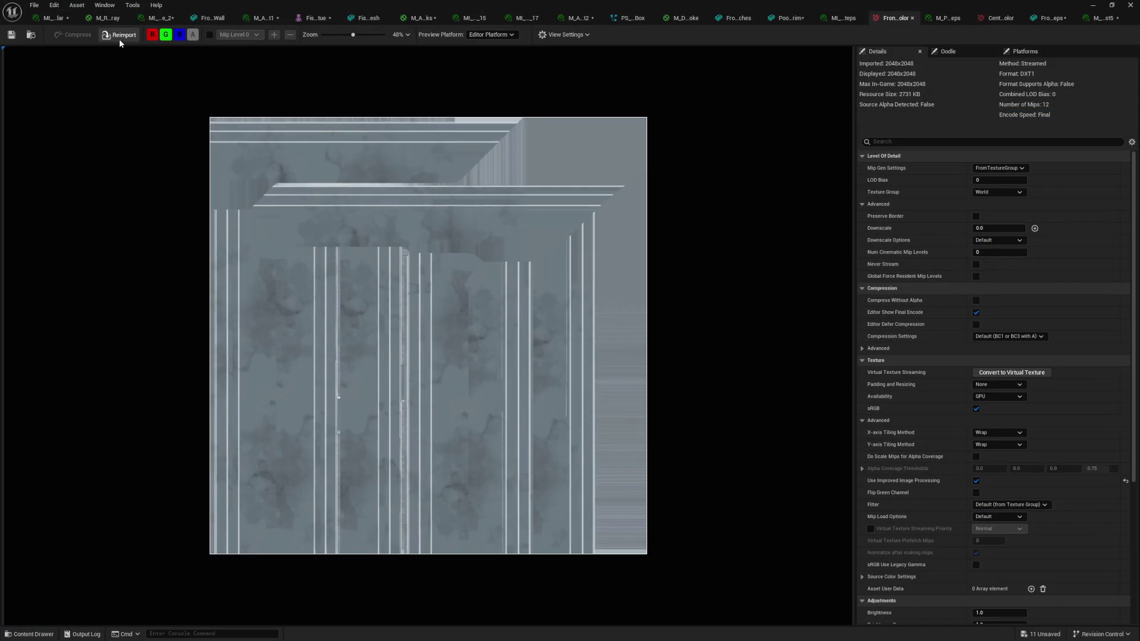
# Reimport the updated base colour texture, check it on the stage, and open the FrontSteps material instance
pyautogui.click(120, 36)
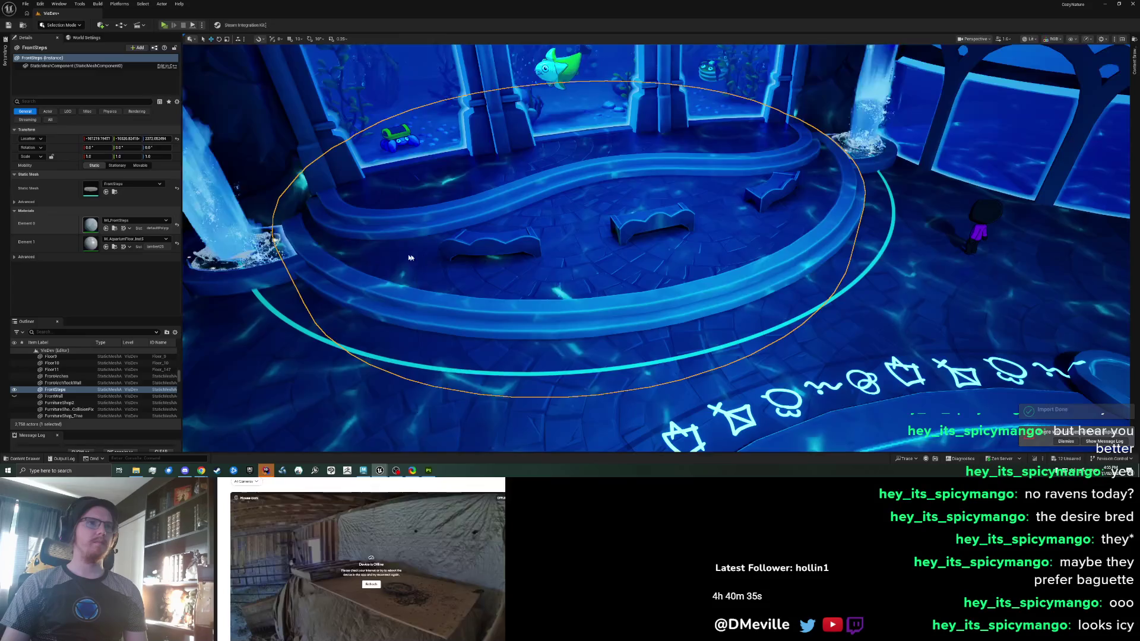
pyautogui.moveTo(485, 263)
pyautogui.mouseDown()
pyautogui.moveTo(486, 297)
pyautogui.moveTo(451, 297)
pyautogui.moveTo(451, 308)
pyautogui.moveTo(463, 238)
pyautogui.moveTo(457, 267)
pyautogui.moveTo(404, 262)
pyautogui.moveTo(412, 237)
pyautogui.moveTo(602, 297)
pyautogui.mouseUp()
pyautogui.press('Escape')
pyautogui.scroll(-3, 467, 252)
pyautogui.scroll(2, 405, 255)
pyautogui.click(602, 297)
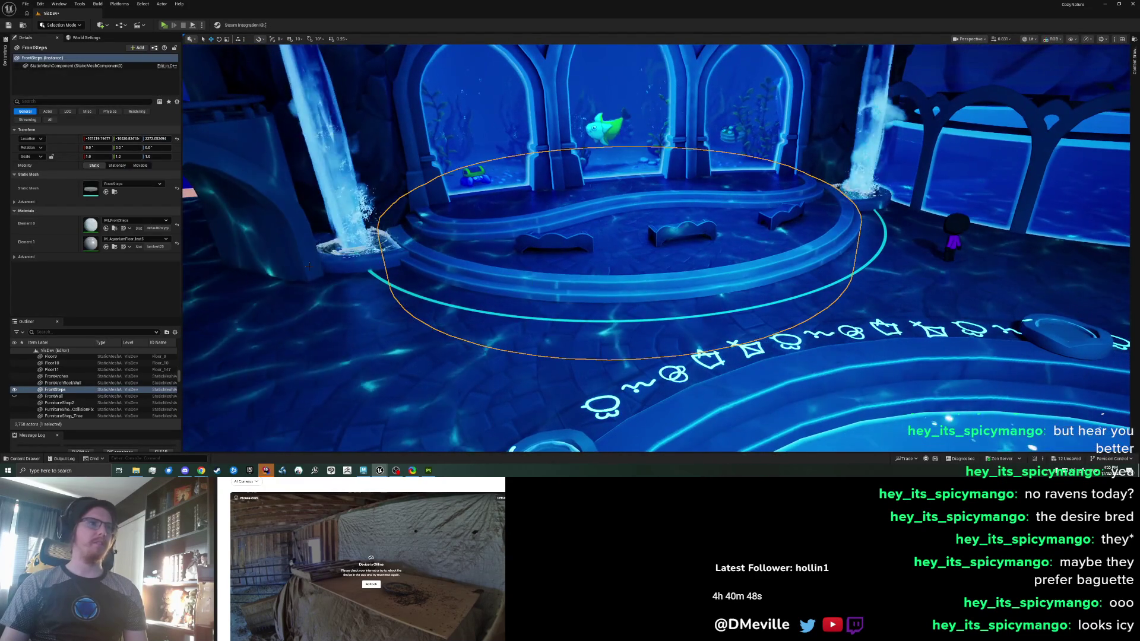
pyautogui.doubleClick(90, 229)
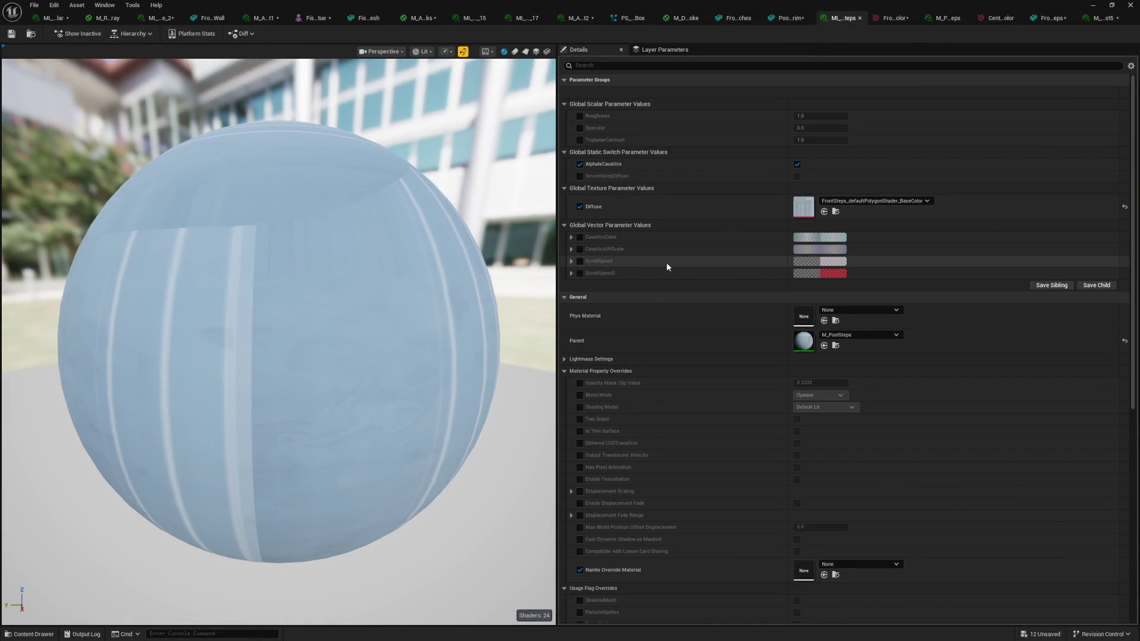
# Open the parent M_Fountain material graph and rearrange nodes to make room
pyautogui.doubleClick(806, 344)
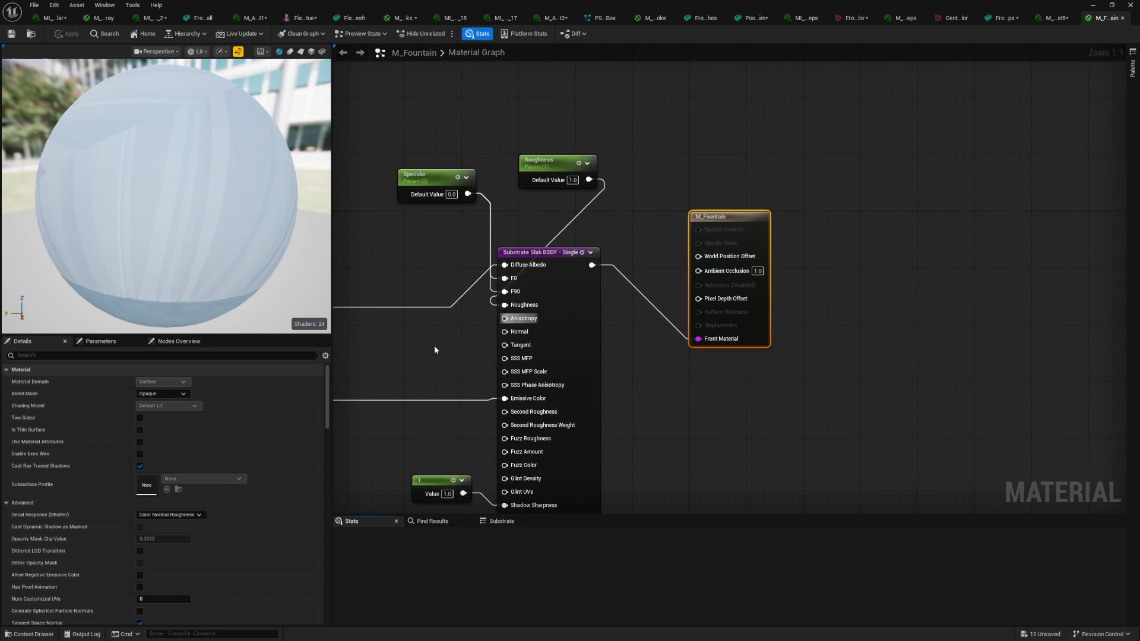
pyautogui.moveTo(433, 345)
pyautogui.mouseDown()
pyautogui.moveTo(702, 332)
pyautogui.moveTo(888, 381)
pyautogui.moveTo(907, 318)
pyautogui.mouseUp()
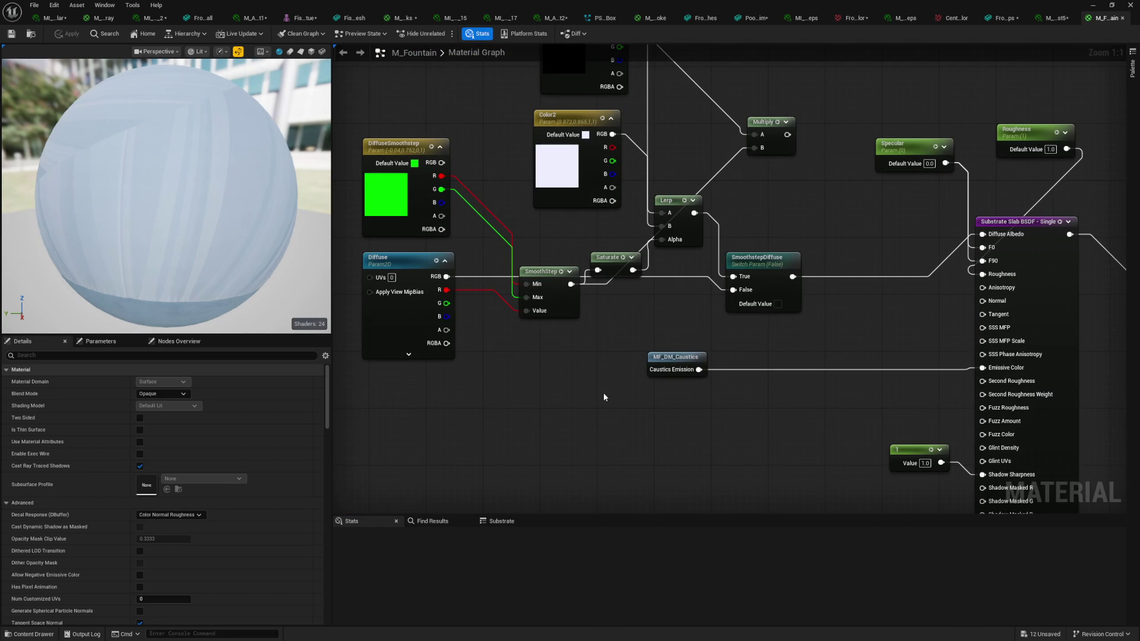
pyautogui.click(555, 255)
pyautogui.moveTo(556, 261); pyautogui.dragTo(556, 268)
pyautogui.moveTo(765, 333); pyautogui.dragTo(698, 334)
pyautogui.moveTo(612, 358); pyautogui.dragTo(746, 416)
# Add a Multiply node and a vector parameter named ColorTint
pyautogui.rightClick(752, 326)
pyautogui.write('multiply')
pyautogui.press('Return')
pyautogui.click(539, 318)
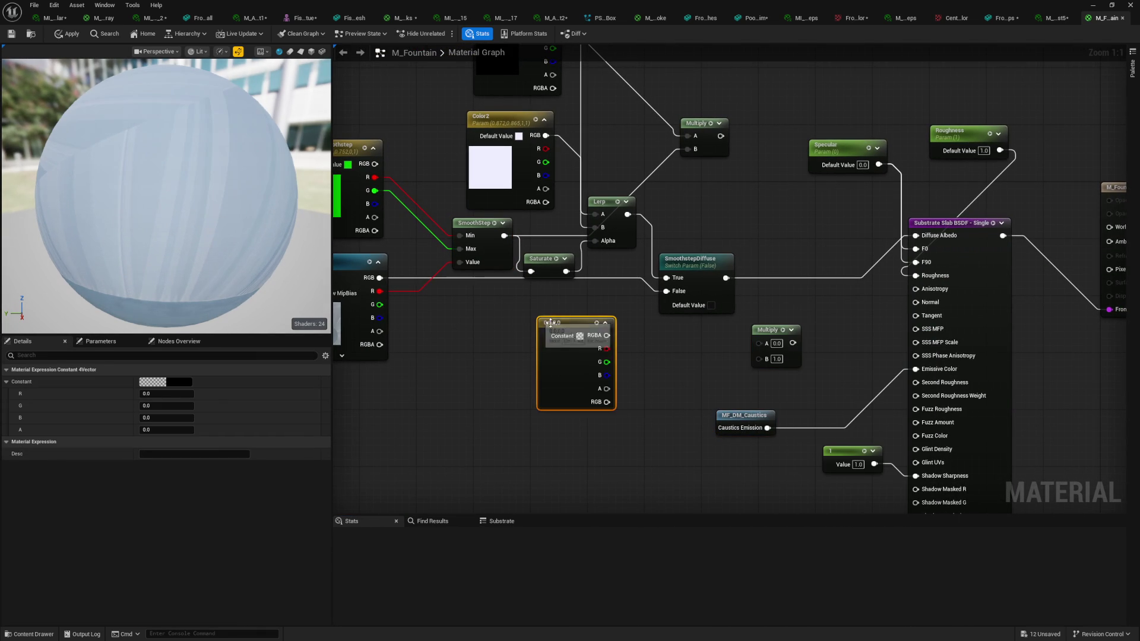
pyautogui.rightClick(546, 321)
pyautogui.click(580, 353)
pyautogui.write('Col')
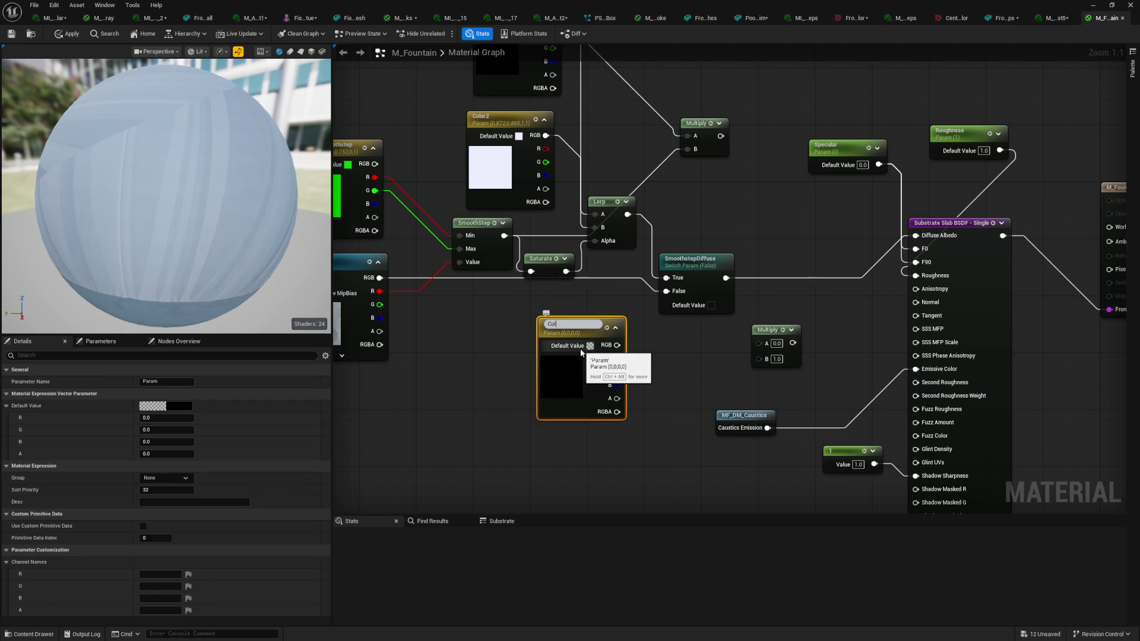
pyautogui.write('orTint')
pyautogui.press('Return')
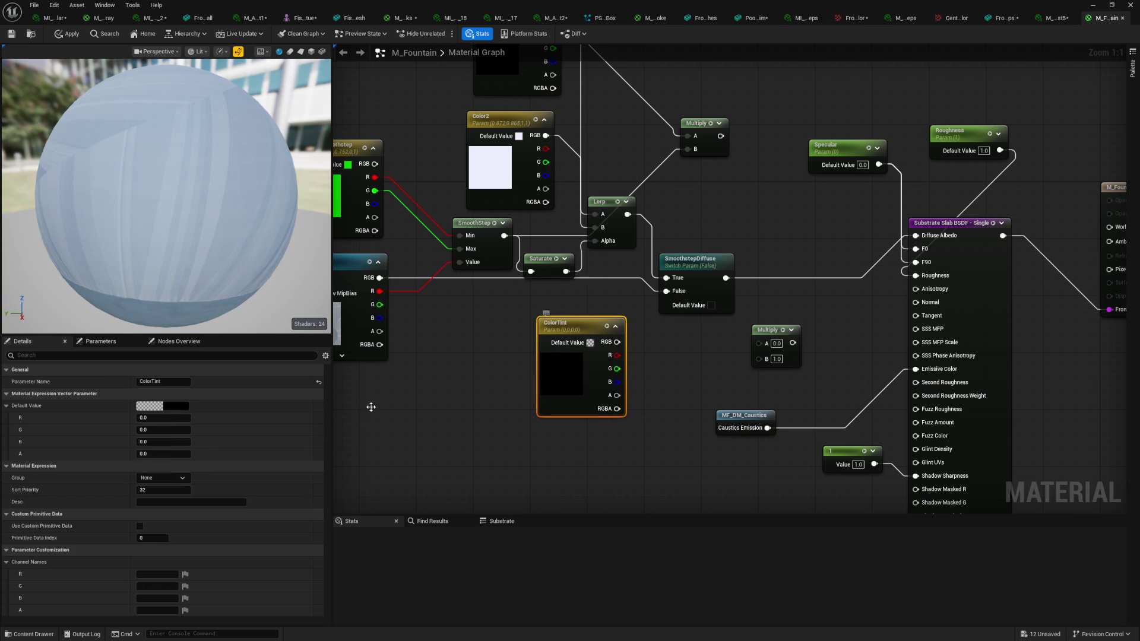
# Give ColorTint a white default, wire it through Multiply into the Substrate inputs, and save
pyautogui.click(166, 418)
pyautogui.write('1')
pyautogui.press('Tab')
pyautogui.write('1')
pyautogui.press('Tab')
pyautogui.write('1')
pyautogui.press('Return')
pyautogui.click(656, 330)
pyautogui.moveTo(618, 344); pyautogui.dragTo(759, 358)
pyautogui.moveTo(726, 277)
pyautogui.mouseDown()
pyautogui.moveTo(758, 344)
pyautogui.moveTo(897, 248)
pyautogui.mouseUp()
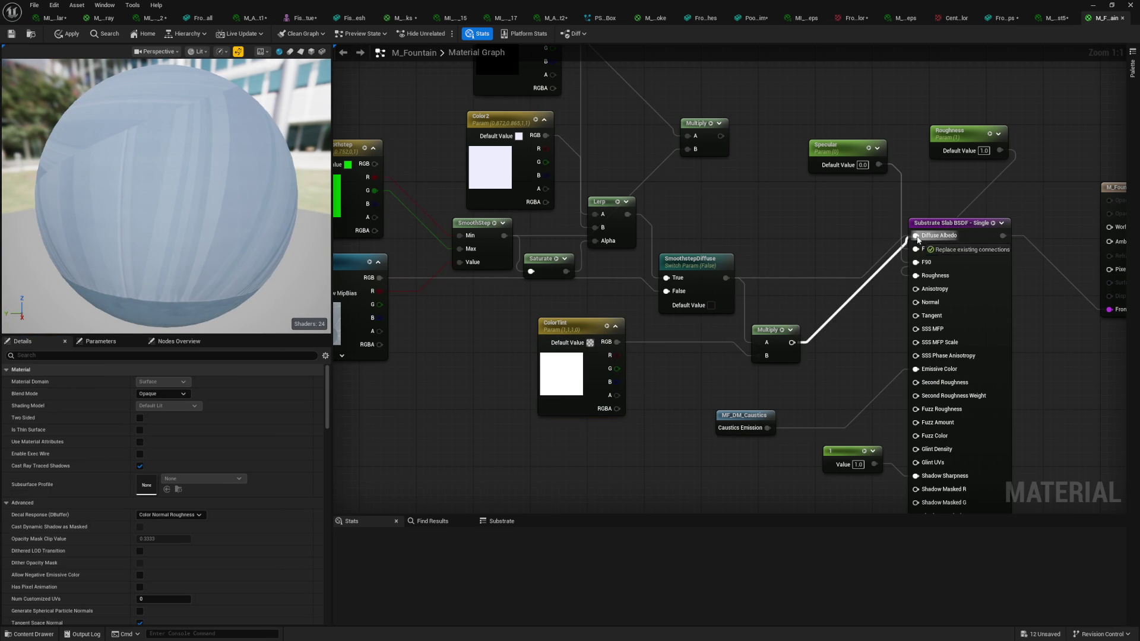
pyautogui.click(13, 35)
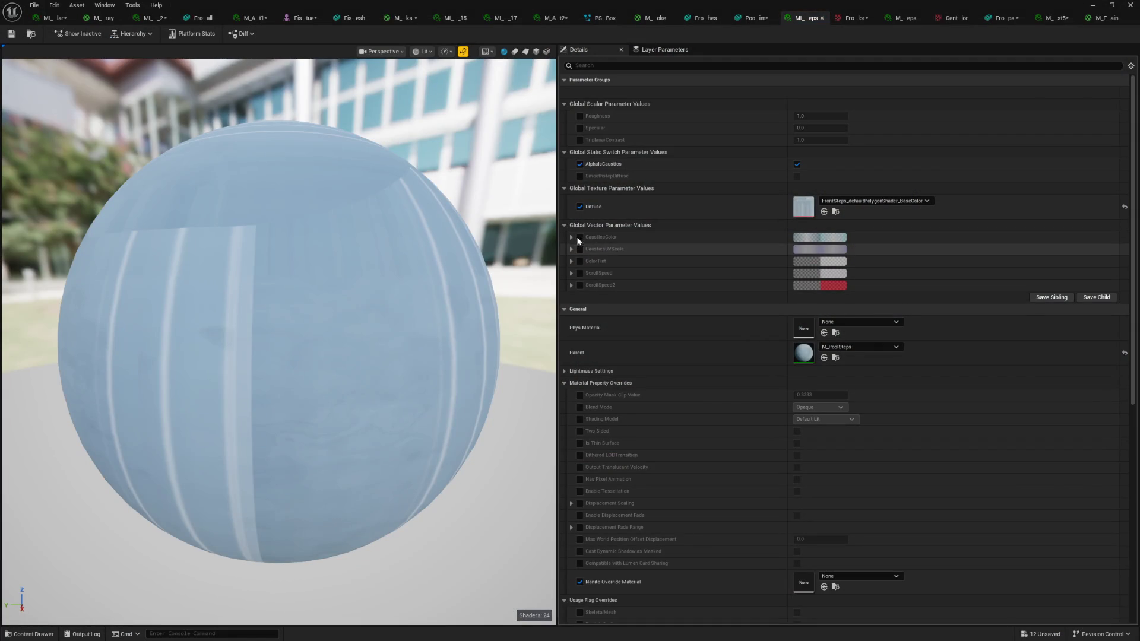
# Enable the ColorTint override and adjust the tint to a light grey in the colour picker
pyautogui.click(579, 261)
pyautogui.click(832, 261)
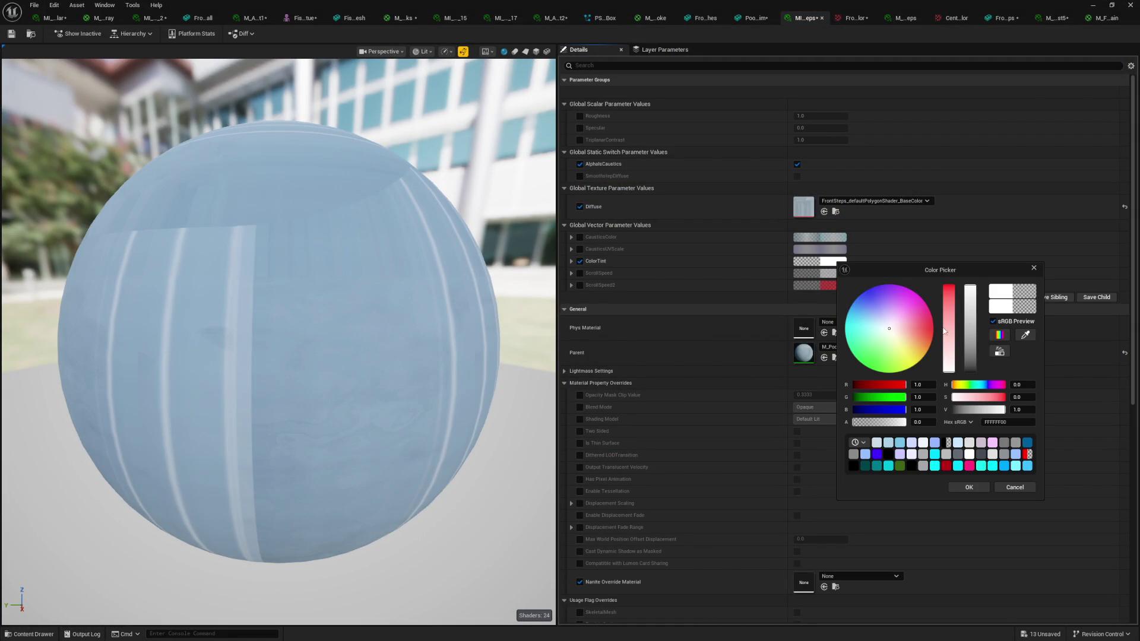
pyautogui.moveTo(967, 298); pyautogui.dragTo(968, 323)
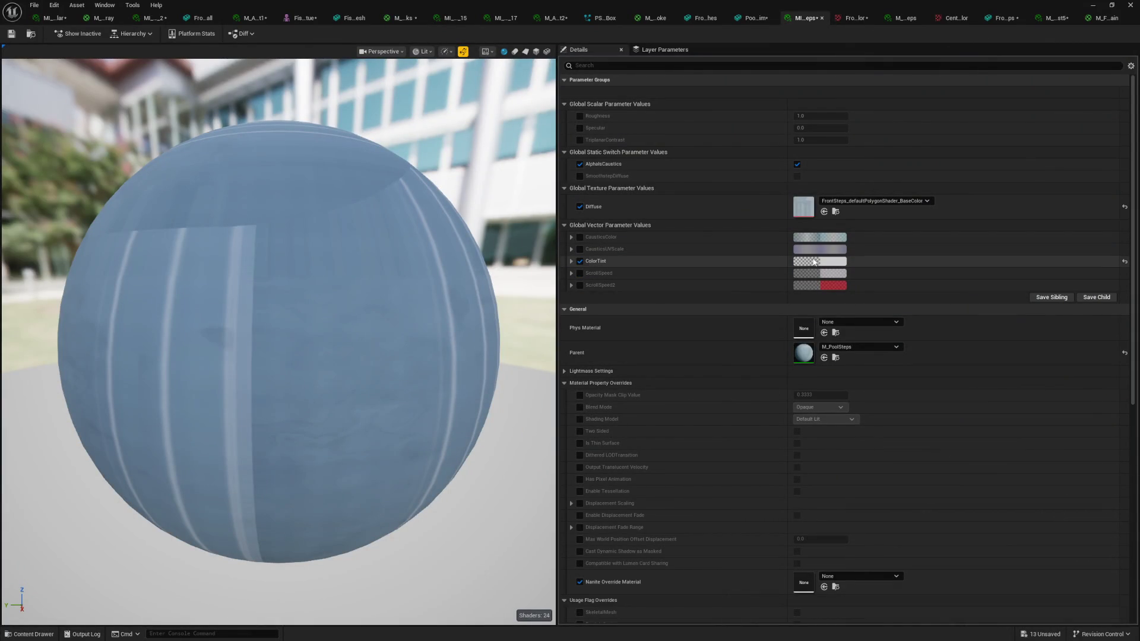
pyautogui.click(816, 263)
pyautogui.moveTo(944, 321); pyautogui.dragTo(939, 304)
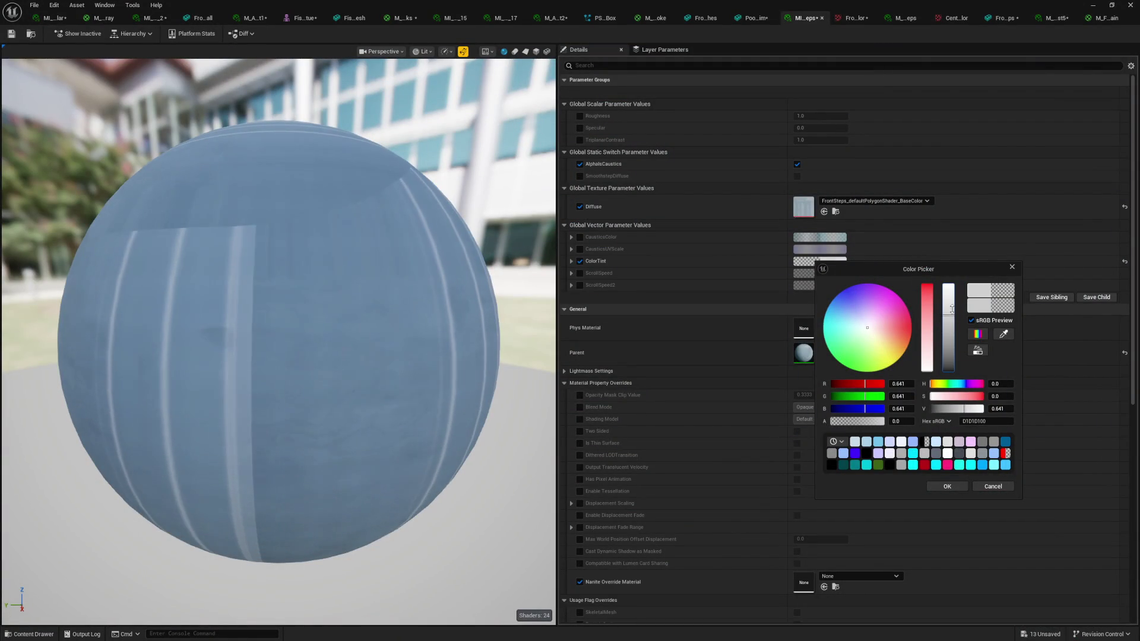
pyautogui.moveTo(952, 309); pyautogui.dragTo(950, 305)
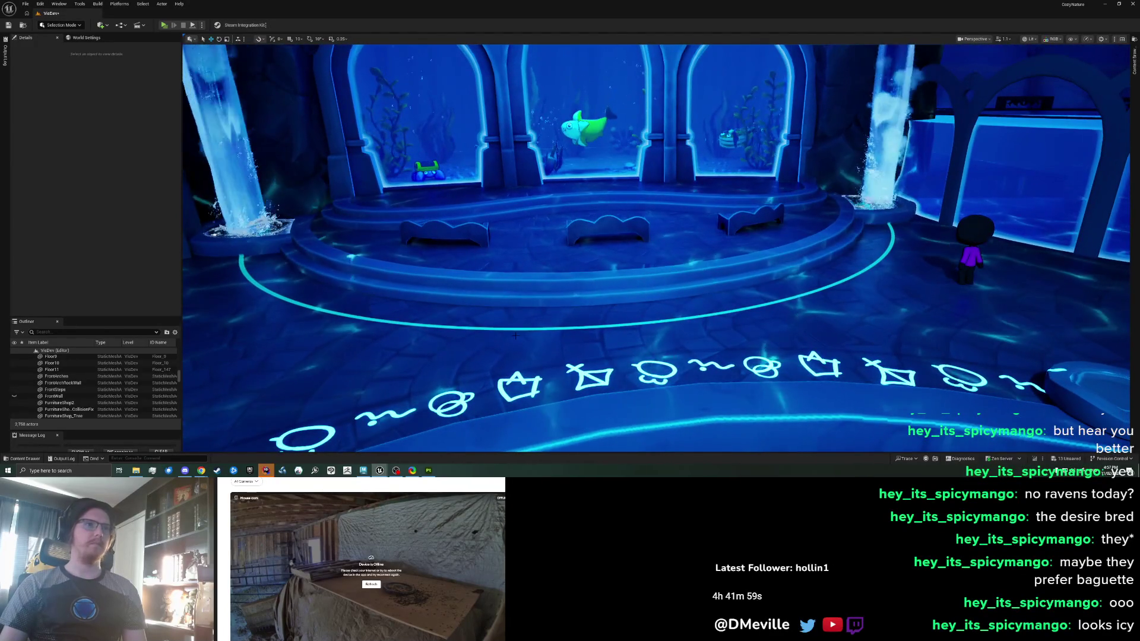
# Back in Substance Painter, try higher Edge Intensity values, then set it to 0
pyautogui.click(363, 470)
pyautogui.click(435, 470)
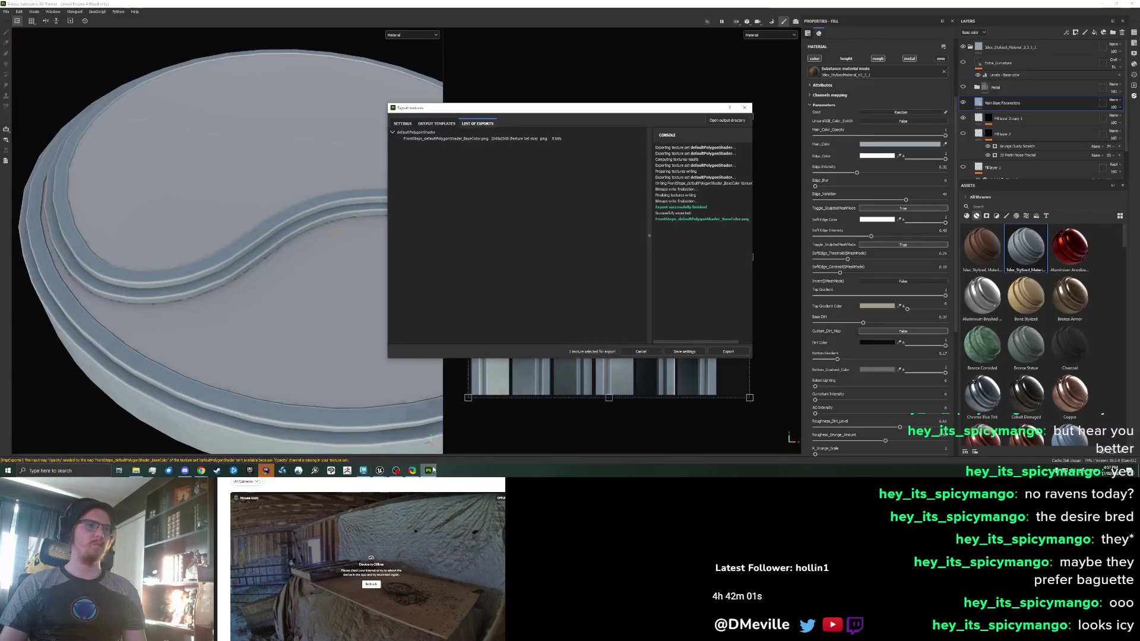
pyautogui.click(743, 110)
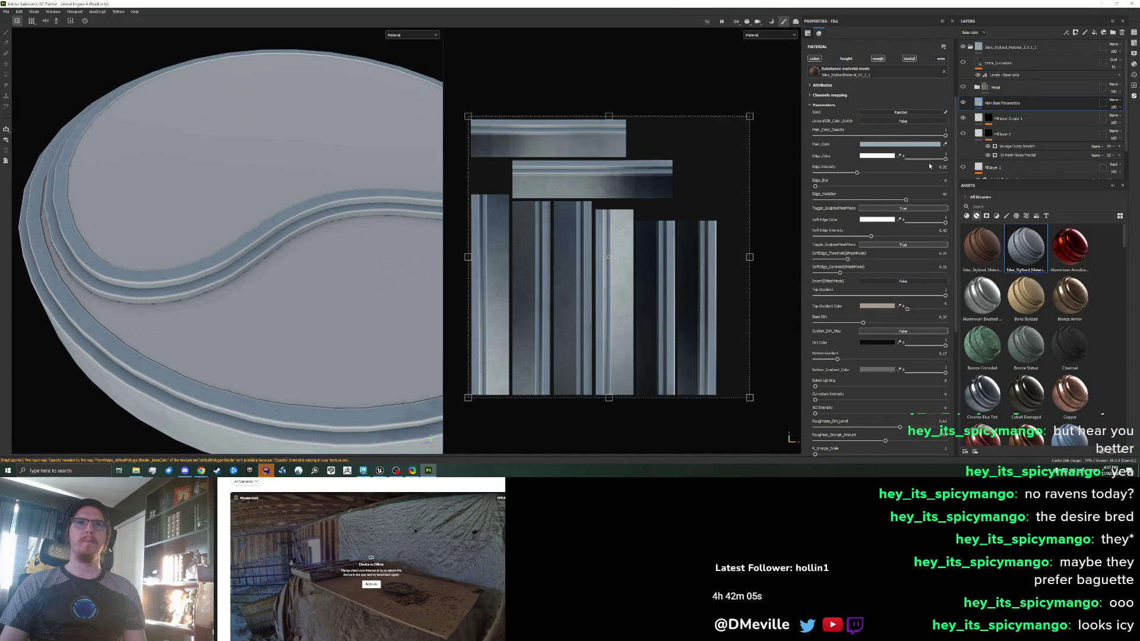
pyautogui.click(869, 173)
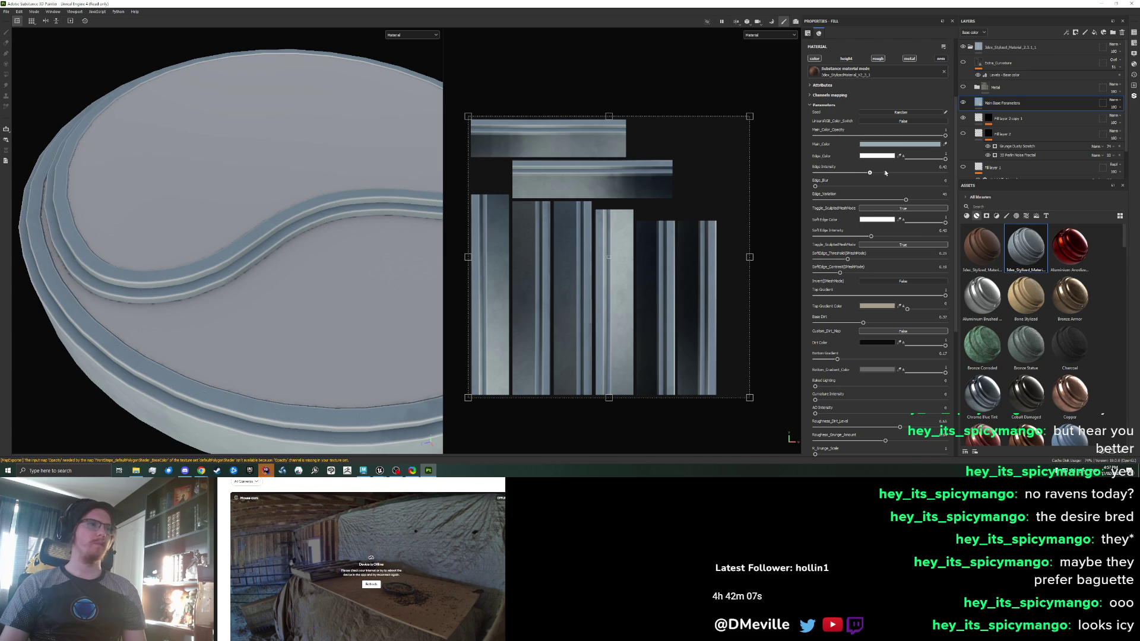
pyautogui.click(946, 171)
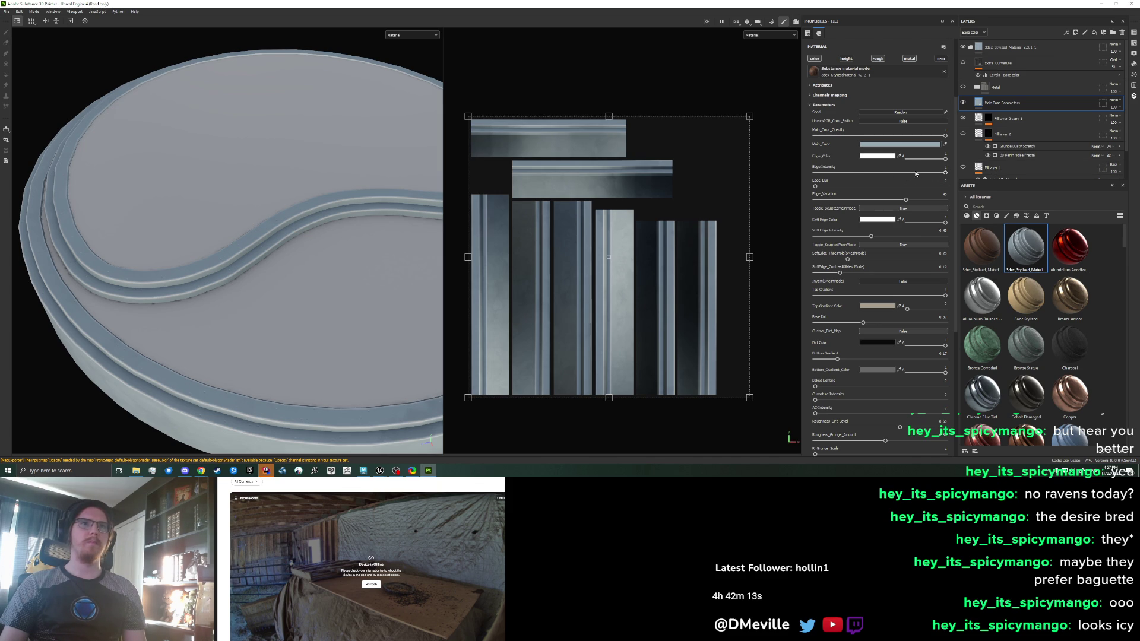
pyautogui.moveTo(913, 173); pyautogui.dragTo(591, 180)
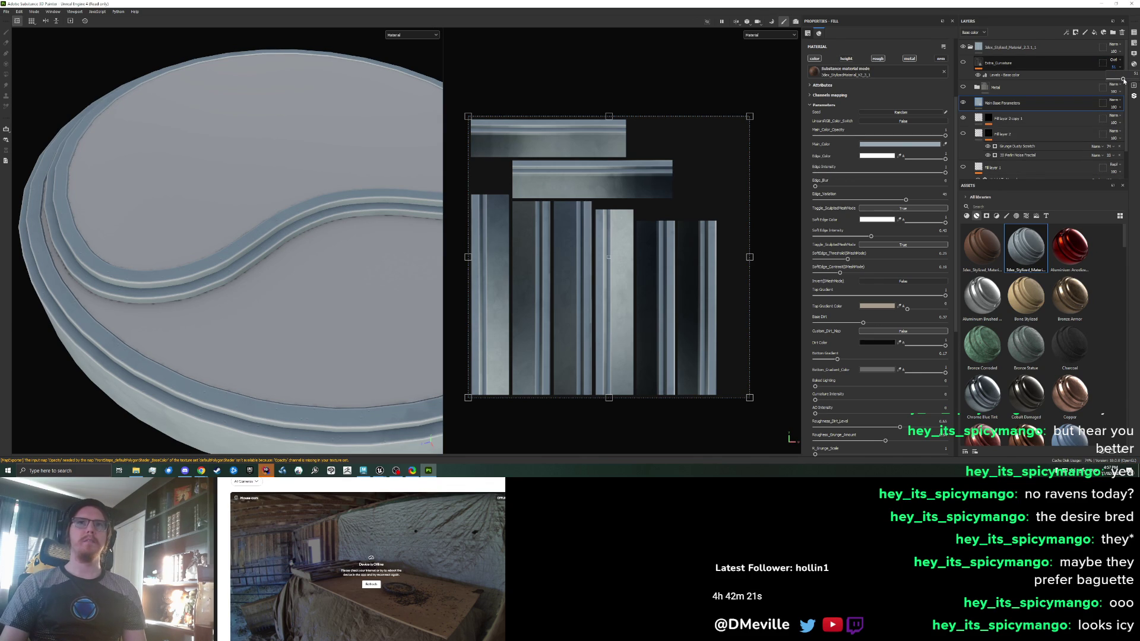
# Set Extra_Curvature opacity to 100, soft edge intensity to about 0.96, and sculpted mesh mode off
pyautogui.moveTo(1122, 79); pyautogui.dragTo(1135, 79)
pyautogui.click(963, 63)
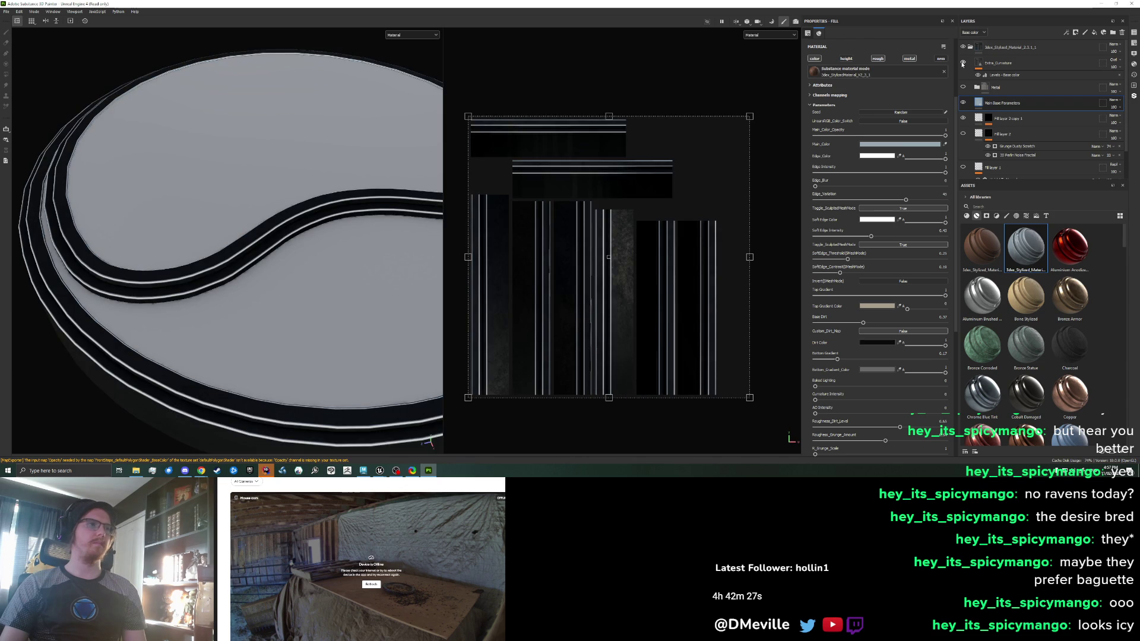
pyautogui.click(962, 63)
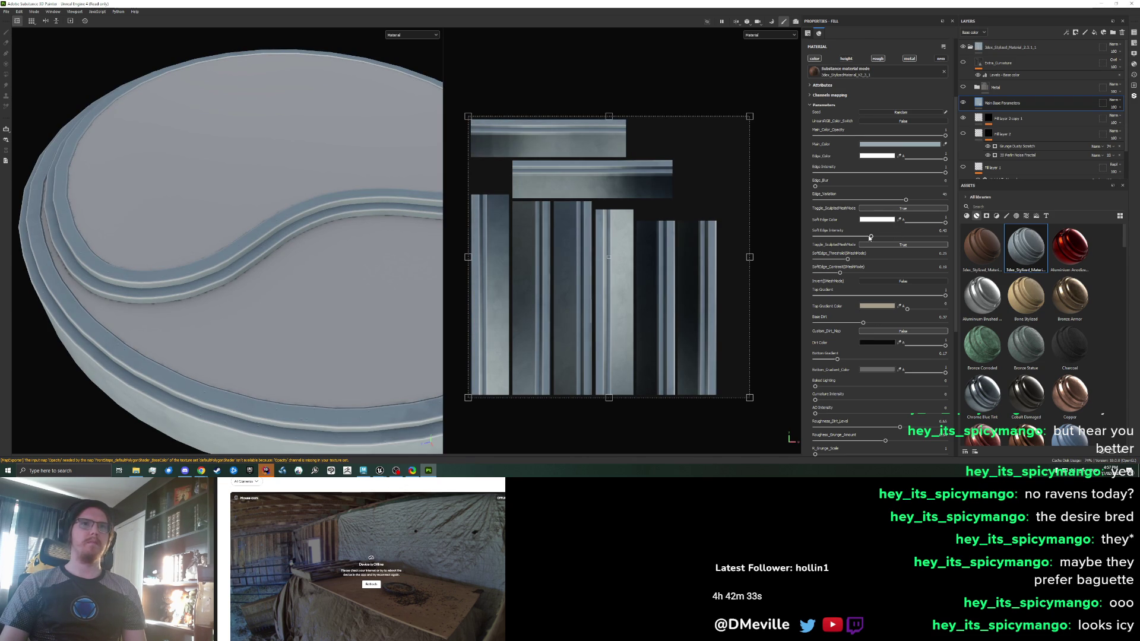
pyautogui.moveTo(871, 236); pyautogui.dragTo(940, 236)
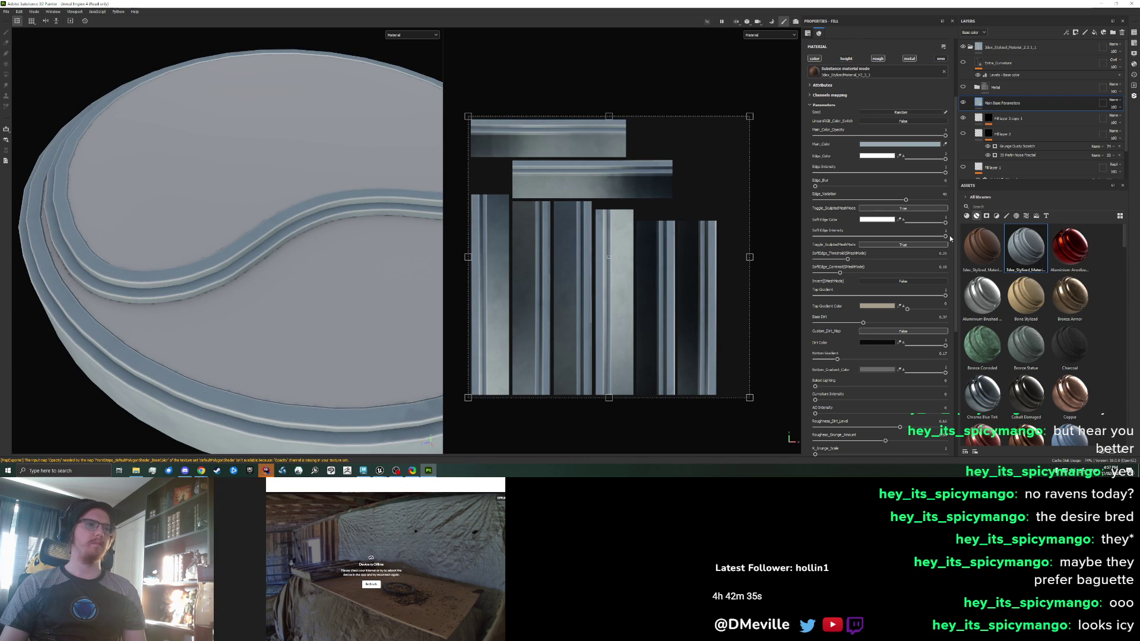
pyautogui.click(890, 209)
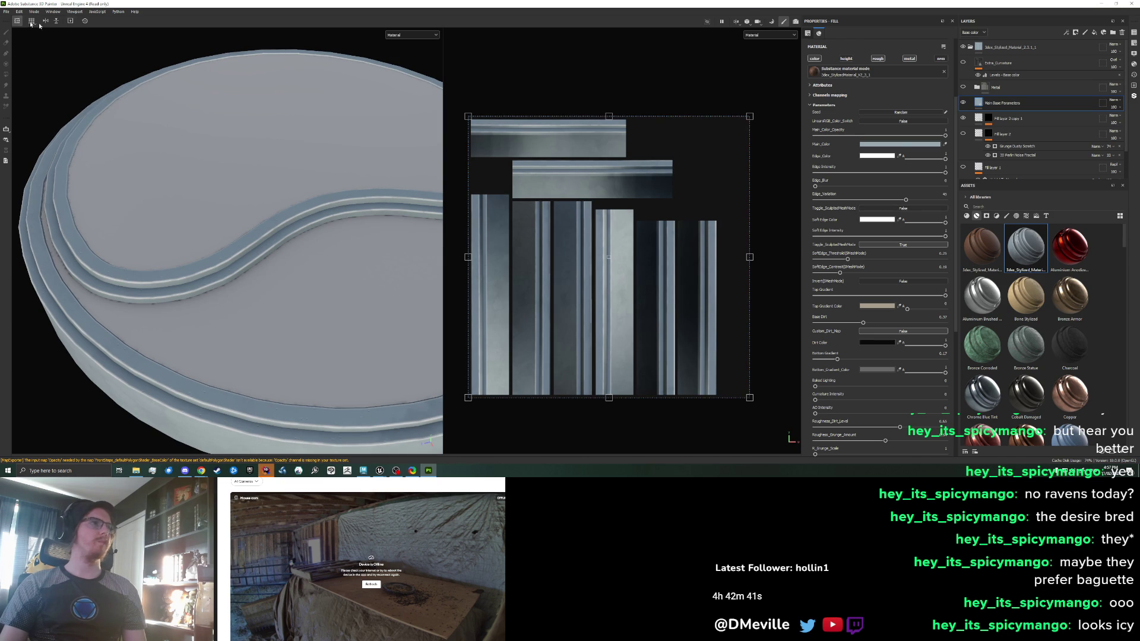
# Re-export the base colour texture and return to Unreal Engine
pyautogui.click(6, 11)
pyautogui.click(29, 108)
pyautogui.click(728, 352)
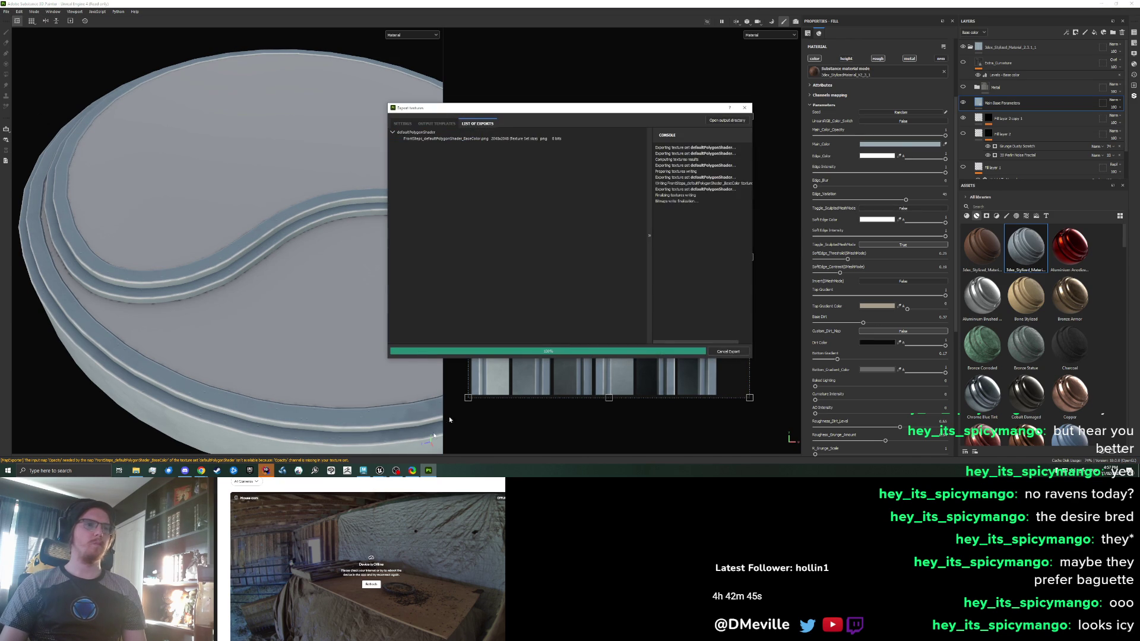
pyautogui.moveTo(379, 470)
pyautogui.click(356, 448)
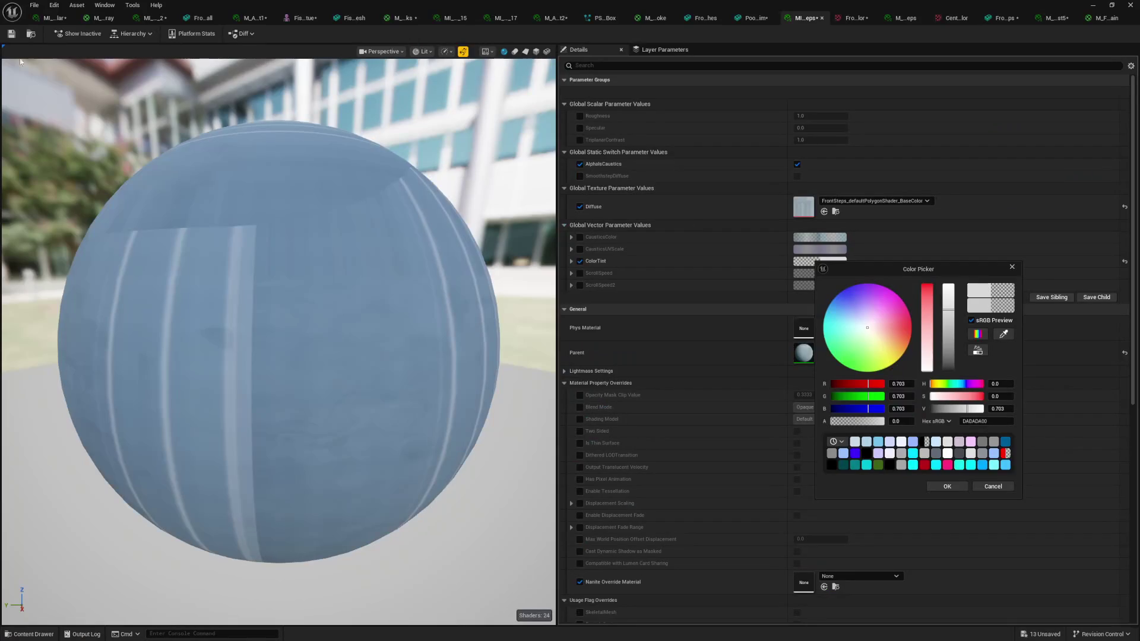
# Open the reimported FrontSteps base colour texture and look over the stage steps in the level
pyautogui.doubleClick(803, 206)
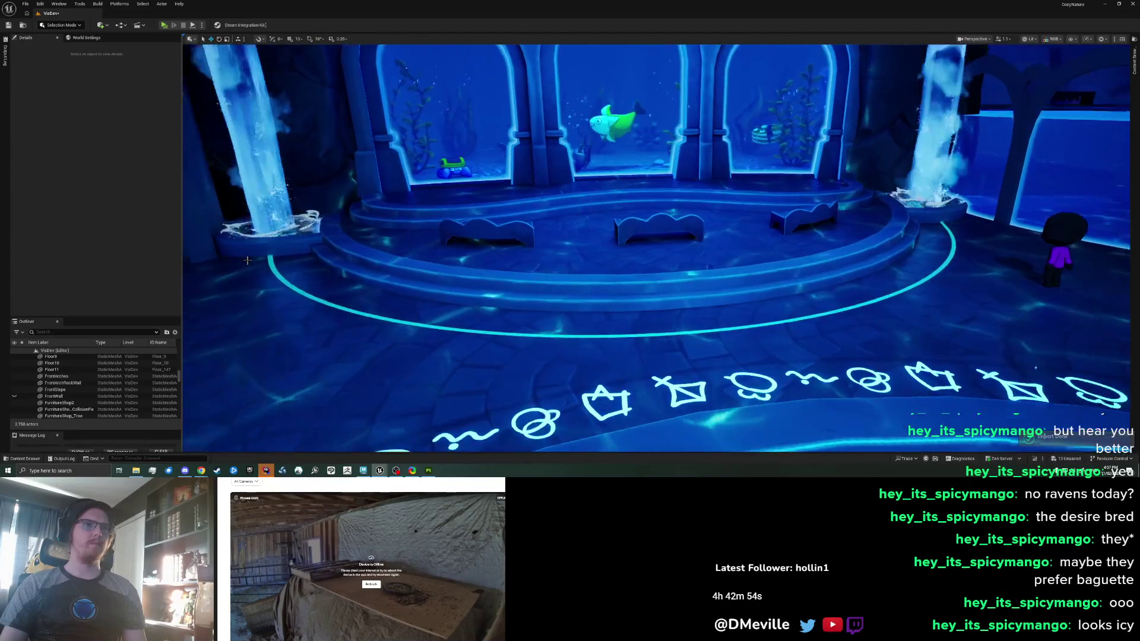
pyautogui.scroll(5, 247, 260)
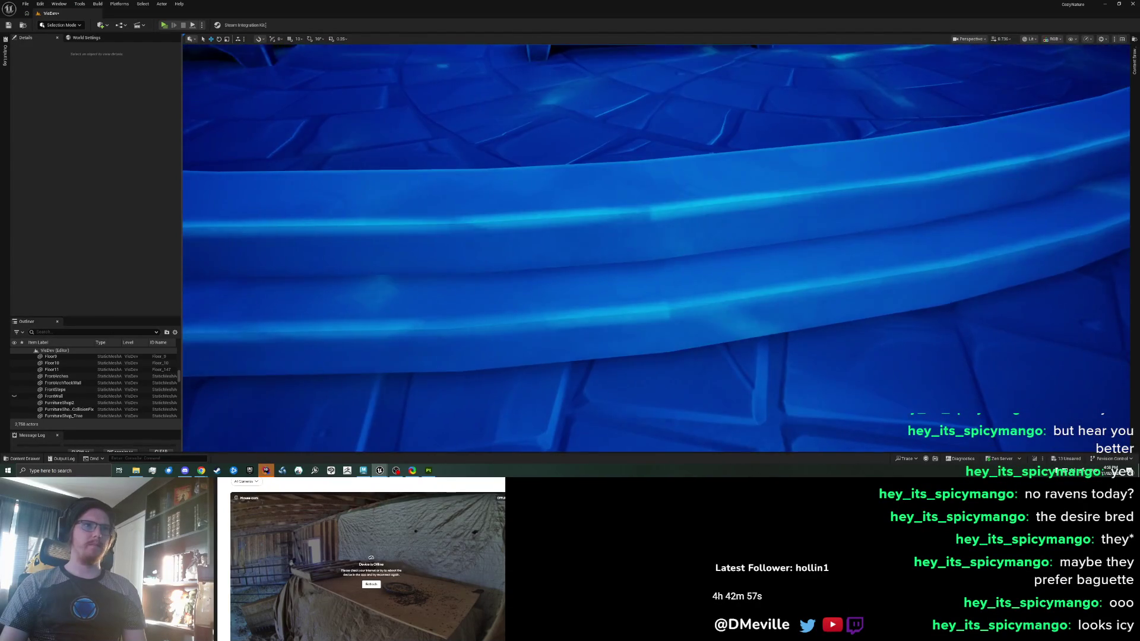
pyautogui.scroll(-5, 258, 298)
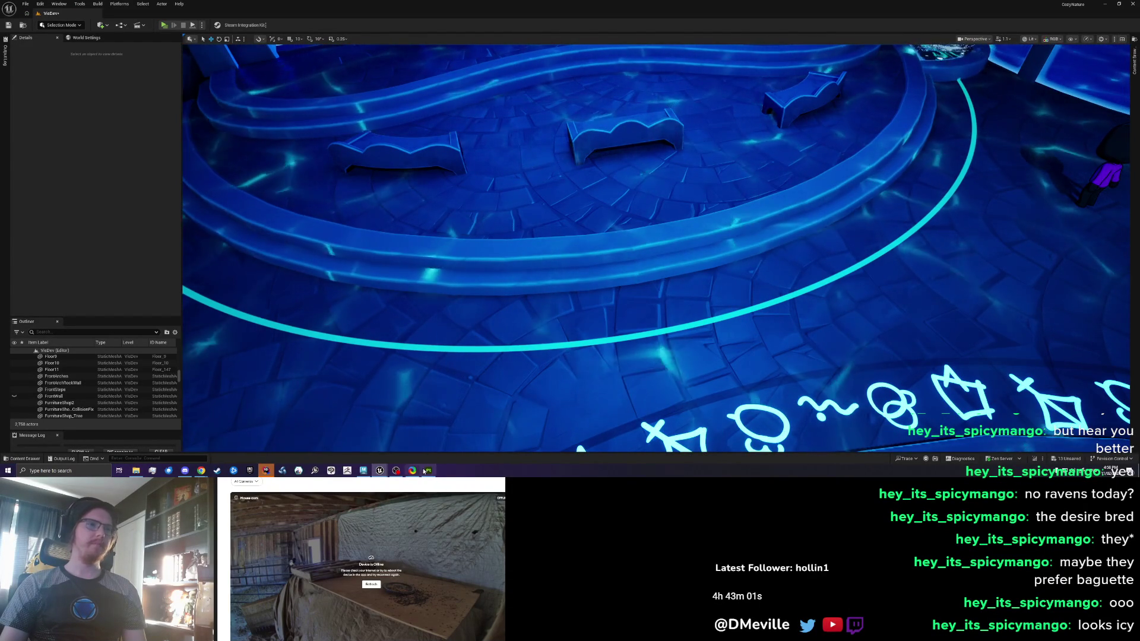
pyautogui.hotkey('alt', 'Tab')
pyautogui.click(740, 111)
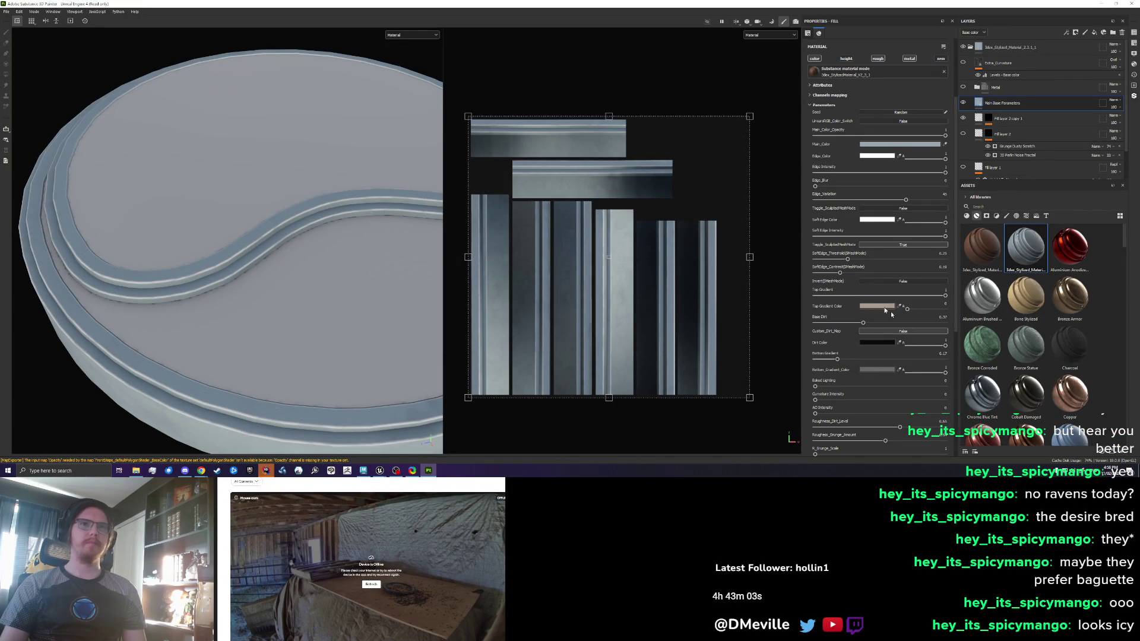
# Try turning sculpted mesh mode off and soft edge color to 0, undoing both changes
pyautogui.click(890, 245)
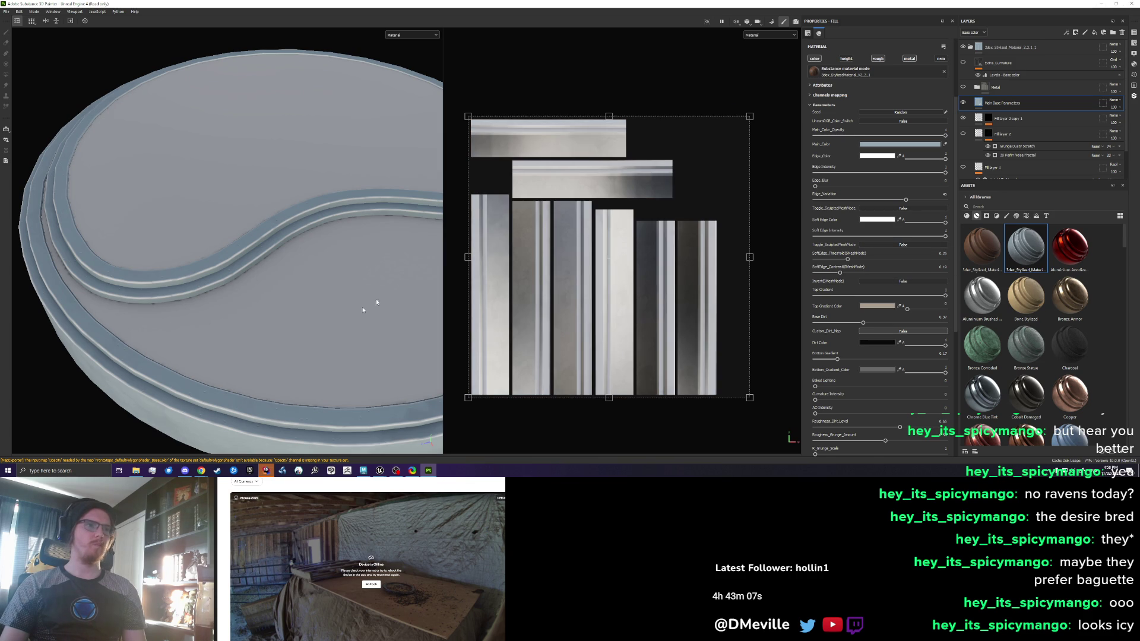
pyautogui.scroll(5, 376, 298)
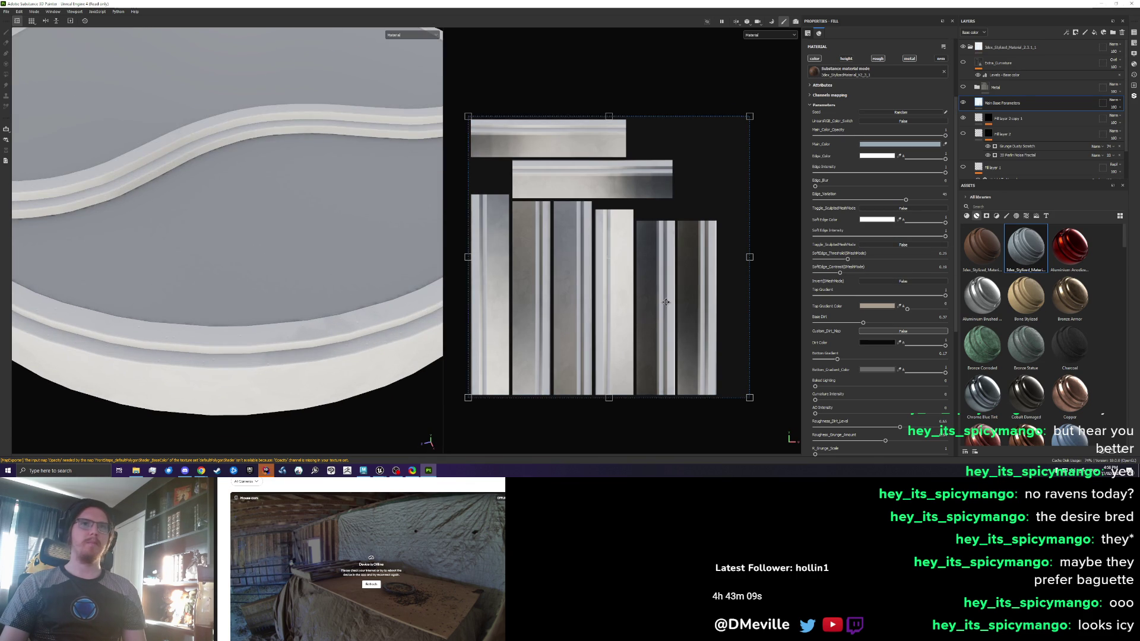
pyautogui.hotkey('ctrl', 'z')
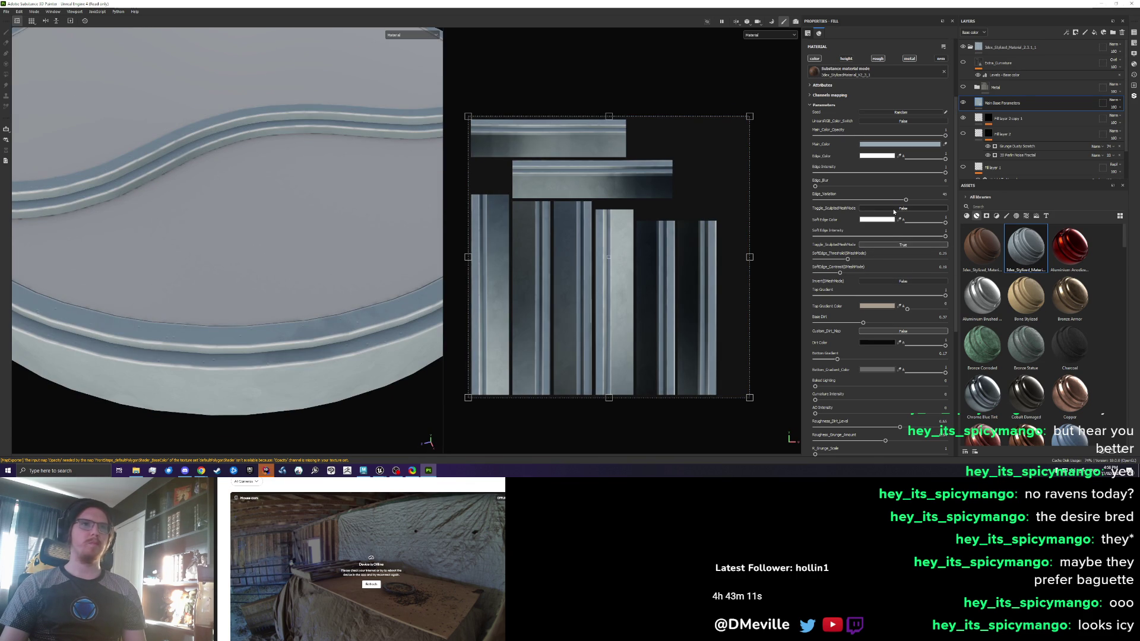
pyautogui.click(894, 209)
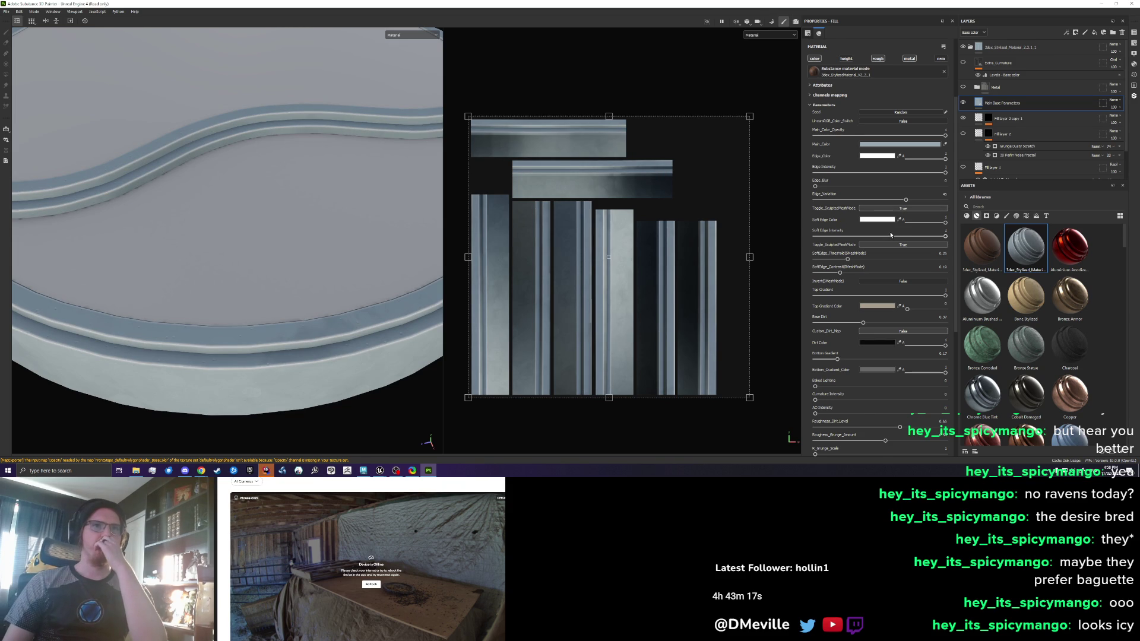
pyautogui.moveTo(941, 223); pyautogui.dragTo(907, 223)
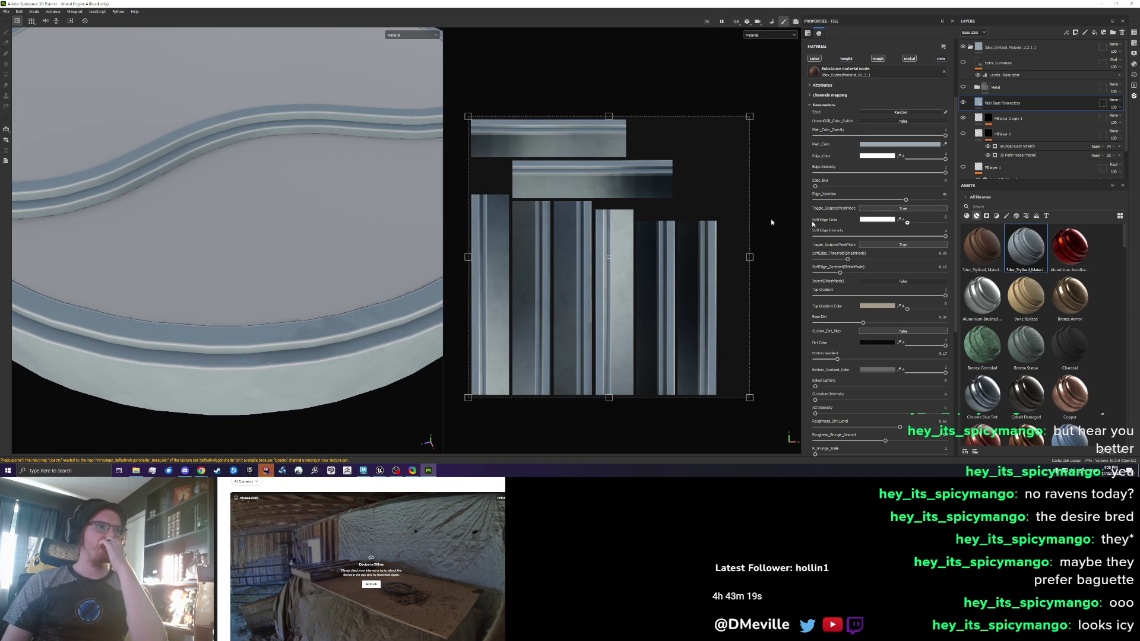
pyautogui.hotkey('ctrl', 'z')
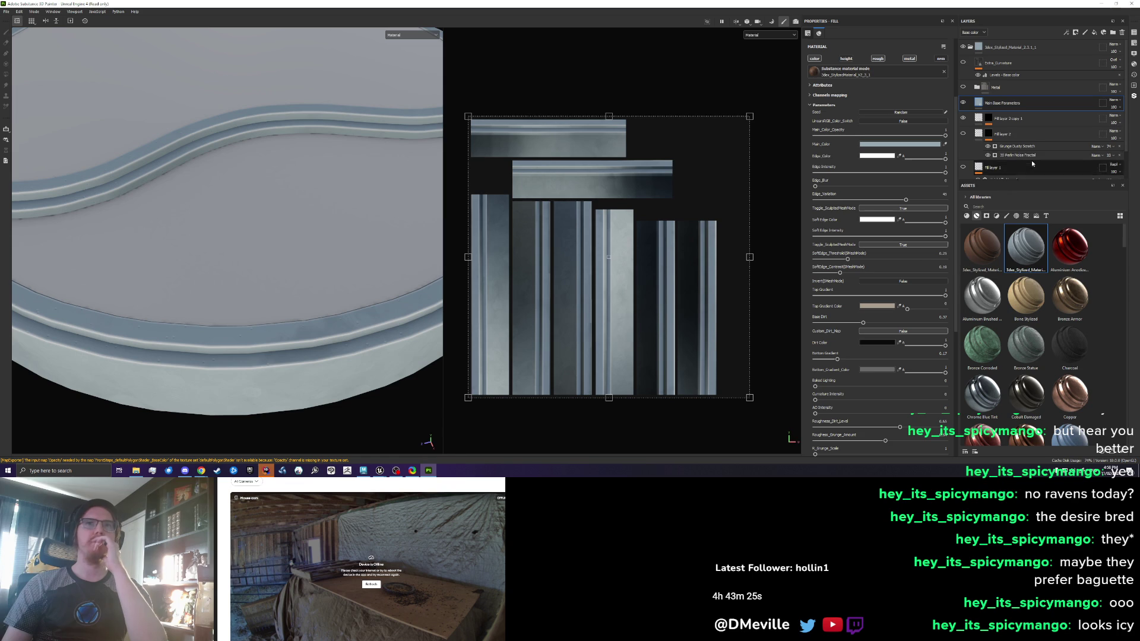
# Select the Extra_Curvature layer and set its opacity to 14
pyautogui.keyDown('alt'); pyautogui.click(978, 62); pyautogui.keyUp('alt')
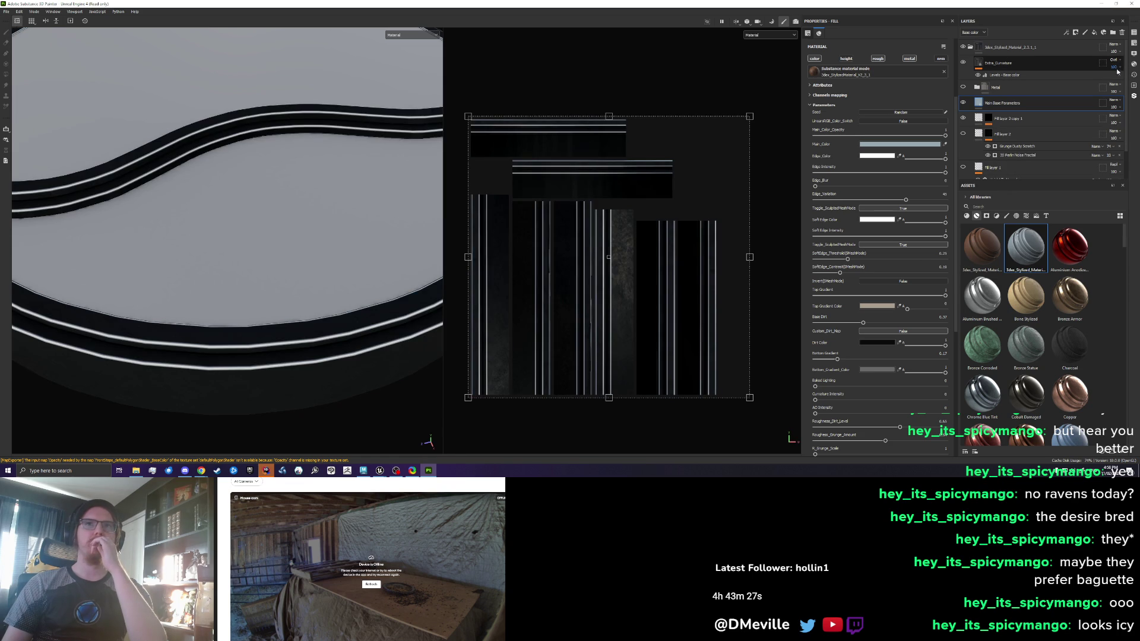
pyautogui.moveTo(1119, 75); pyautogui.dragTo(1107, 77)
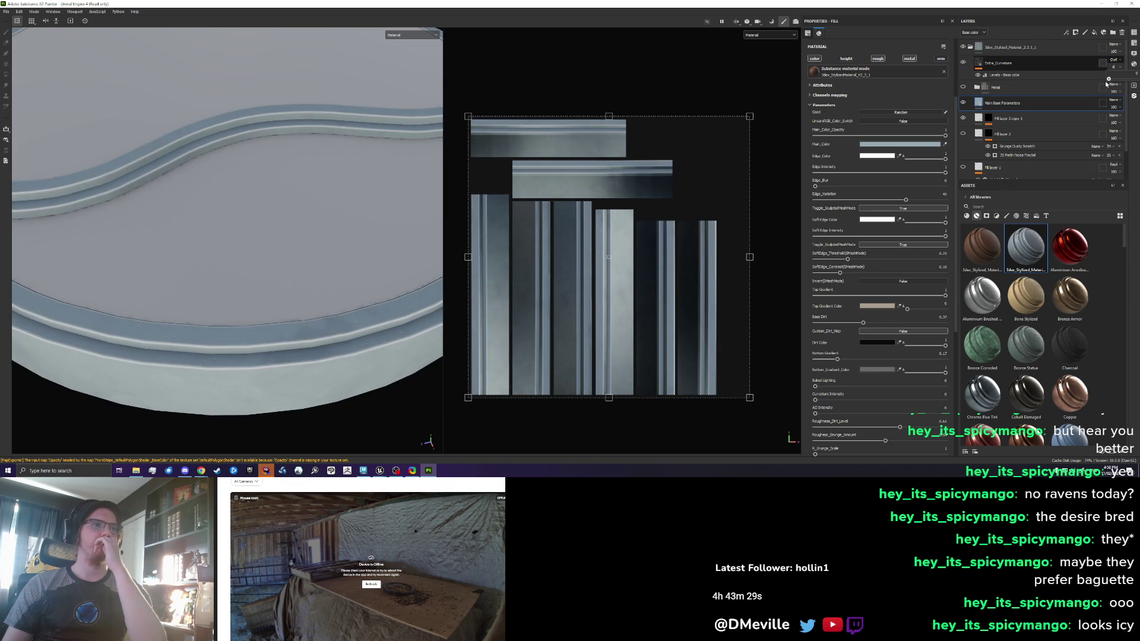
pyautogui.moveTo(1105, 98); pyautogui.dragTo(1113, 93)
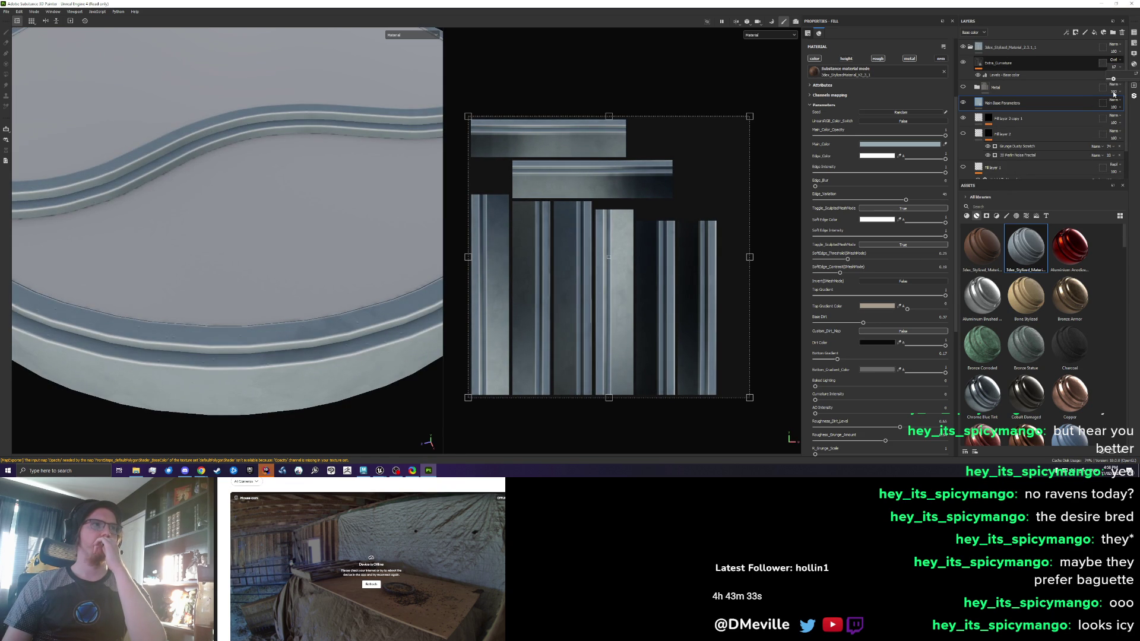
pyautogui.click(6, 11)
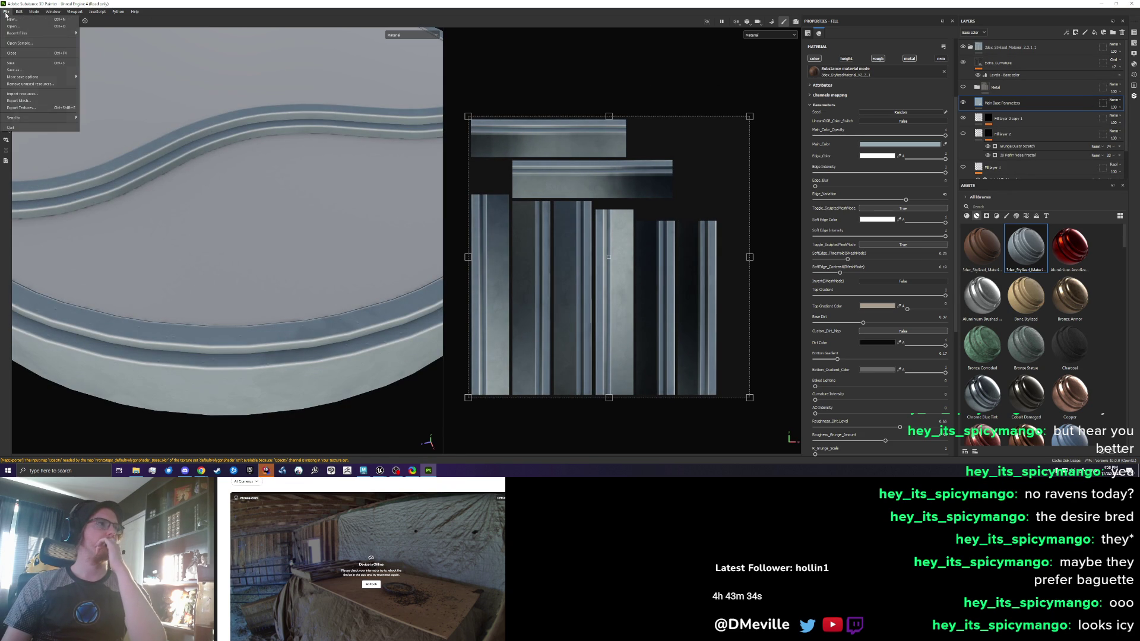
# Re-export the FrontSteps base colour PNG from Substance Painter and reimport it in Unreal's texture editor
pyautogui.click(44, 108)
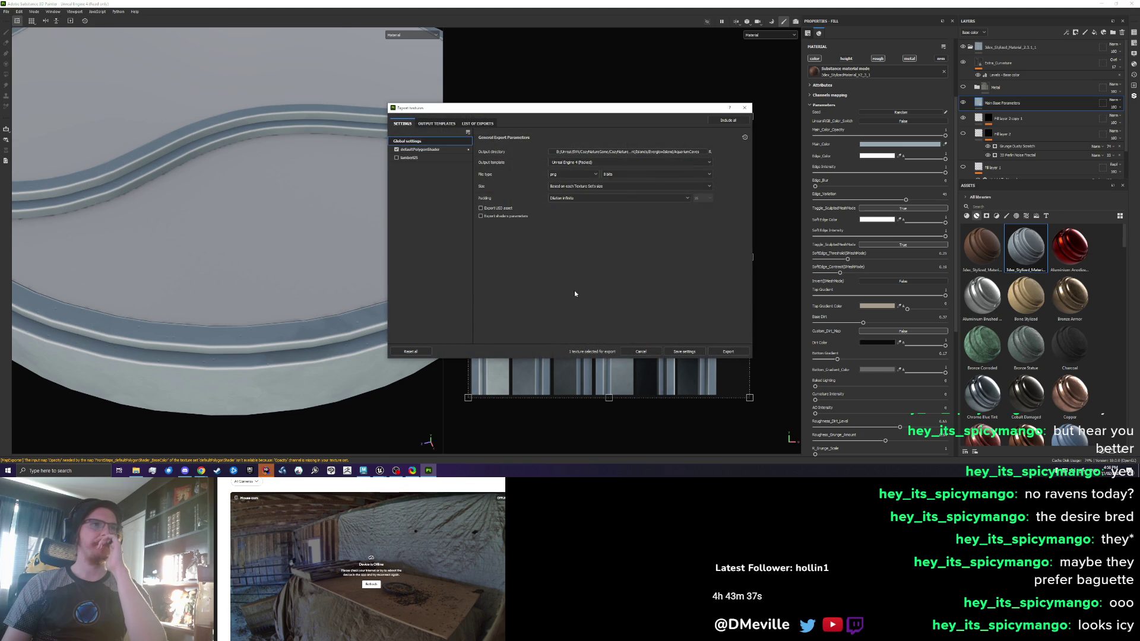
pyautogui.click(736, 351)
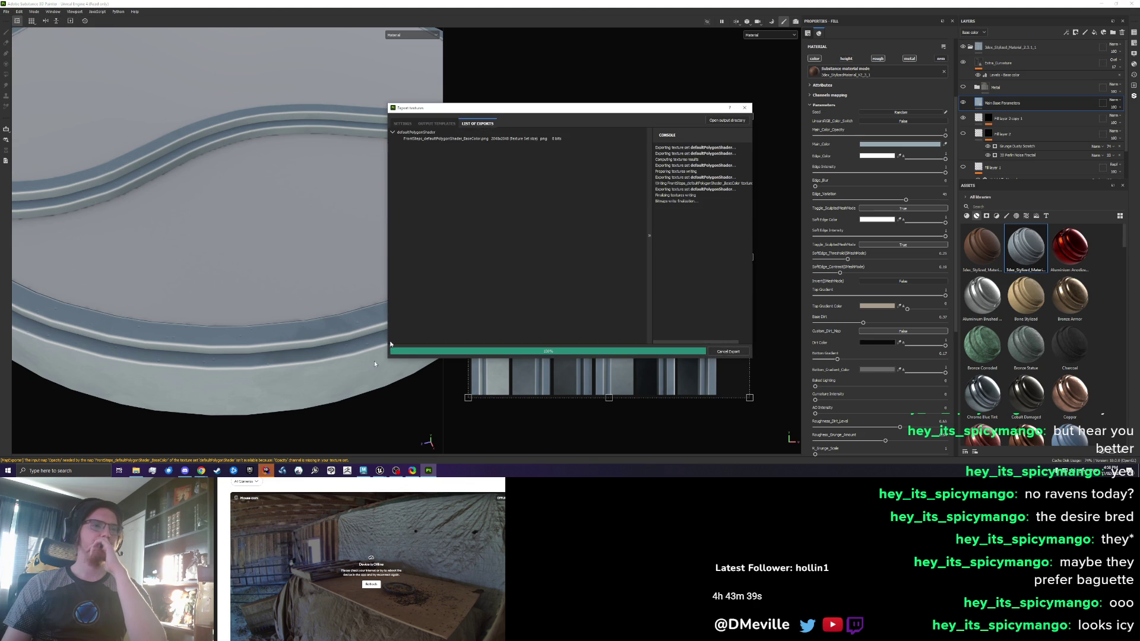
pyautogui.moveTo(380, 475)
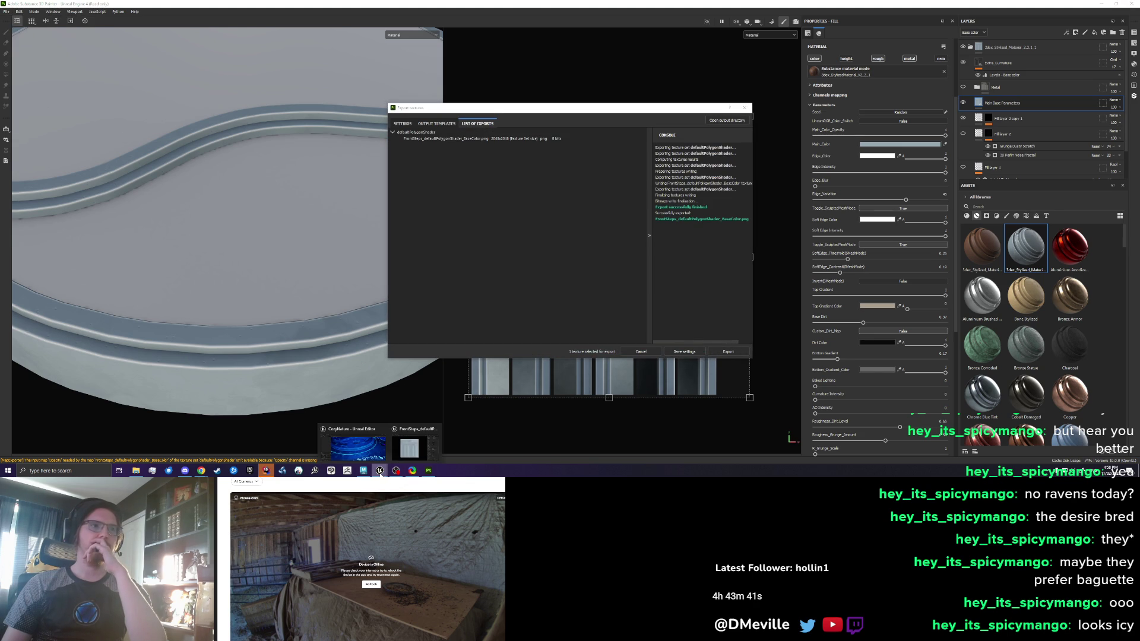
pyautogui.click(353, 448)
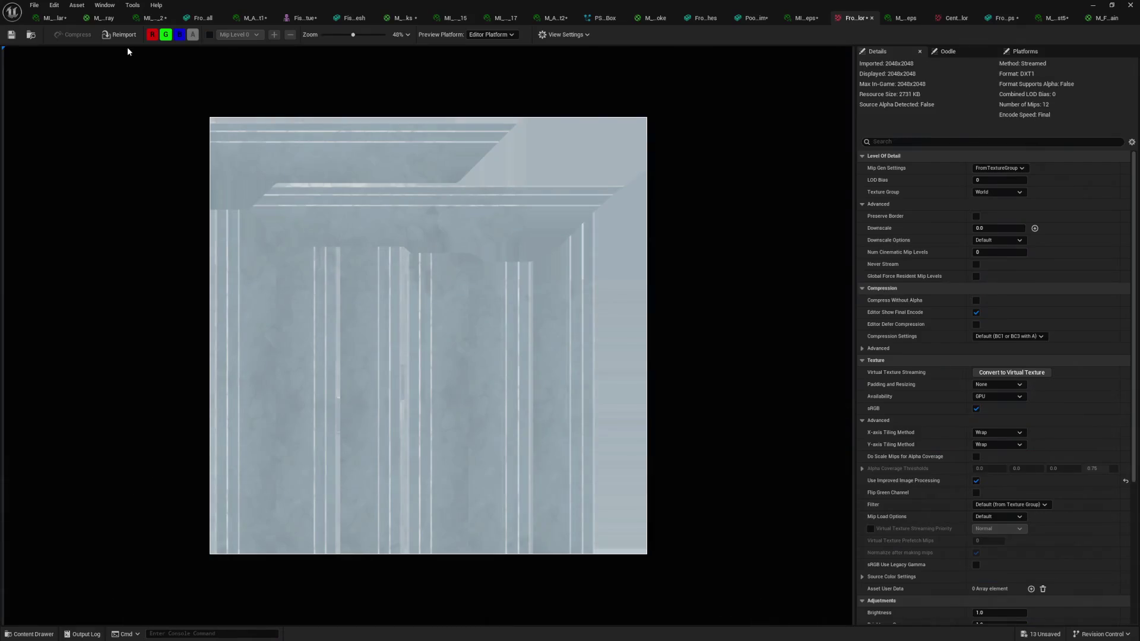
pyautogui.click(125, 36)
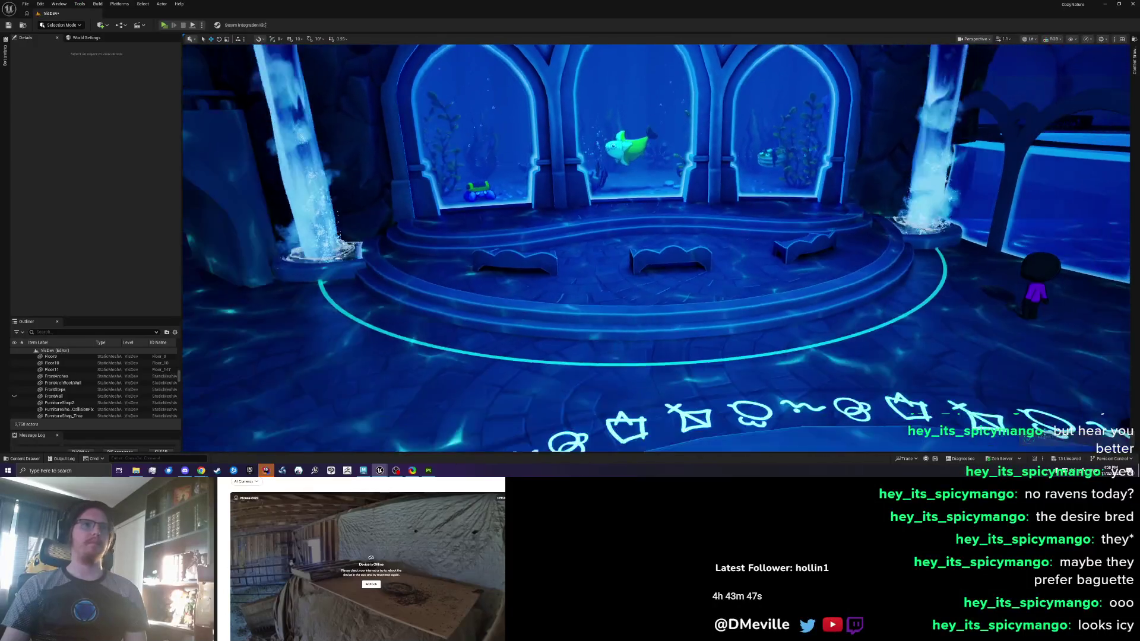
# Look over the central pool and select the CenterPoolSteps mesh
pyautogui.scroll(5, 656, 246)
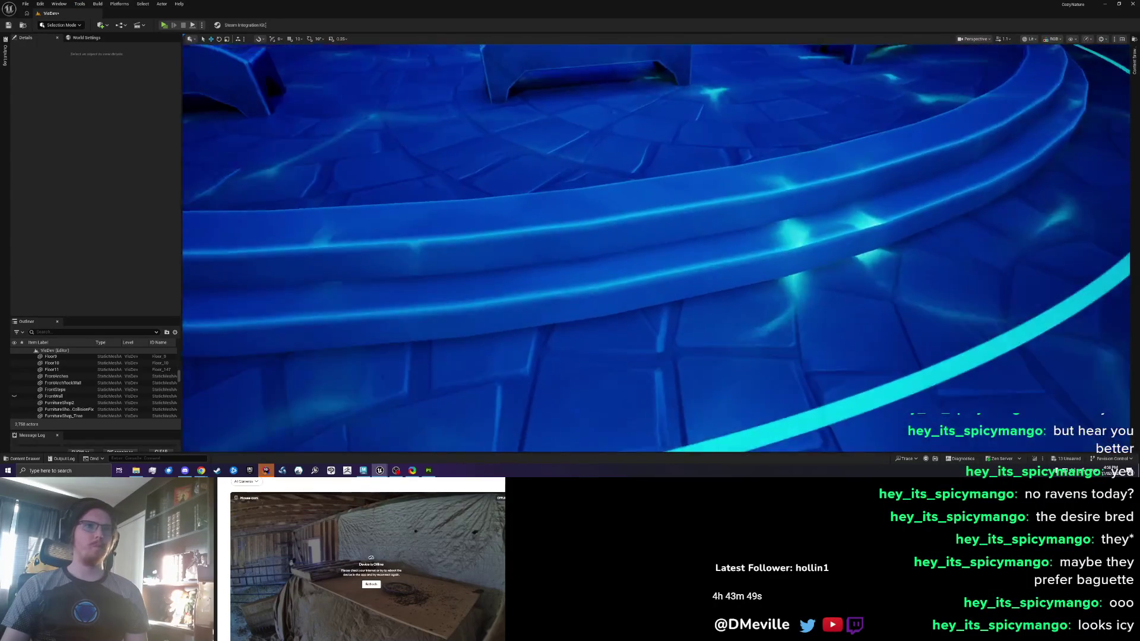
pyautogui.scroll(-5, 656, 247)
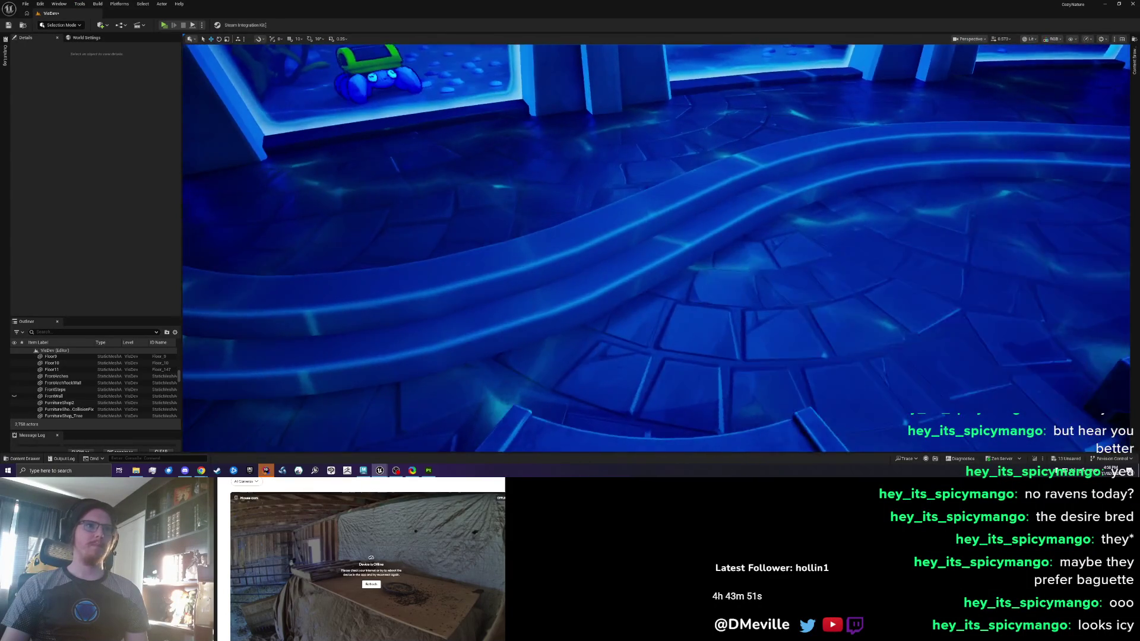
pyautogui.scroll(-5, 655, 247)
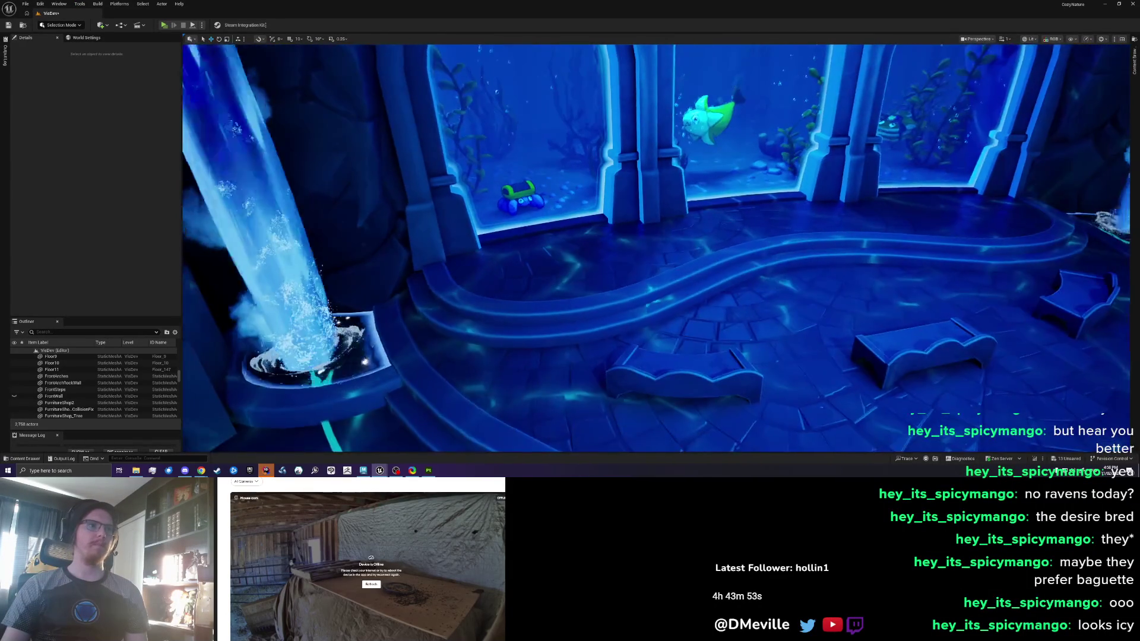
pyautogui.scroll(-5, 656, 246)
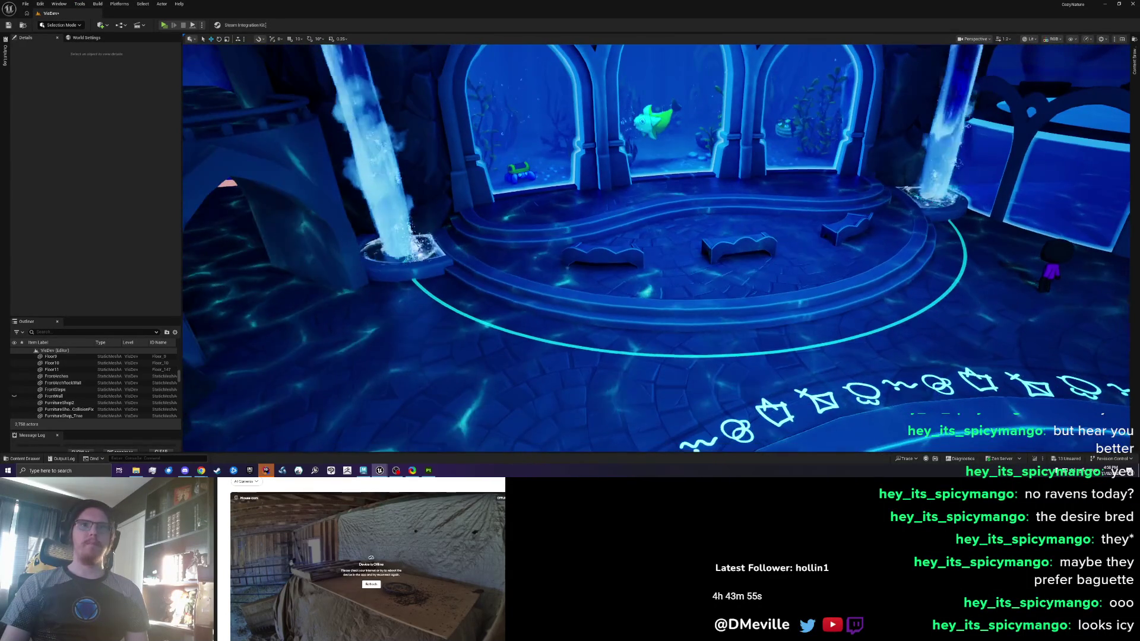
pyautogui.scroll(10, 656, 247)
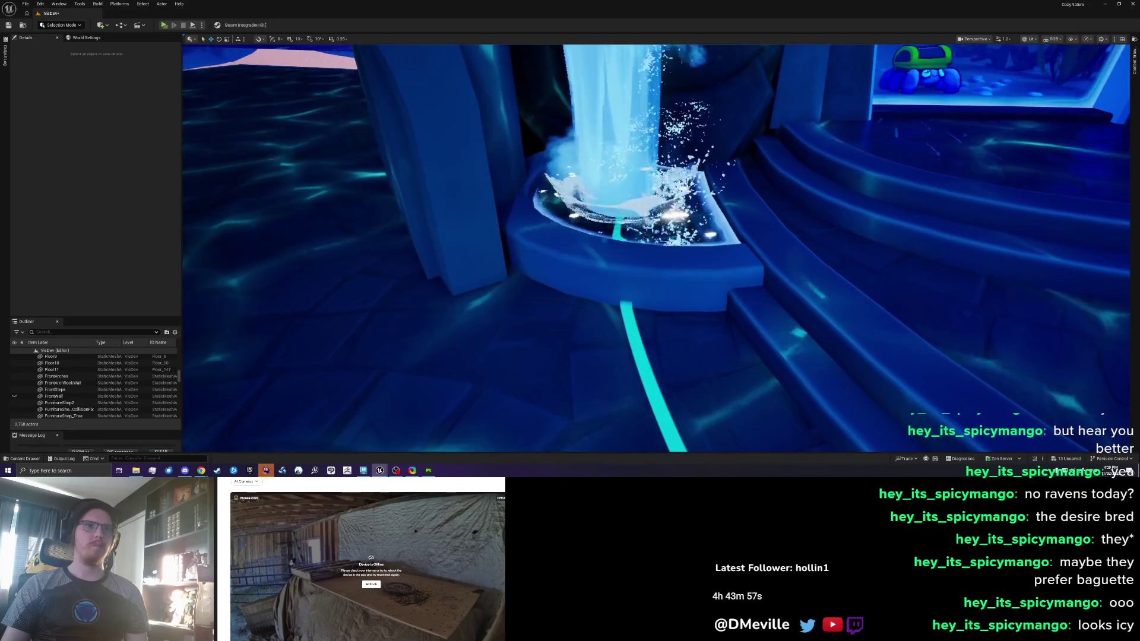
pyautogui.scroll(-5, 655, 246)
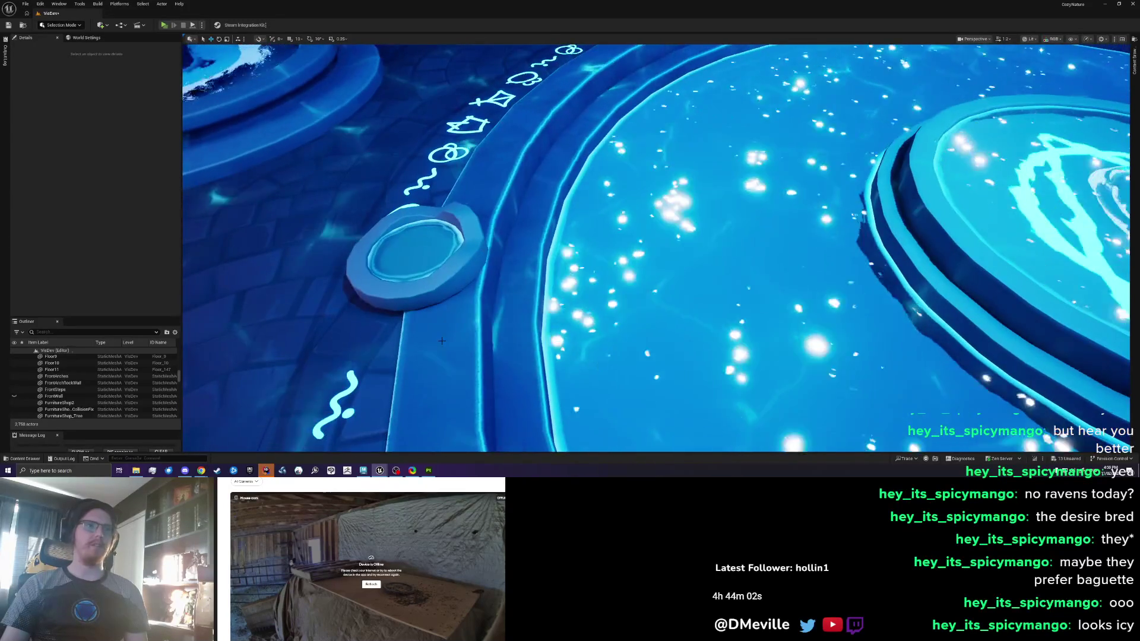
pyautogui.click(441, 340)
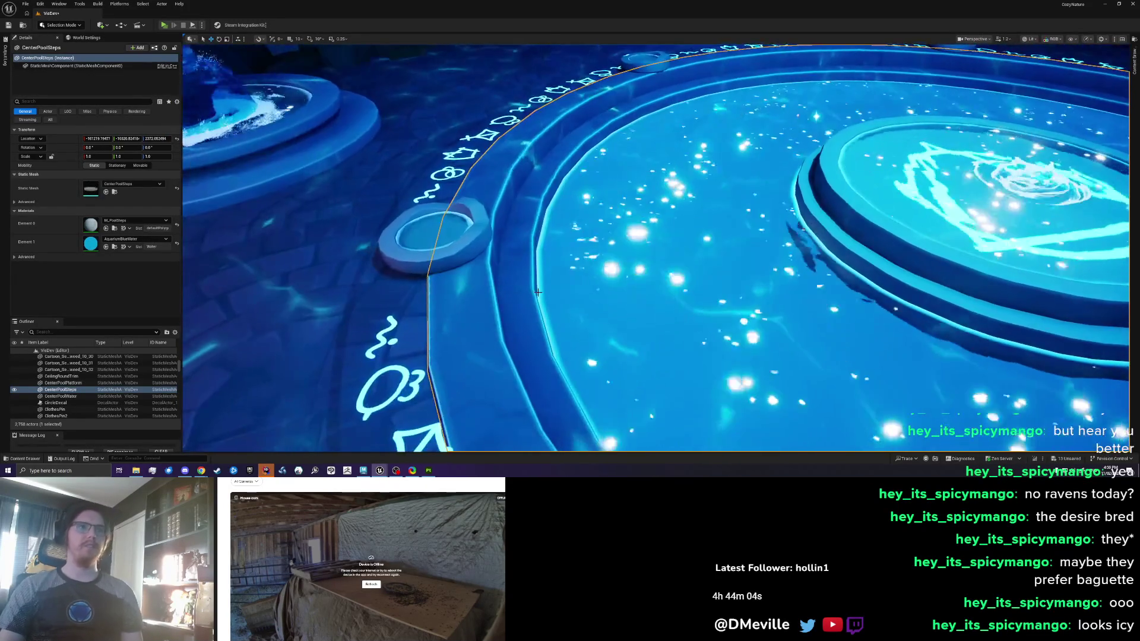
# Fly toward the pool rim, select the Floor mesh, and start Play In Editor with Alt+P
pyautogui.moveTo(538, 292); pyautogui.dragTo(552, 238)
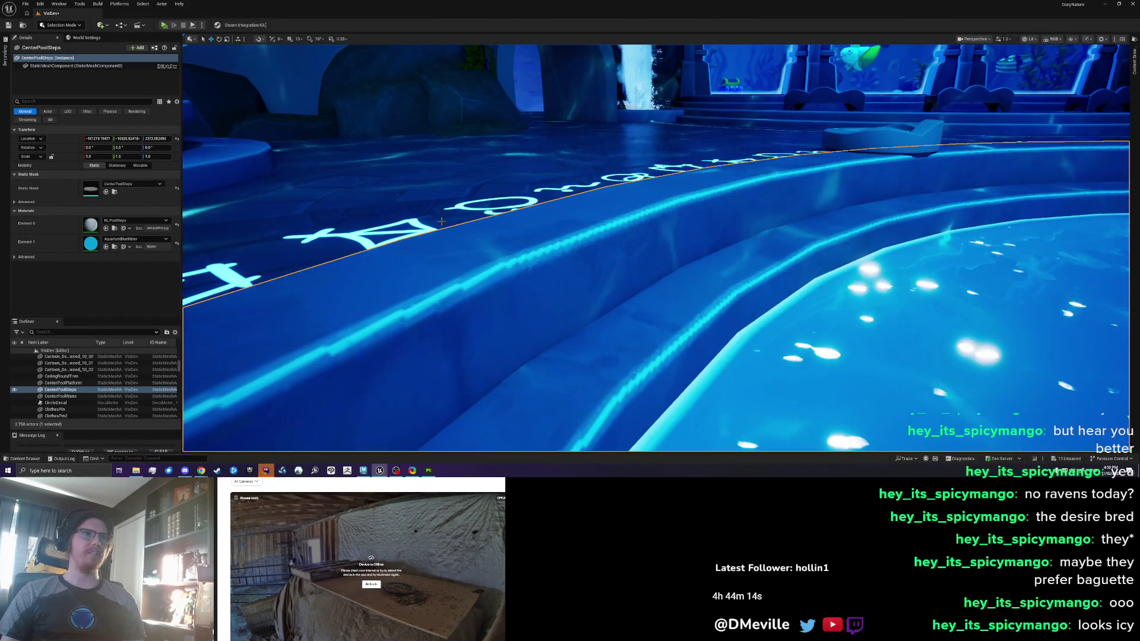
pyautogui.rightClick(441, 221)
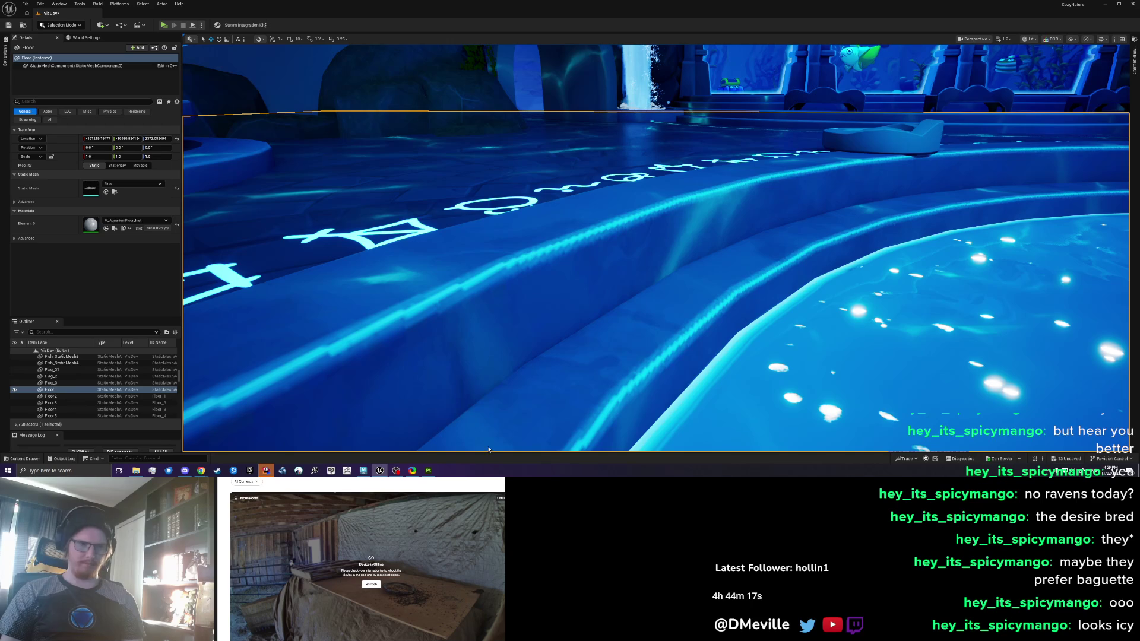
pyautogui.hotkey('alt', 'p')
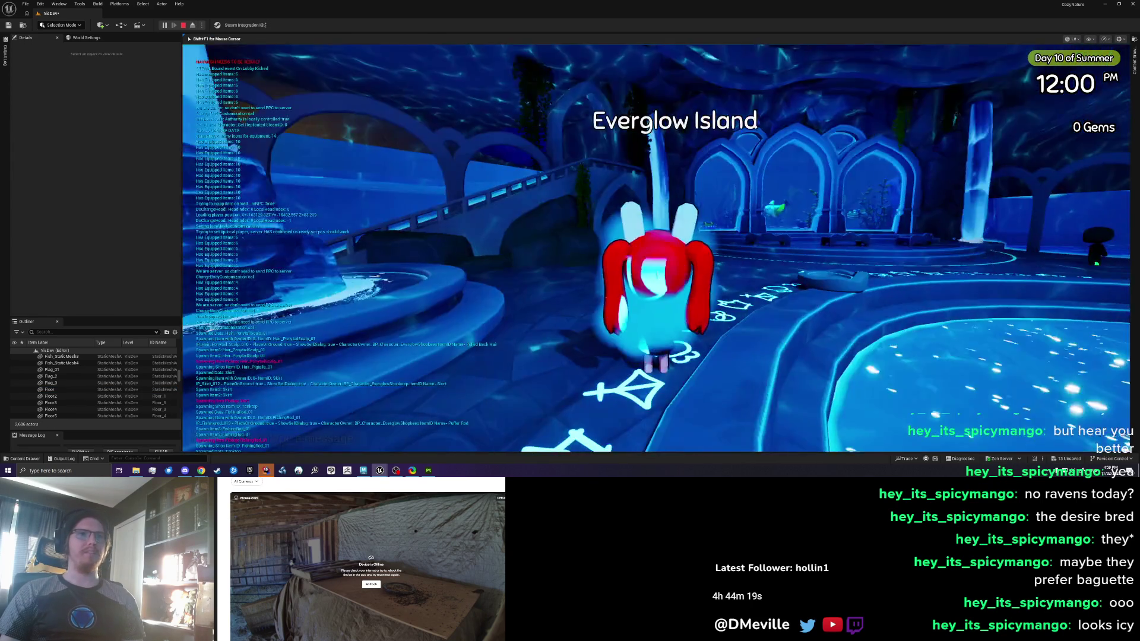
# Walk the character toward the pool and arches, then end the play session
pyautogui.press('w')
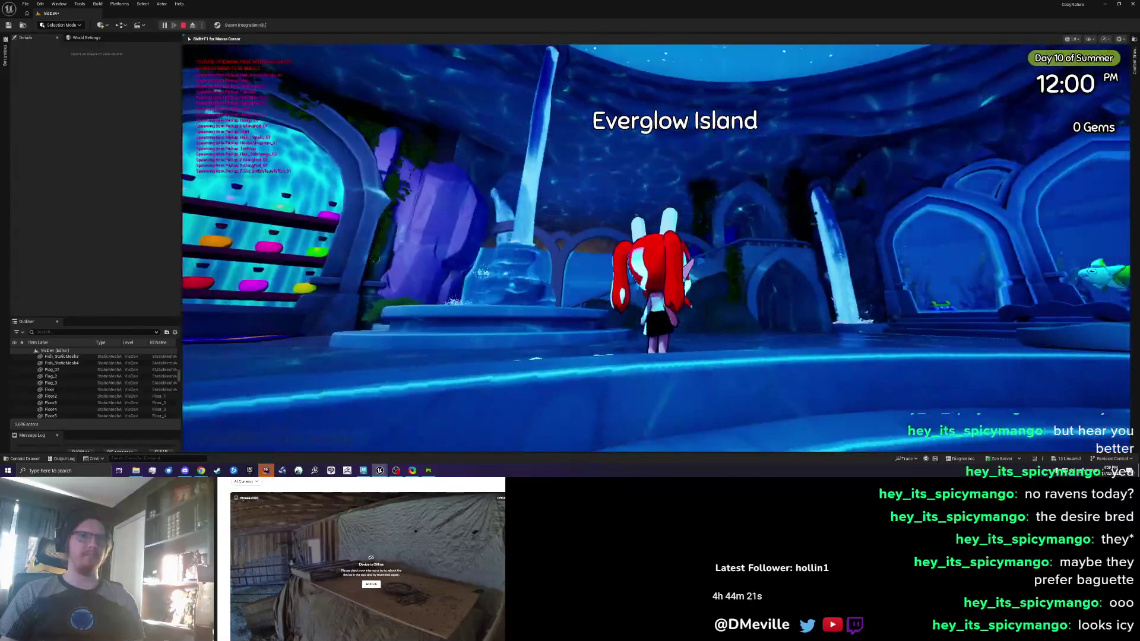
pyautogui.press('s')
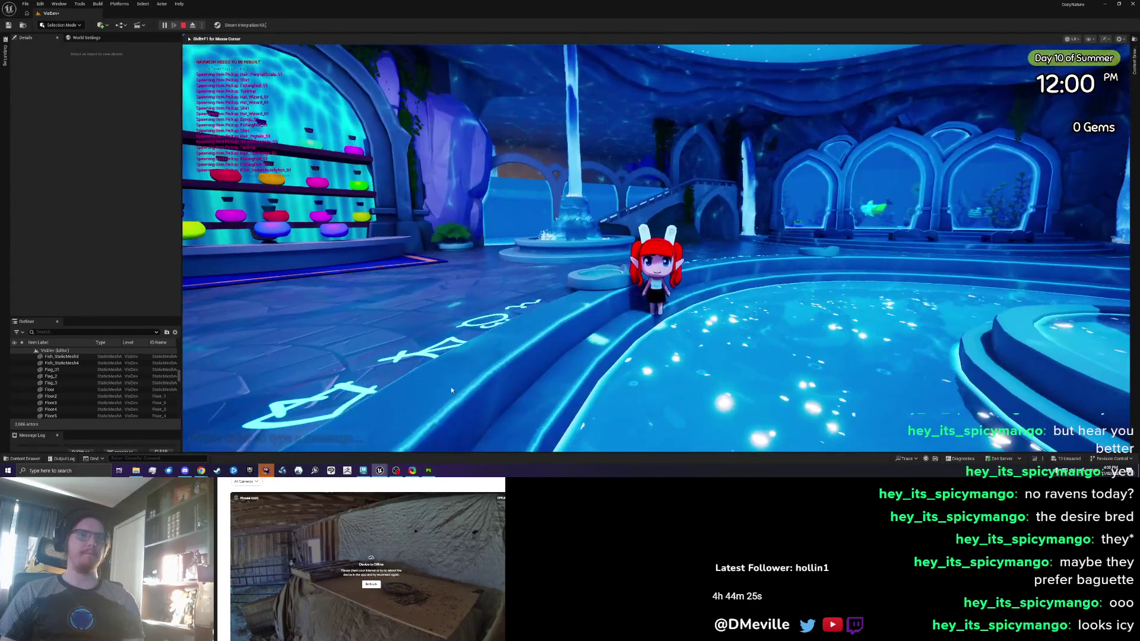
pyautogui.press('Escape')
# Save the VisDev map in Unreal and the Aquarium scene in Maya
pyautogui.moveTo(422, 435); pyautogui.dragTo(368, 430)
pyautogui.moveTo(561, 359)
pyautogui.mouseDown()
pyautogui.moveTo(578, 355)
pyautogui.moveTo(561, 359)
pyautogui.mouseUp()
pyautogui.hotkey('ctrl', 's')
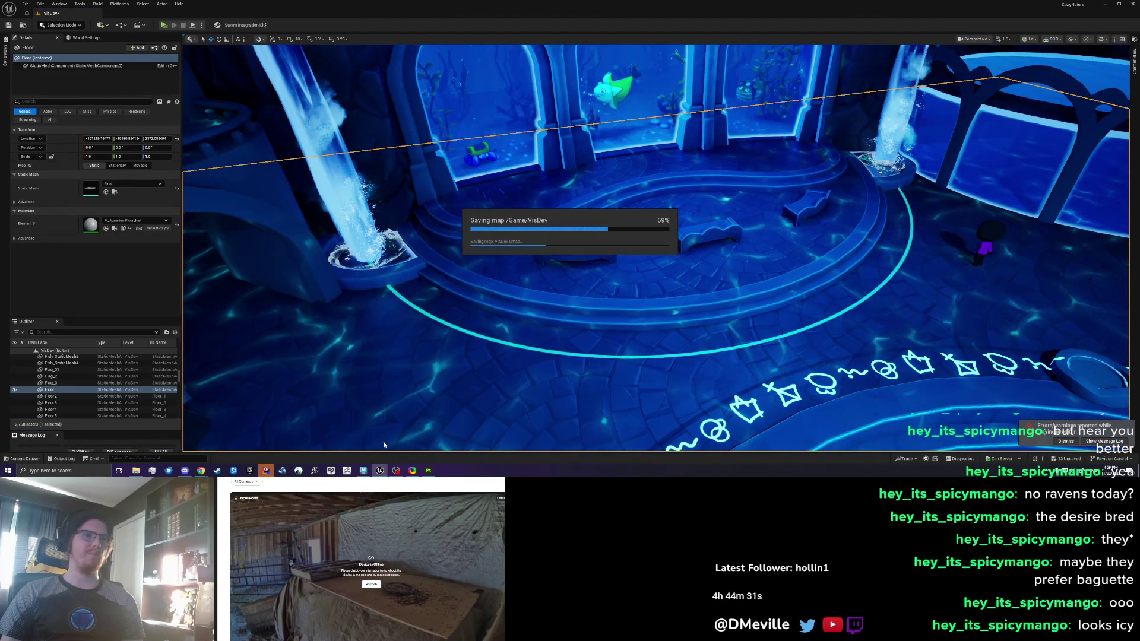
pyautogui.click(363, 470)
pyautogui.hotkey('ctrl', 's')
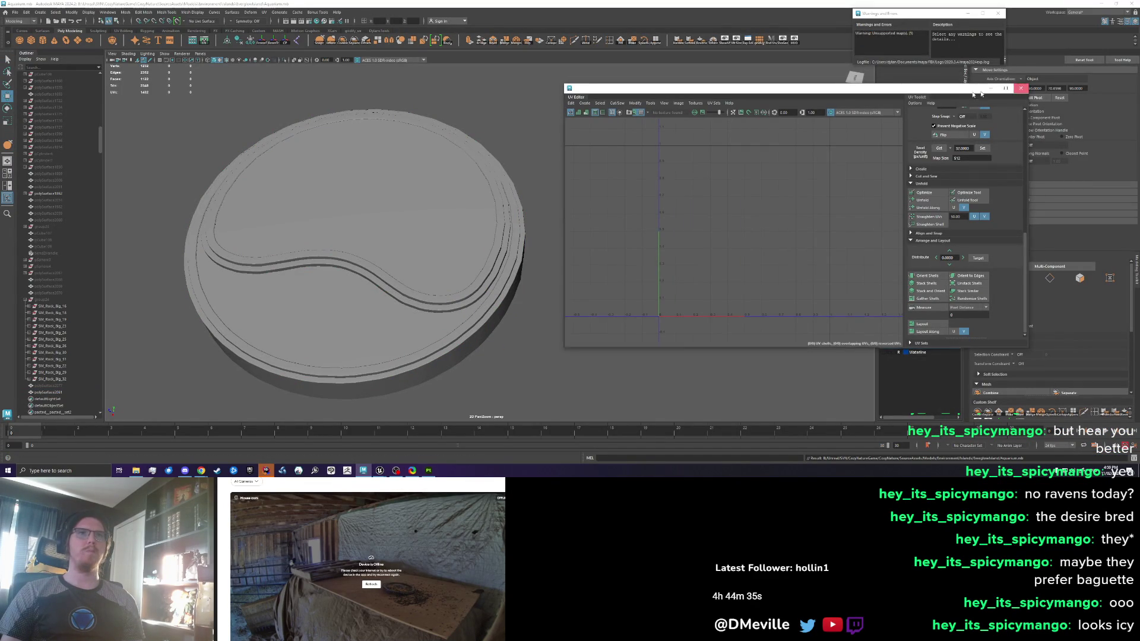
# Close the UV Editor, exit isolate, and hide the pool dome
pyautogui.click(1020, 87)
pyautogui.click(783, 40)
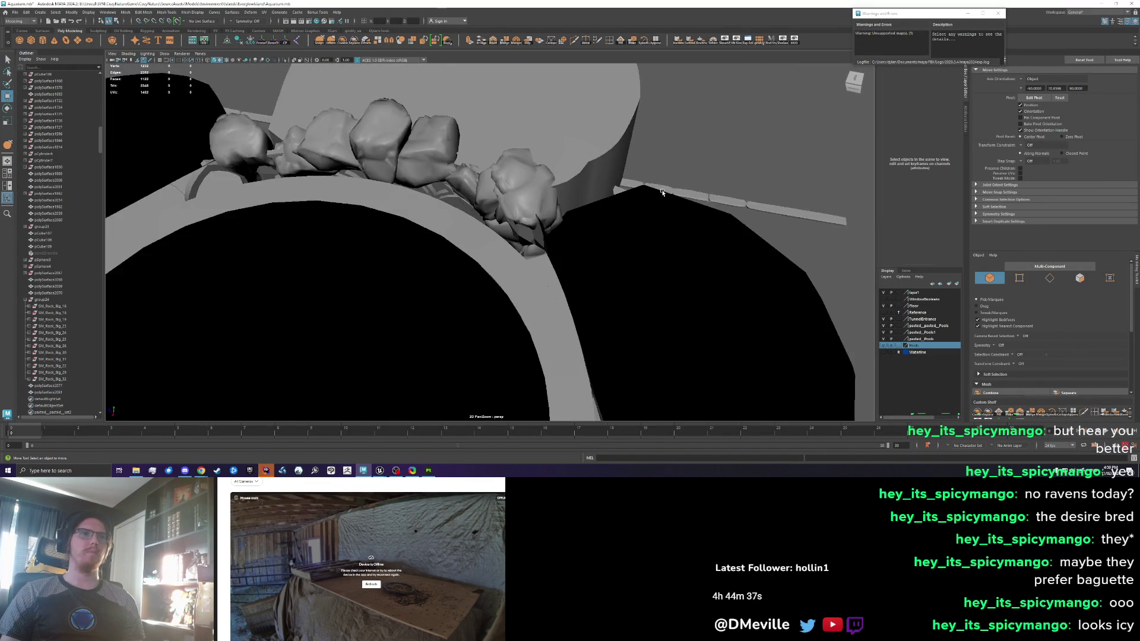
pyautogui.click(449, 214)
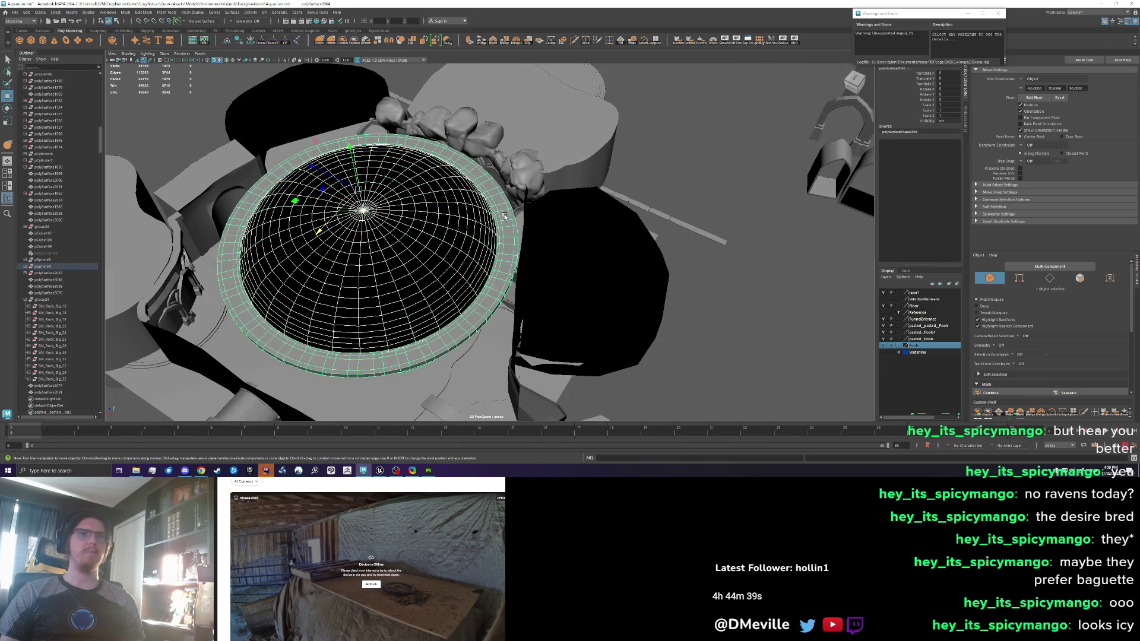
pyautogui.press('Return')
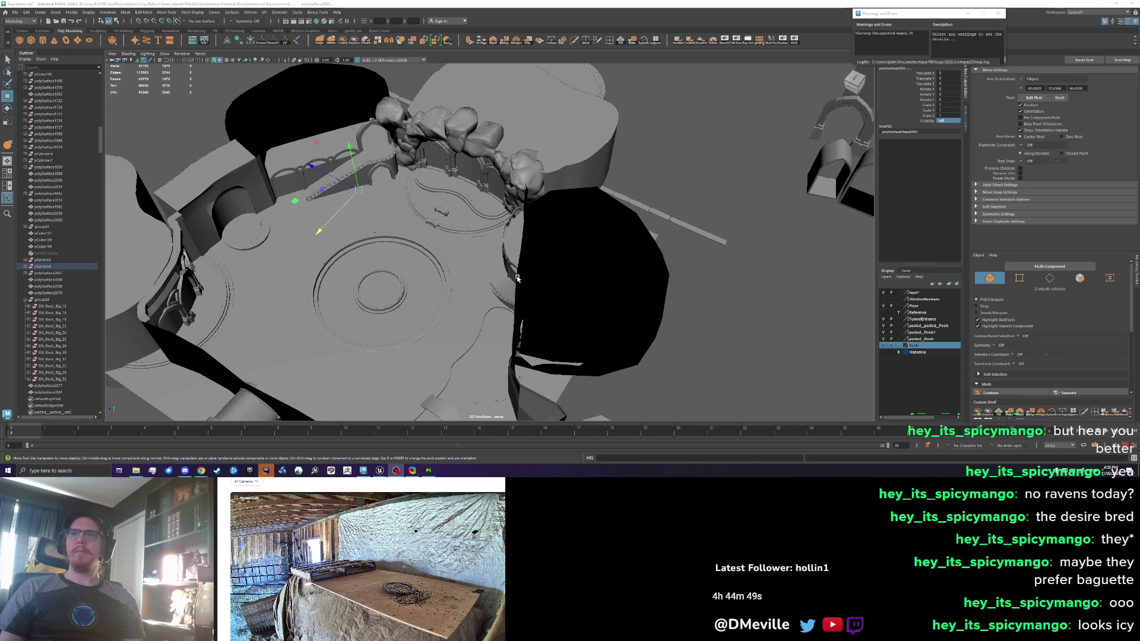
# Select the circular stone pool ring and hide all unselected objects
pyautogui.rightClick(506, 273)
pyautogui.scroll(3, 414, 284)
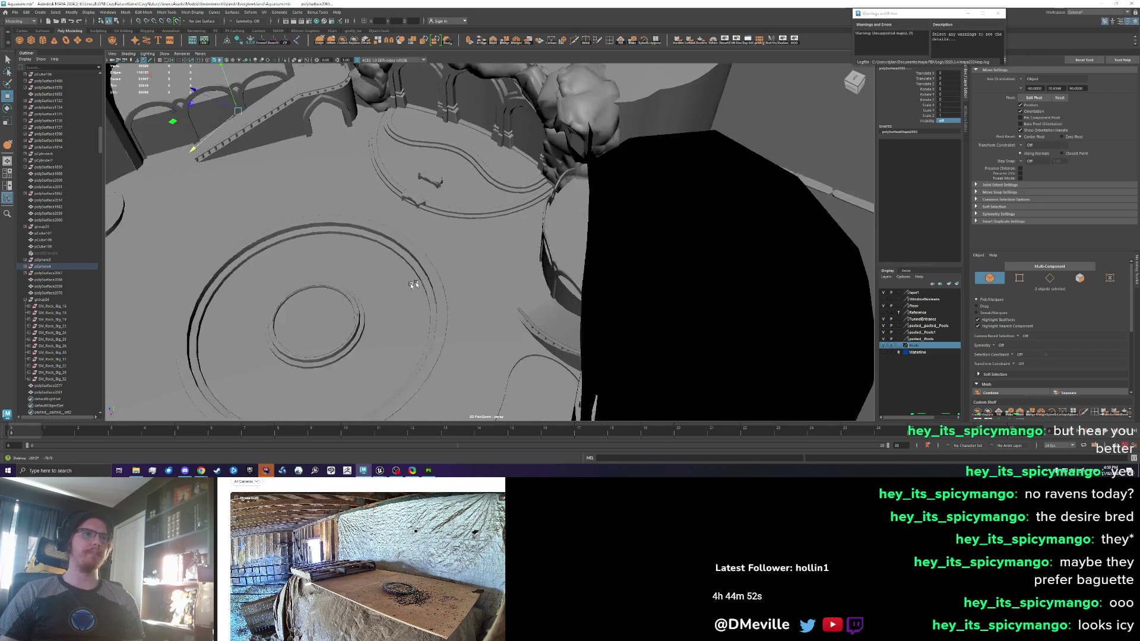
pyautogui.moveTo(413, 285); pyautogui.dragTo(651, 315)
pyautogui.click(650, 315)
pyautogui.scroll(2, 638, 303)
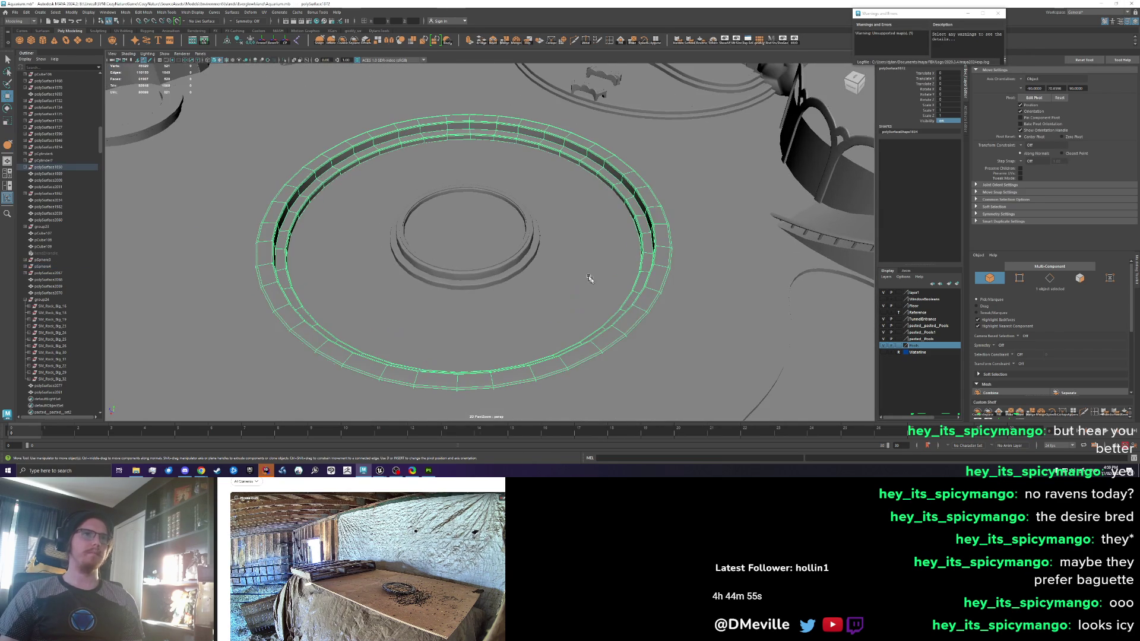
pyautogui.scroll(2, 599, 285)
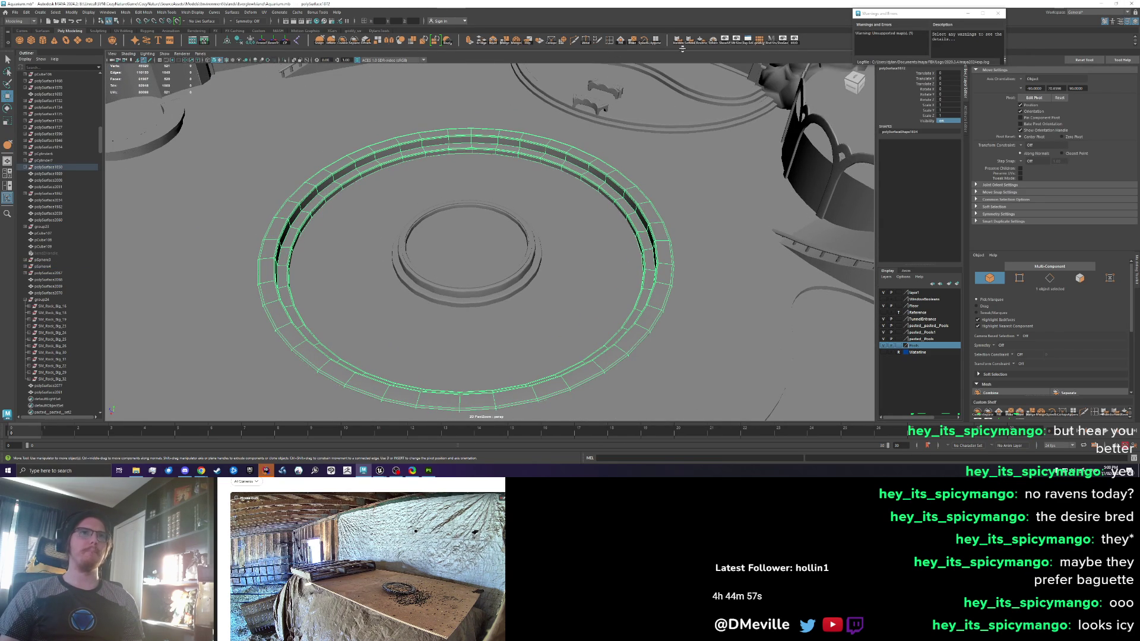
pyautogui.click(784, 44)
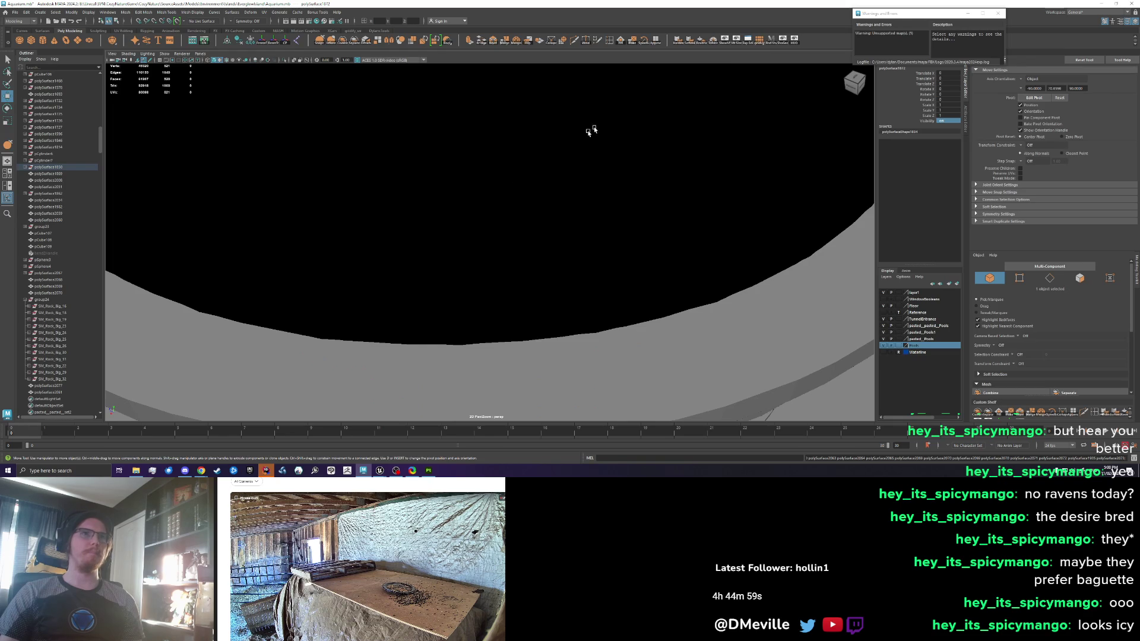
pyautogui.click(795, 42)
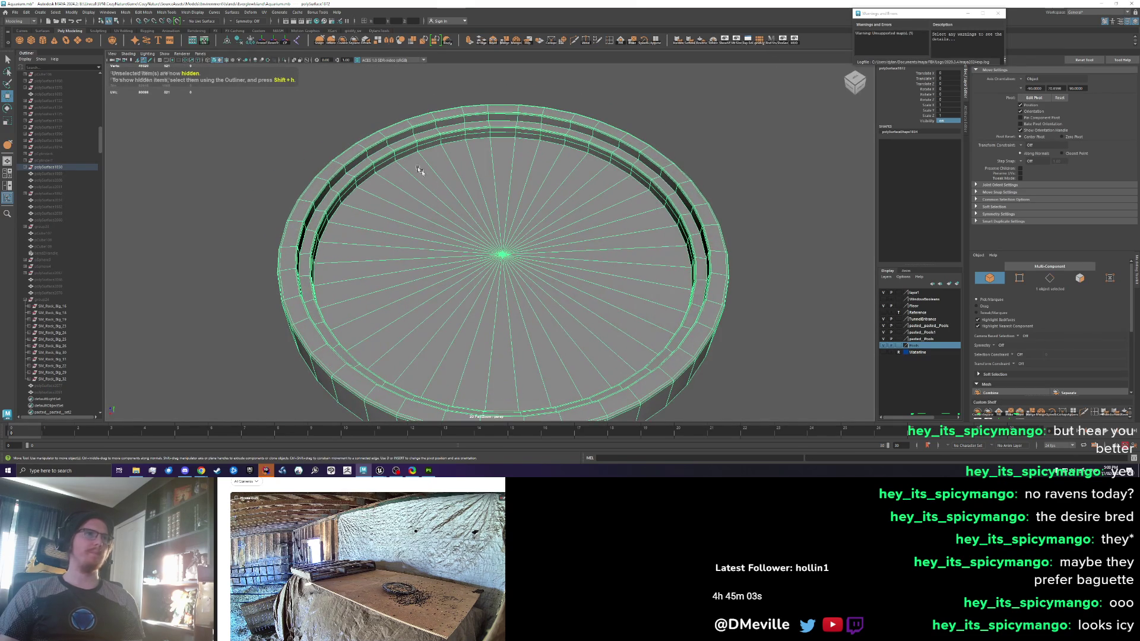
pyautogui.keyDown('shift'); pyautogui.rightClick(159, 119); pyautogui.keyUp('shift')
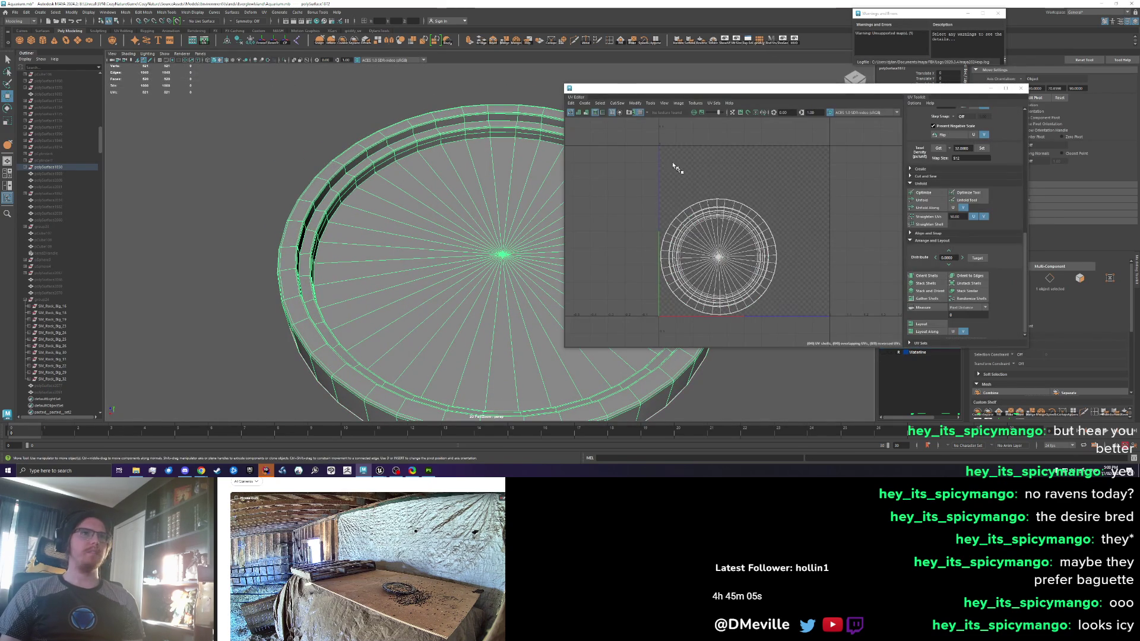
# Switch to edge mode and cut the rim UVs along the inner edge loop
pyautogui.scroll(4, 724, 235)
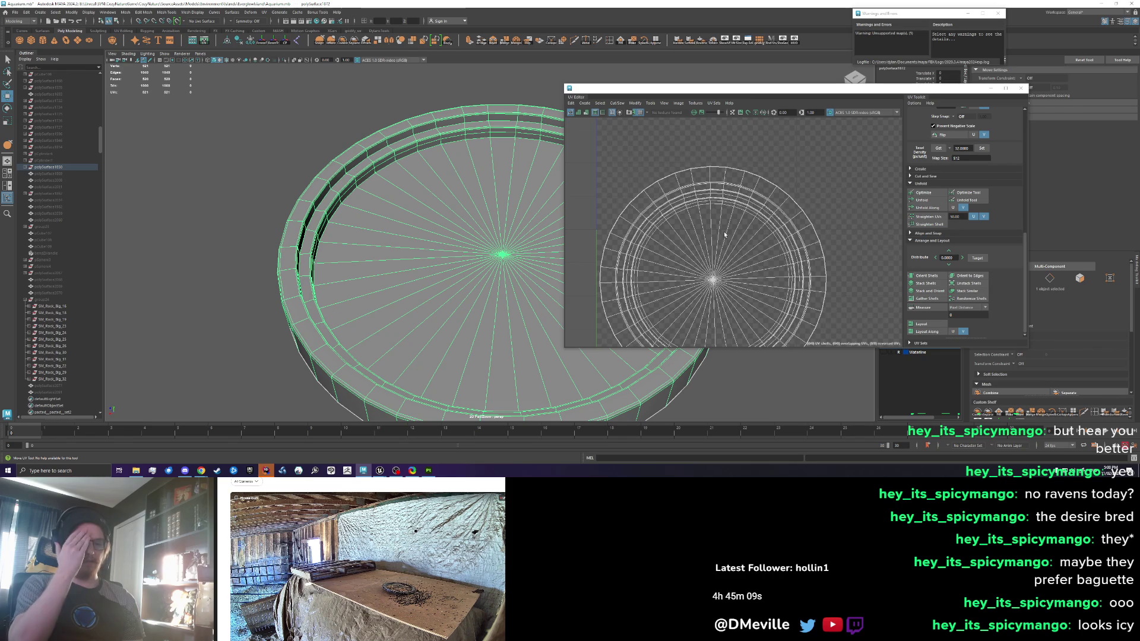
pyautogui.scroll(-2, 707, 219)
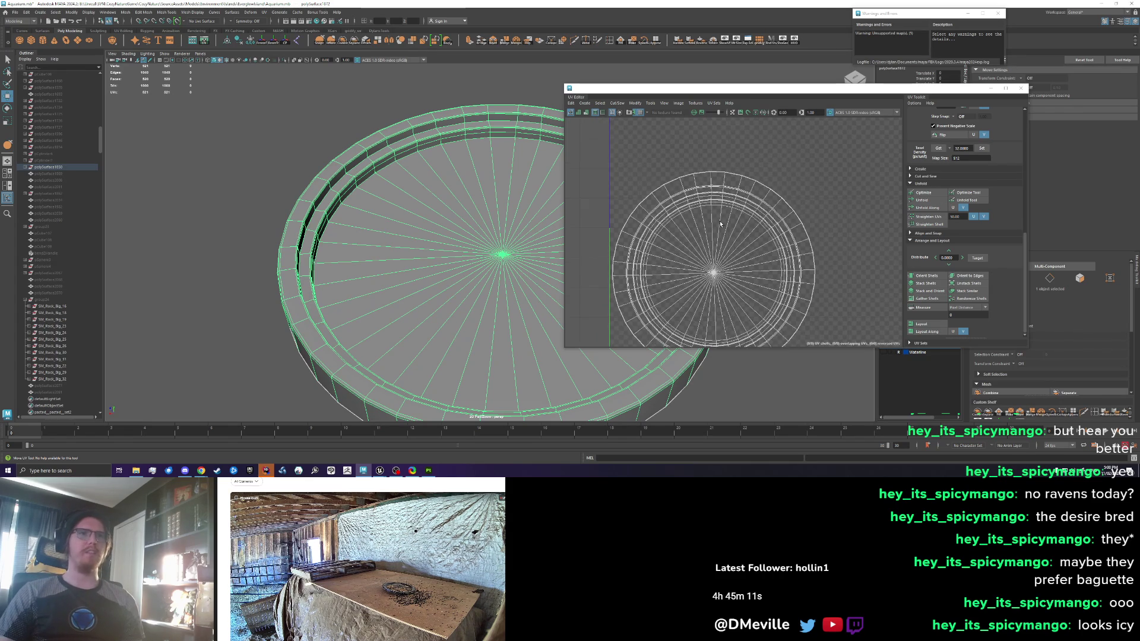
pyautogui.rightClick(680, 196)
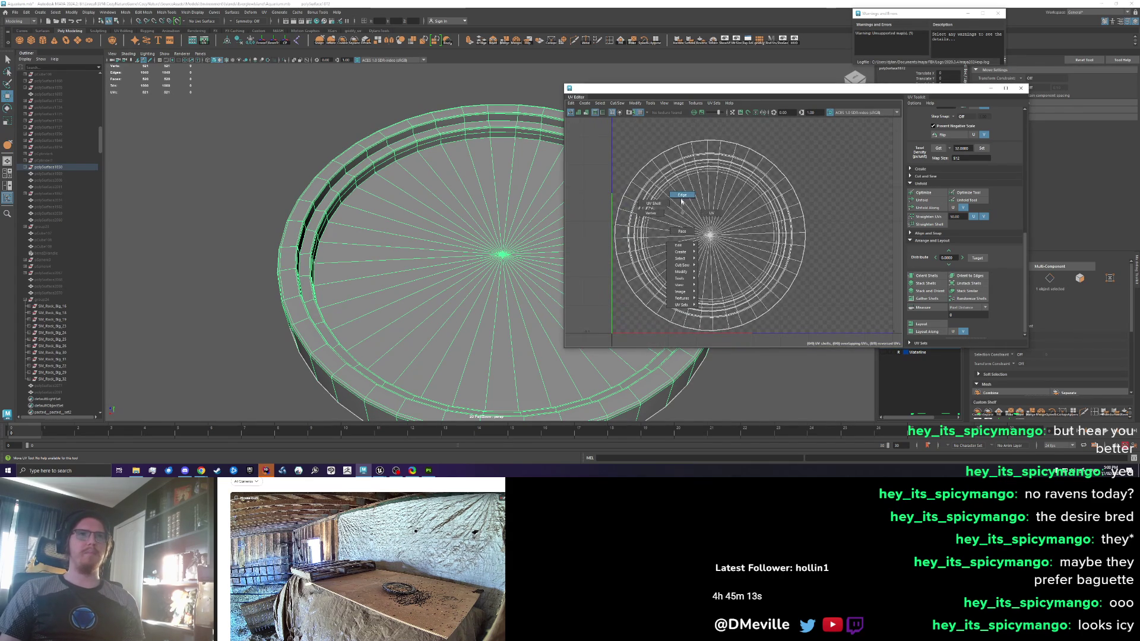
pyautogui.click(681, 178)
pyautogui.scroll(4, 699, 167)
pyautogui.doubleClick(700, 165)
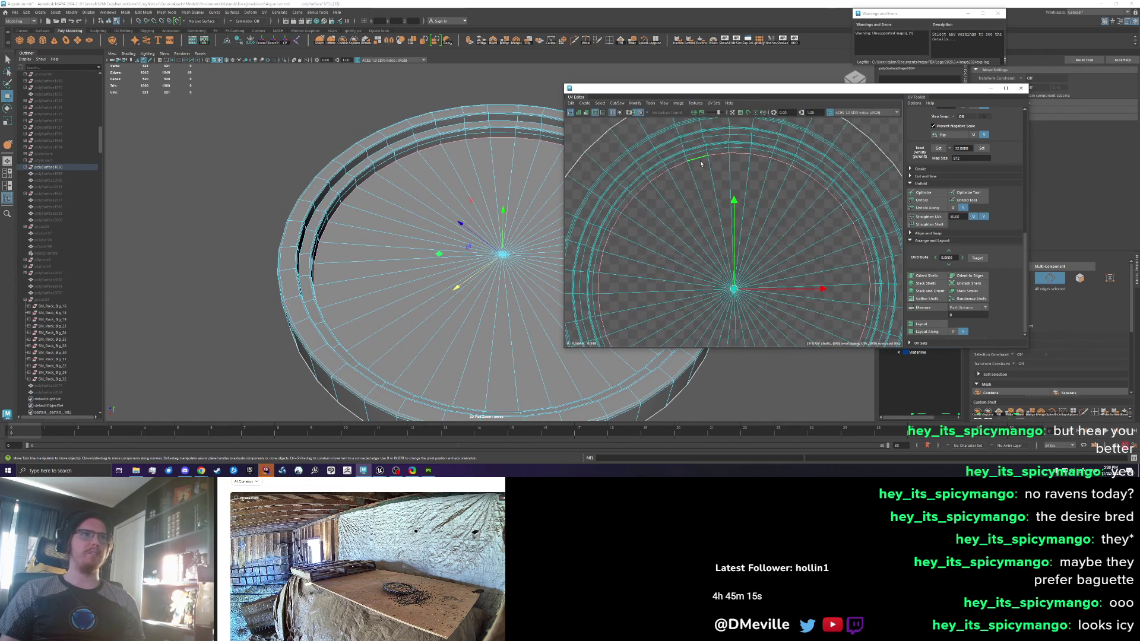
pyautogui.scroll(-2, 699, 233)
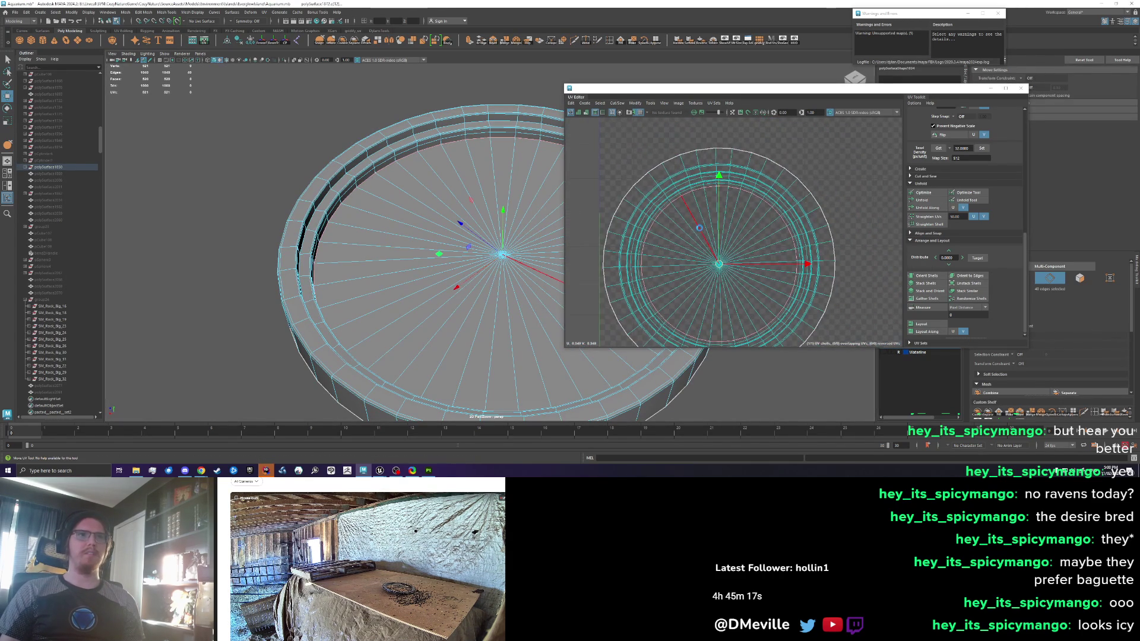
pyautogui.scroll(-2, 699, 228)
pyautogui.rightClick(692, 249)
pyautogui.click(712, 254)
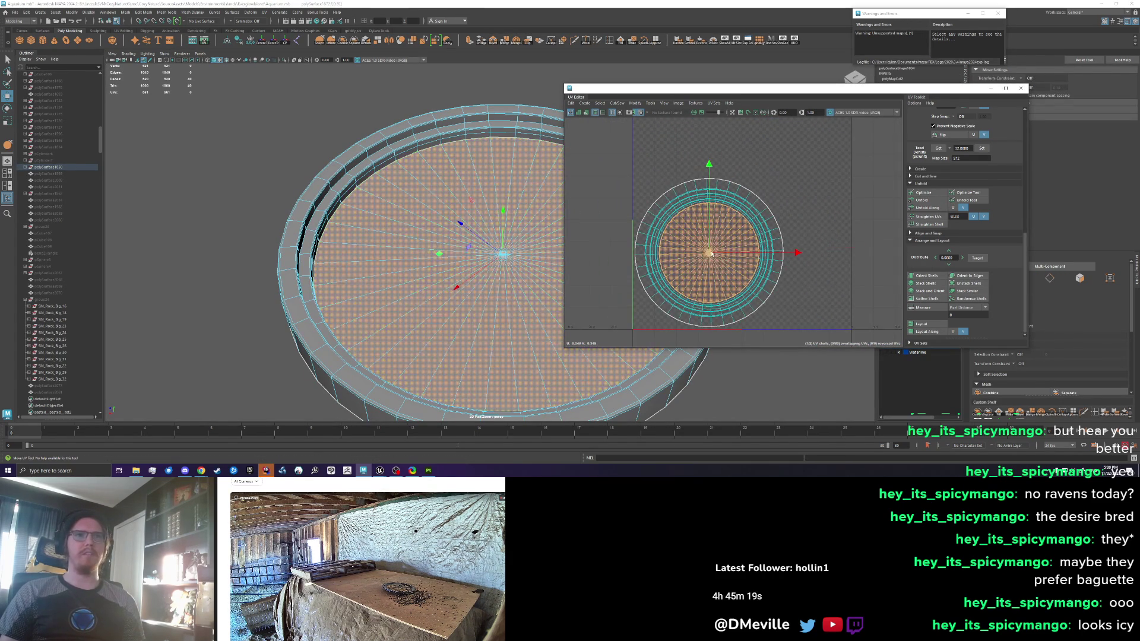
pyautogui.scroll(2, 711, 254)
# Turn on object Z symmetry, select an edge loop around the ring, and Cut / Unfold it
pyautogui.press('q')
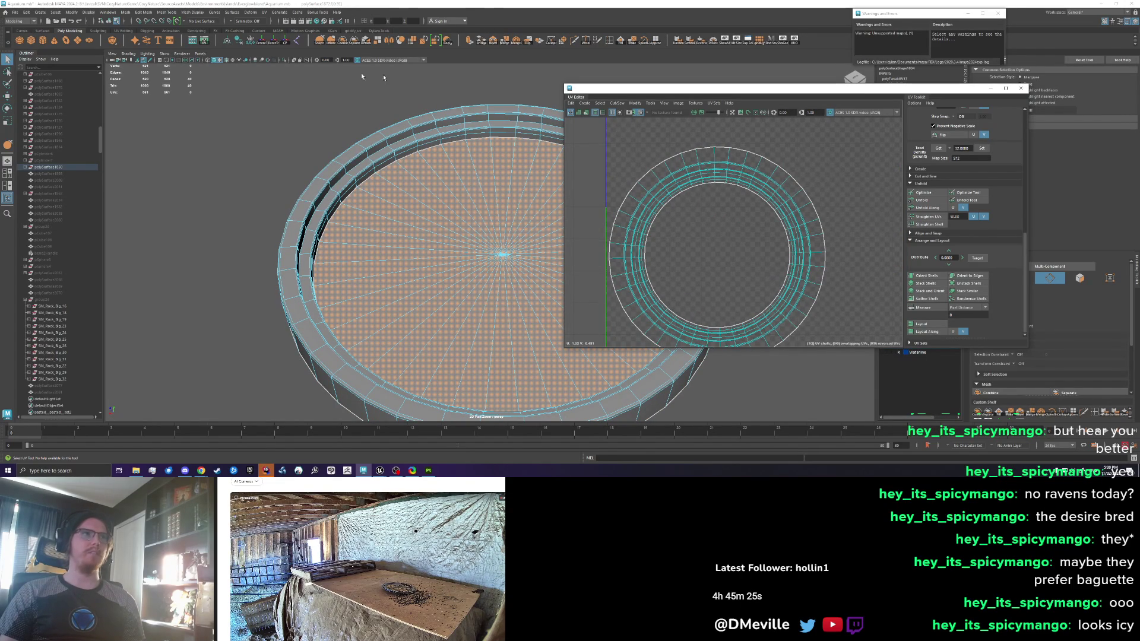
pyautogui.click(234, 22)
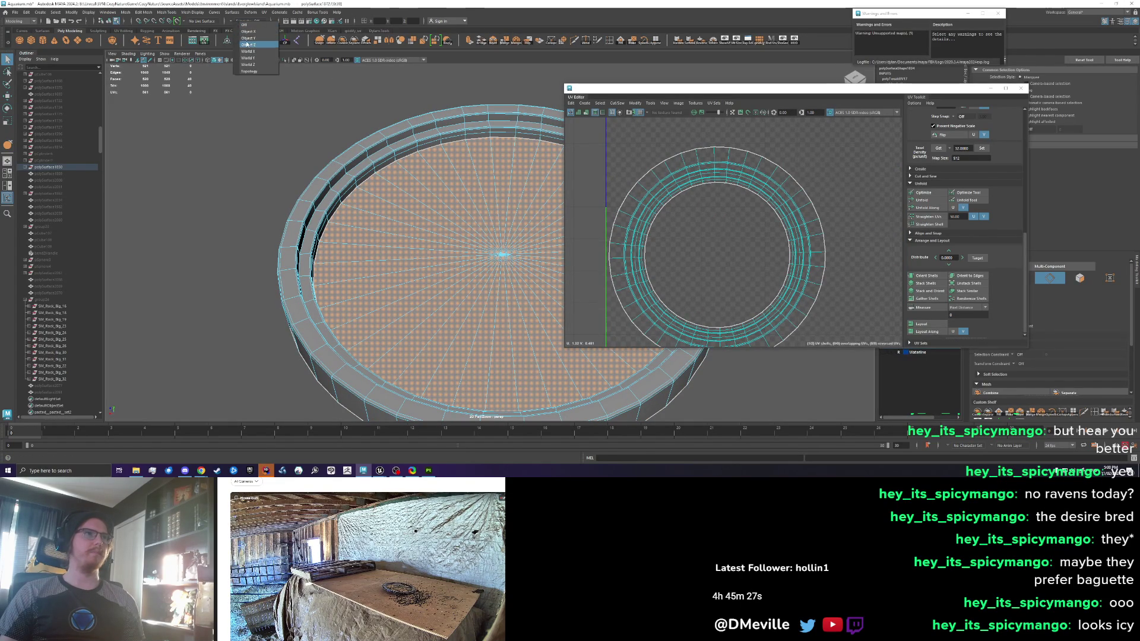
pyautogui.click(252, 47)
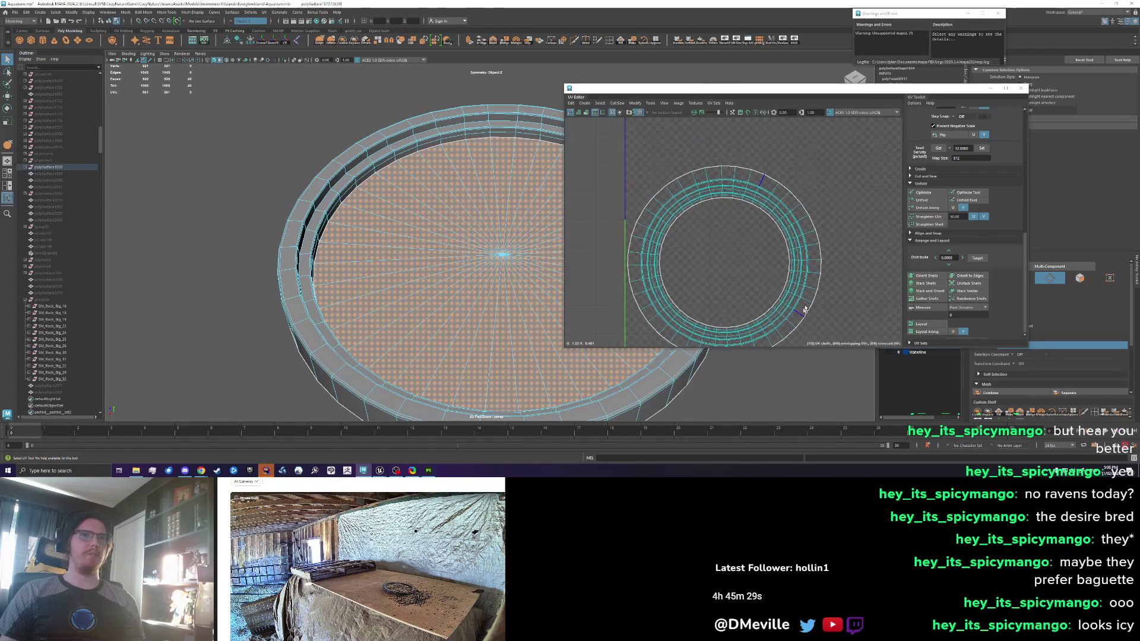
pyautogui.moveTo(759, 333); pyautogui.dragTo(733, 322)
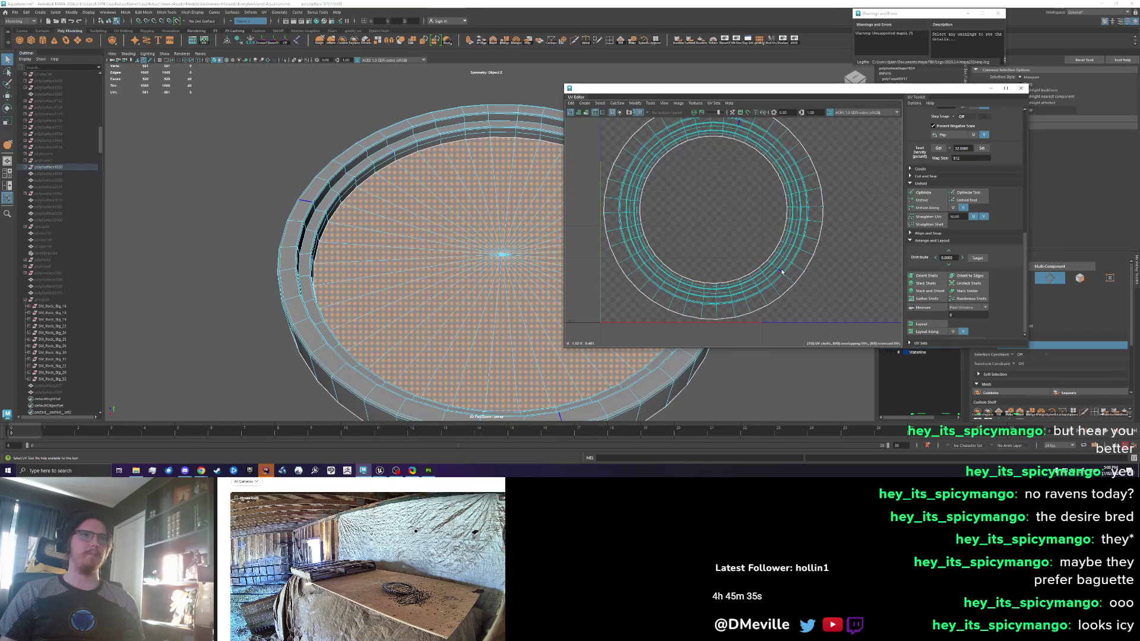
pyautogui.click(799, 236)
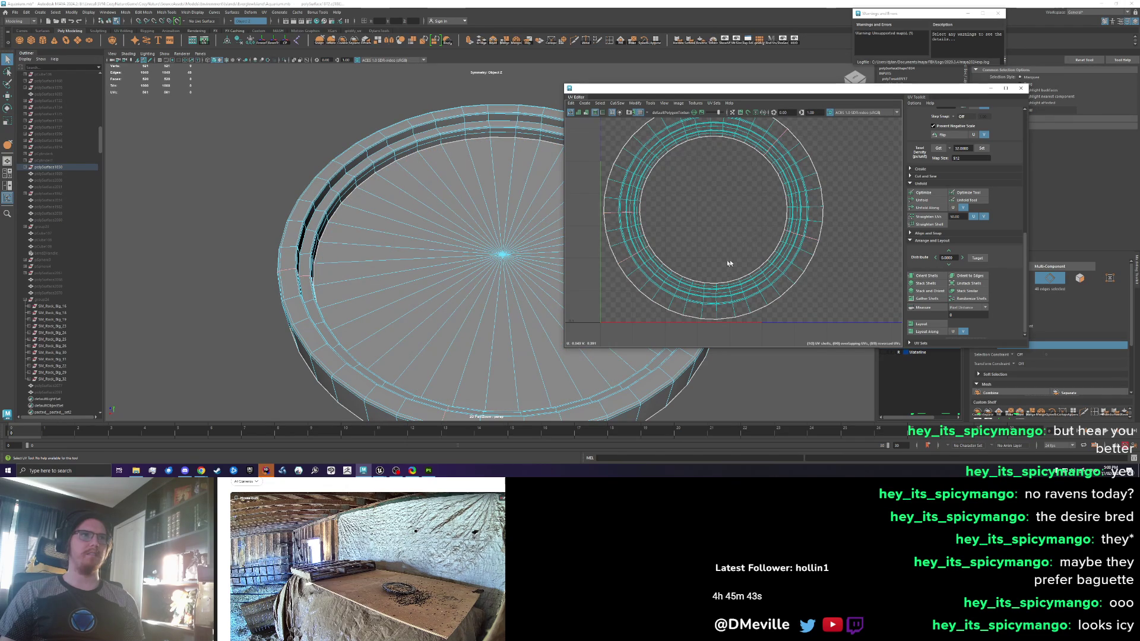
pyautogui.hotkey('ctrl', 'z')
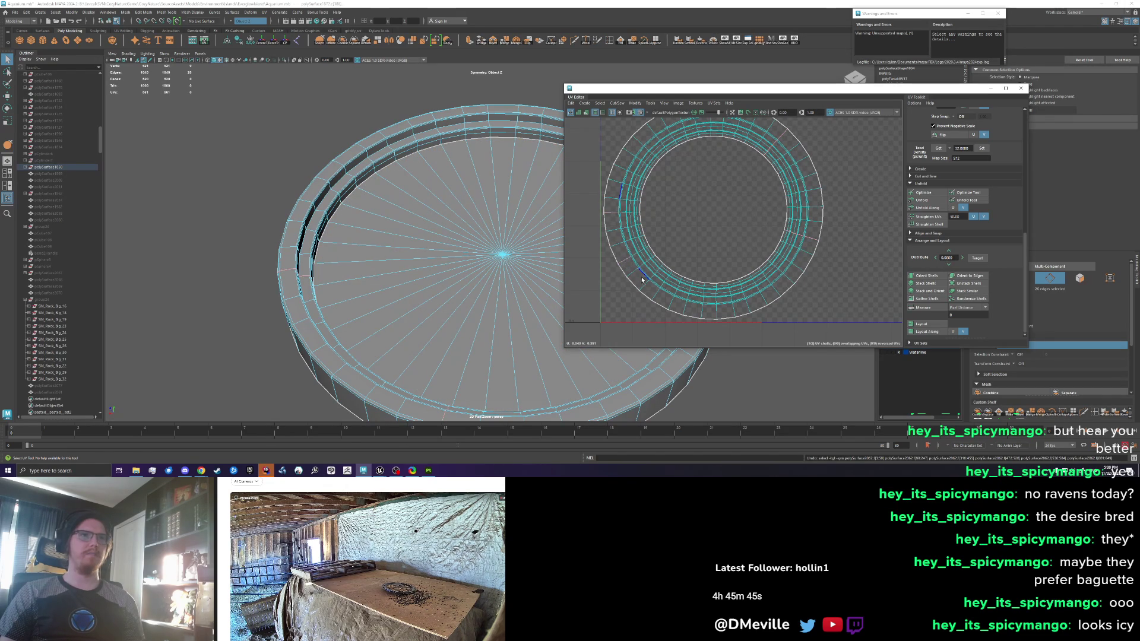
pyautogui.keyDown('shift'); pyautogui.doubleClick(655, 294); pyautogui.keyUp('shift')
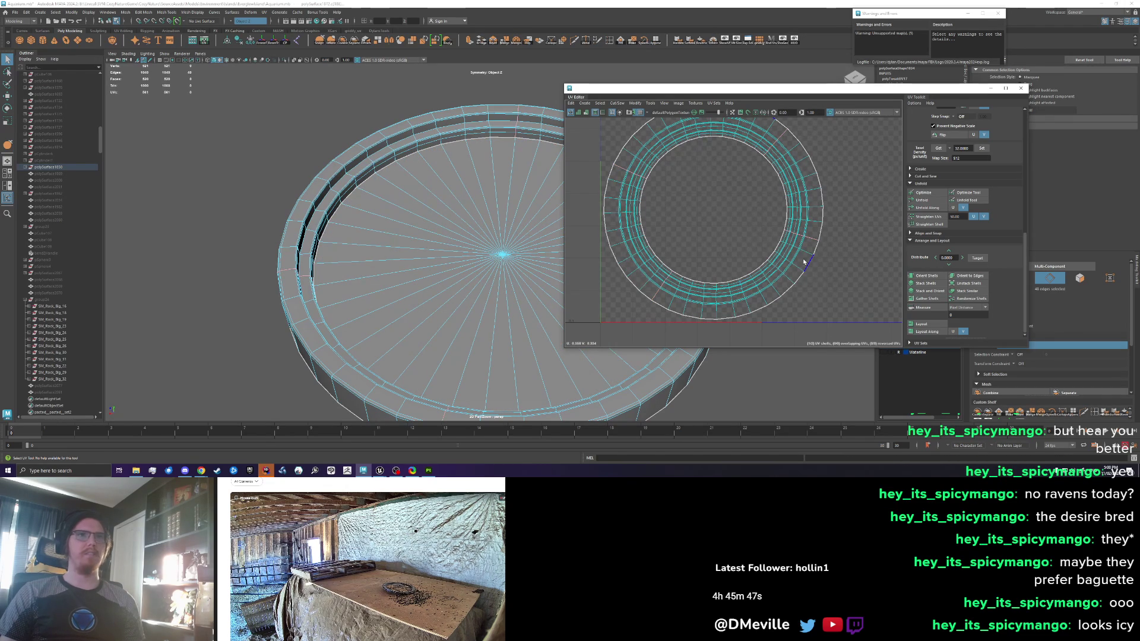
pyautogui.keyDown('shift'); pyautogui.rightClick(618, 243); pyautogui.keyUp('shift')
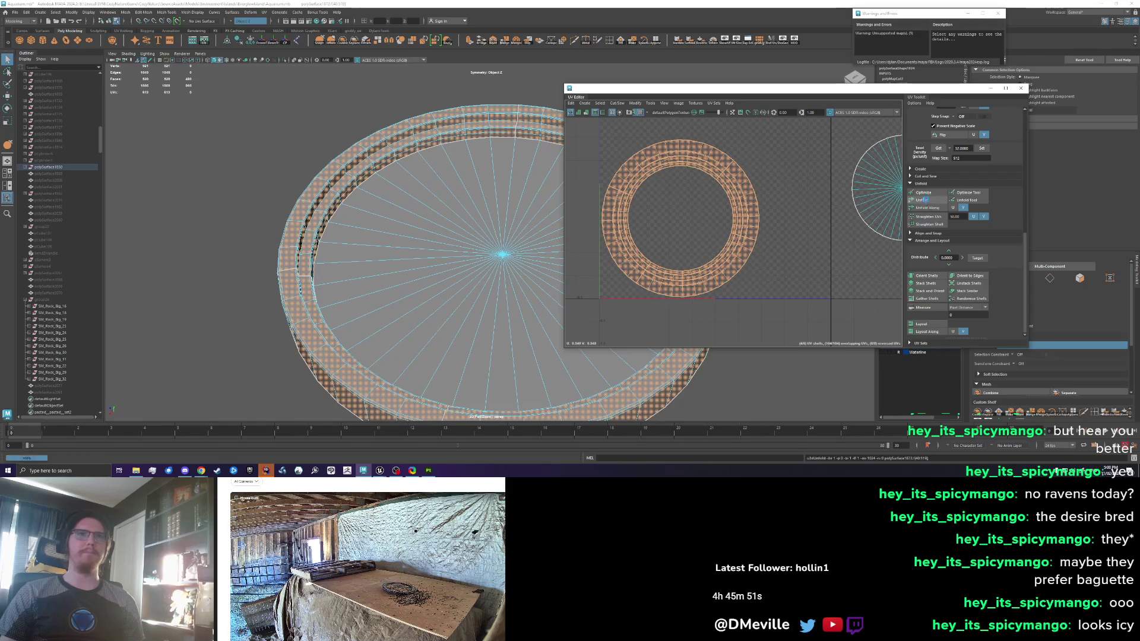
# Unfold the rim into four arc shells, select all four, and turn symmetry off
pyautogui.keyDown('shift'); pyautogui.rightClick(663, 219); pyautogui.keyUp('shift')
pyautogui.keyDown('ctrl'); pyautogui.click(617, 238); pyautogui.keyUp('ctrl')
pyautogui.keyDown('shift'); pyautogui.click(696, 273); pyautogui.keyUp('shift')
pyautogui.keyDown('shift'); pyautogui.click(665, 167); pyautogui.keyUp('shift')
pyautogui.keyDown('shift'); pyautogui.click(712, 183); pyautogui.keyUp('shift')
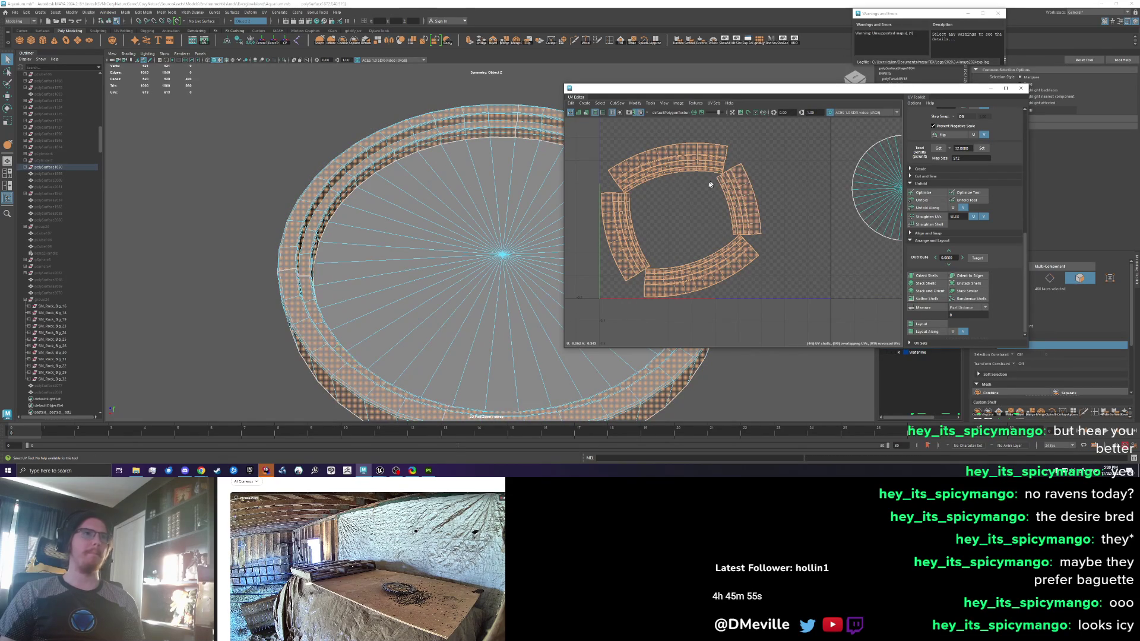
pyautogui.click(238, 27)
pyautogui.click(241, 22)
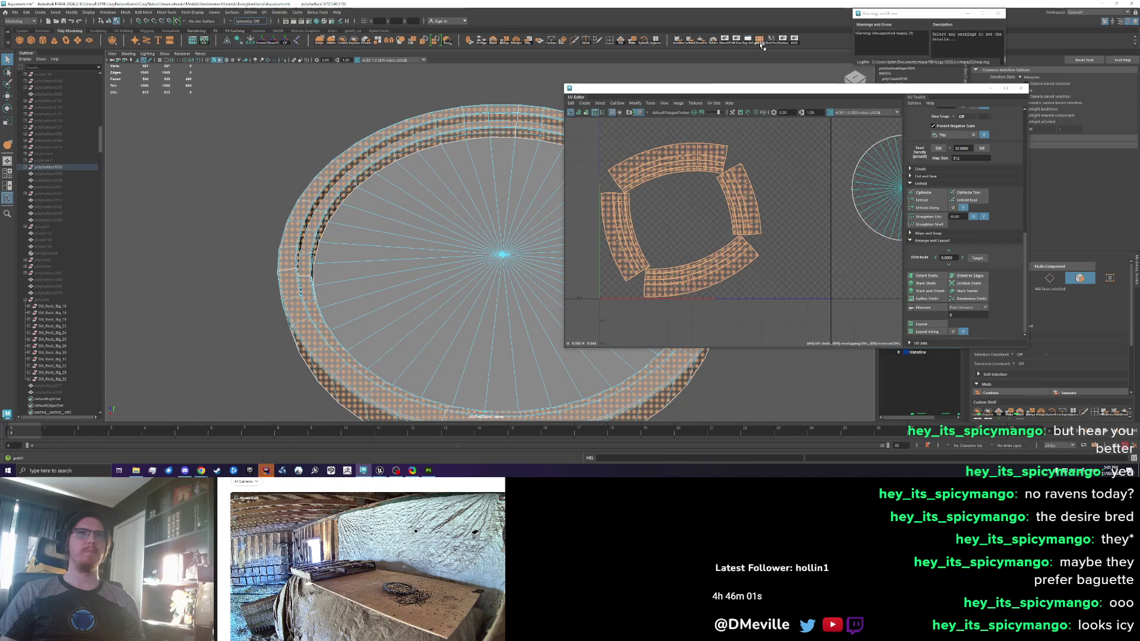
# Try Gridify UVs and Unfold on the arcs, then undo back to the curved arc shells
pyautogui.click(760, 41)
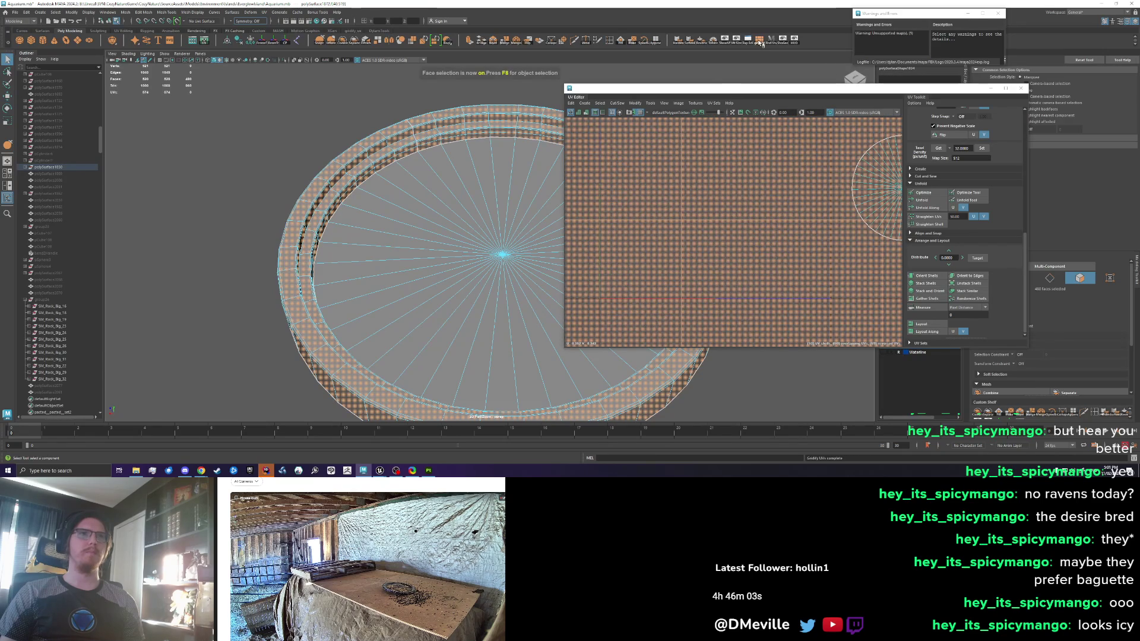
pyautogui.press('w')
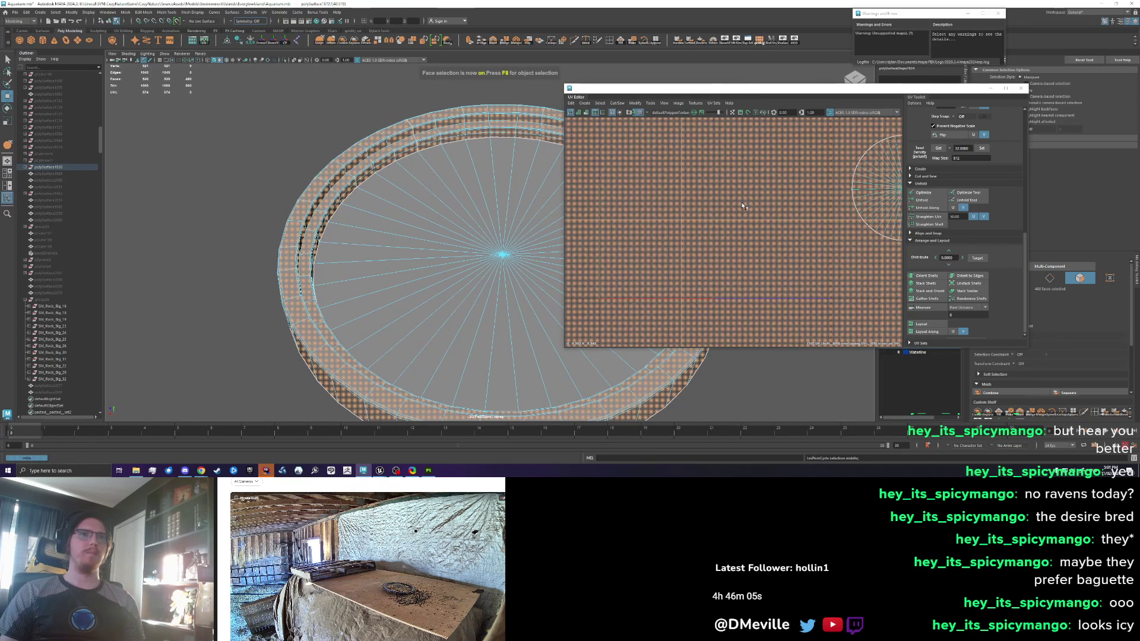
pyautogui.scroll(-8, 742, 206)
pyautogui.press('q')
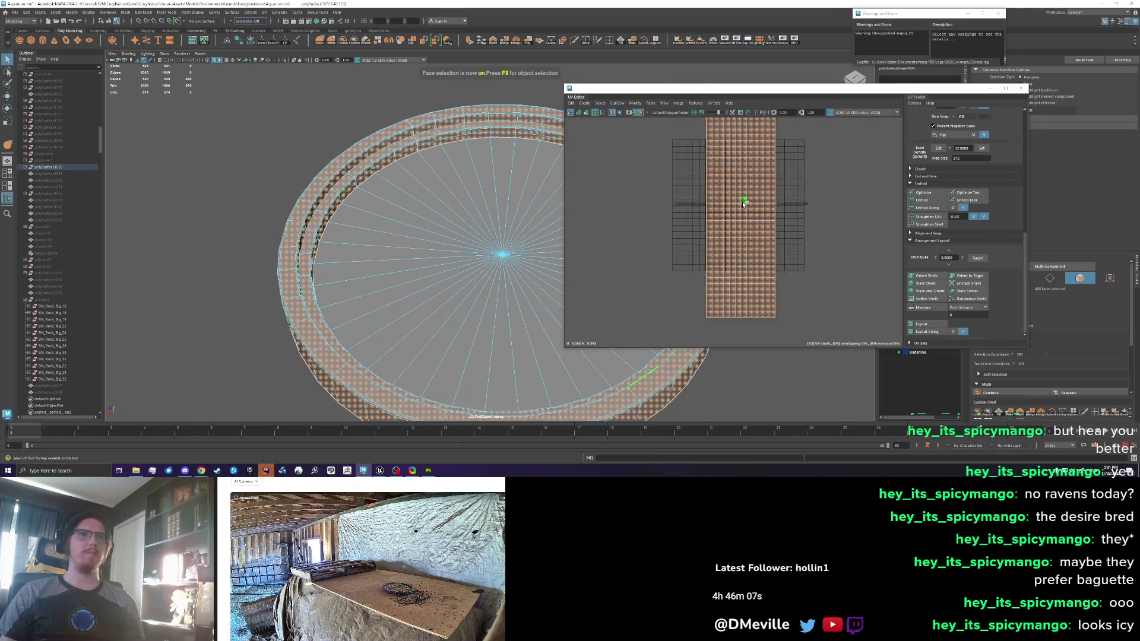
pyautogui.click(921, 200)
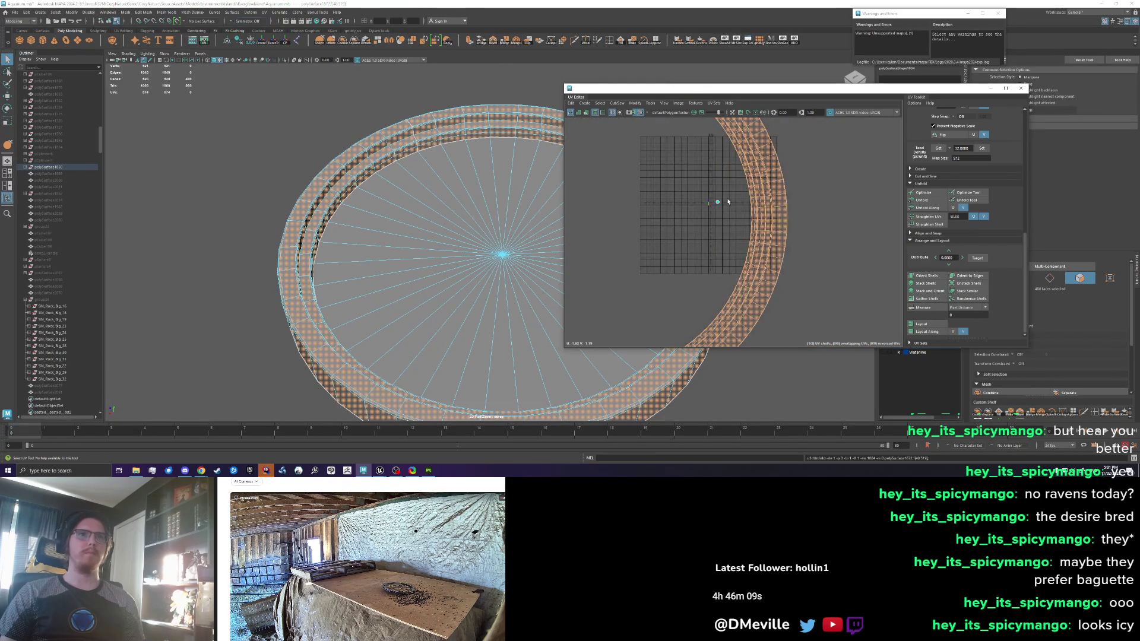
pyautogui.hotkey('ctrl', 'z')
pyautogui.hotkey('ctrl', 'z')
pyautogui.hotkey('ctrl', 'z')
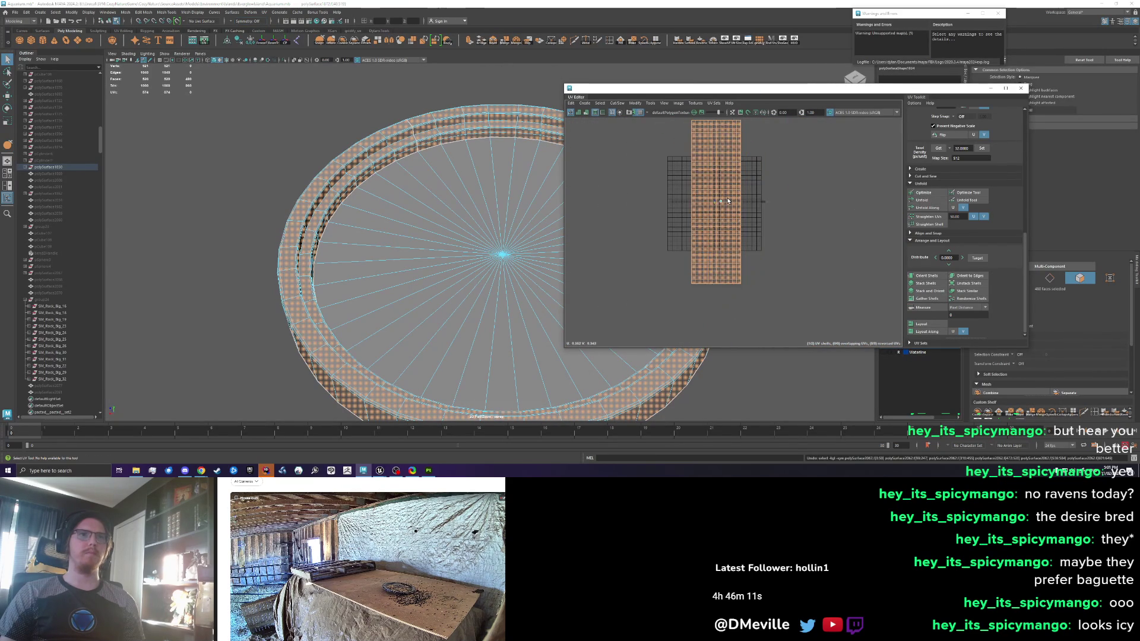
pyautogui.hotkey('ctrl', 'z')
pyautogui.hotkey('ctrl', 'z')
pyautogui.hotkey('ctrl', 'z')
pyautogui.scroll(4, 641, 211)
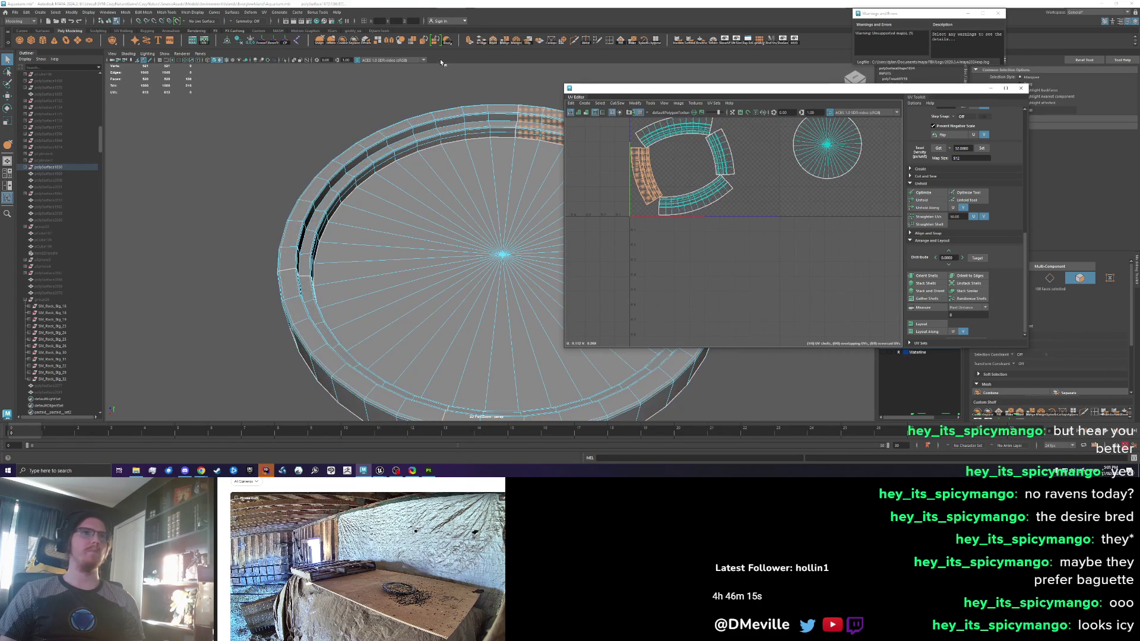
# Gridify the rim UV shells and shift the selected shell to the left
pyautogui.click(761, 44)
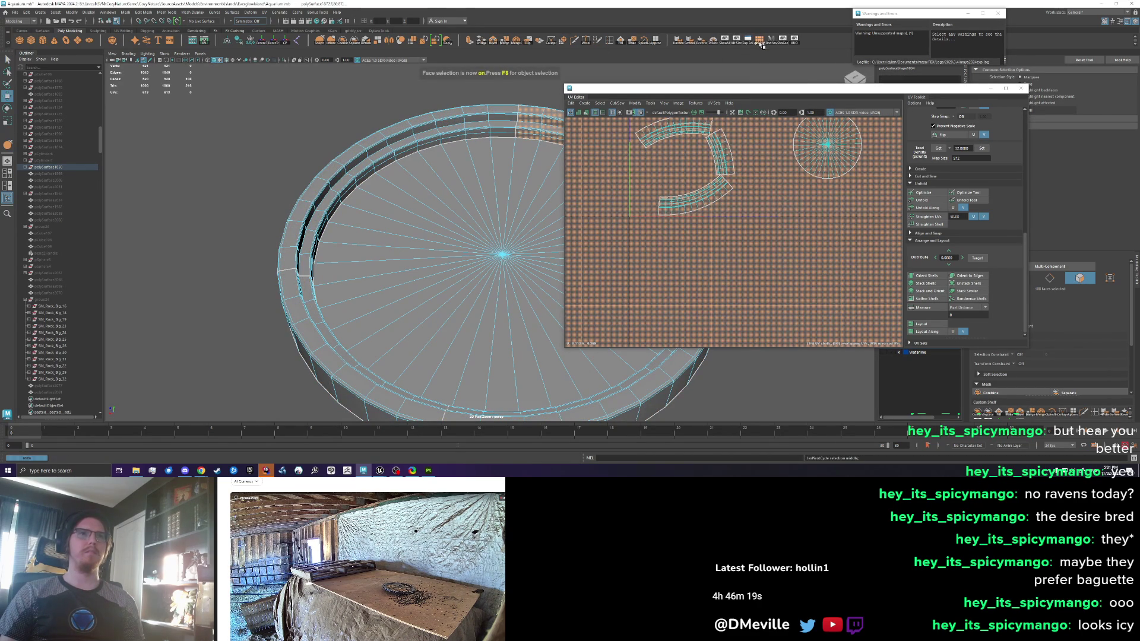
pyautogui.scroll(-5, 725, 190)
pyautogui.scroll(-3, 725, 190)
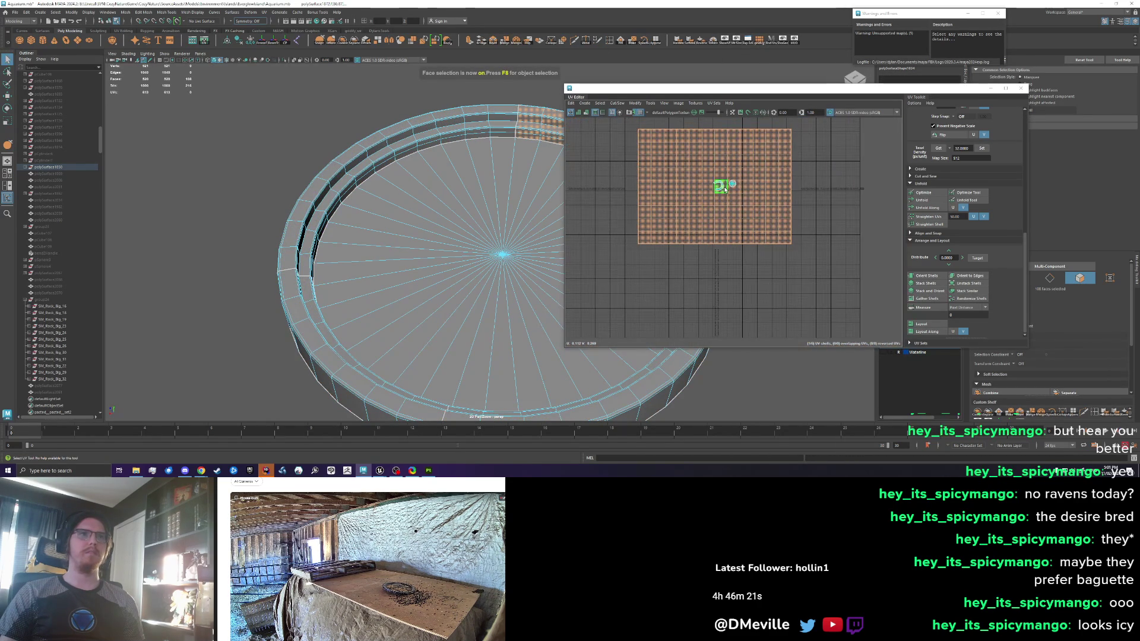
pyautogui.scroll(3, 725, 188)
pyautogui.moveTo(735, 183)
pyautogui.mouseDown()
pyautogui.moveTo(694, 192)
pyautogui.moveTo(765, 237)
pyautogui.mouseUp()
pyautogui.scroll(3, 694, 191)
pyautogui.scroll(-2, 765, 236)
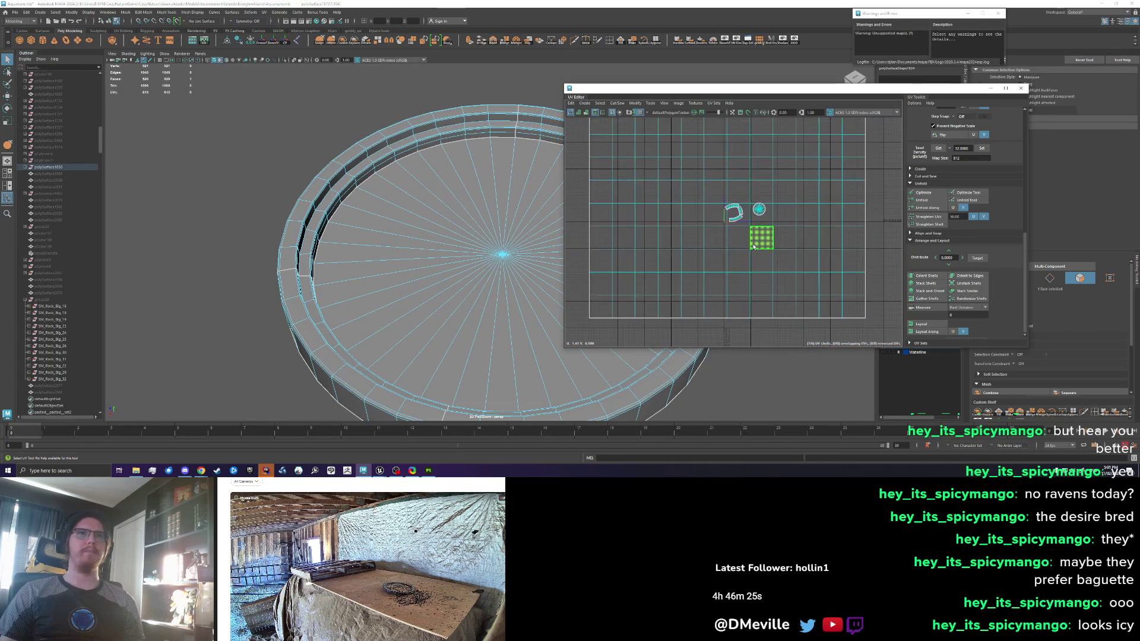
pyautogui.scroll(5, 749, 228)
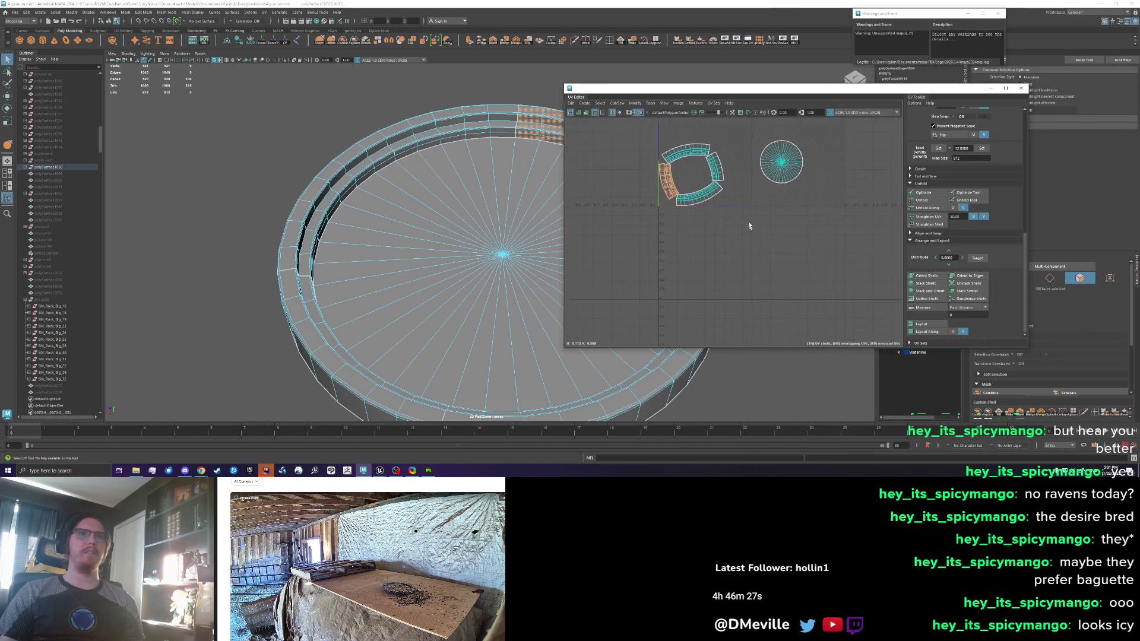
# Run the griddy_uv straighten script on each rim shell, redoing a bad result, then select the strip
pyautogui.click(351, 31)
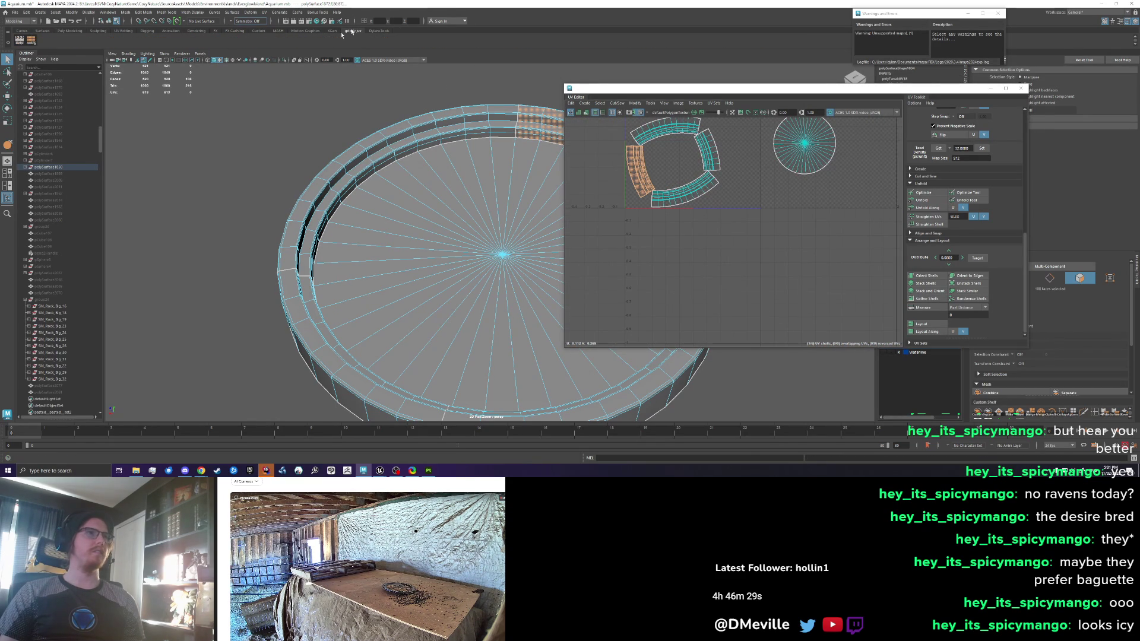
pyautogui.click(32, 40)
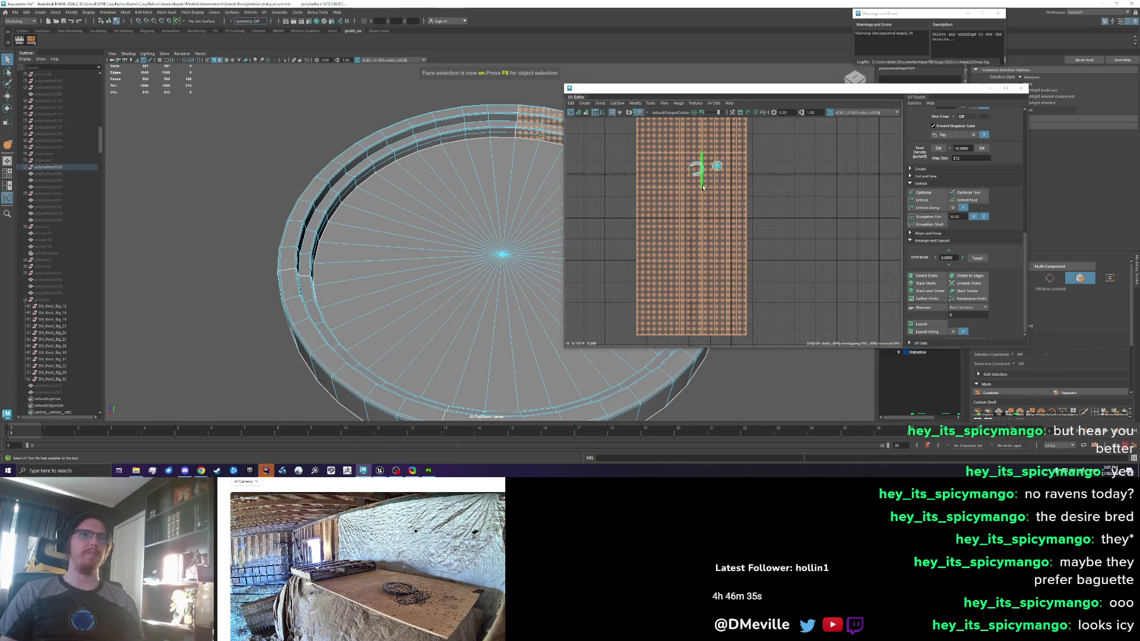
pyautogui.hotkey('ctrl', 'z')
pyautogui.hotkey('ctrl', 'z')
pyautogui.hotkey('ctrl', 'z')
pyautogui.hotkey('ctrl', 'z')
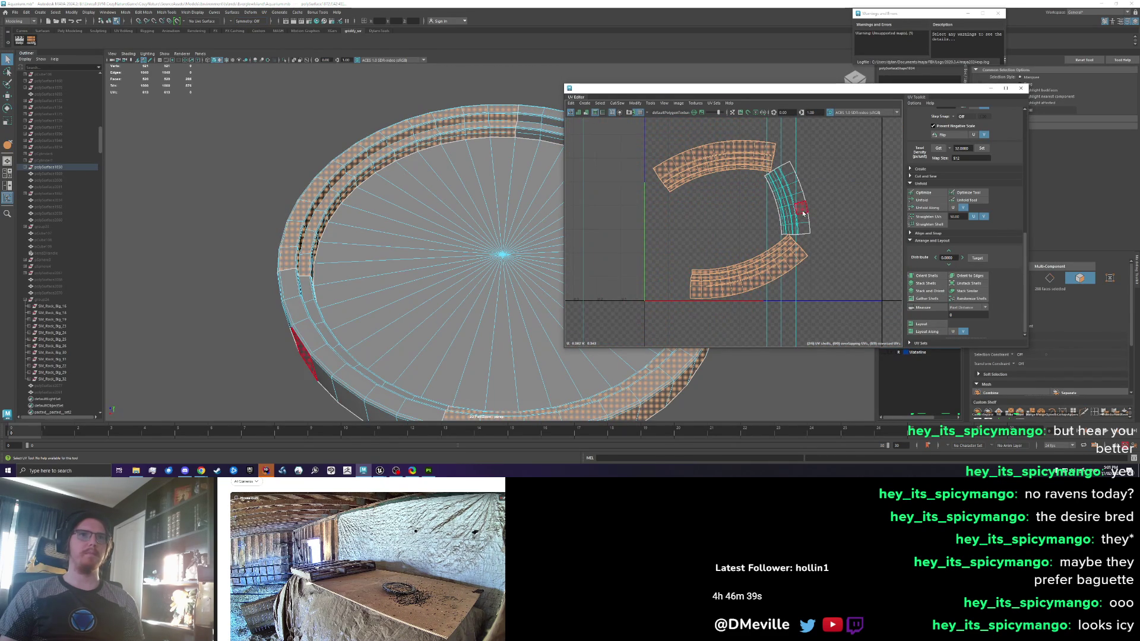
pyautogui.hotkey('ctrl', 'z')
pyautogui.click(32, 40)
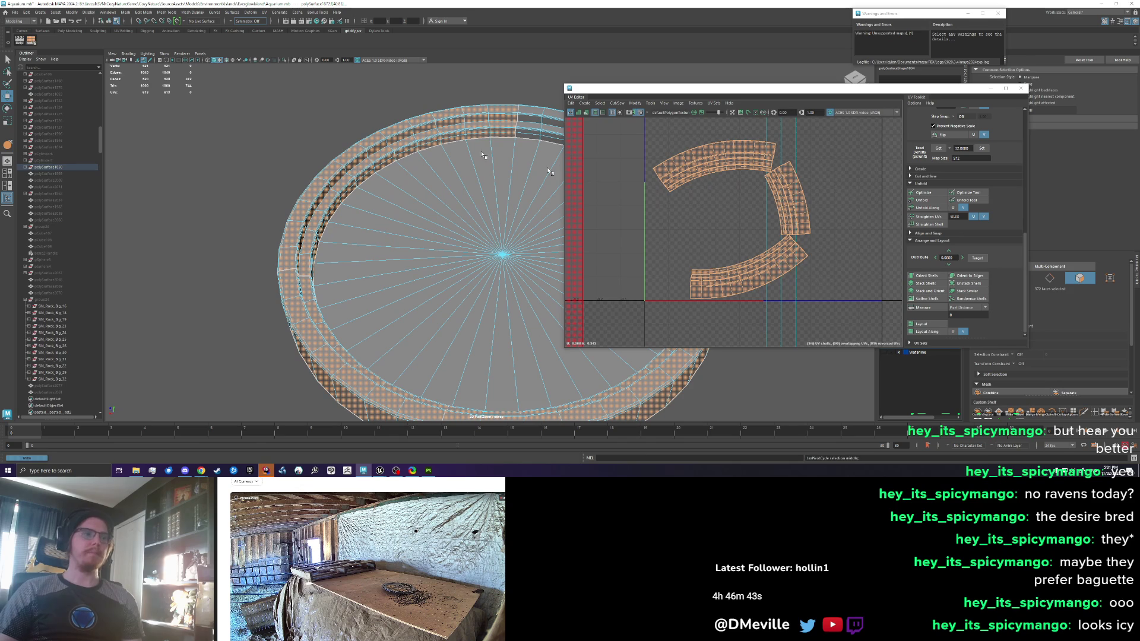
pyautogui.scroll(-6, 739, 217)
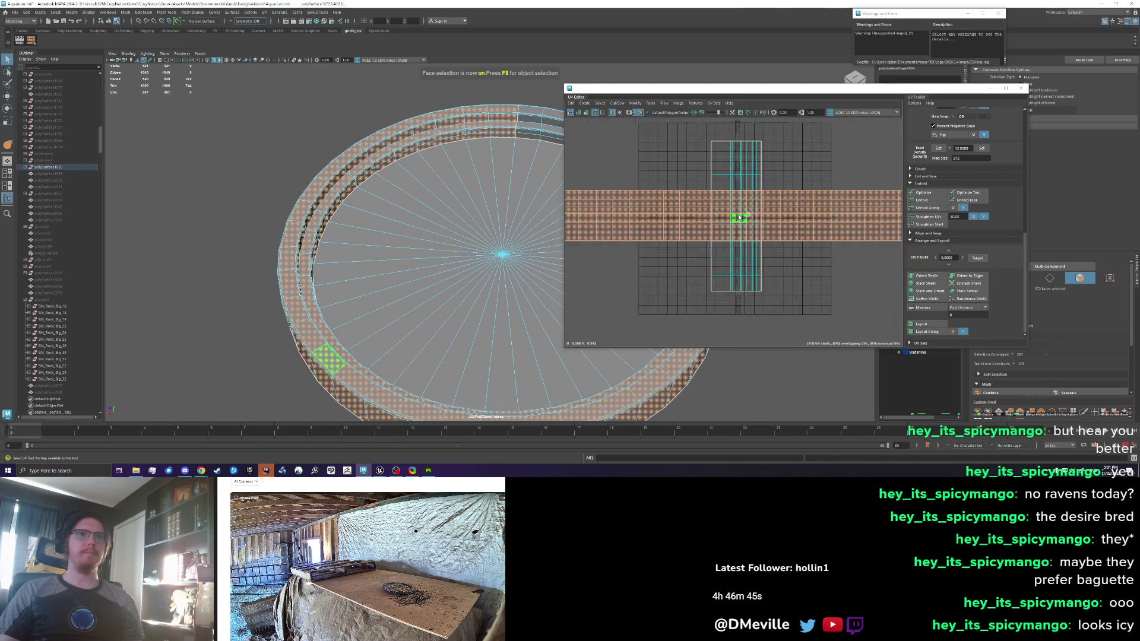
pyautogui.click(688, 244)
pyautogui.click(746, 249)
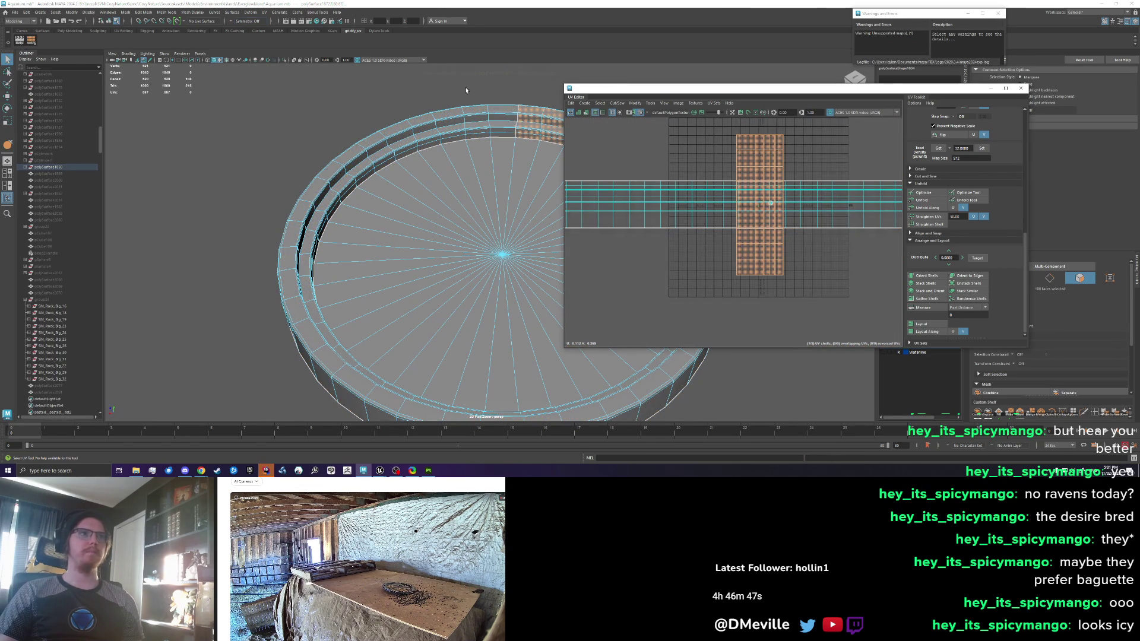
pyautogui.click(31, 40)
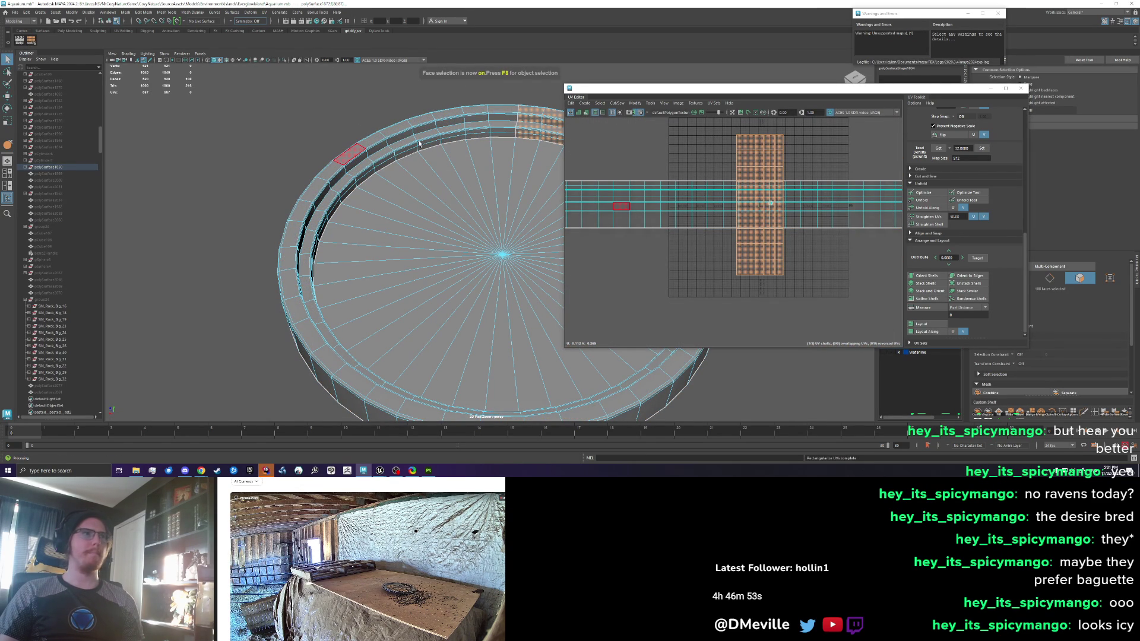
pyautogui.click(33, 40)
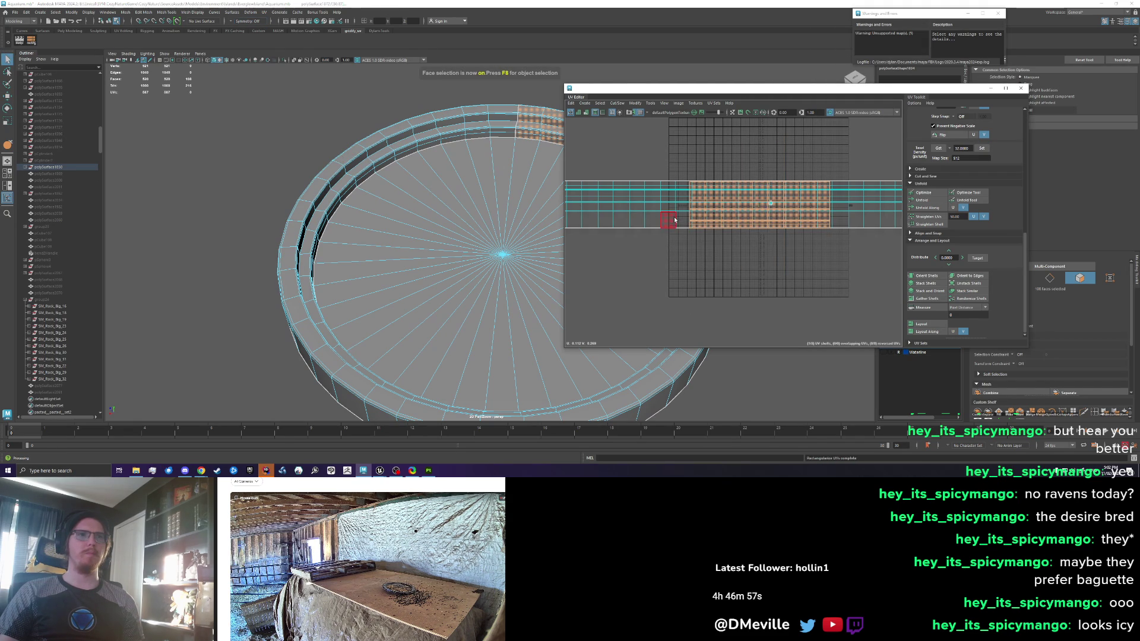
pyautogui.moveTo(687, 230); pyautogui.dragTo(831, 181)
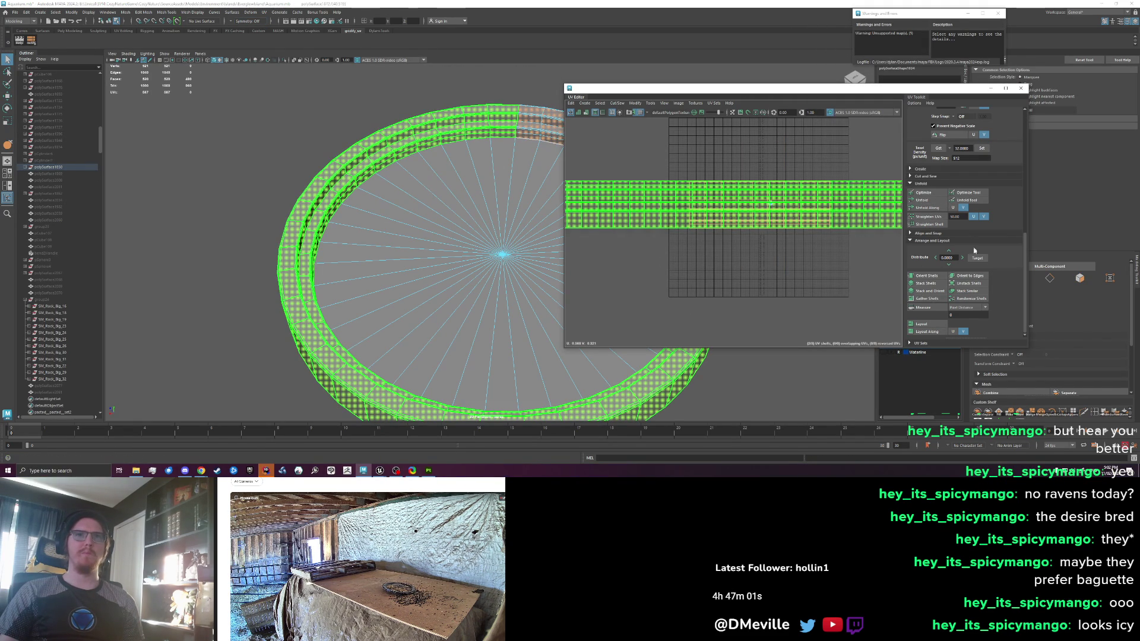
# Rotate the rim UV strip 90 degrees to vertical and lay it out in the tile
pyautogui.scroll(5, 980, 158)
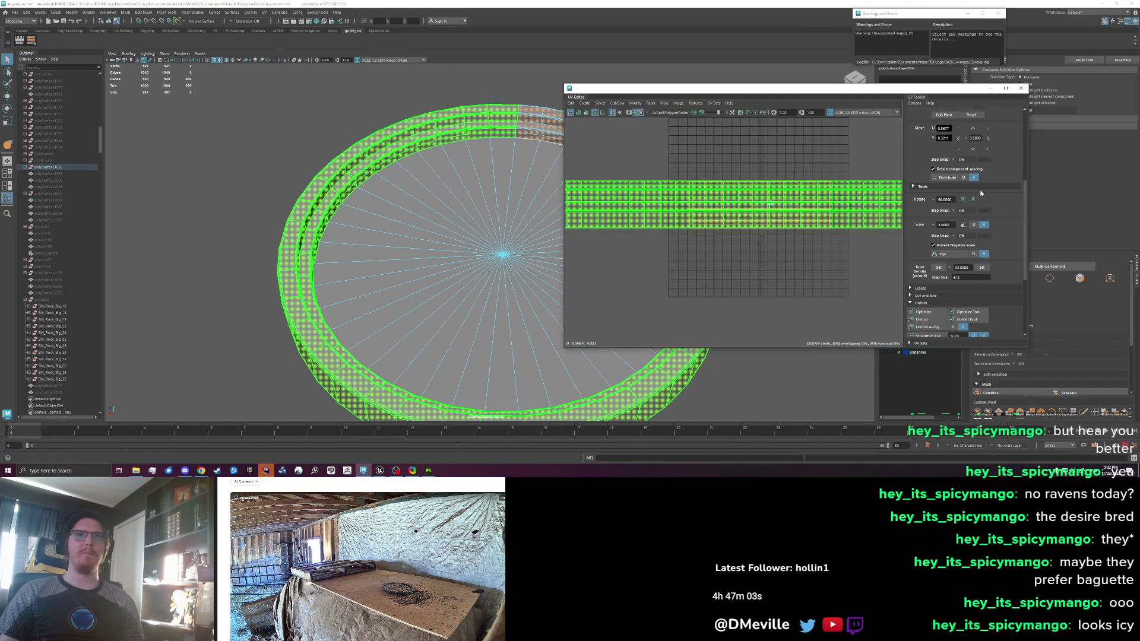
pyautogui.click(972, 199)
pyautogui.click(791, 243)
pyautogui.scroll(-4, 961, 237)
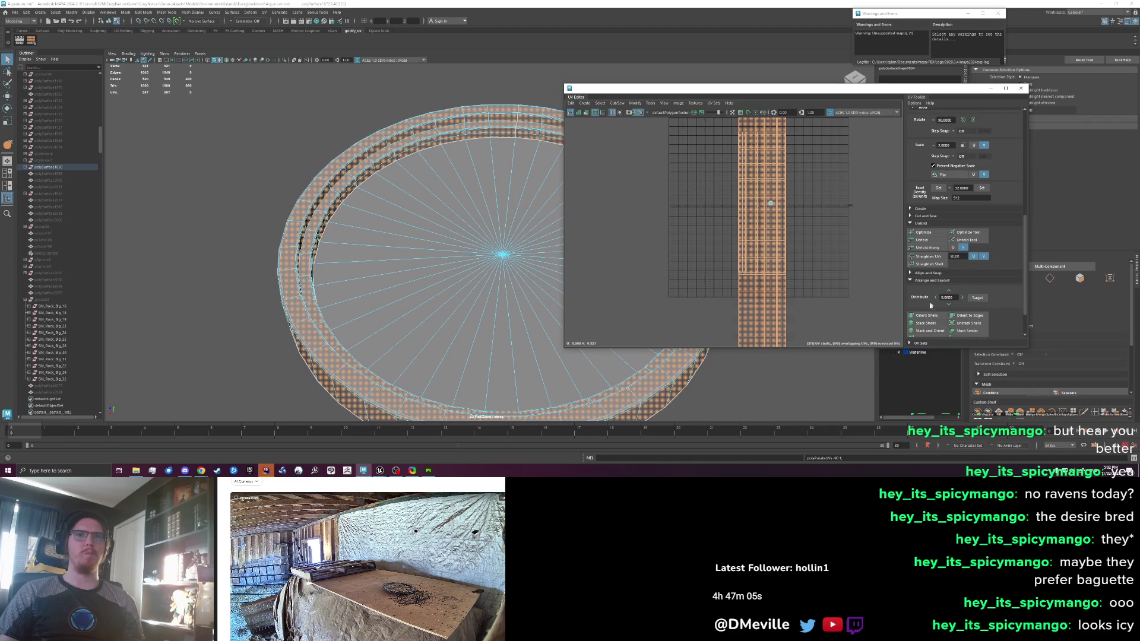
pyautogui.click(920, 323)
pyautogui.scroll(8, 786, 201)
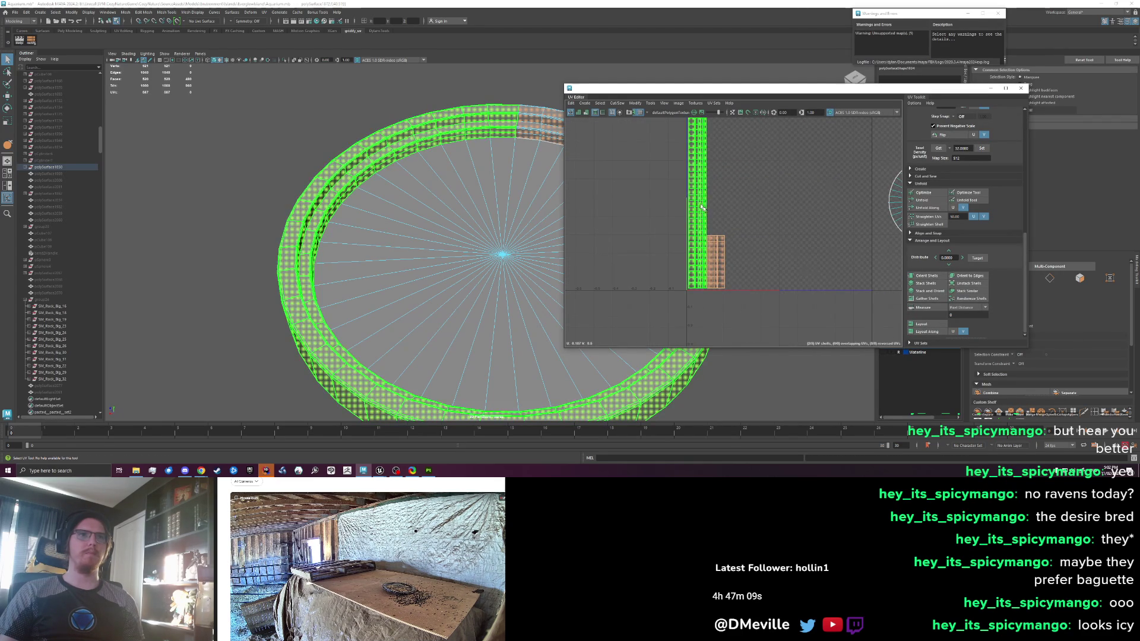
# Frame the ring's UVs, Rectangularize the strip, and Gather Shells near the origin
pyautogui.click(709, 237)
pyautogui.click(724, 249)
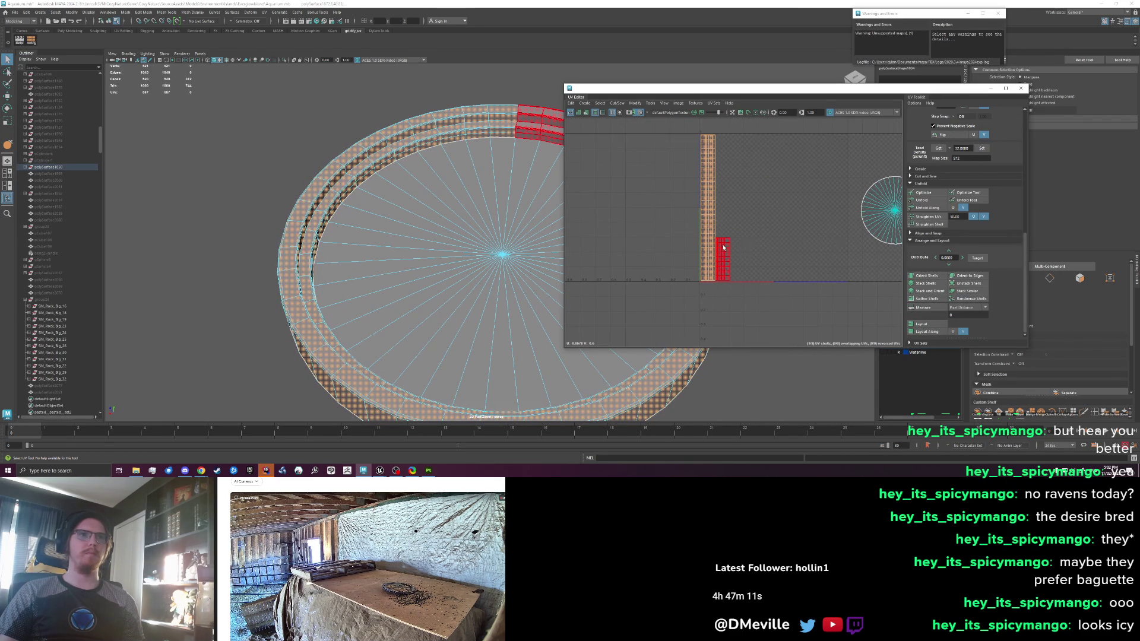
pyautogui.click(726, 249)
pyautogui.press('f')
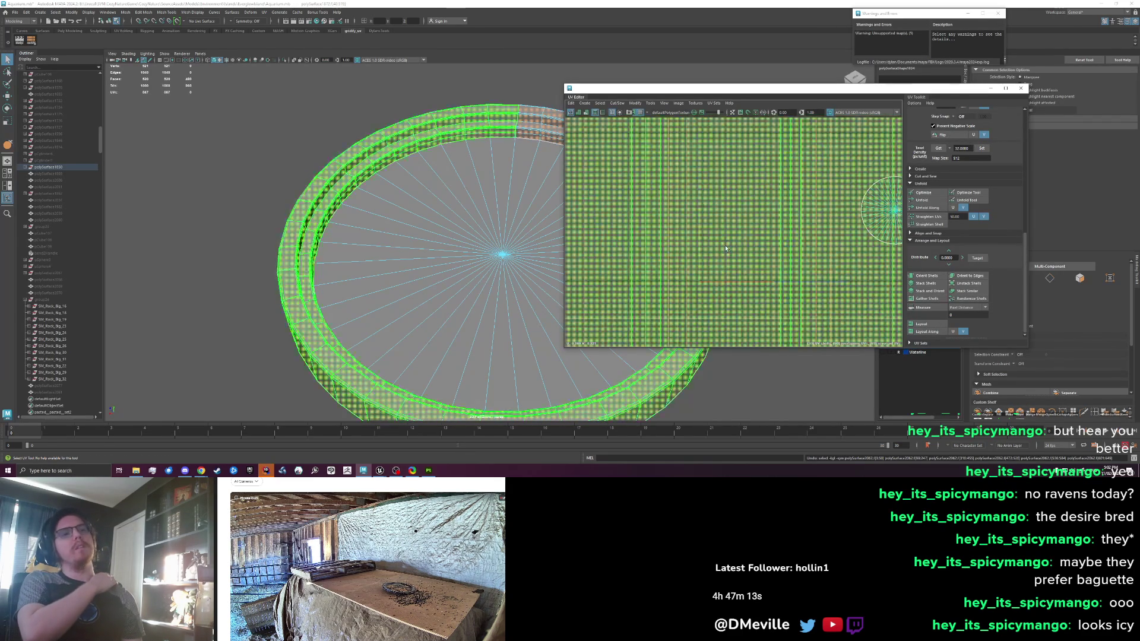
pyautogui.click(725, 246)
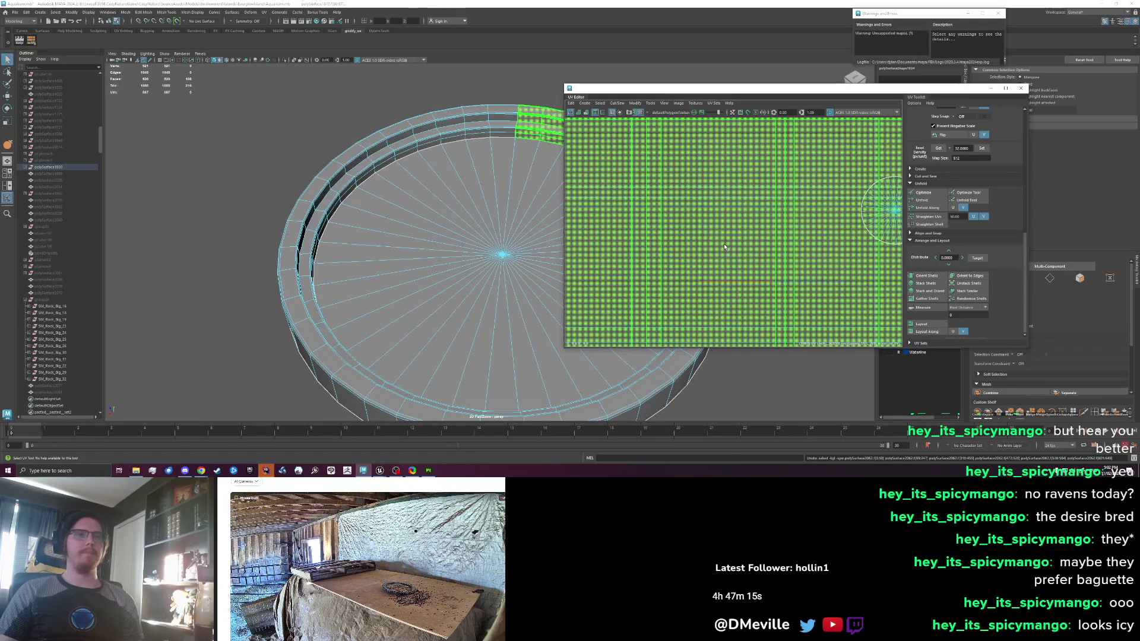
pyautogui.scroll(-5, 728, 229)
pyautogui.click(793, 289)
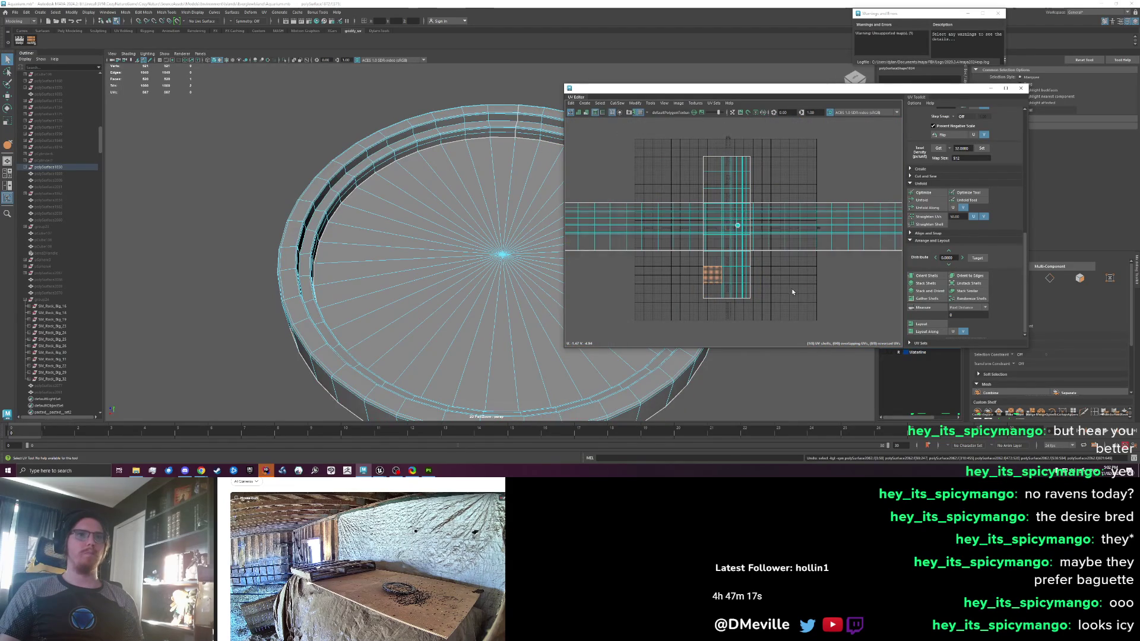
pyautogui.click(669, 145)
pyautogui.click(936, 300)
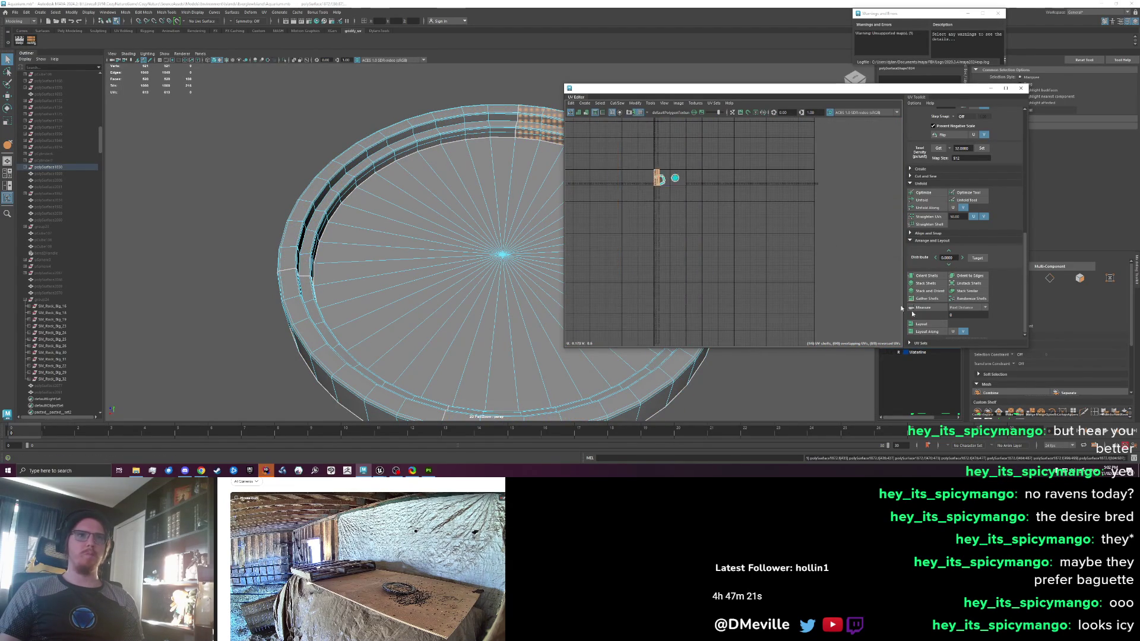
# Straighten the selected rim faces with the shelf script and repack shells into the 0–1 tile
pyautogui.click(697, 228)
pyautogui.click(697, 228)
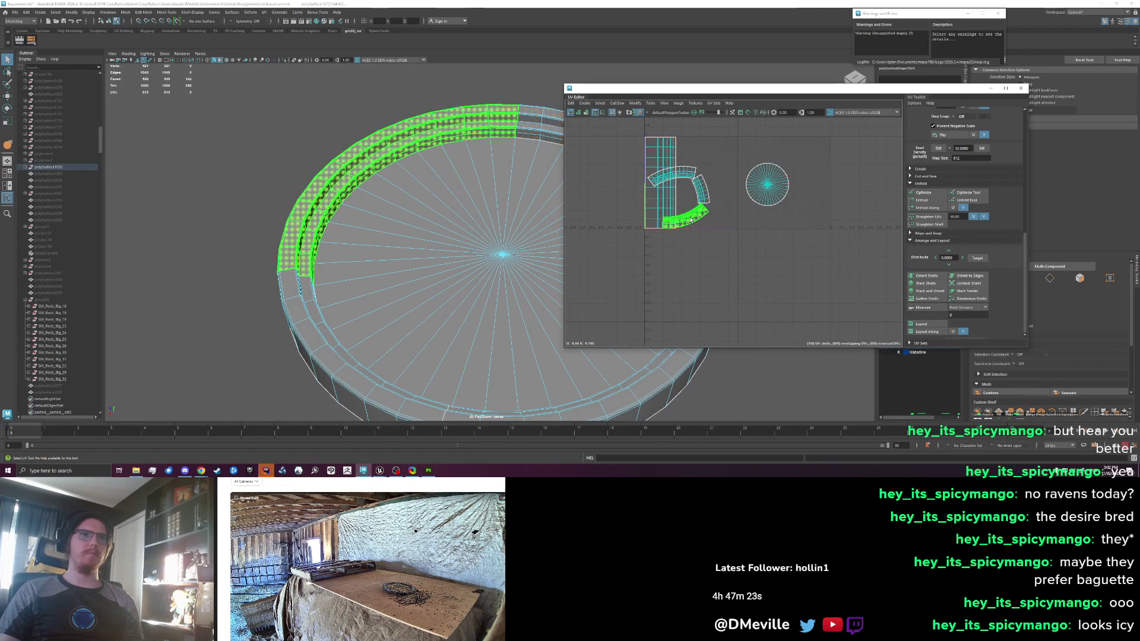
pyautogui.press('F11')
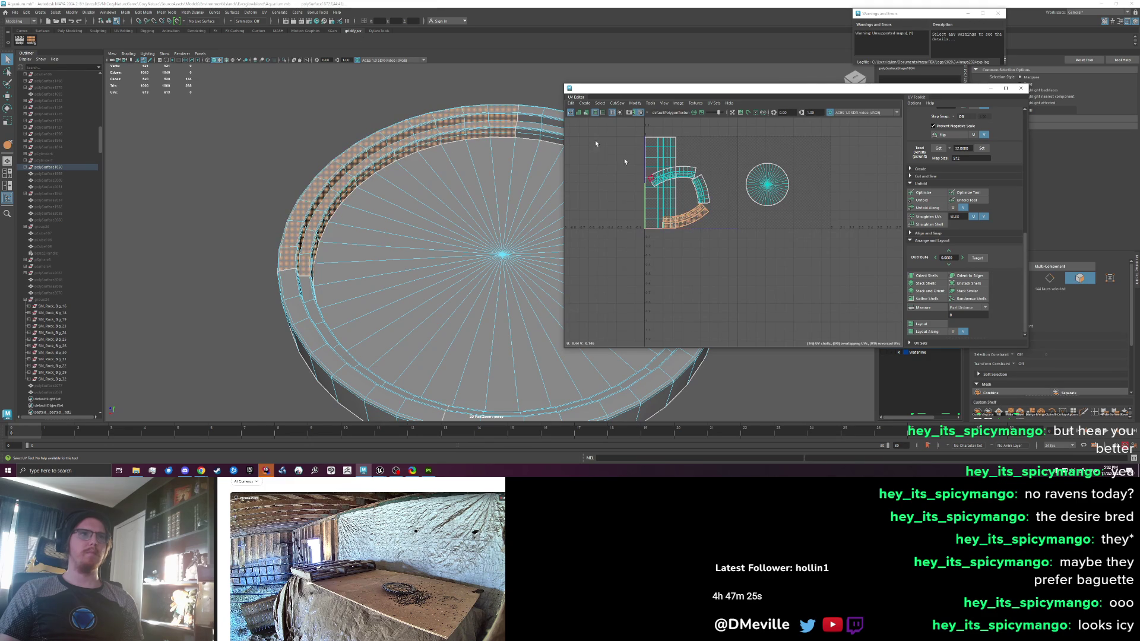
pyautogui.click(32, 42)
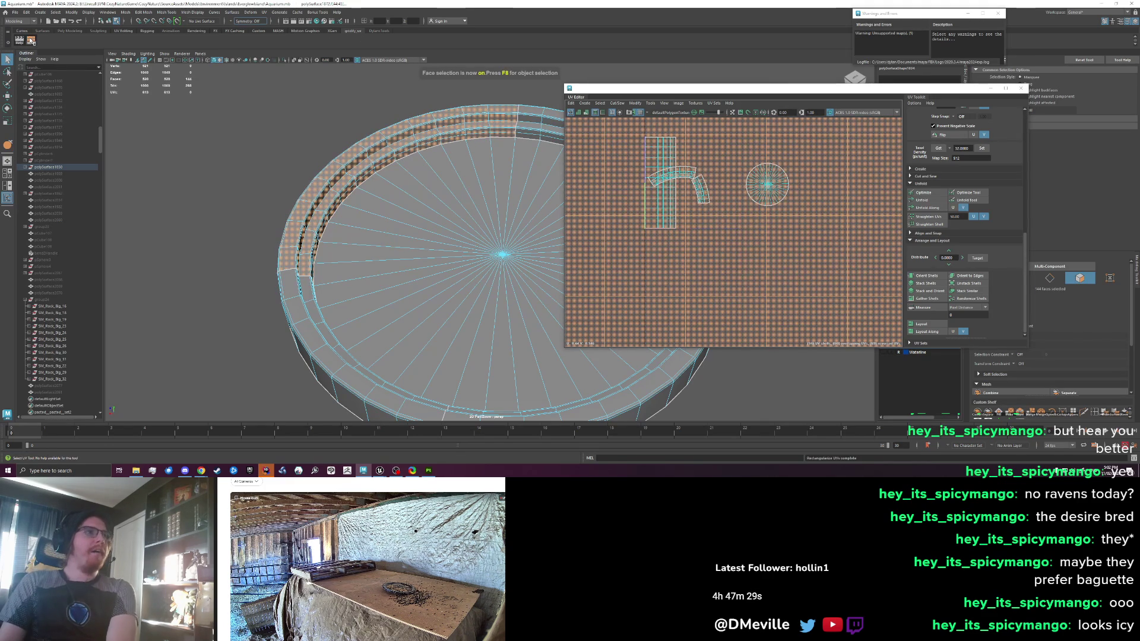
pyautogui.scroll(-3, 699, 211)
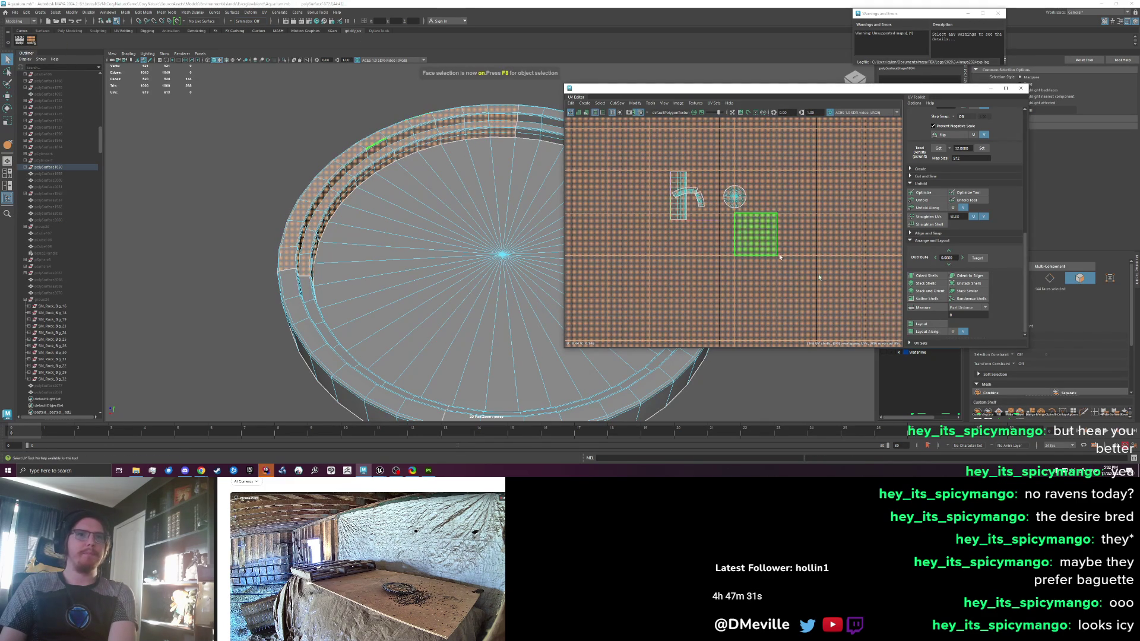
pyautogui.click(940, 328)
pyautogui.scroll(3, 713, 214)
# Straighten the small curved rim shell into a grid rectangle with the shelf script
pyautogui.click(657, 194)
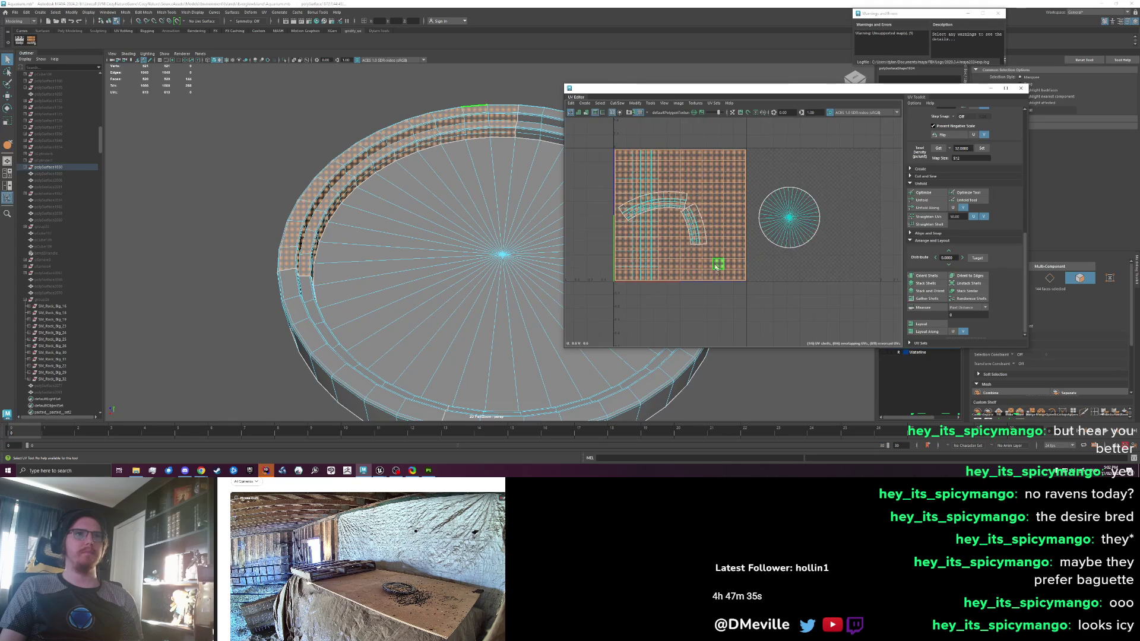
pyautogui.click(664, 233)
pyautogui.press('w')
pyautogui.click(692, 228)
pyautogui.click(686, 227)
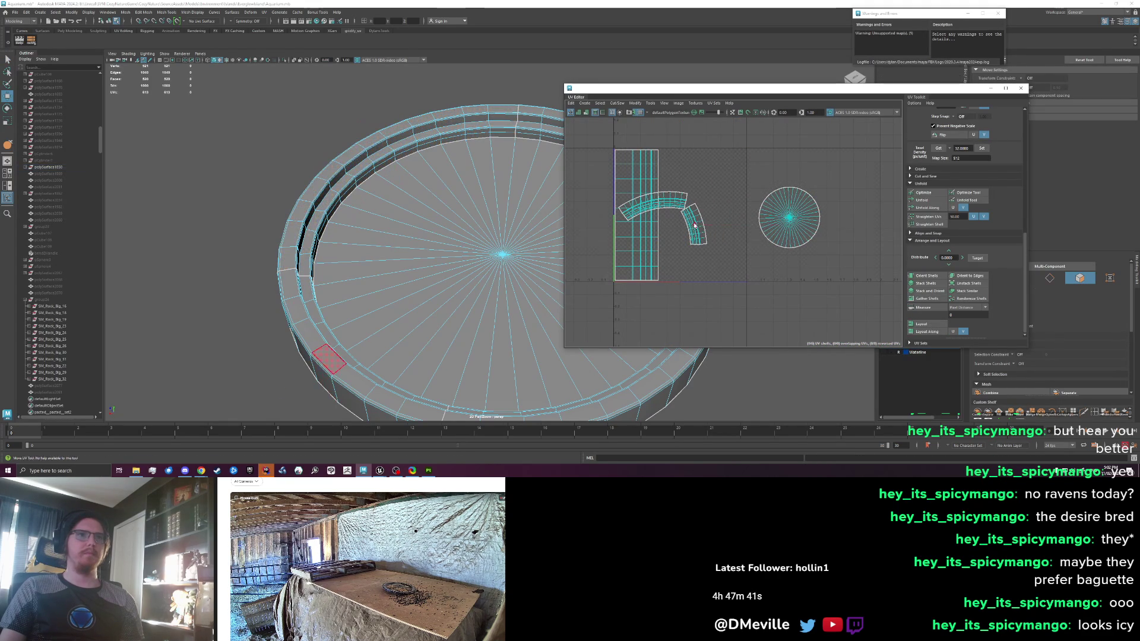
pyautogui.click(32, 41)
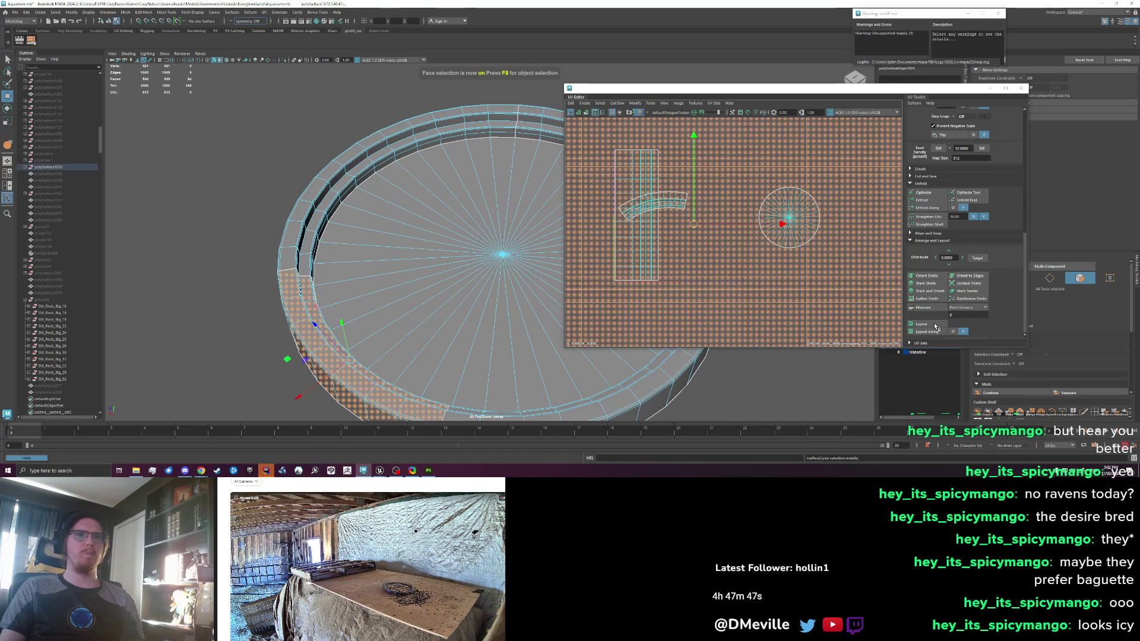
pyautogui.click(682, 207)
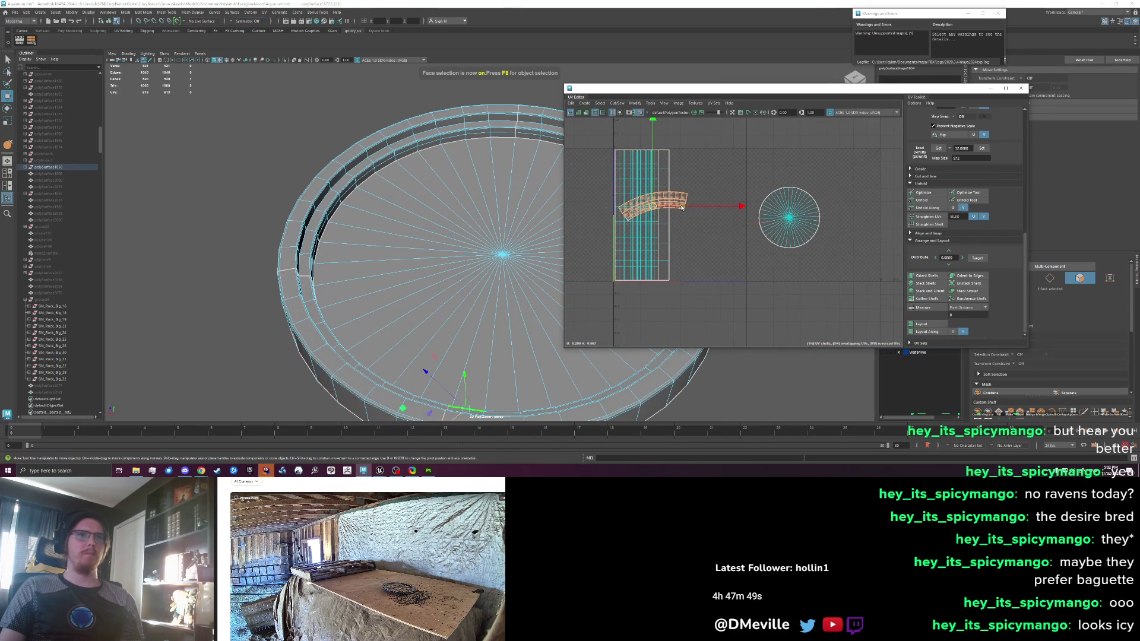
pyautogui.doubleClick(682, 207)
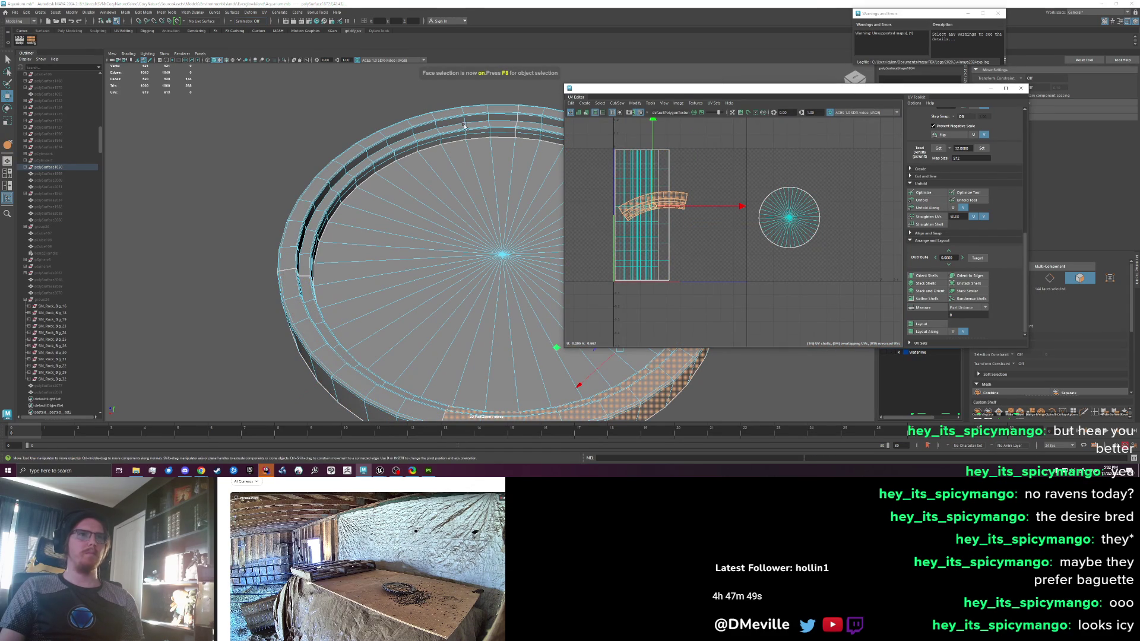
pyautogui.click(32, 40)
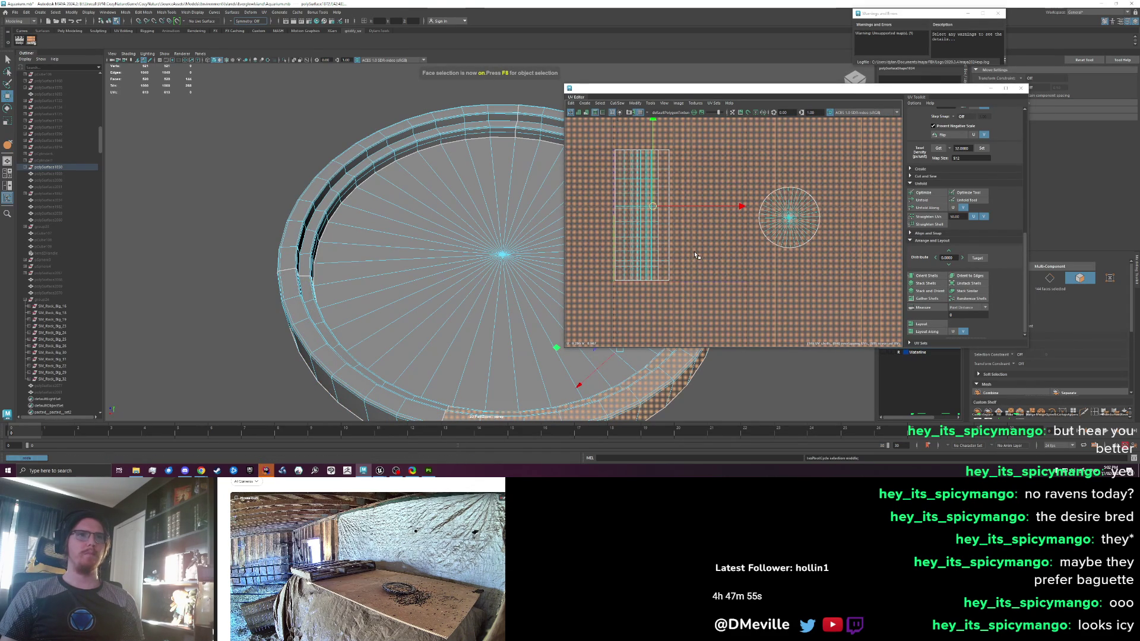
# Unfold the square rim shell into a long curved arc strip and select faces on the band
pyautogui.scroll(-2, 697, 272)
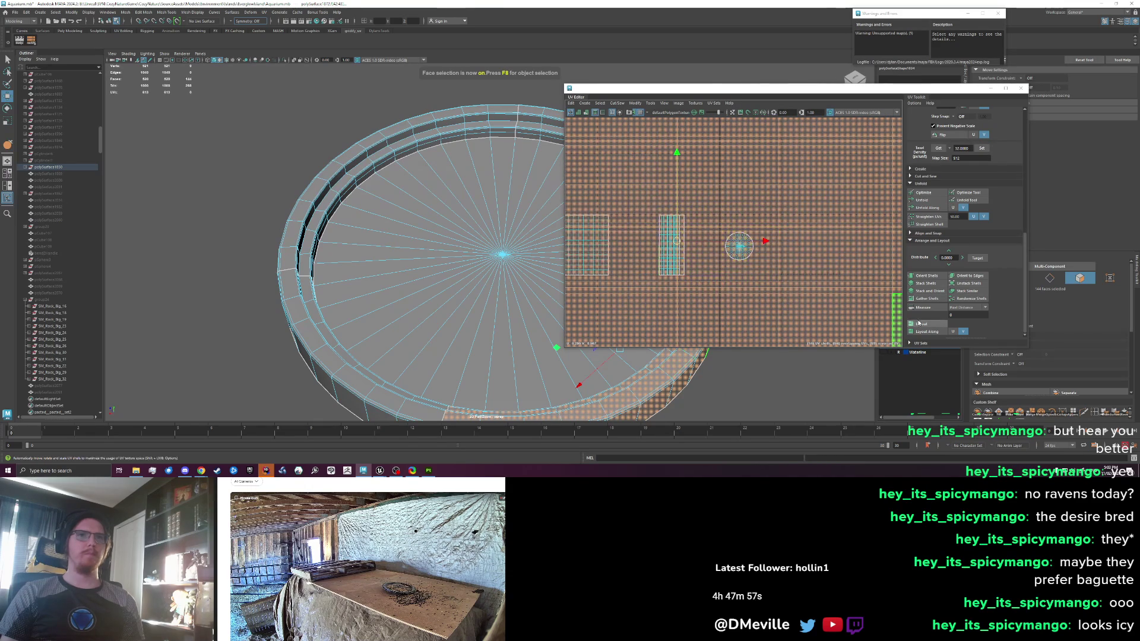
pyautogui.click(605, 241)
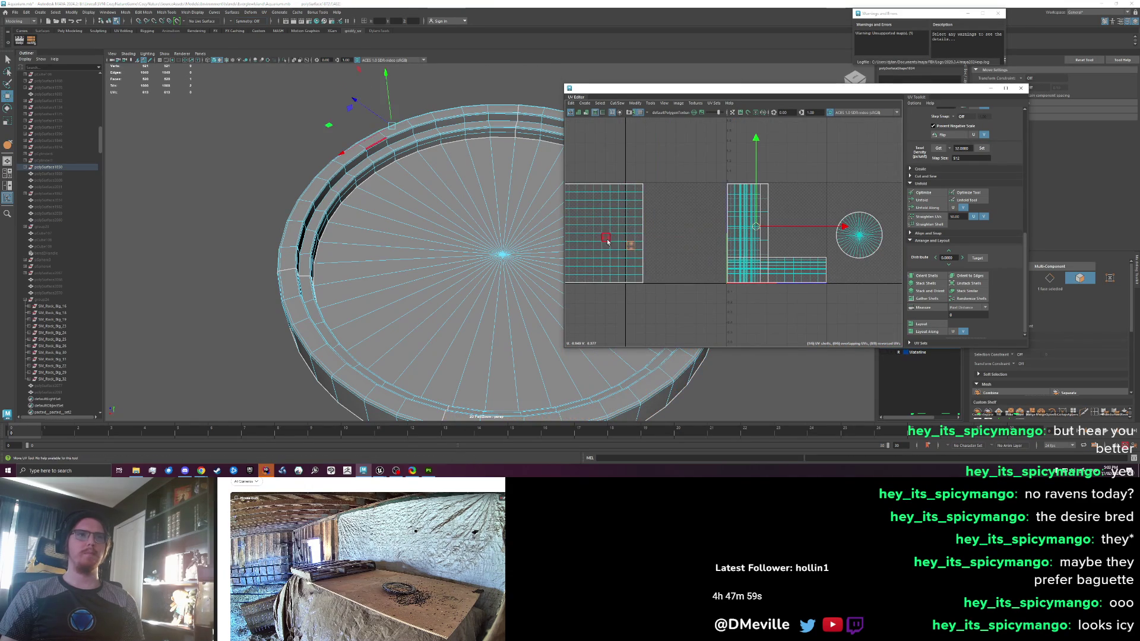
pyautogui.click(923, 200)
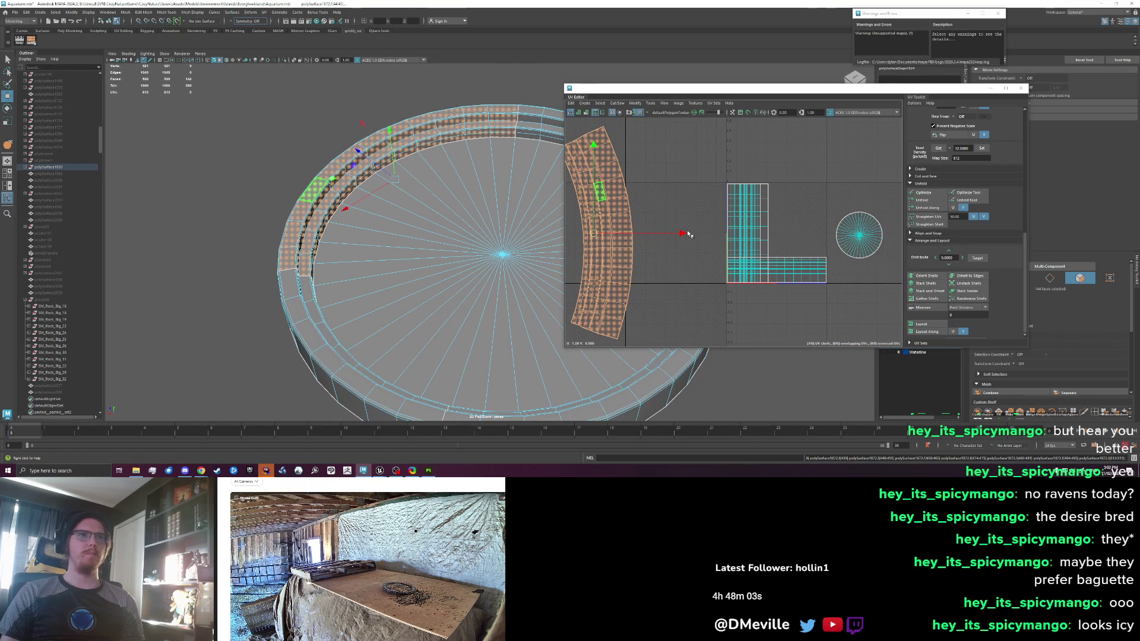
pyautogui.scroll(-10, 762, 243)
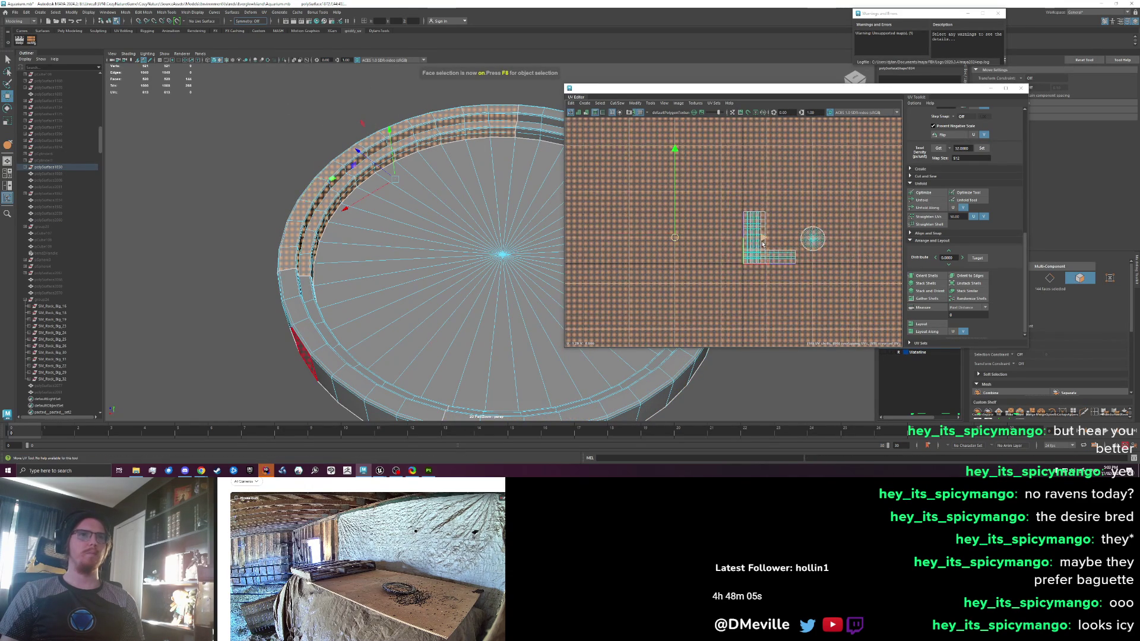
pyautogui.scroll(3, 762, 243)
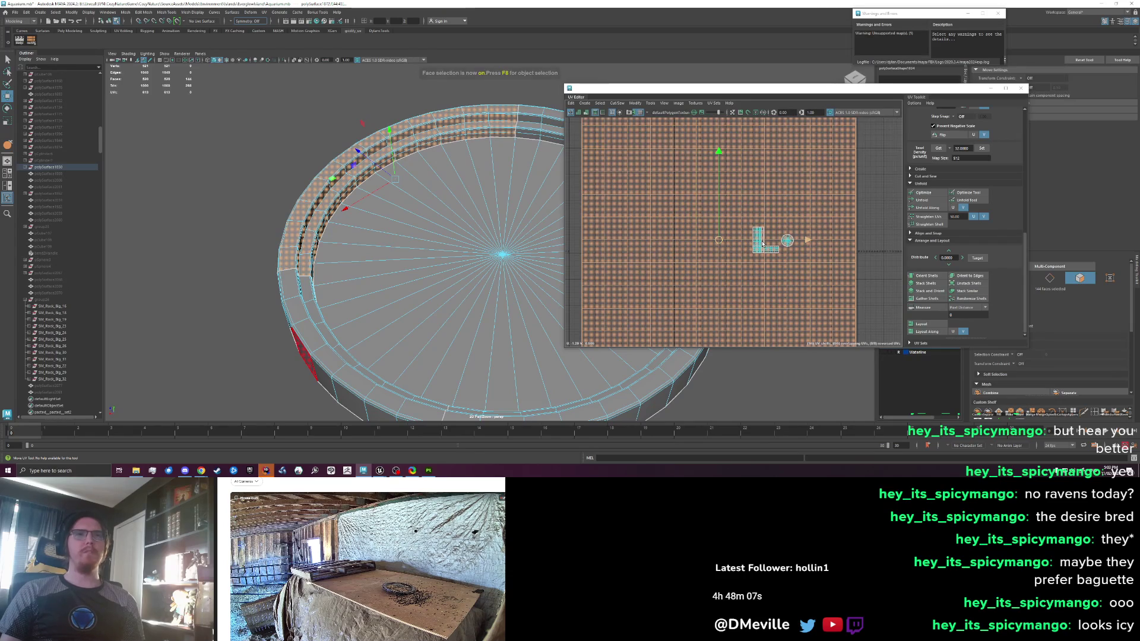
pyautogui.scroll(1, 762, 243)
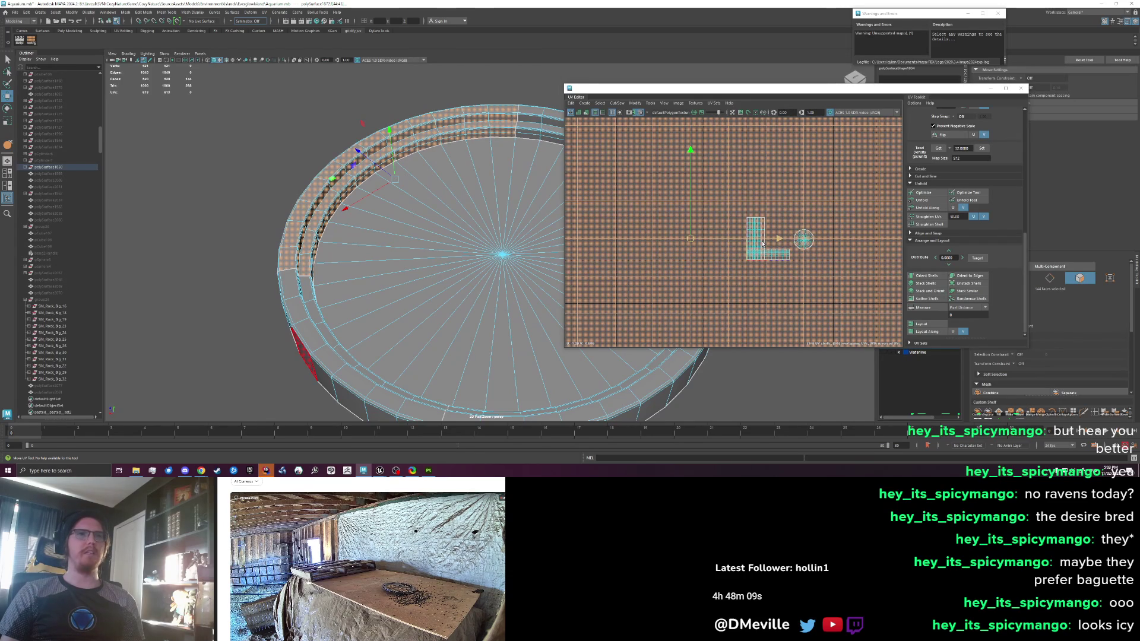
pyautogui.scroll(-3, 762, 243)
pyautogui.click(810, 231)
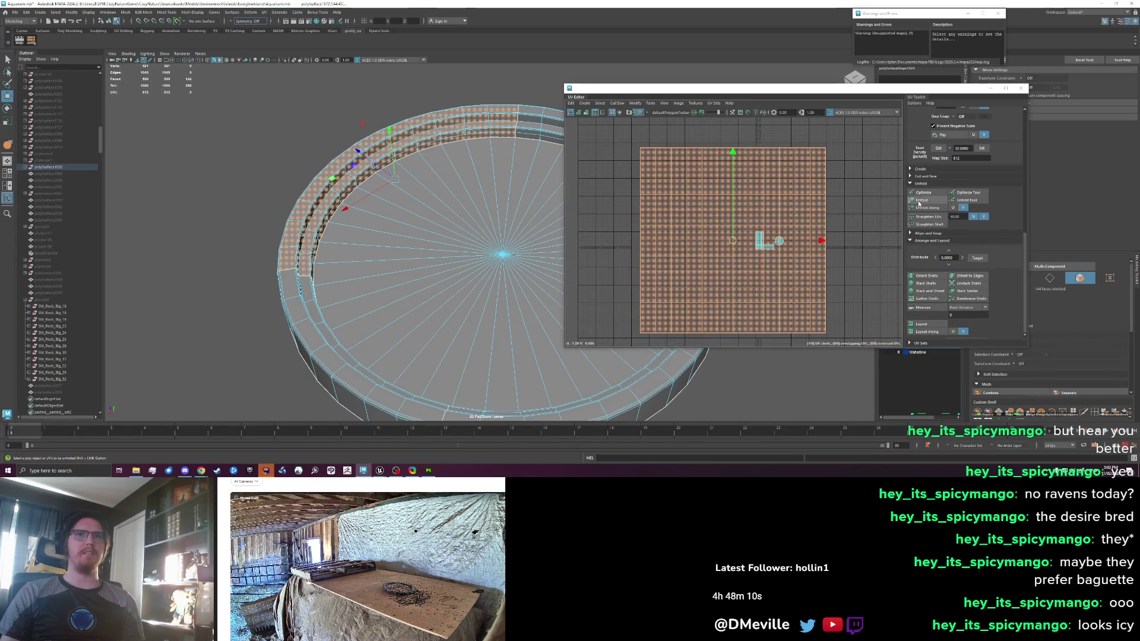
pyautogui.click(742, 236)
pyautogui.scroll(-2, 741, 237)
# Select the disc's circular UV shell and move it off to the right
pyautogui.hotkey('ctrl', 'shift', 'i')
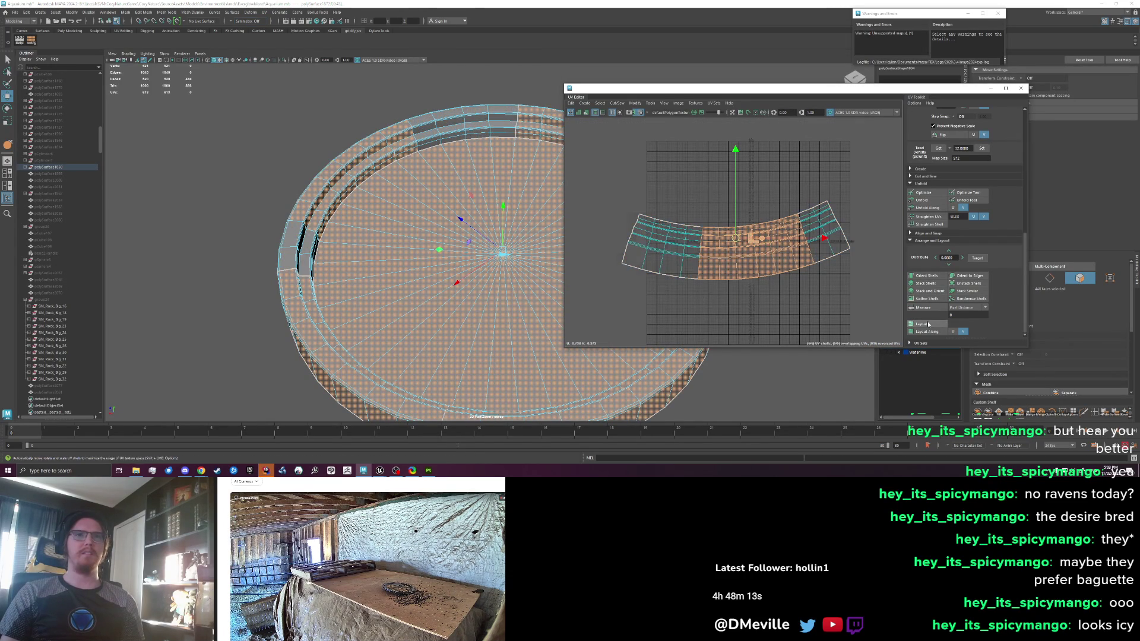
pyautogui.scroll(6, 730, 239)
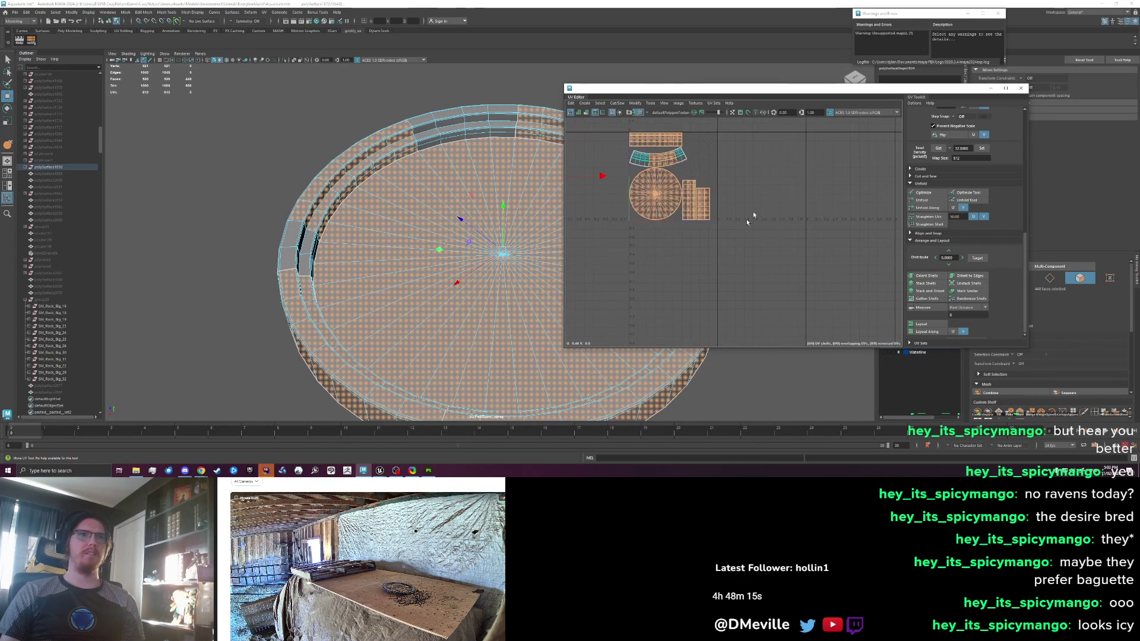
pyautogui.scroll(2, 713, 221)
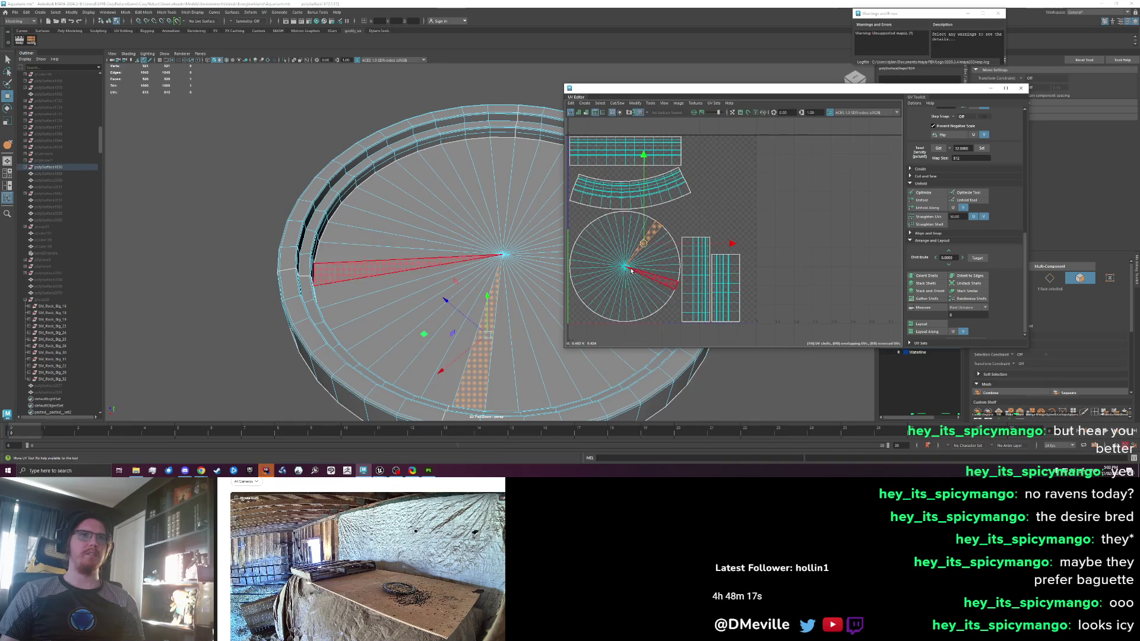
pyautogui.doubleClick(650, 260)
pyautogui.moveTo(650, 260); pyautogui.dragTo(926, 185)
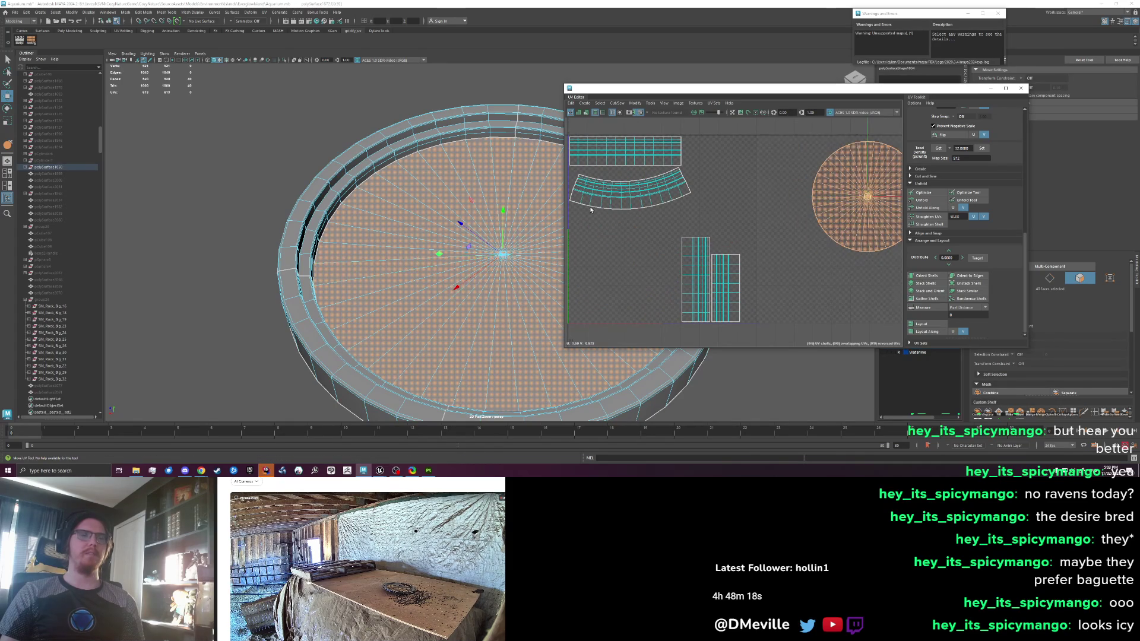
# Rotate the arc shell and rim band upright to vertical
pyautogui.doubleClick(629, 196)
pyautogui.scroll(2, 669, 239)
pyautogui.press('e')
pyautogui.moveTo(704, 239)
pyautogui.mouseDown()
pyautogui.moveTo(711, 231)
pyautogui.moveTo(693, 306)
pyautogui.mouseUp()
pyautogui.press('w')
# Straighten the curved arc UV shell into a strip and rotate it 90 degrees
pyautogui.rightClick(676, 224)
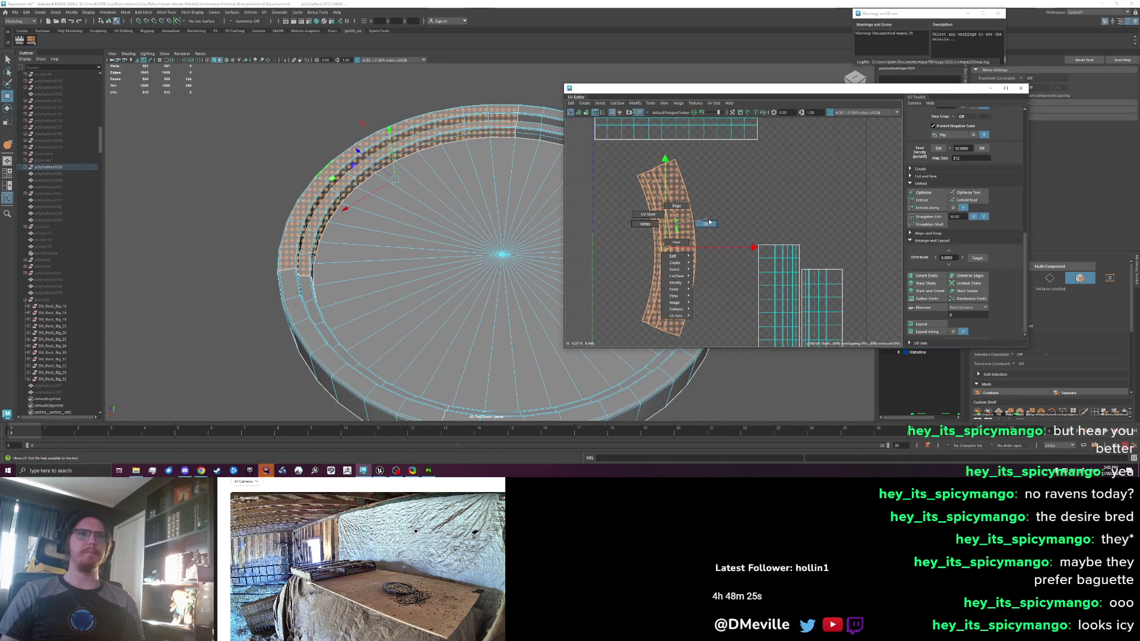
pyautogui.click(707, 222)
pyautogui.click(723, 324)
pyautogui.moveTo(599, 164); pyautogui.dragTo(598, 162)
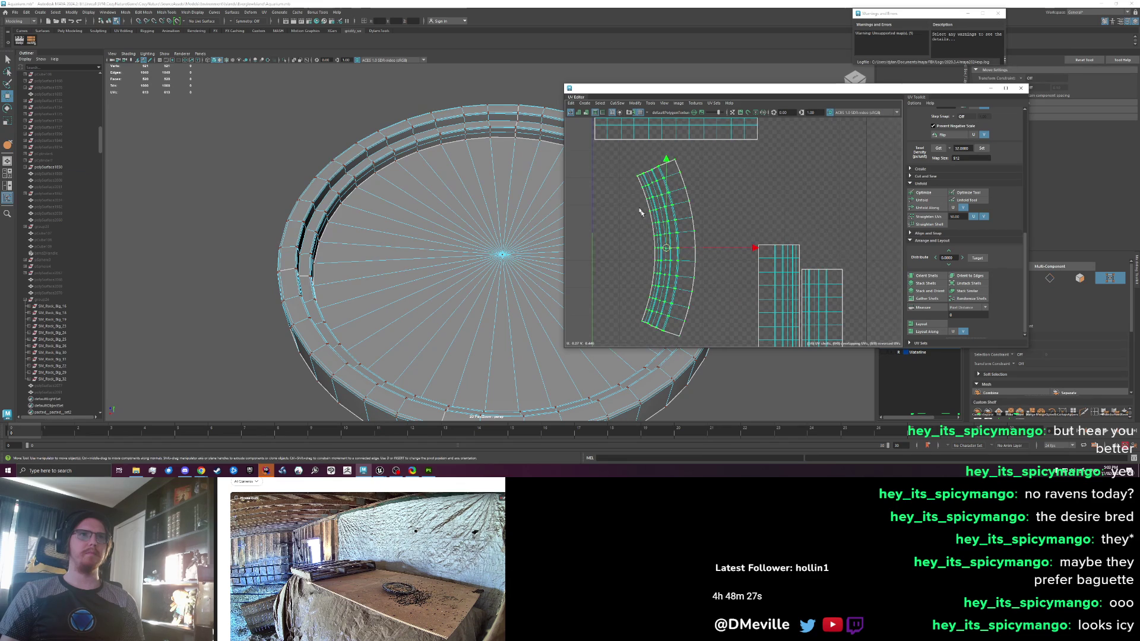
pyautogui.click(653, 103)
pyautogui.click(635, 103)
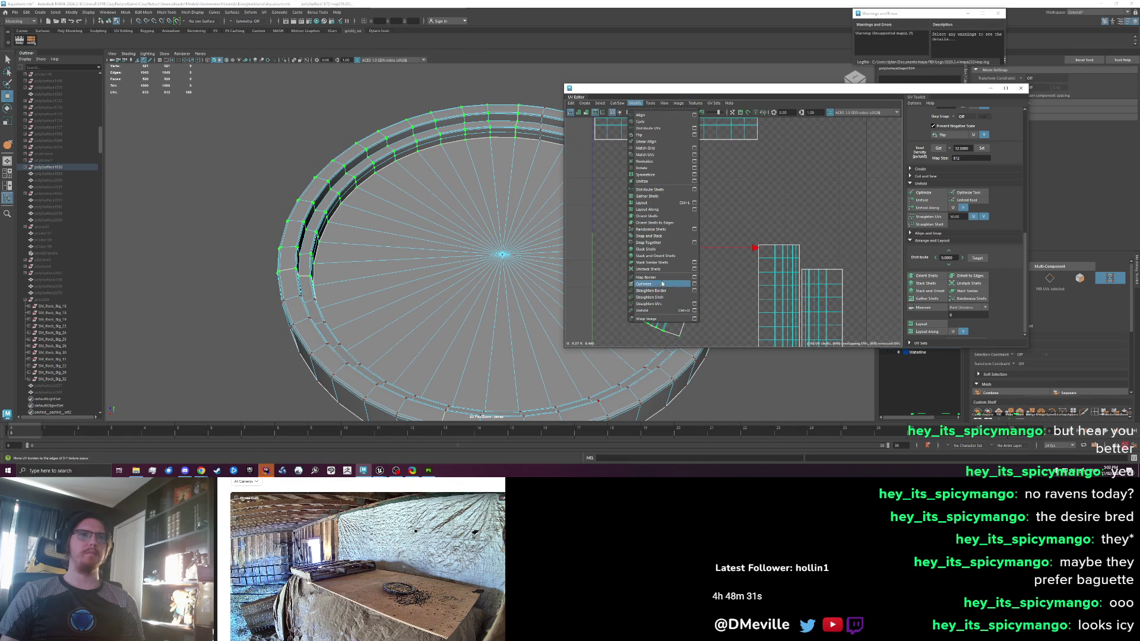
pyautogui.click(649, 296)
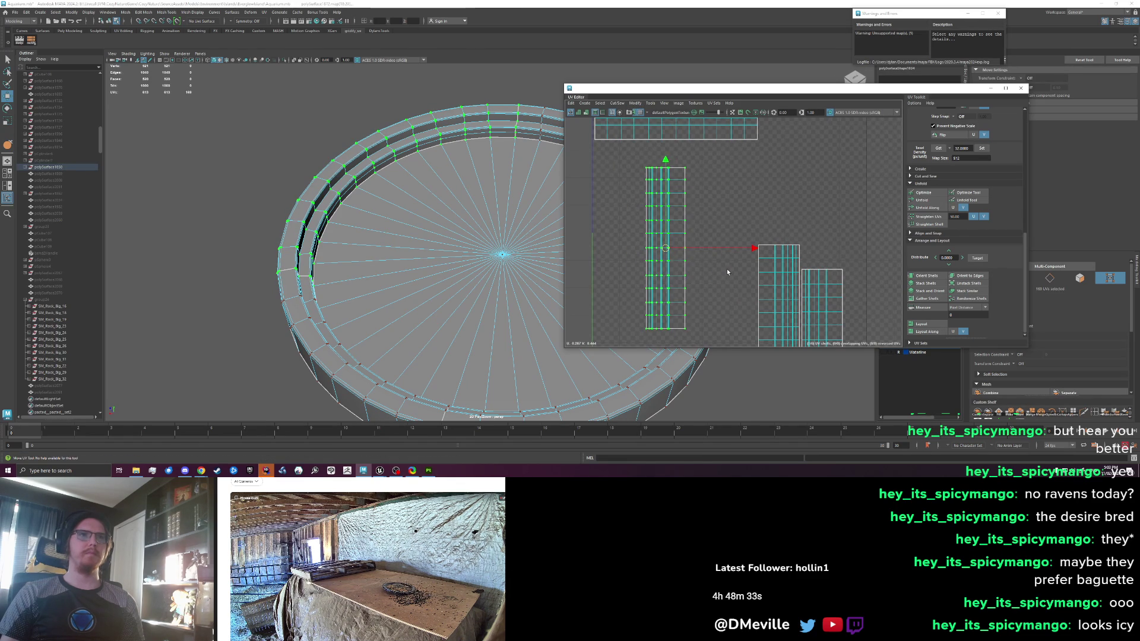
pyautogui.scroll(-2, 678, 261)
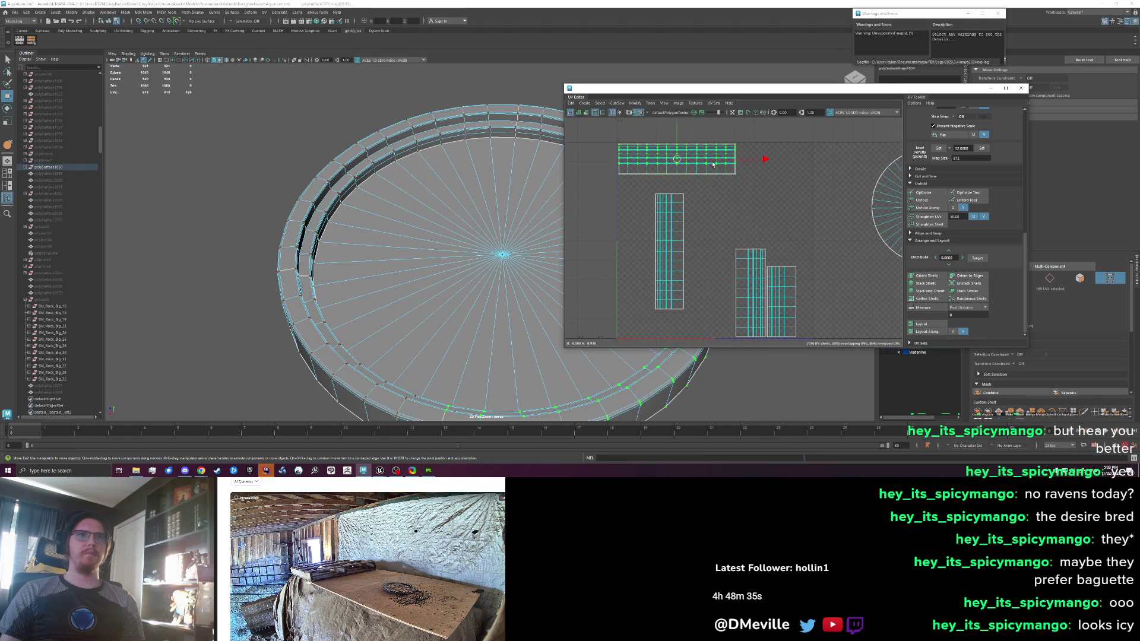
pyautogui.scroll(4, 951, 182)
pyautogui.click(963, 200)
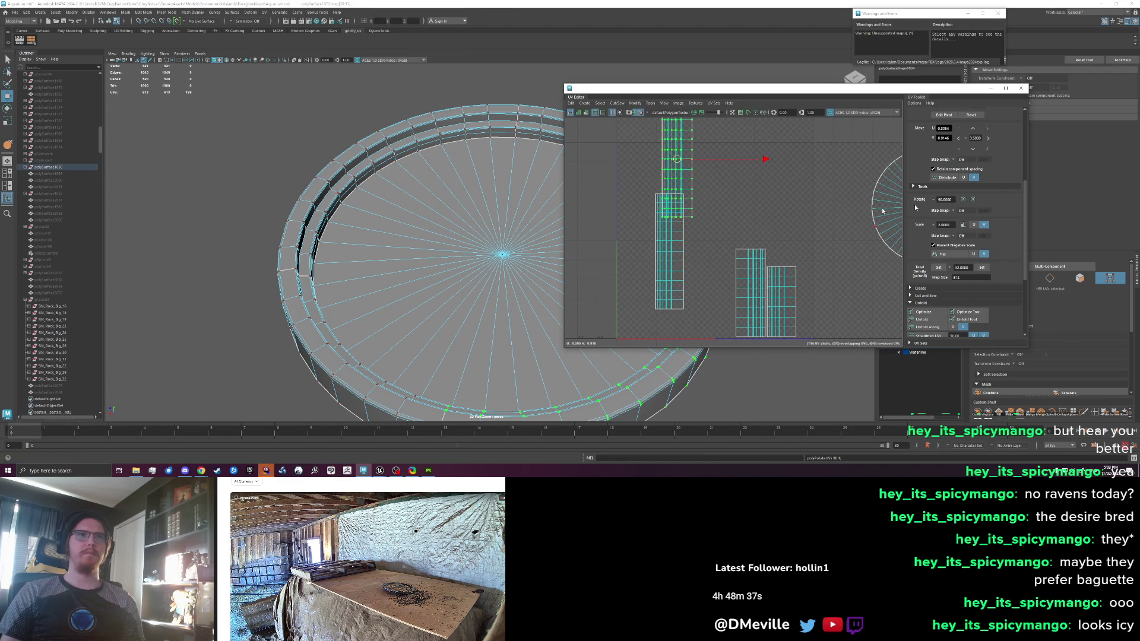
# Select the strip shells' faces and lay them out as upright columns
pyautogui.hotkey('ctrl', 'F11')
pyautogui.keyDown('shift'); pyautogui.click(750, 291); pyautogui.keyUp('shift')
pyautogui.scroll(-2, 936, 293)
pyautogui.keyDown('shift'); pyautogui.click(790, 306); pyautogui.keyUp('shift')
pyautogui.scroll(-2, 936, 309)
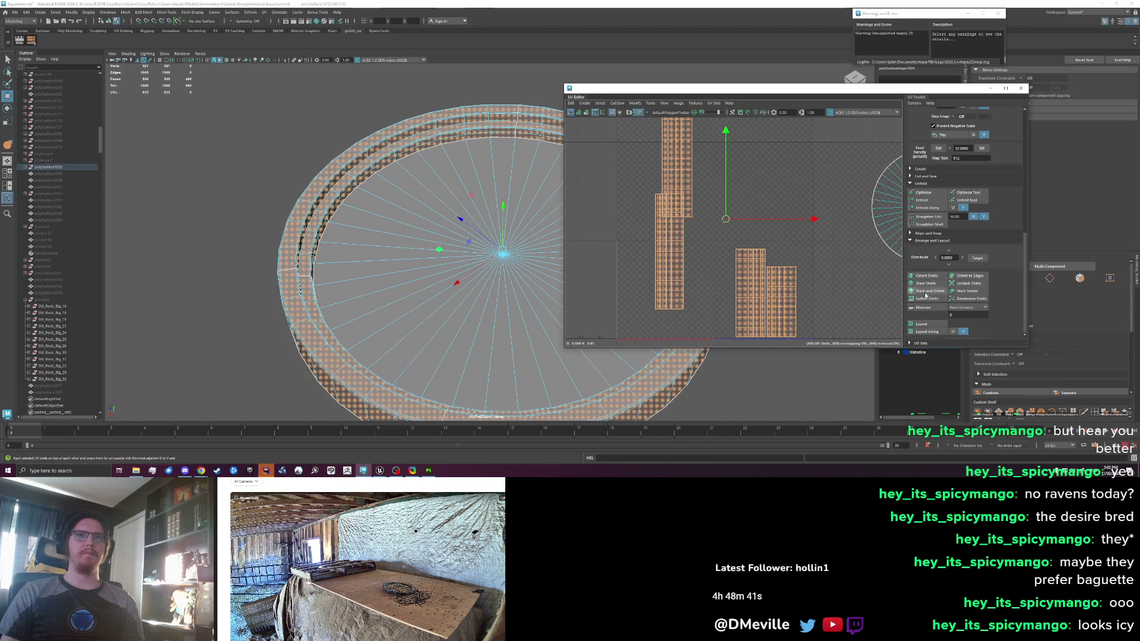
pyautogui.click(928, 325)
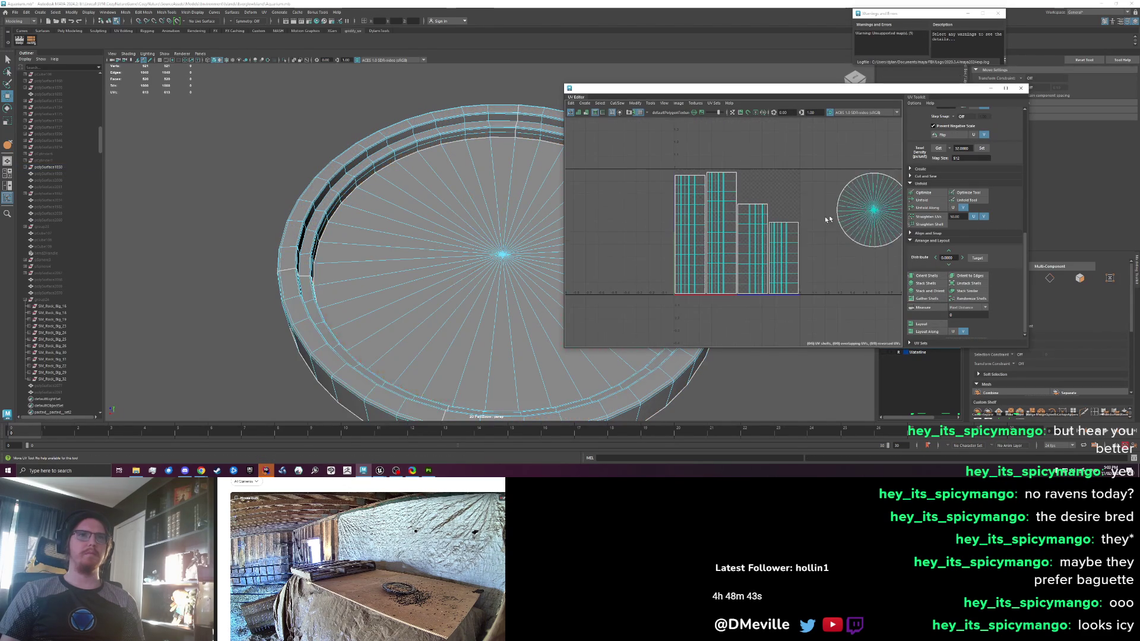
# Move the circular disc shell into the empty top-right space of the tile
pyautogui.click(857, 211)
pyautogui.hotkey('ctrl', 'F11')
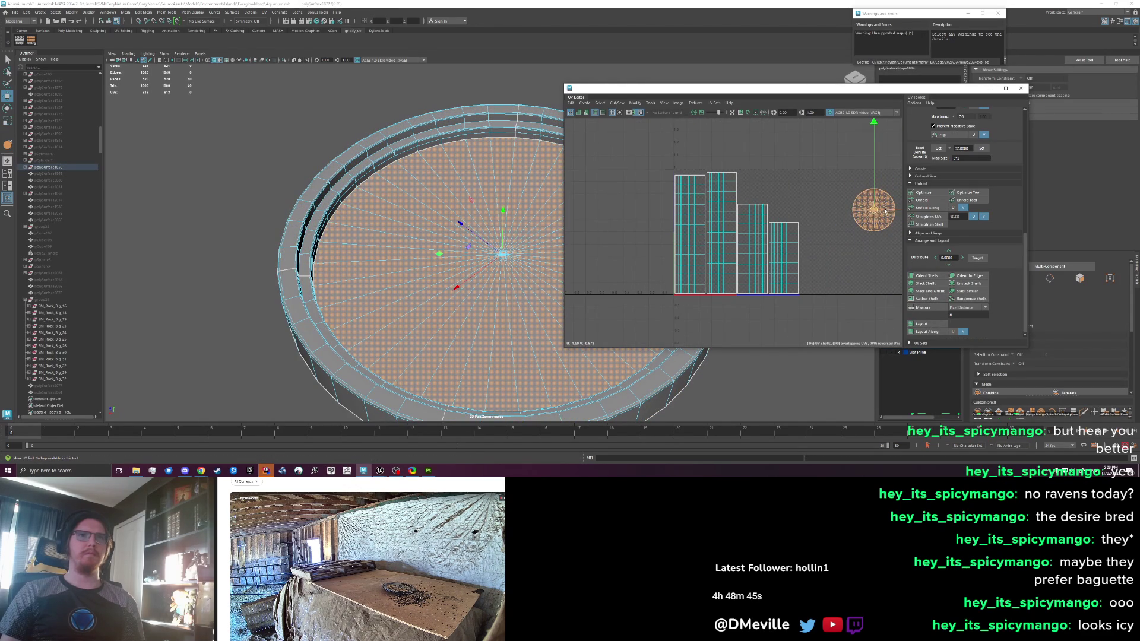
pyautogui.moveTo(858, 210); pyautogui.dragTo(794, 190)
pyautogui.scroll(4, 833, 241)
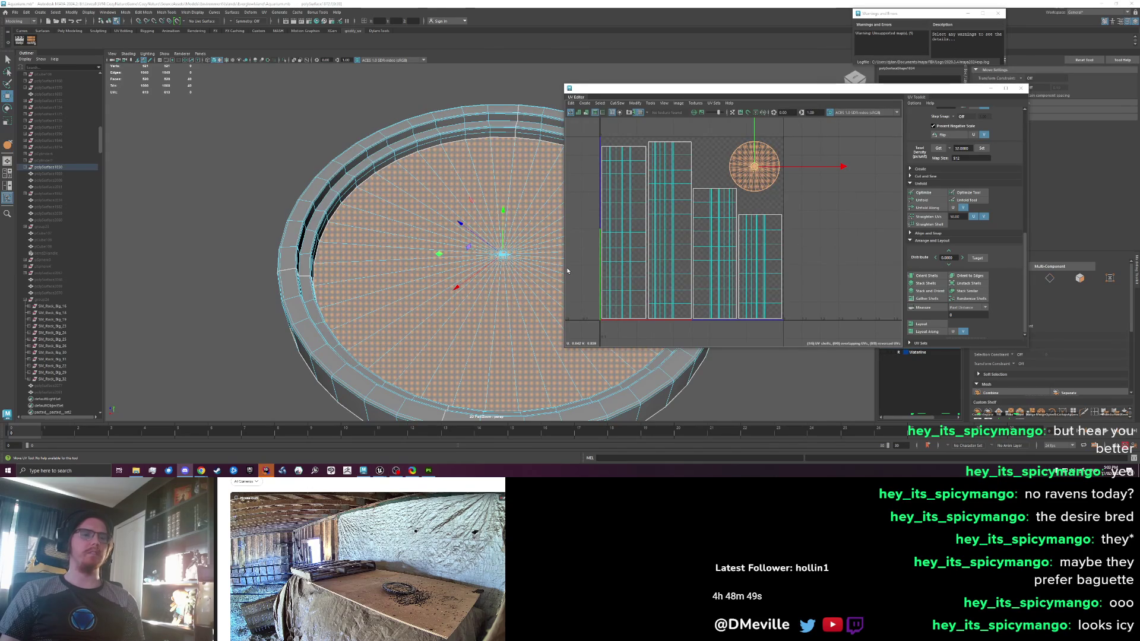
# Select the CenterPoolSteps mesh in Unreal Engine, then return to the floor mesh in Maya
pyautogui.hotkey('alt', 'Tab')
pyautogui.click(432, 247)
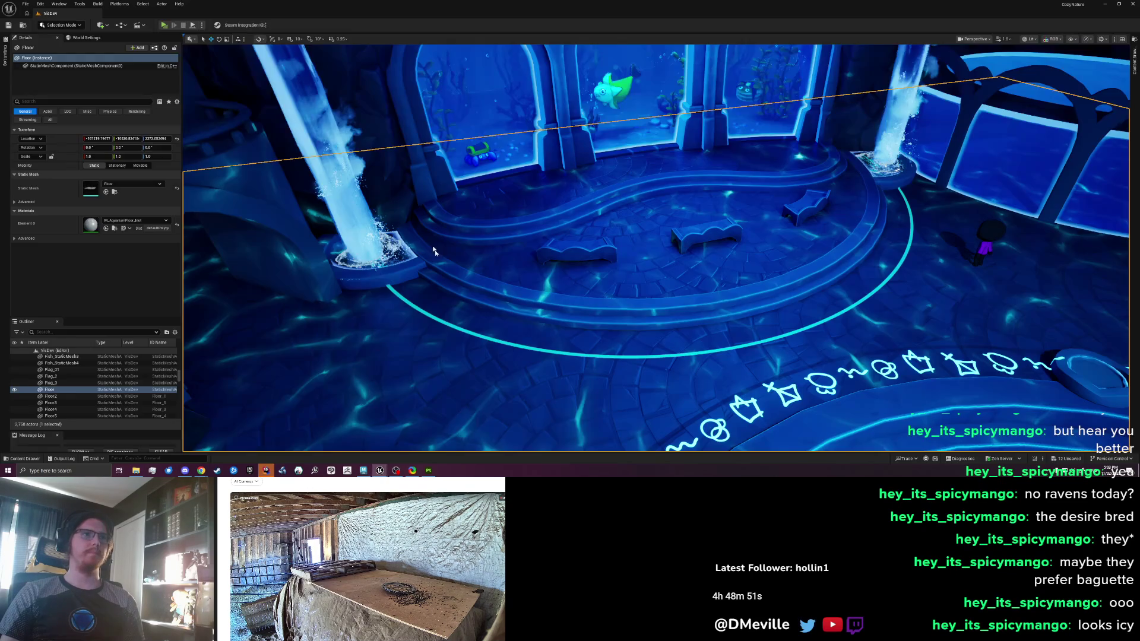
pyautogui.click(433, 247)
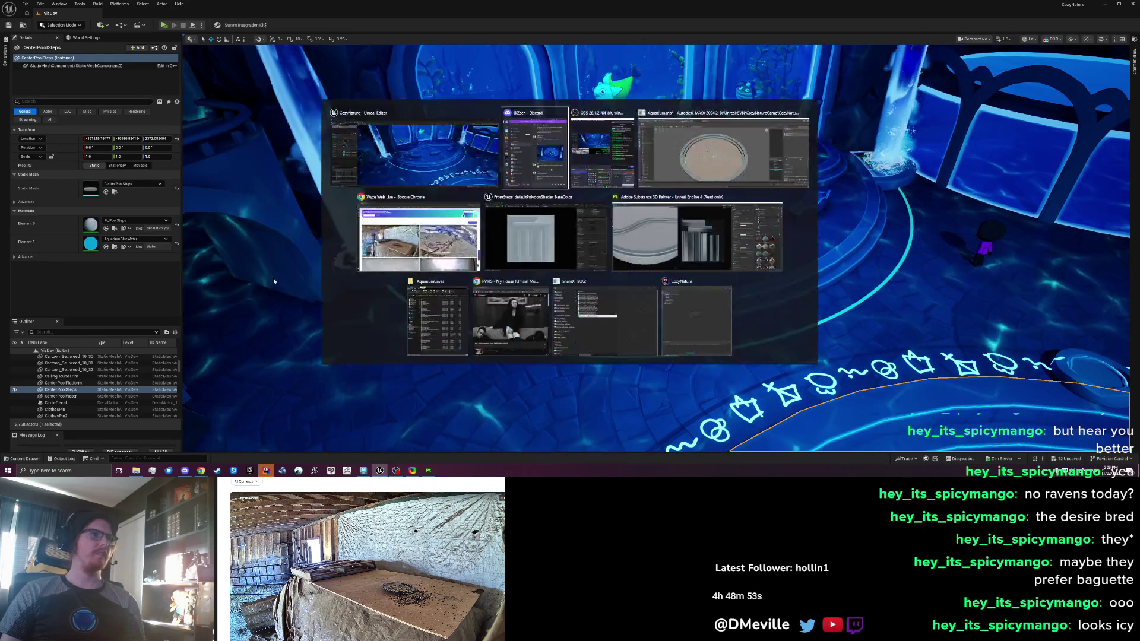
pyautogui.hotkey('alt', 'Tab')
pyautogui.hotkey('alt', 'Tab')
pyautogui.rightClick(457, 235)
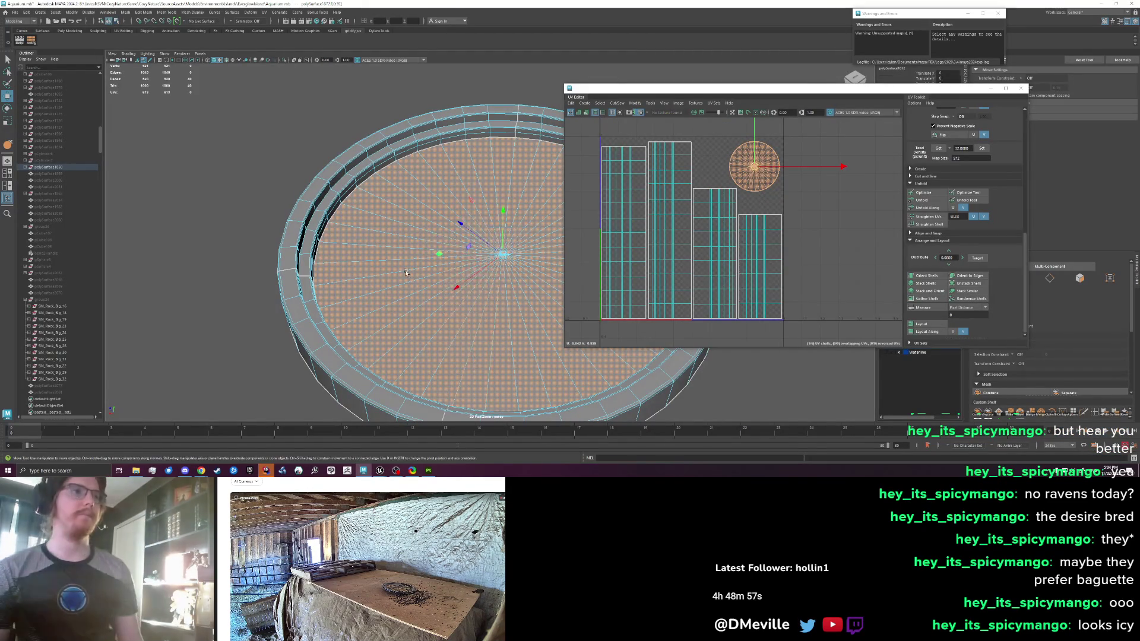
# Export the floor mesh in object mode over CenterPoolSteps.fbx, then switch to Substance Painter
pyautogui.press('F8')
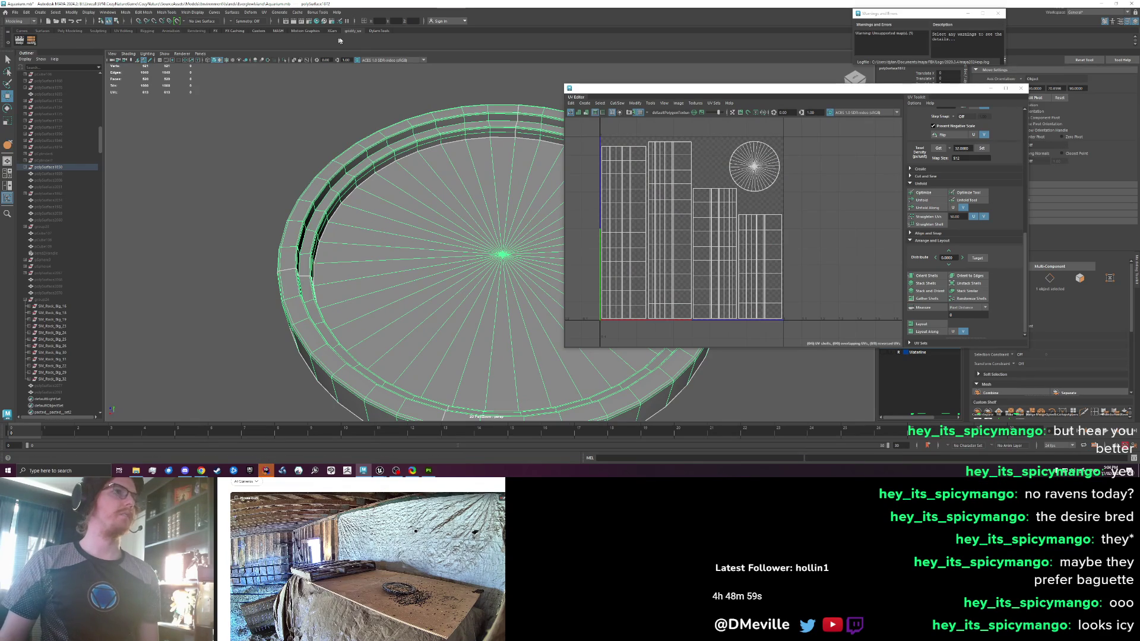
pyautogui.click(374, 31)
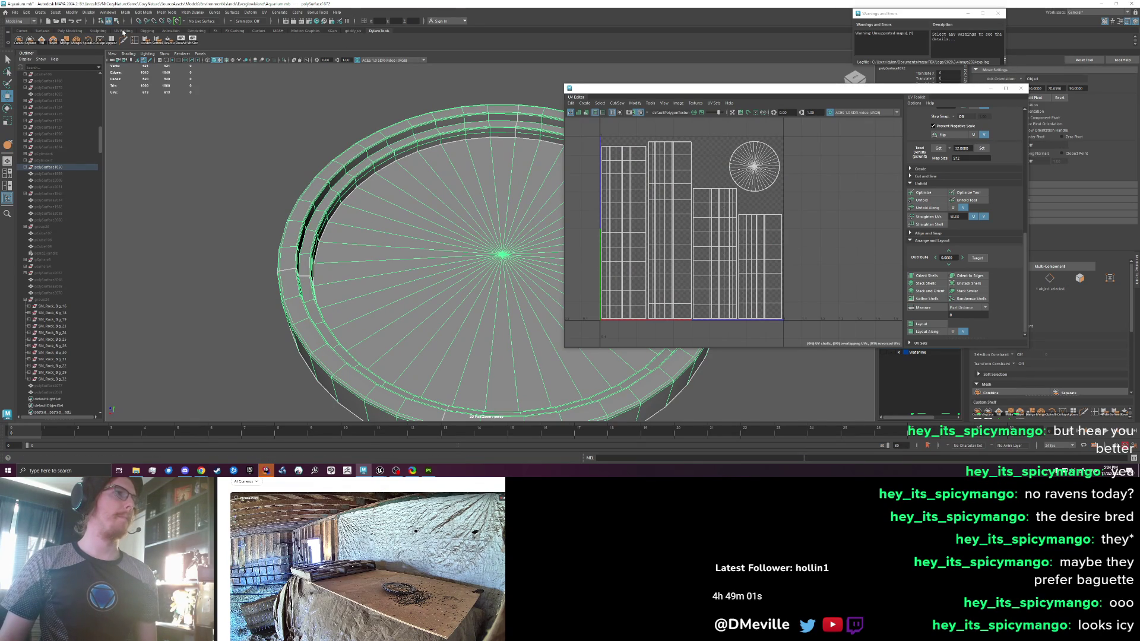
pyautogui.click(81, 31)
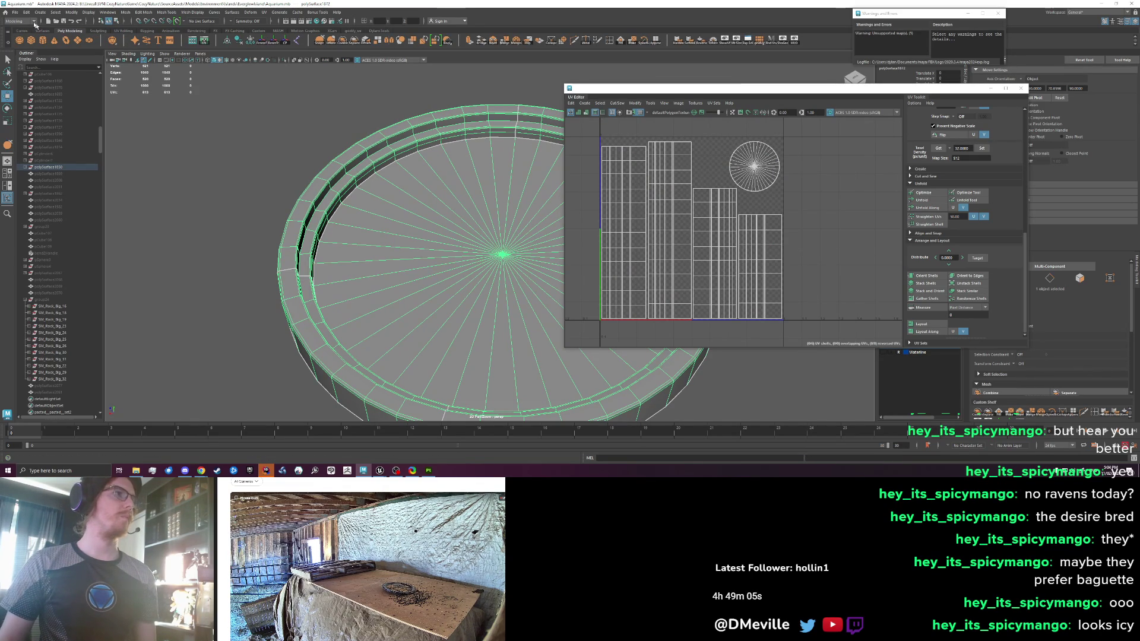
pyautogui.click(15, 12)
pyautogui.click(36, 103)
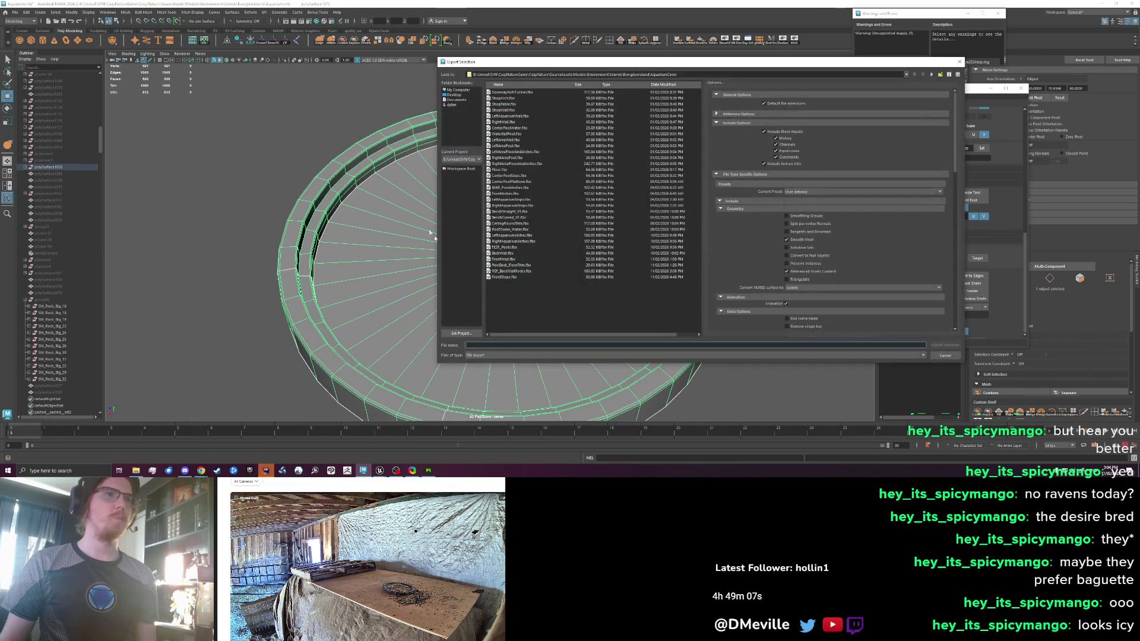
pyautogui.click(511, 175)
pyautogui.click(948, 346)
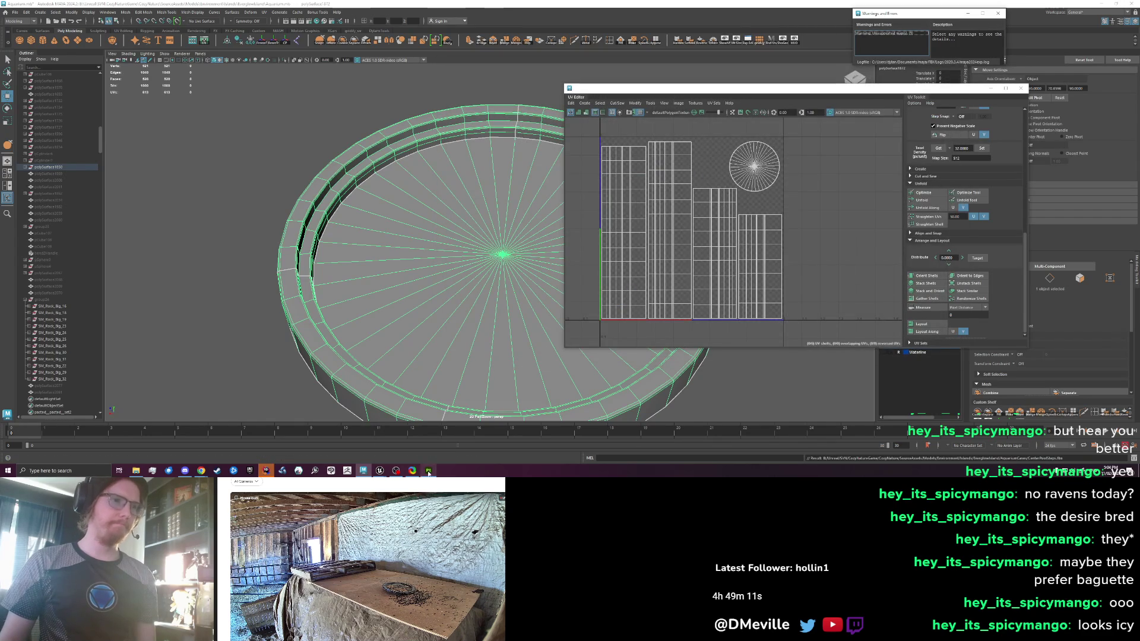
pyautogui.click(428, 471)
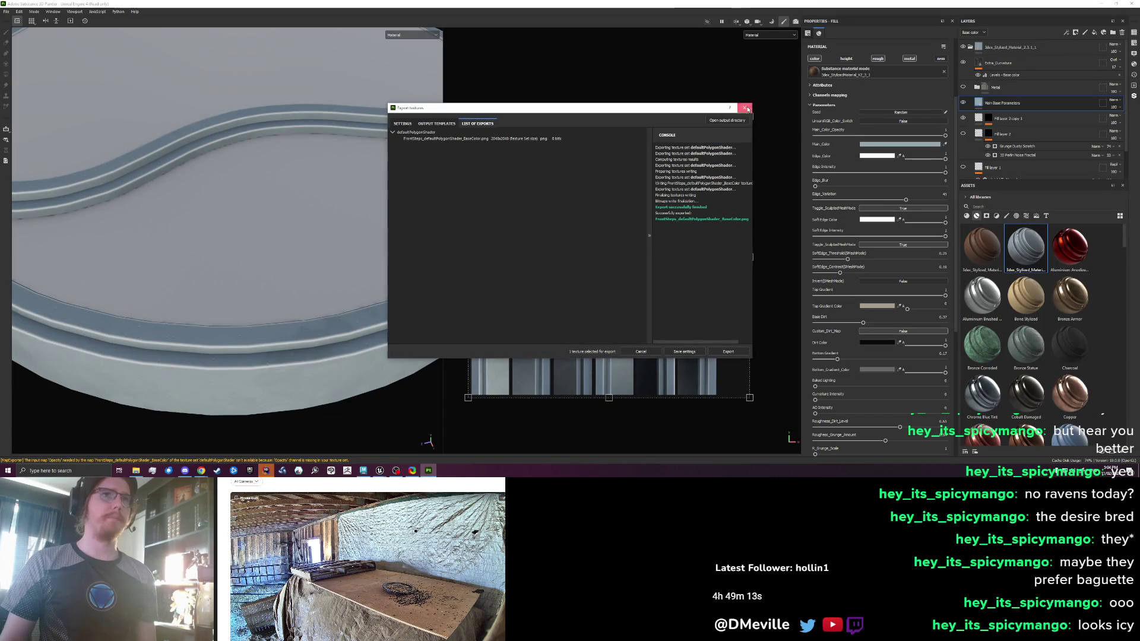
# Close Export textures and create a new project from CenterPoolSteps.fbx, discarding the old project's changes
pyautogui.click(746, 108)
pyautogui.scroll(-5, 318, 181)
pyautogui.click(6, 12)
pyautogui.click(18, 20)
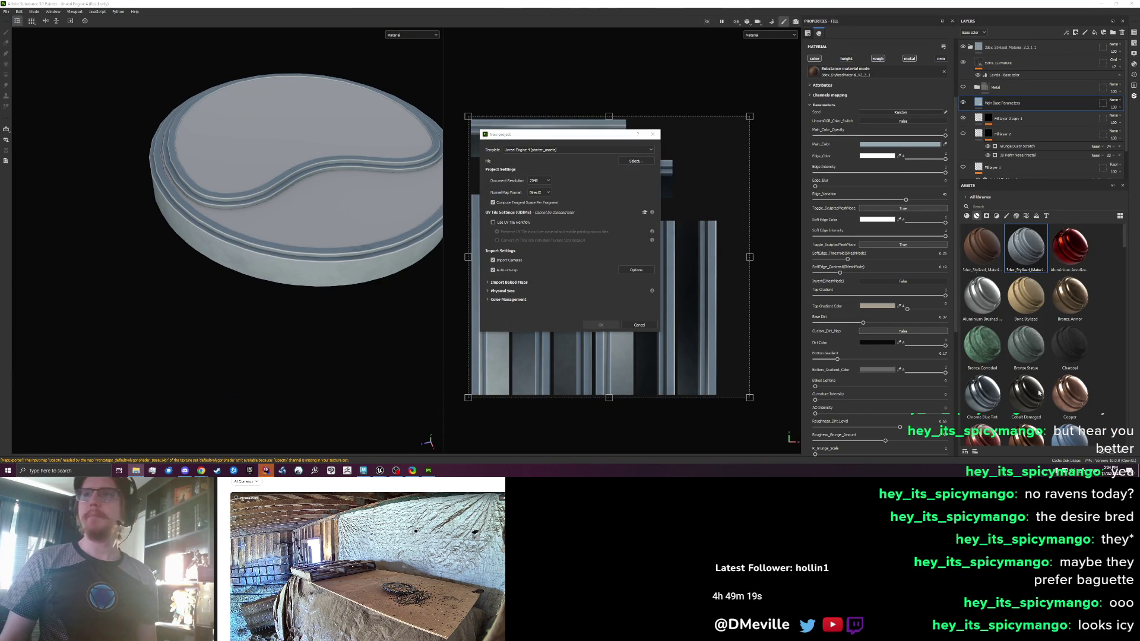
pyautogui.moveTo(885, 309)
pyautogui.mouseDown()
pyautogui.moveTo(585, 155)
pyautogui.moveTo(635, 162)
pyautogui.mouseUp()
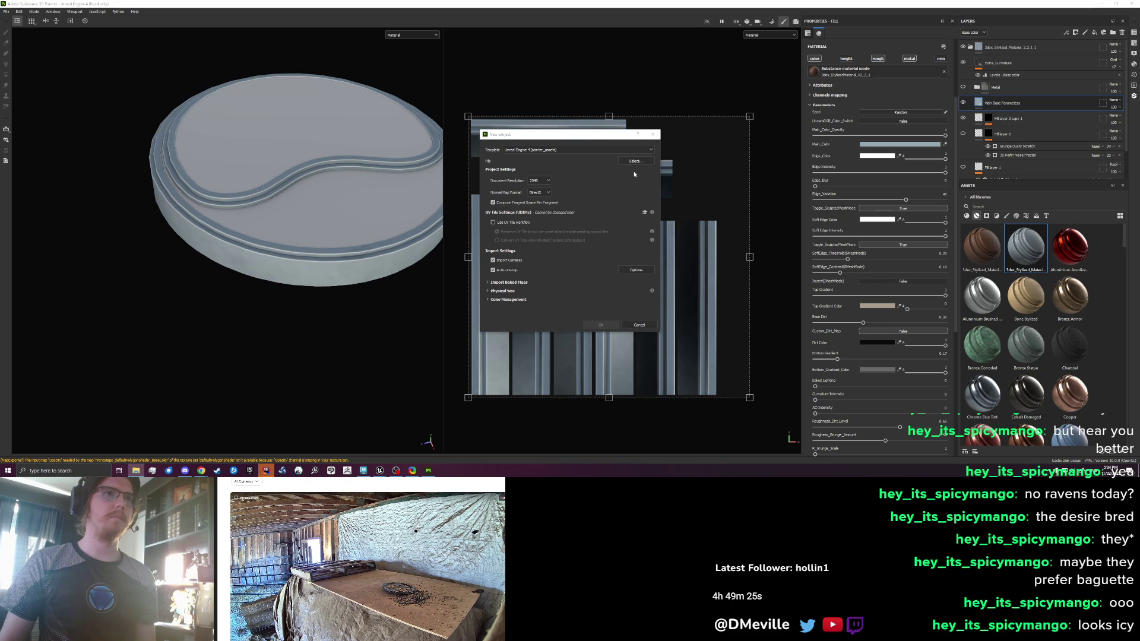
pyautogui.click(634, 161)
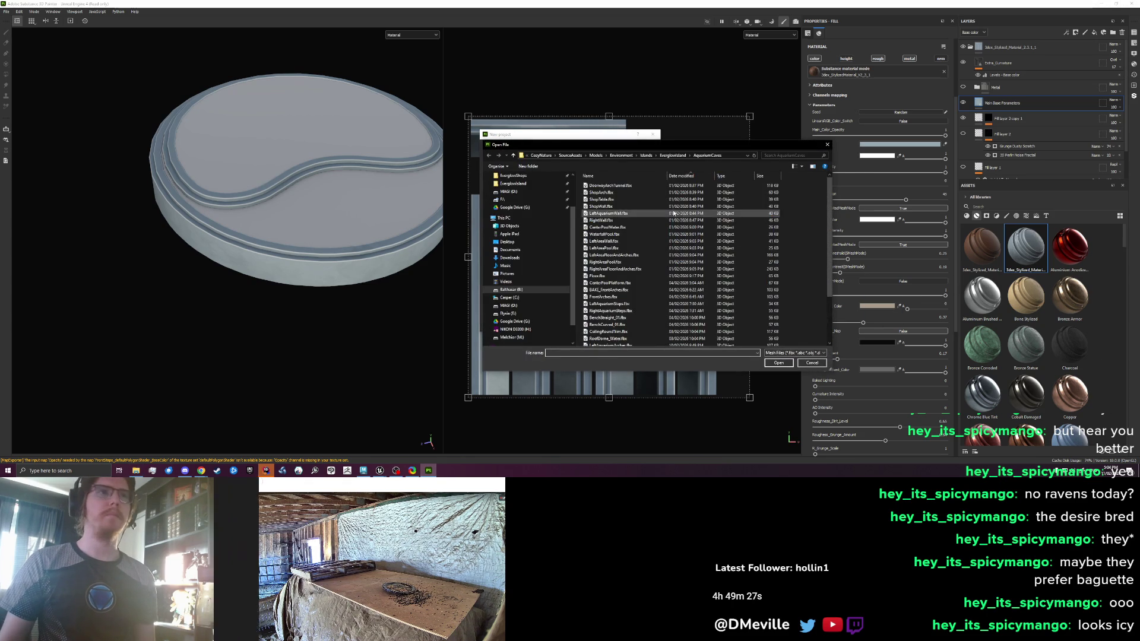
pyautogui.scroll(-3, 629, 333)
pyautogui.doubleClick(606, 342)
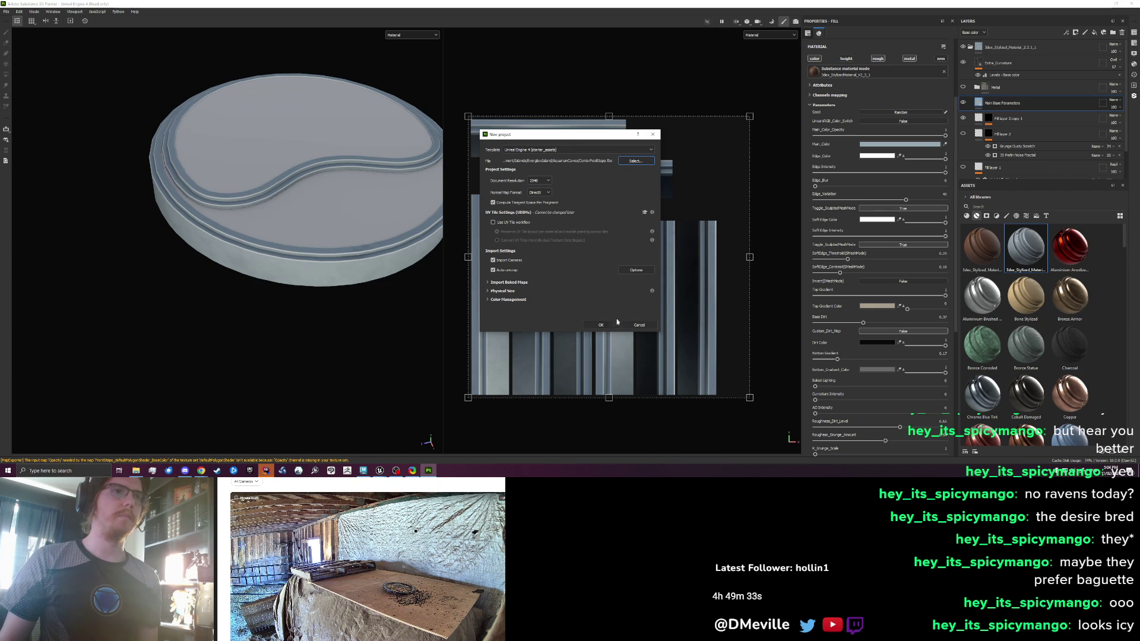
pyautogui.click(601, 324)
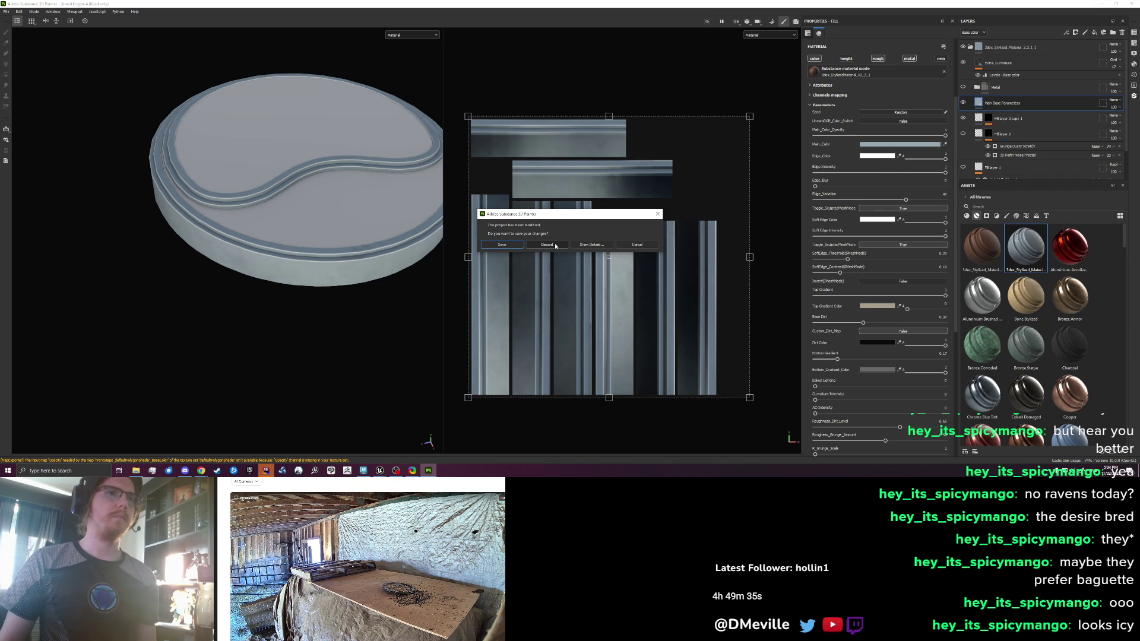
pyautogui.click(555, 246)
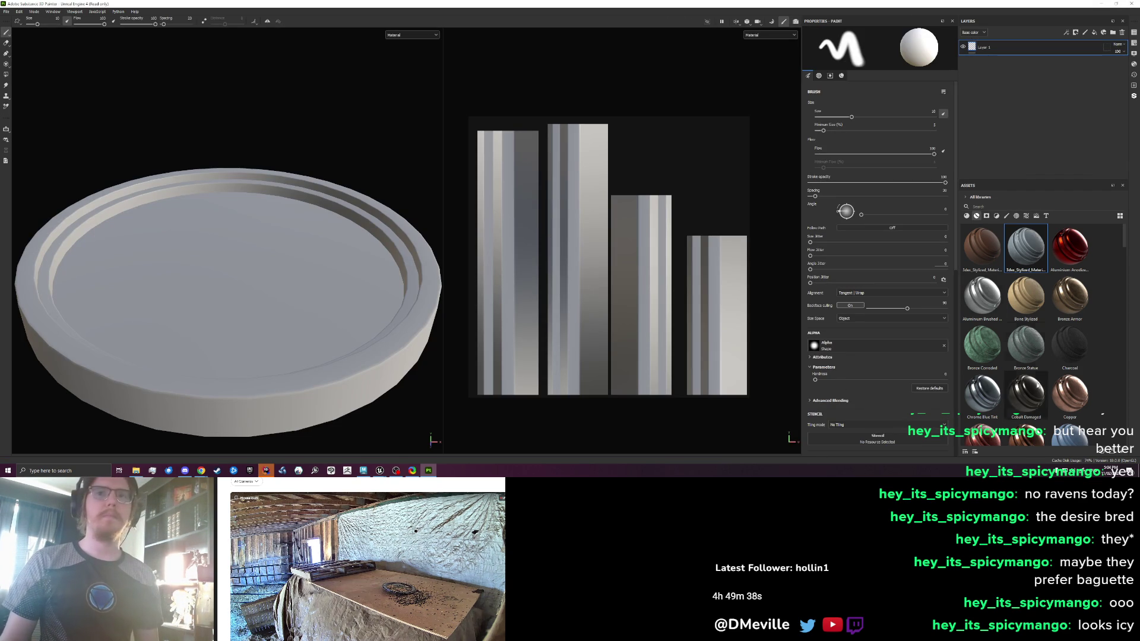
# Drop a library material on the mesh and bake mesh maps with Curvature Secondary Rays at 255
pyautogui.moveTo(1037, 386)
pyautogui.mouseDown()
pyautogui.moveTo(1009, 356)
pyautogui.moveTo(542, 300)
pyautogui.moveTo(555, 284)
pyautogui.moveTo(545, 284)
pyautogui.mouseUp()
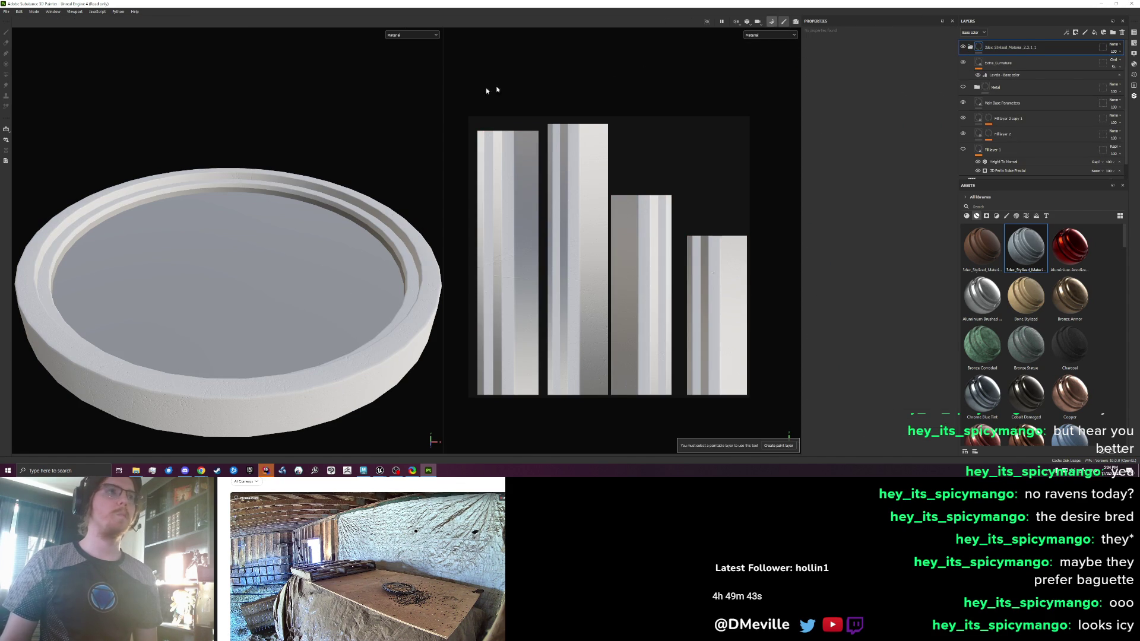
pyautogui.hotkey('ctrl', 'shift', 'b')
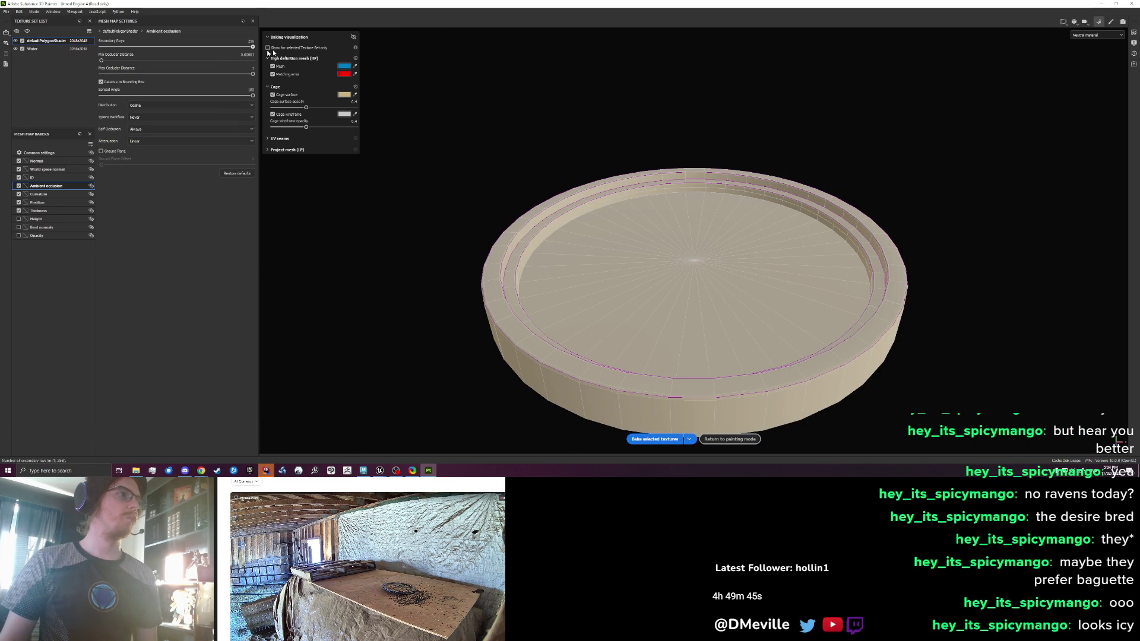
pyautogui.click(52, 195)
pyautogui.moveTo(154, 57); pyautogui.dragTo(365, 68)
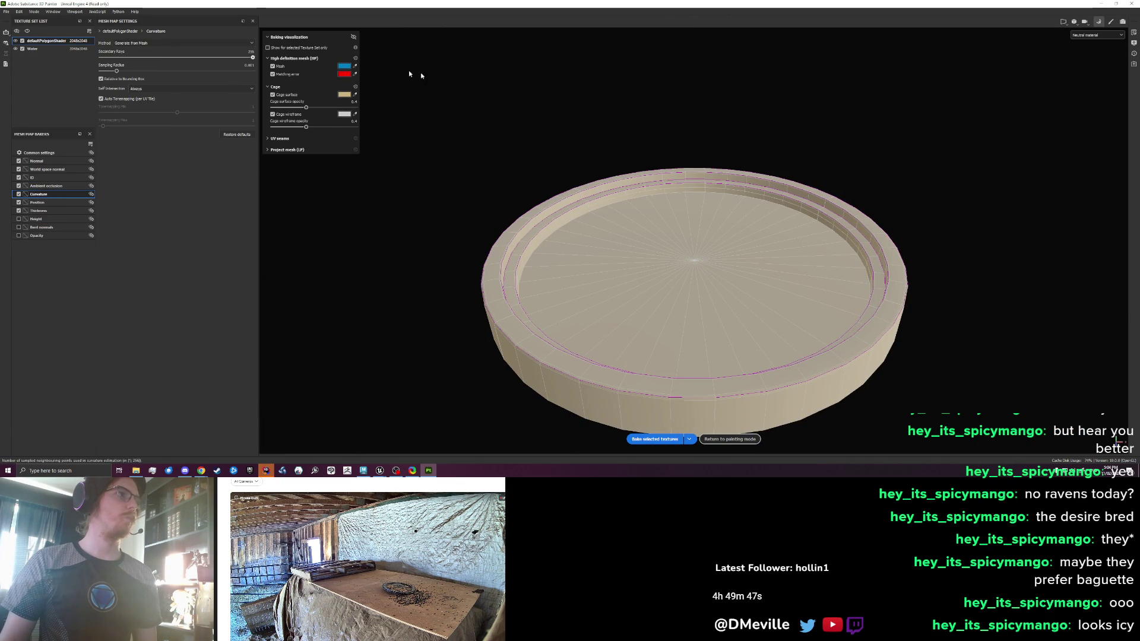
pyautogui.click(655, 438)
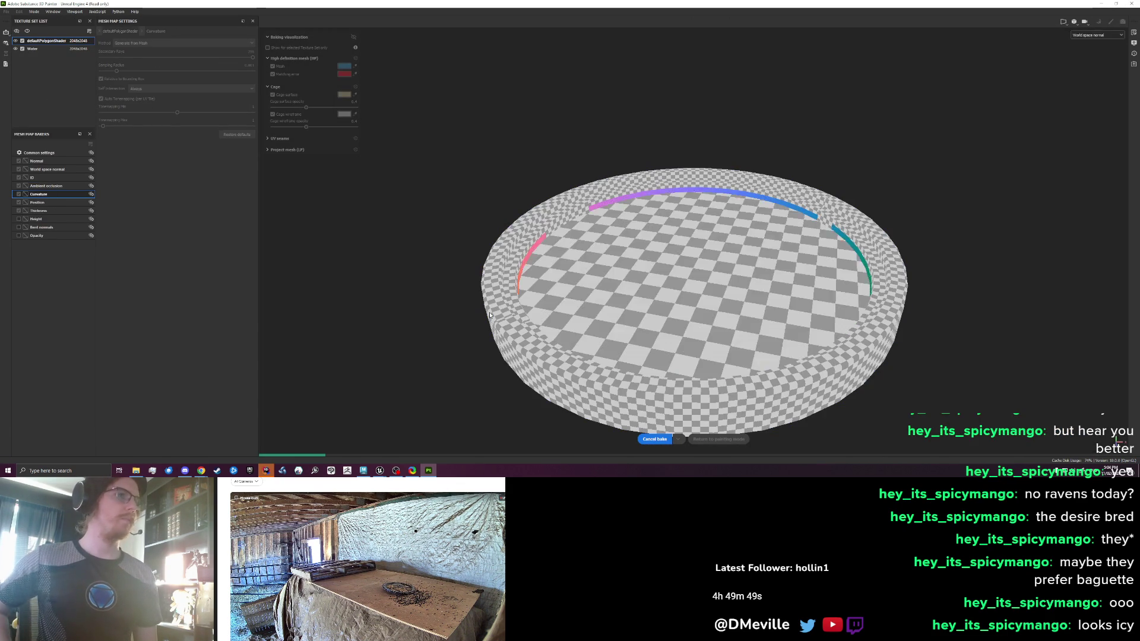
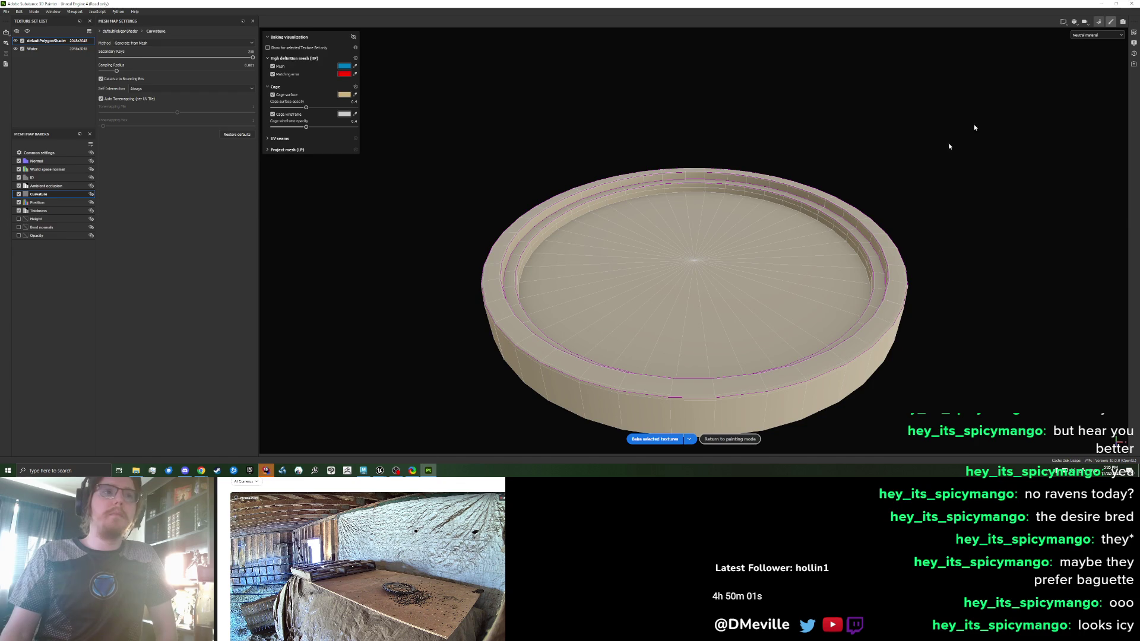
# Back in painting mode, fade the Extra_Curvature layer opacity to 0 on the pool dish
pyautogui.click(730, 438)
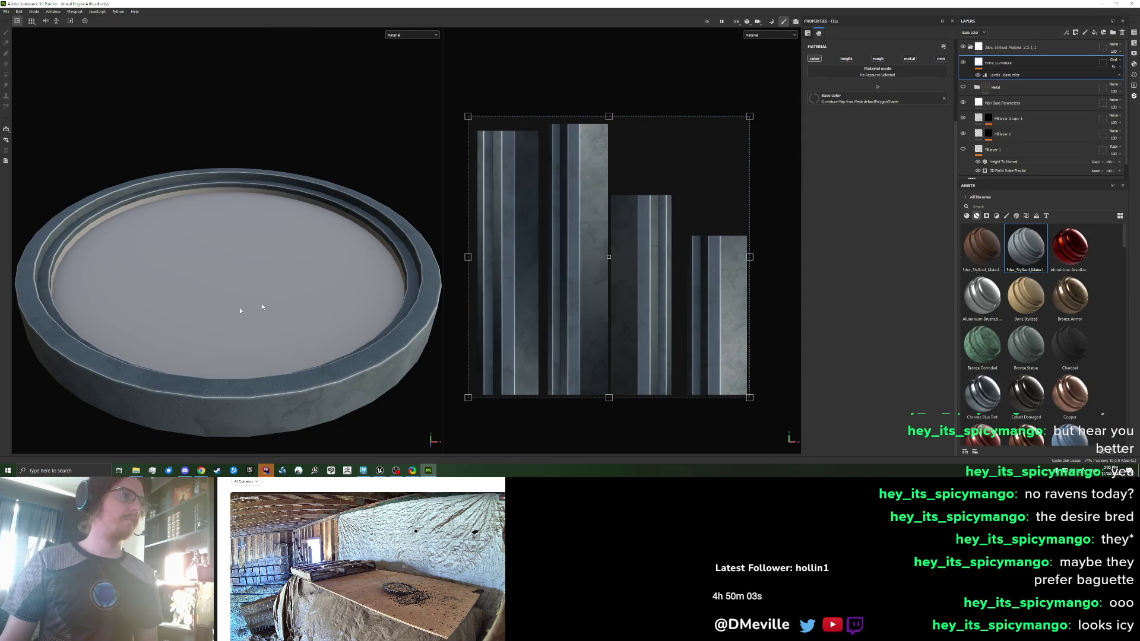
pyautogui.scroll(5, 240, 307)
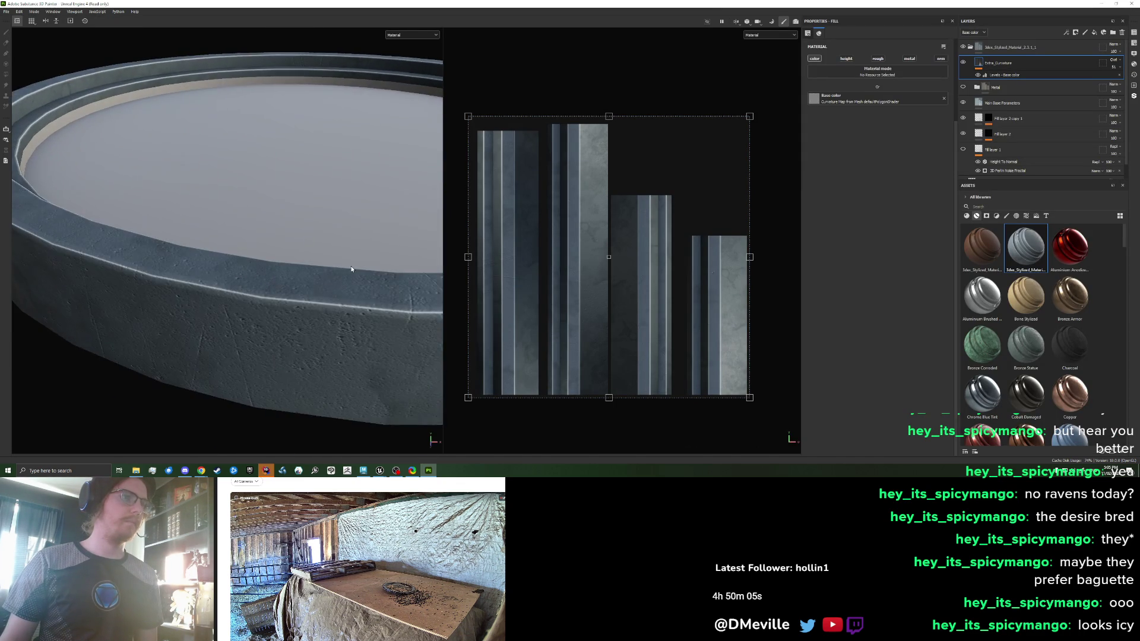
pyautogui.moveTo(351, 269)
pyautogui.mouseDown()
pyautogui.moveTo(234, 257)
pyautogui.moveTo(155, 221)
pyautogui.moveTo(137, 295)
pyautogui.moveTo(258, 314)
pyautogui.moveTo(212, 312)
pyautogui.mouseUp()
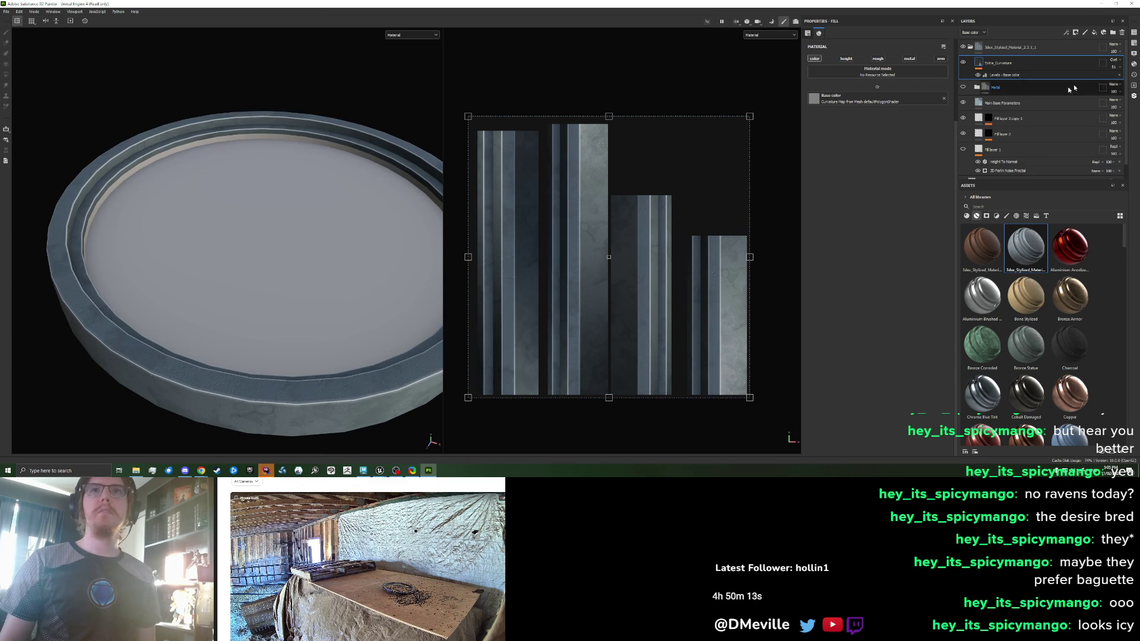
pyautogui.moveTo(1122, 73); pyautogui.dragTo(1108, 79)
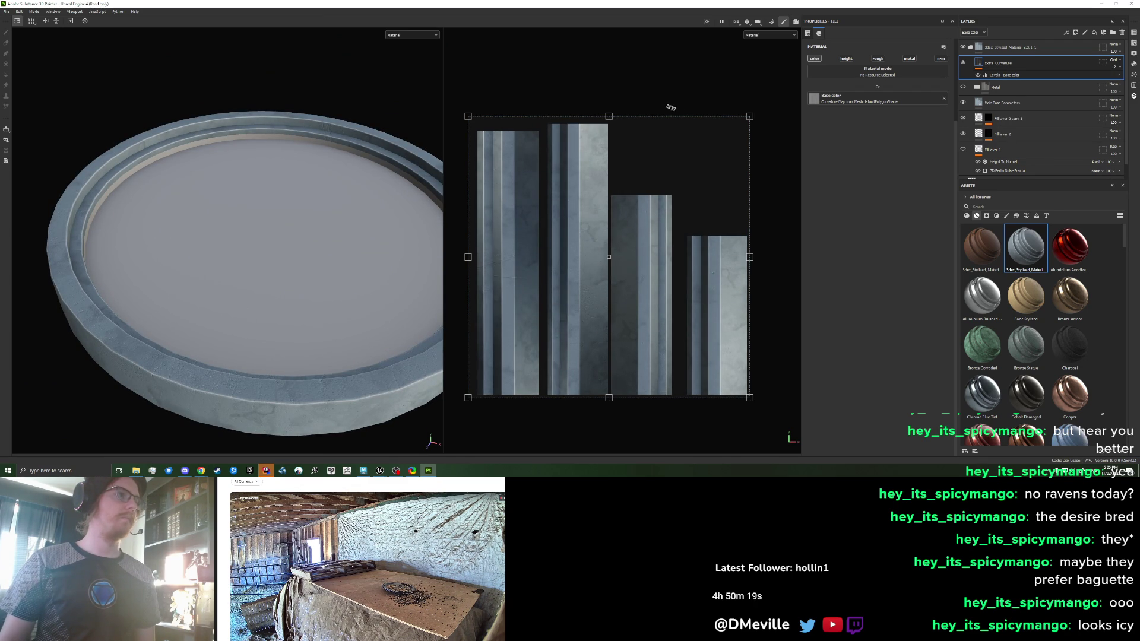
pyautogui.click(6, 12)
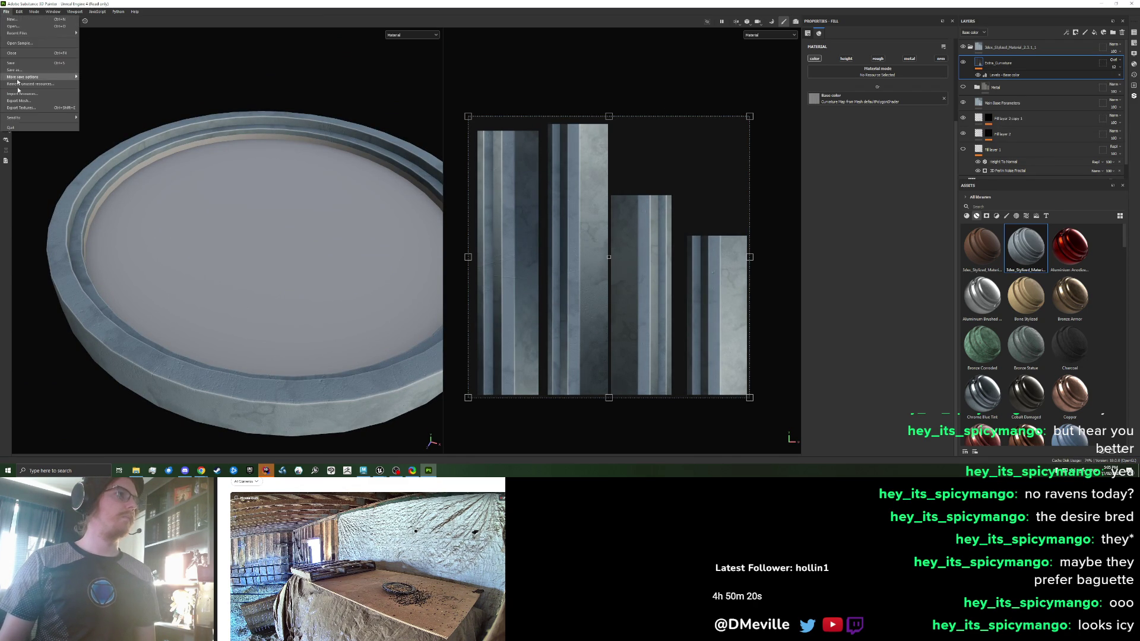
# Exclude the Water texture set from the texture export
pyautogui.click(23, 119)
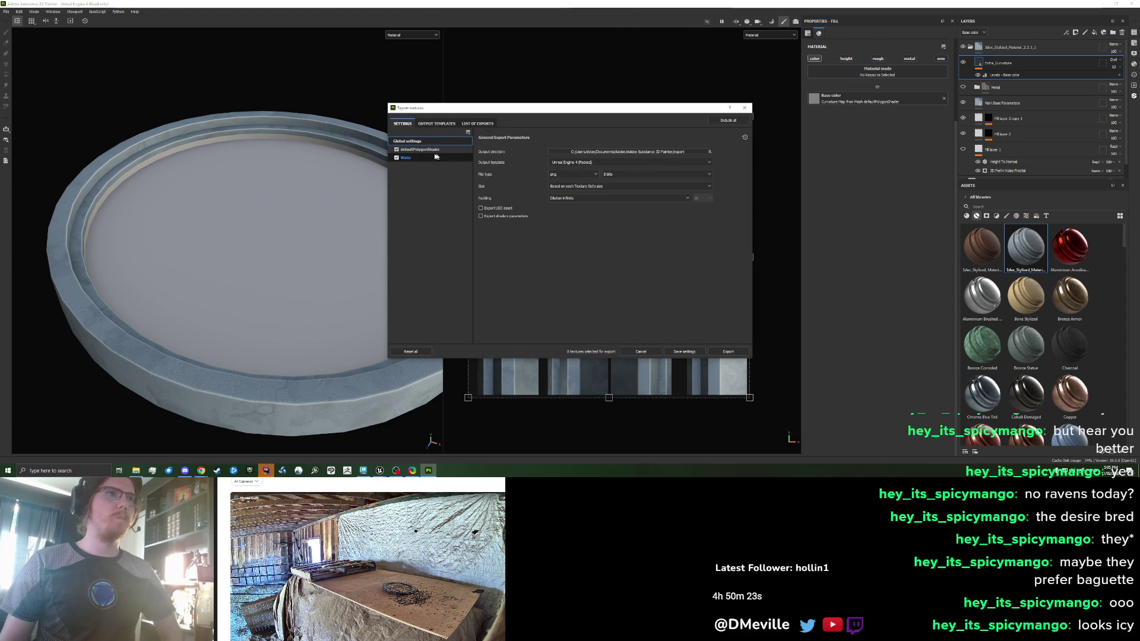
pyautogui.click(396, 158)
pyautogui.click(418, 149)
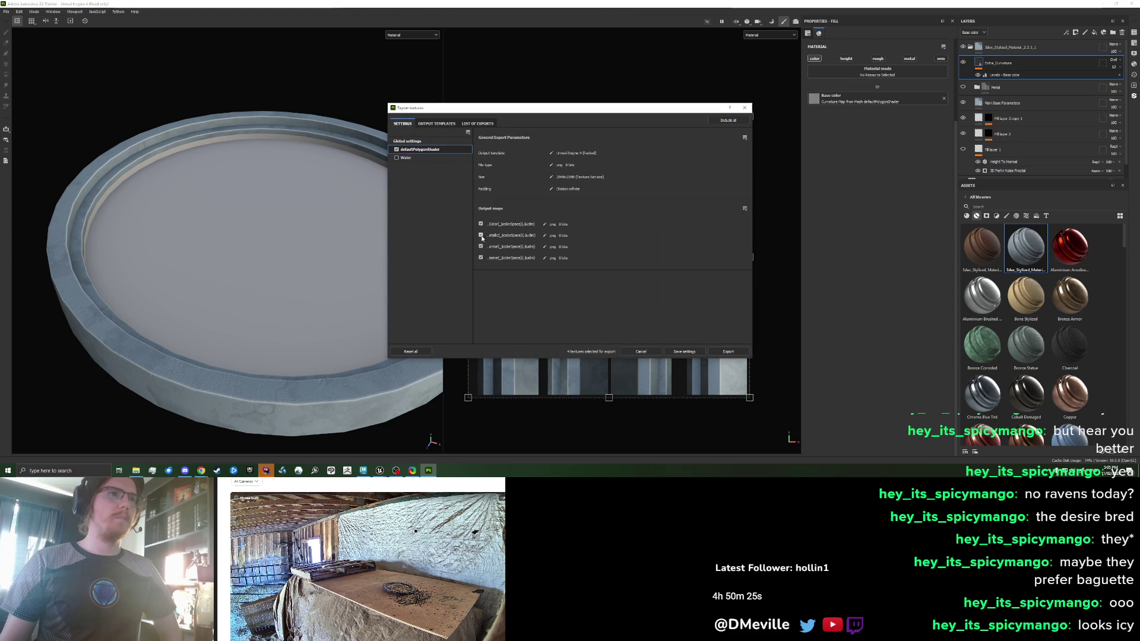
pyautogui.click(415, 141)
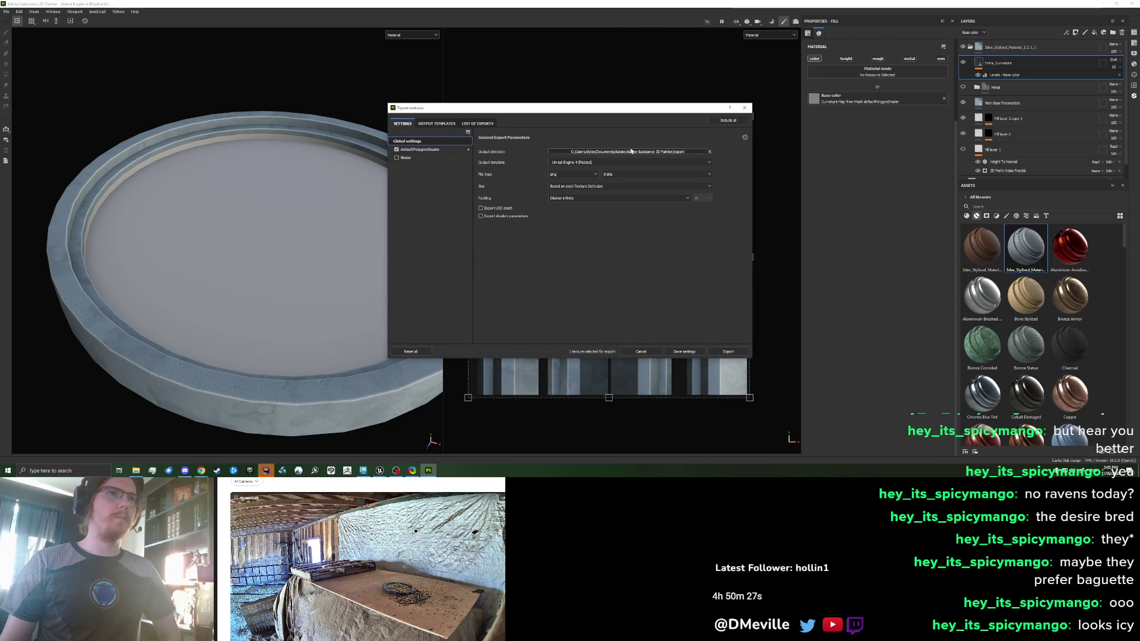
# Export the textures to the EverglowIsland/AquariumCaves folder and go back to Unreal Engine
pyautogui.click(692, 152)
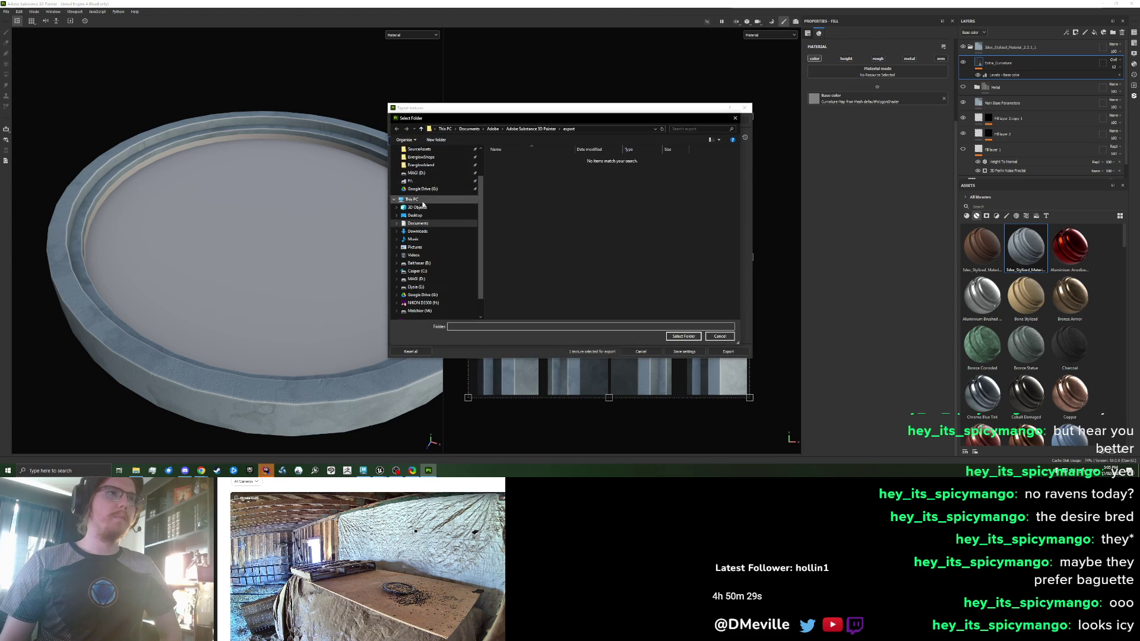
pyautogui.click(427, 164)
pyautogui.doubleClick(510, 173)
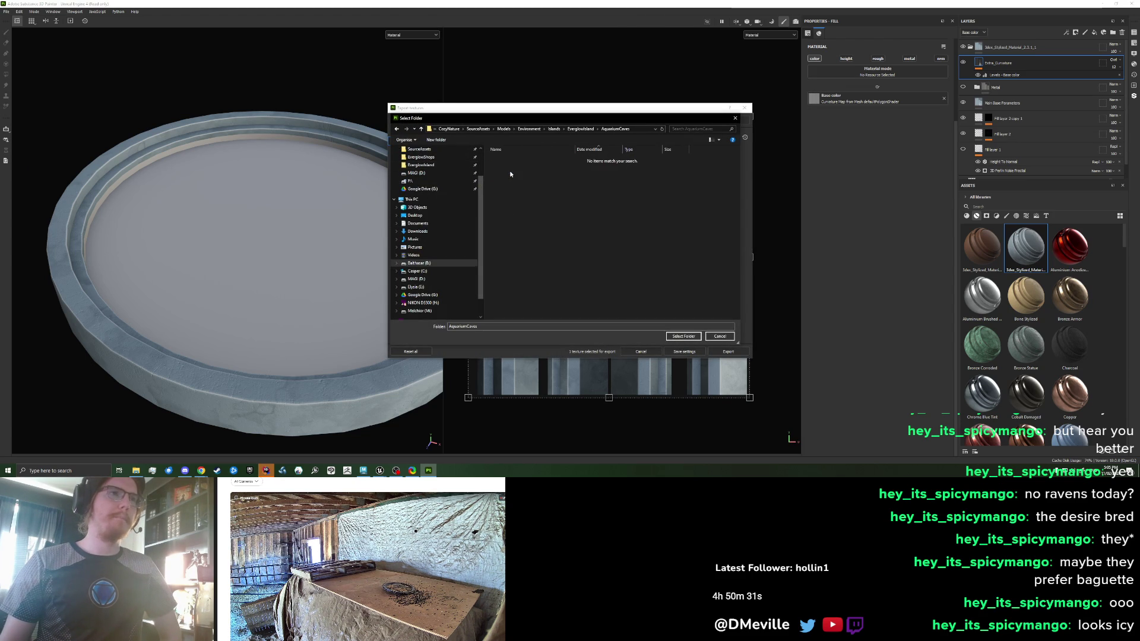
pyautogui.click(683, 337)
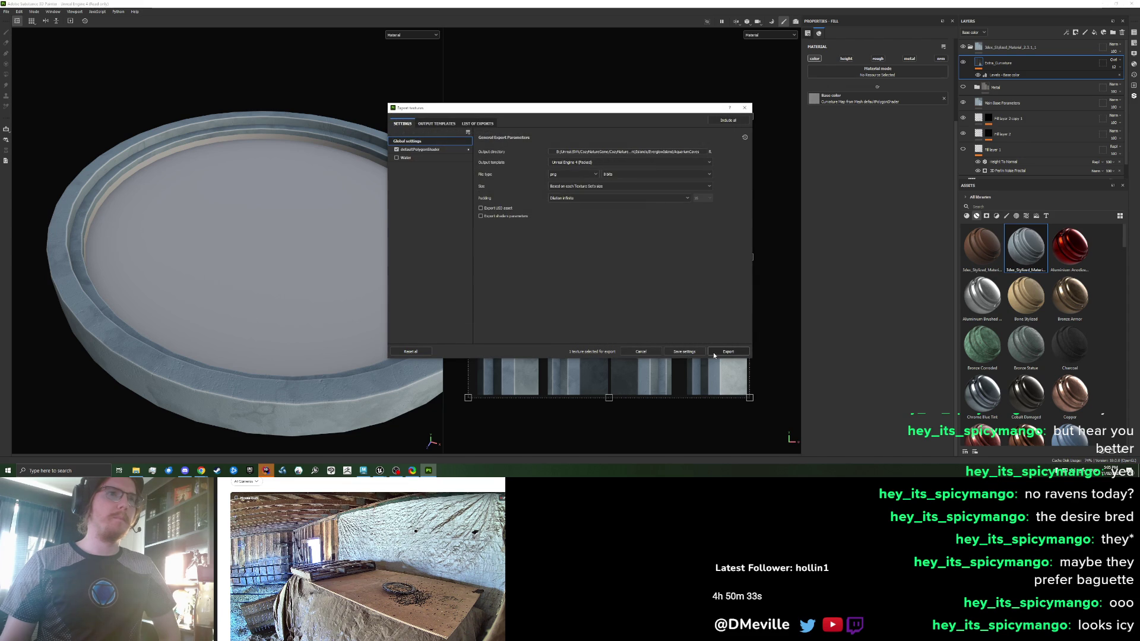
pyautogui.click(715, 354)
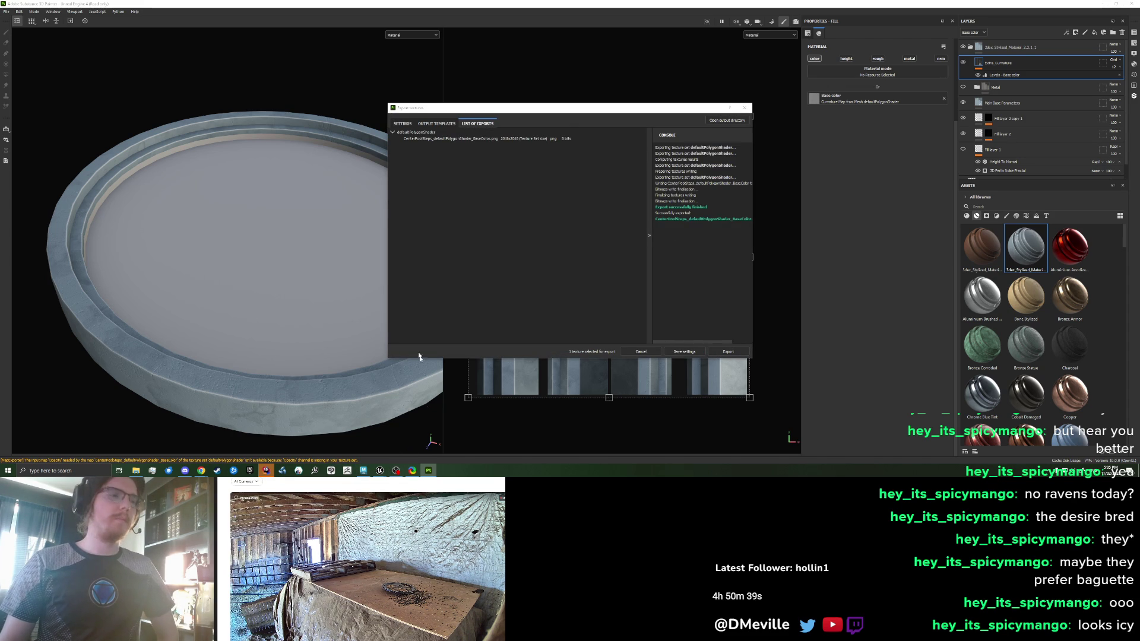
pyautogui.click(380, 471)
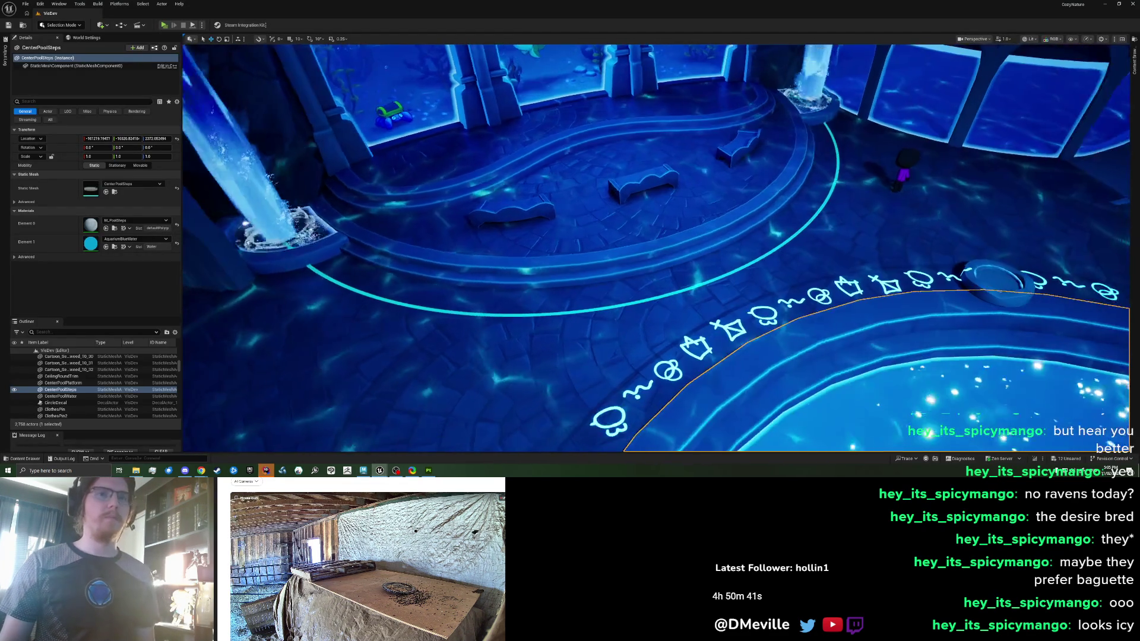
# Reimport the pool steps' base colour texture from its updated source file
pyautogui.moveTo(569, 392)
pyautogui.mouseDown()
pyautogui.moveTo(549, 410)
pyautogui.moveTo(569, 392)
pyautogui.mouseUp()
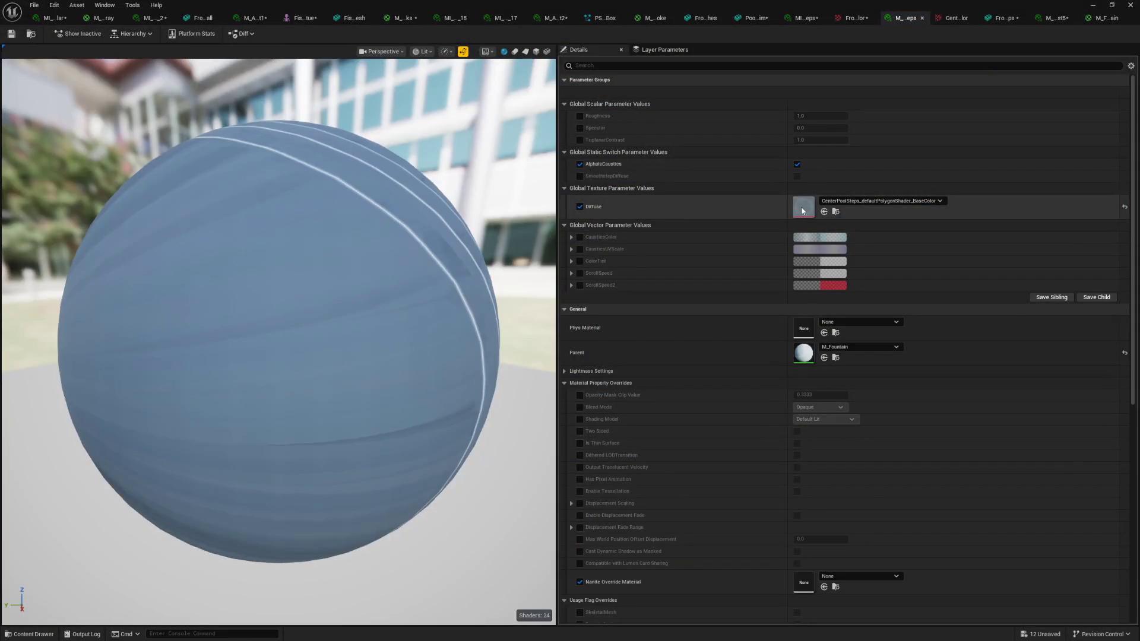
pyautogui.doubleClick(791, 209)
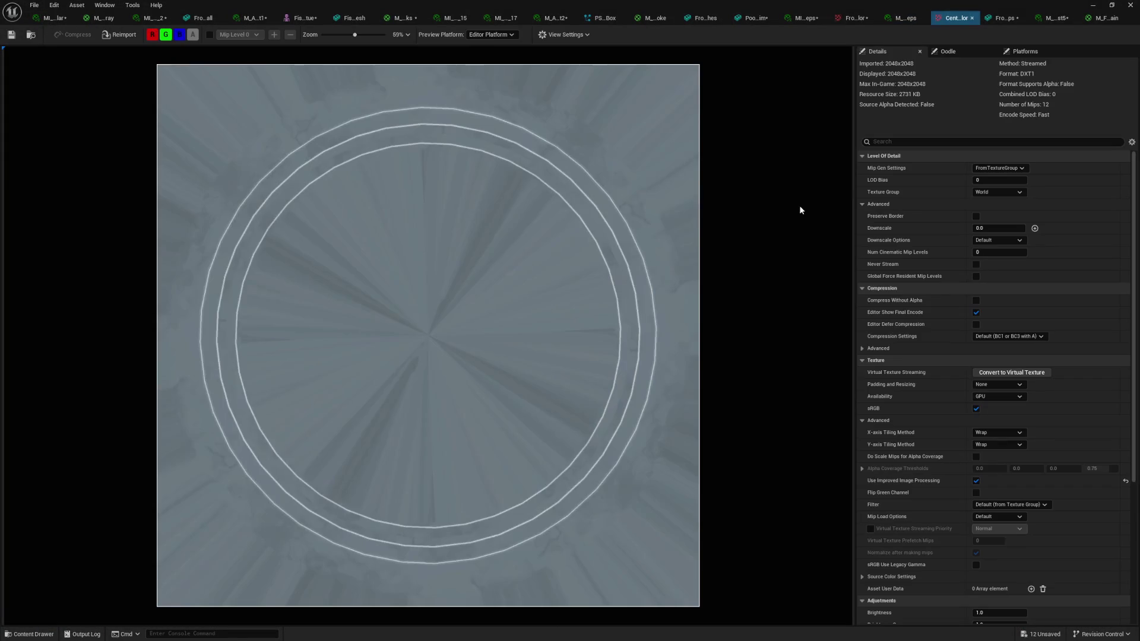
pyautogui.click(130, 38)
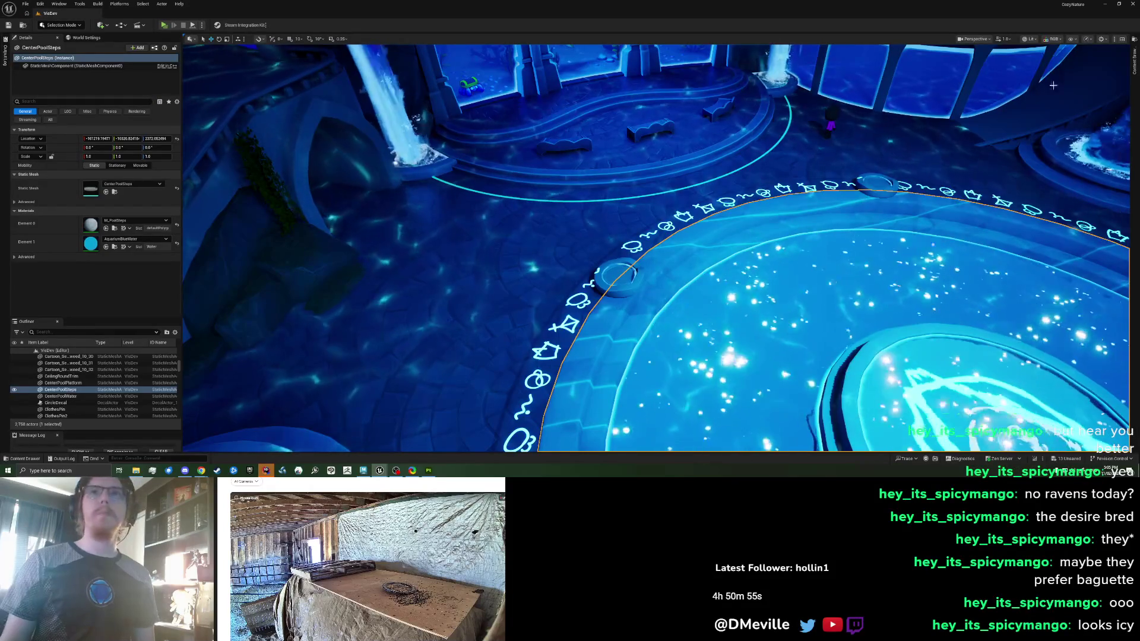
pyautogui.click(1134, 73)
# Reimport the CenterPoolSteps texture using the new defaultPolygonShader BaseColor PNG from AquariumCaves
pyautogui.rightClick(863, 199)
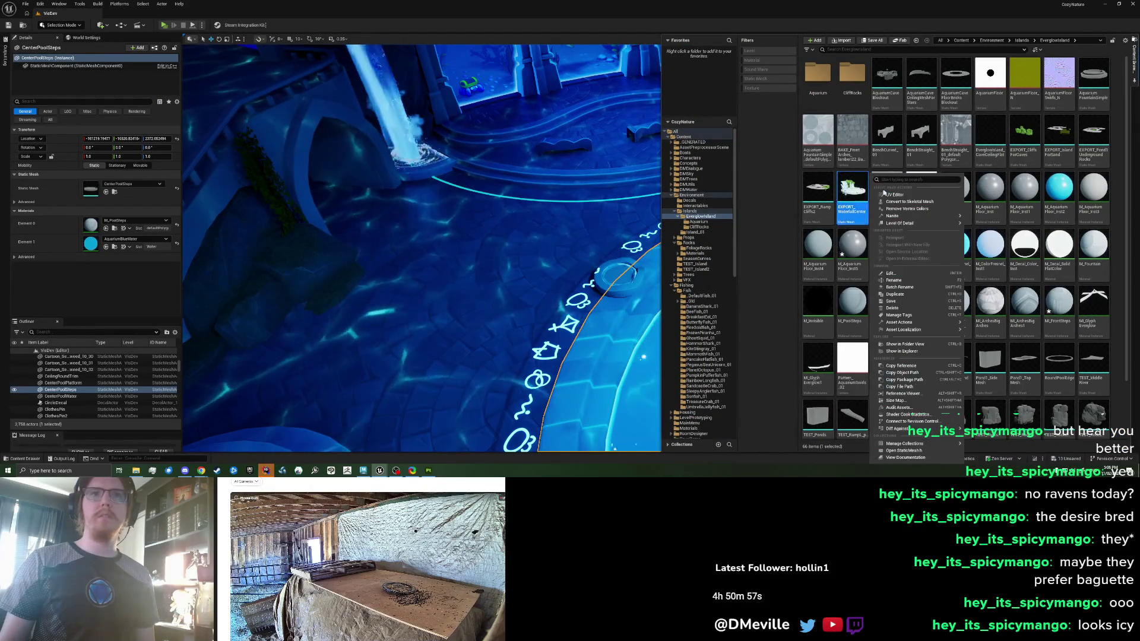
pyautogui.click(745, 199)
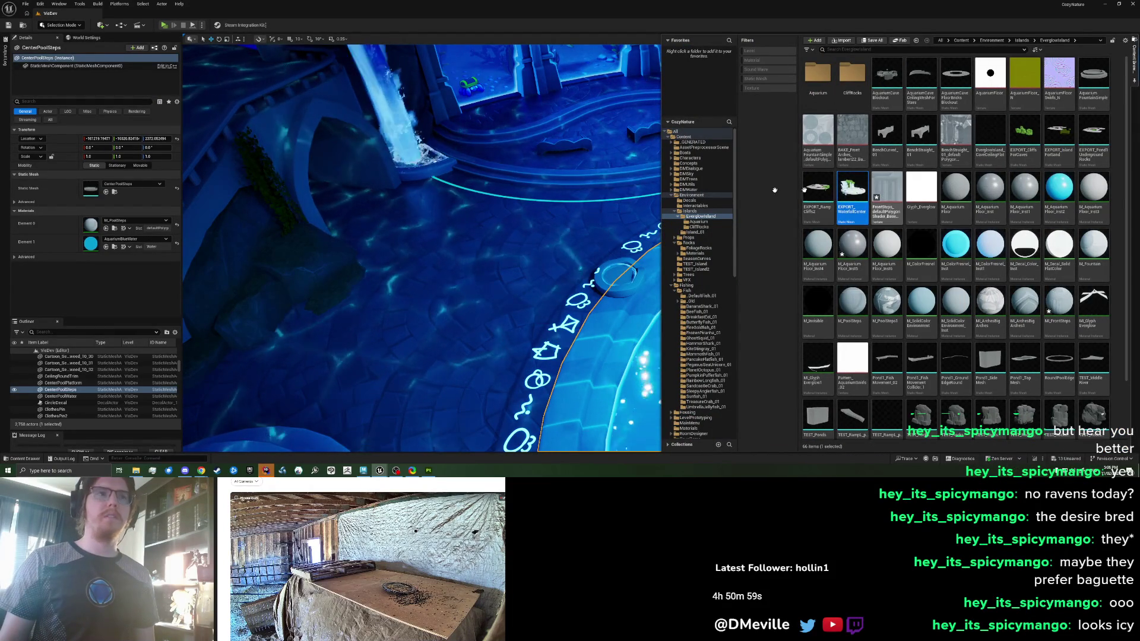
pyautogui.click(886, 191)
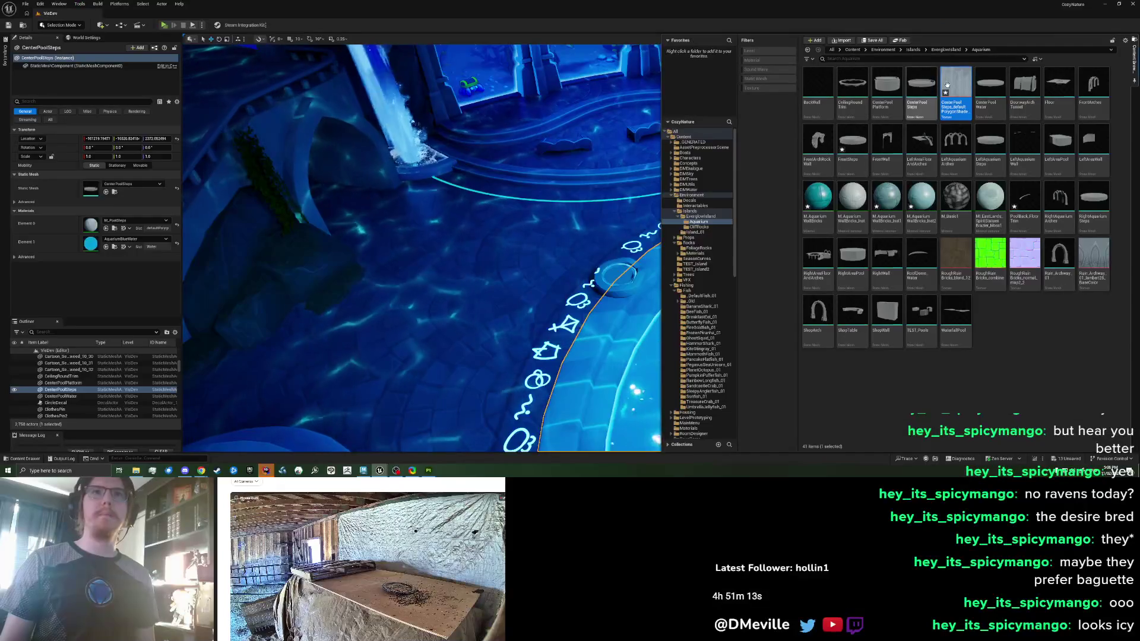
pyautogui.rightClick(947, 85)
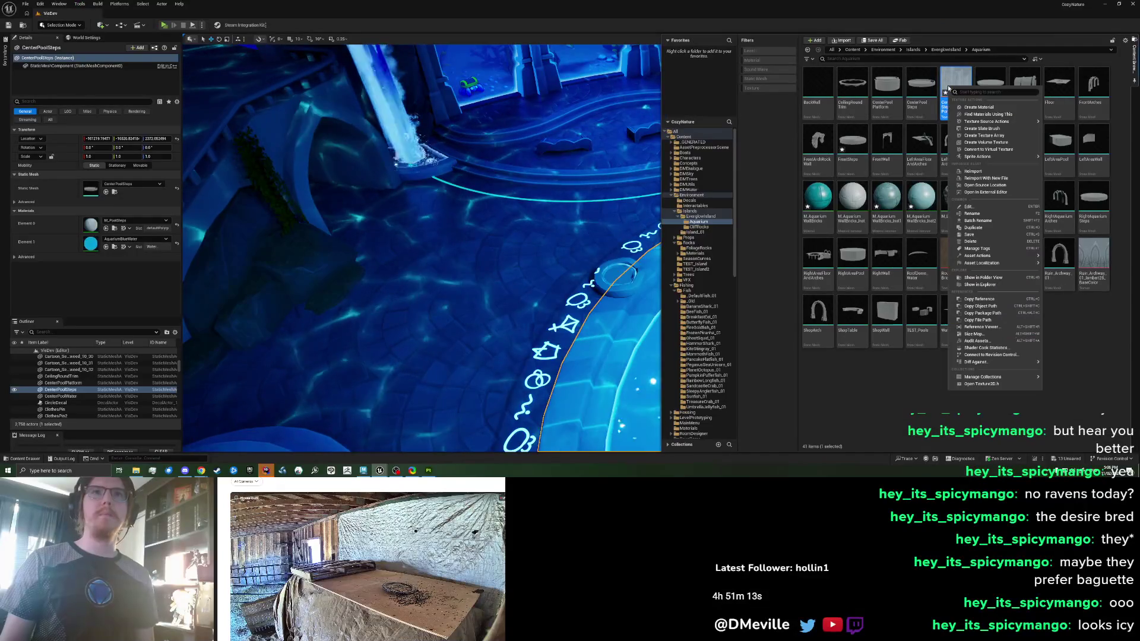
pyautogui.click(993, 183)
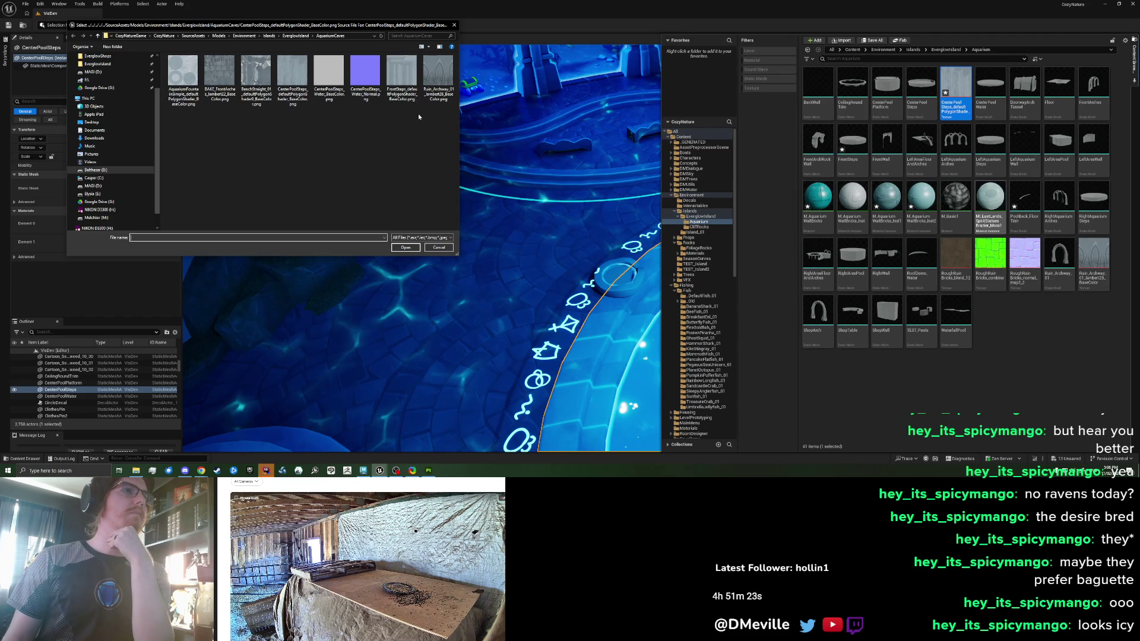
pyautogui.click(332, 86)
pyautogui.doubleClick(292, 77)
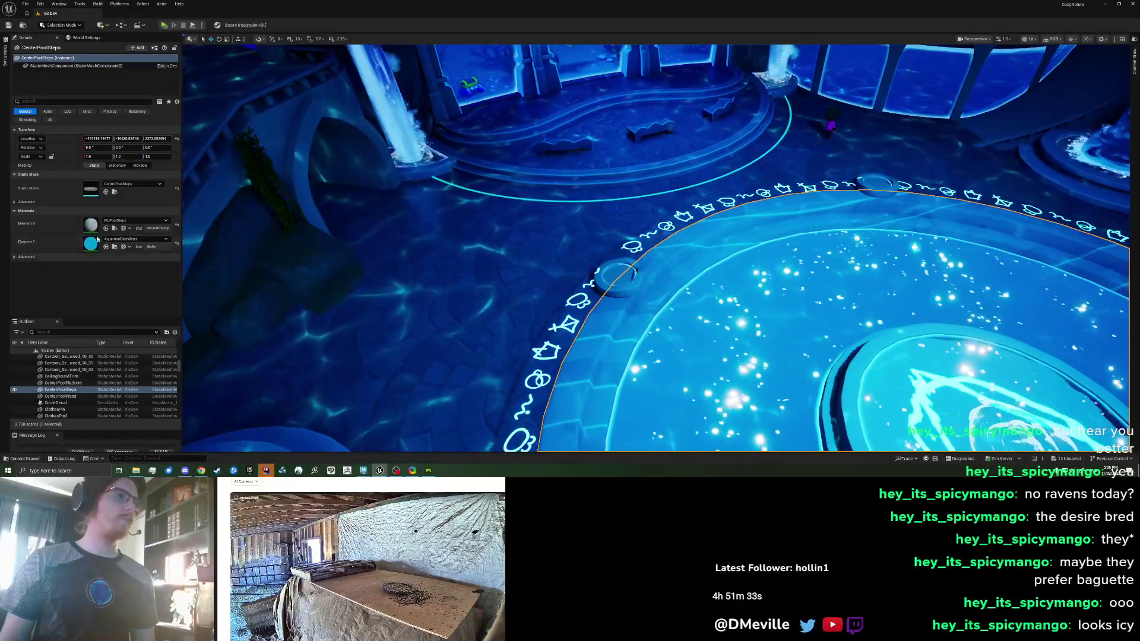
pyautogui.doubleClick(90, 226)
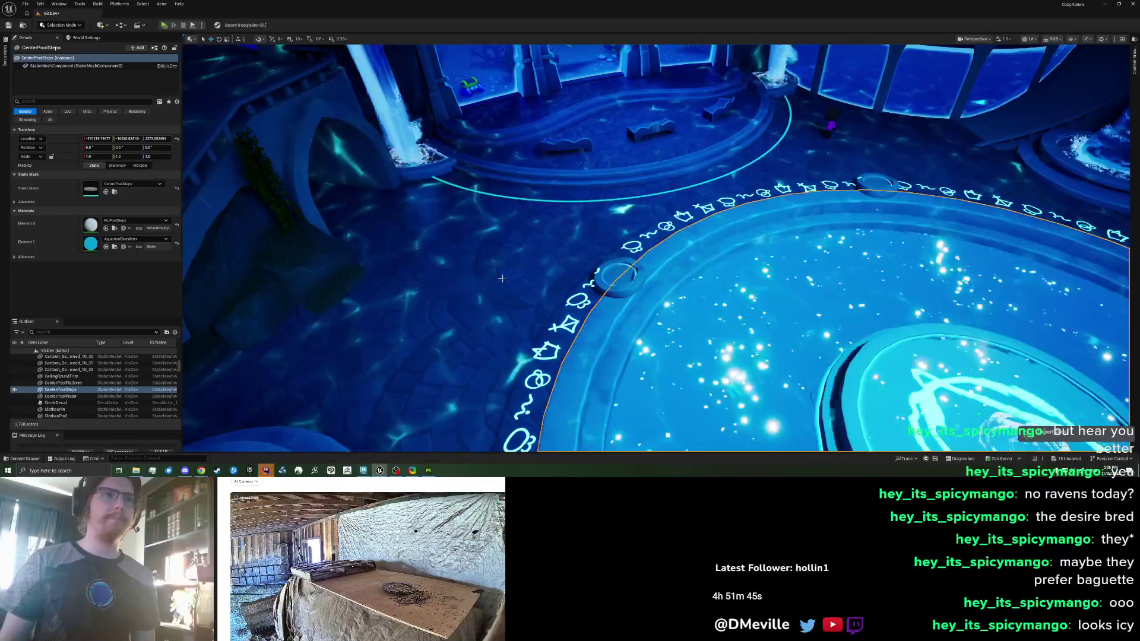
# Fly the viewport camera close to the pool to inspect the retextured steps
pyautogui.scroll(6, 587, 309)
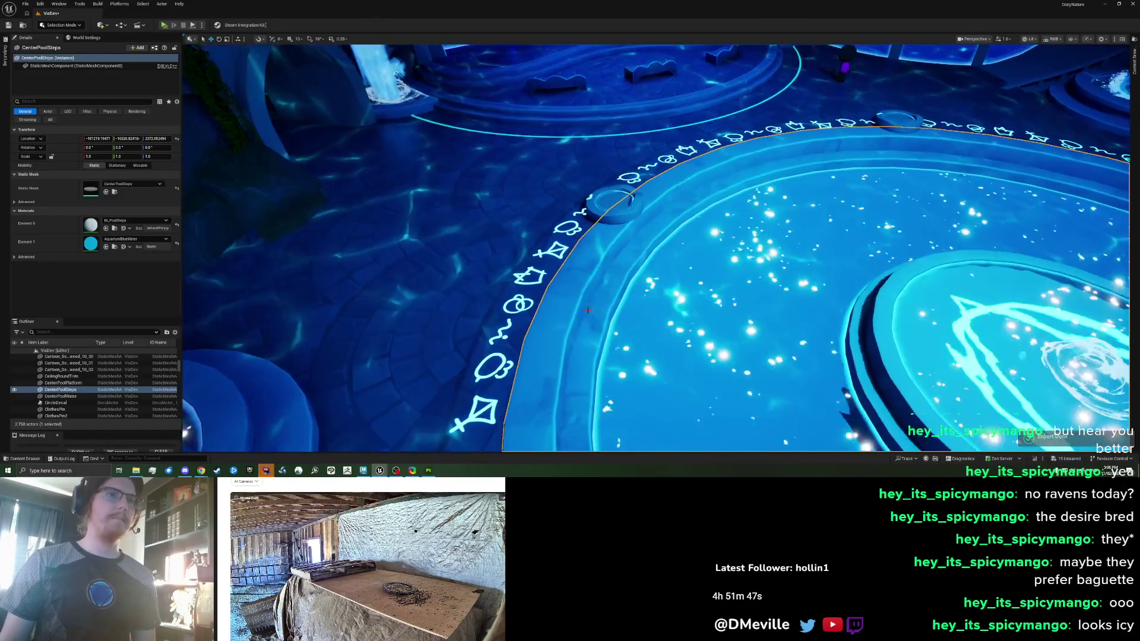
pyautogui.scroll(-8, 587, 310)
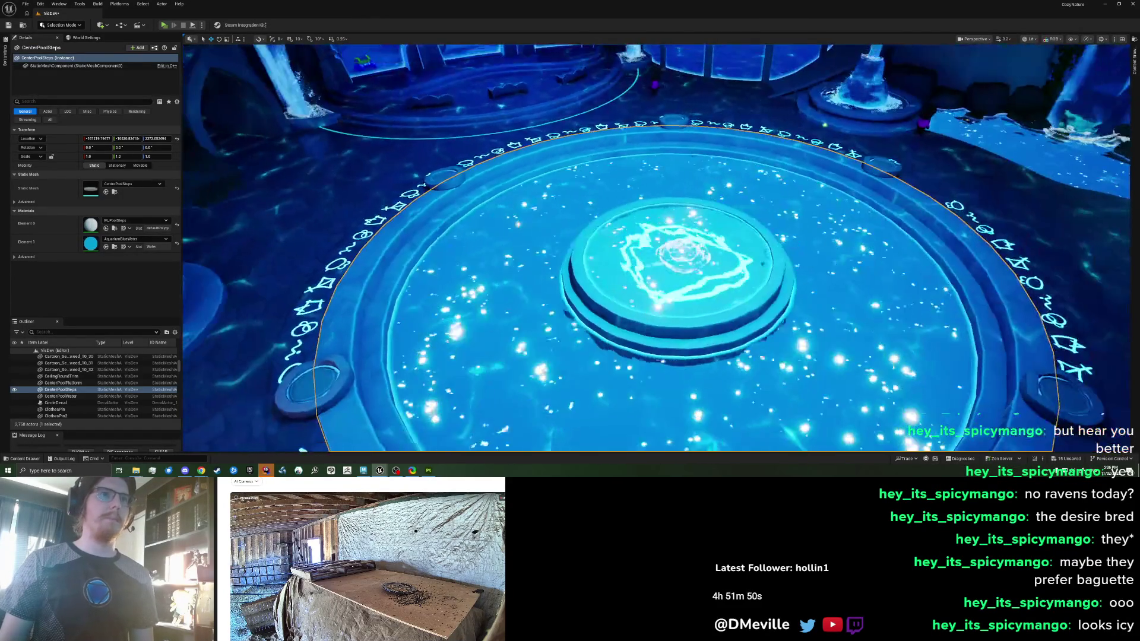
pyautogui.moveTo(587, 309)
pyautogui.mouseDown()
pyautogui.moveTo(587, 291)
pyautogui.moveTo(522, 279)
pyautogui.moveTo(475, 297)
pyautogui.moveTo(434, 456)
pyautogui.mouseUp()
pyautogui.click(428, 470)
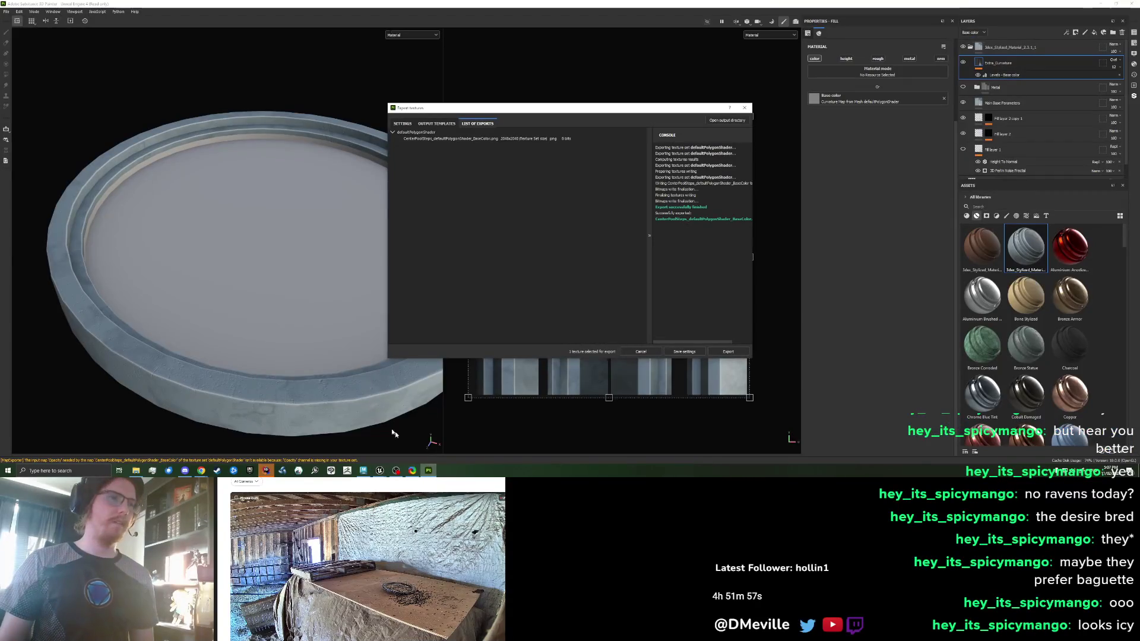
# Lower the Main Base Parameters base dirt from 0.24 to 0.06
pyautogui.click(742, 107)
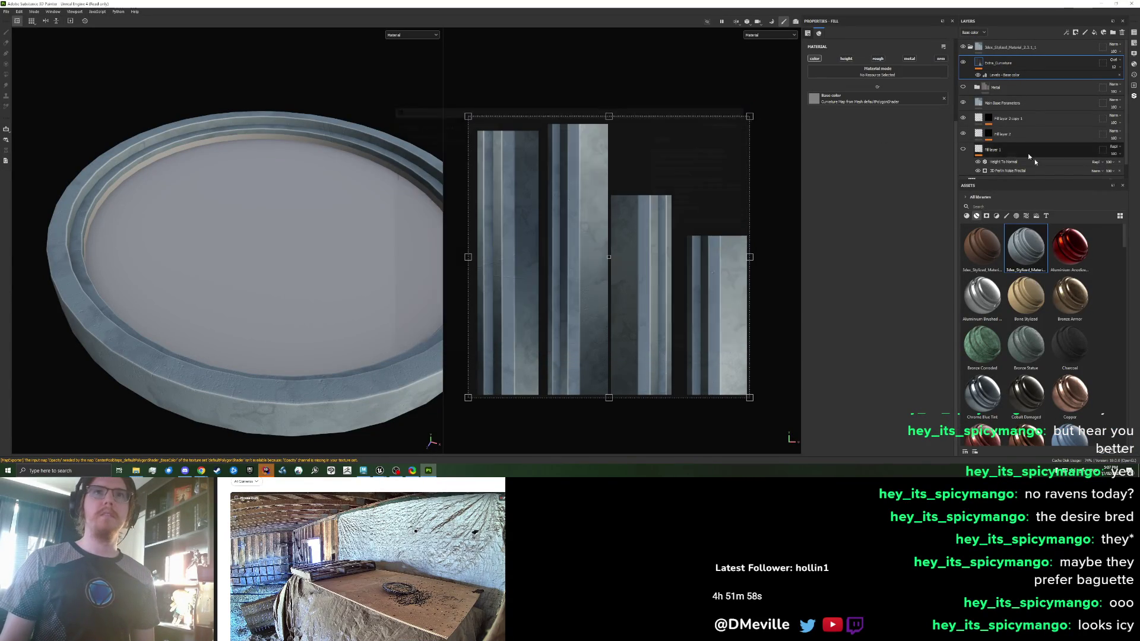
pyautogui.click(1018, 105)
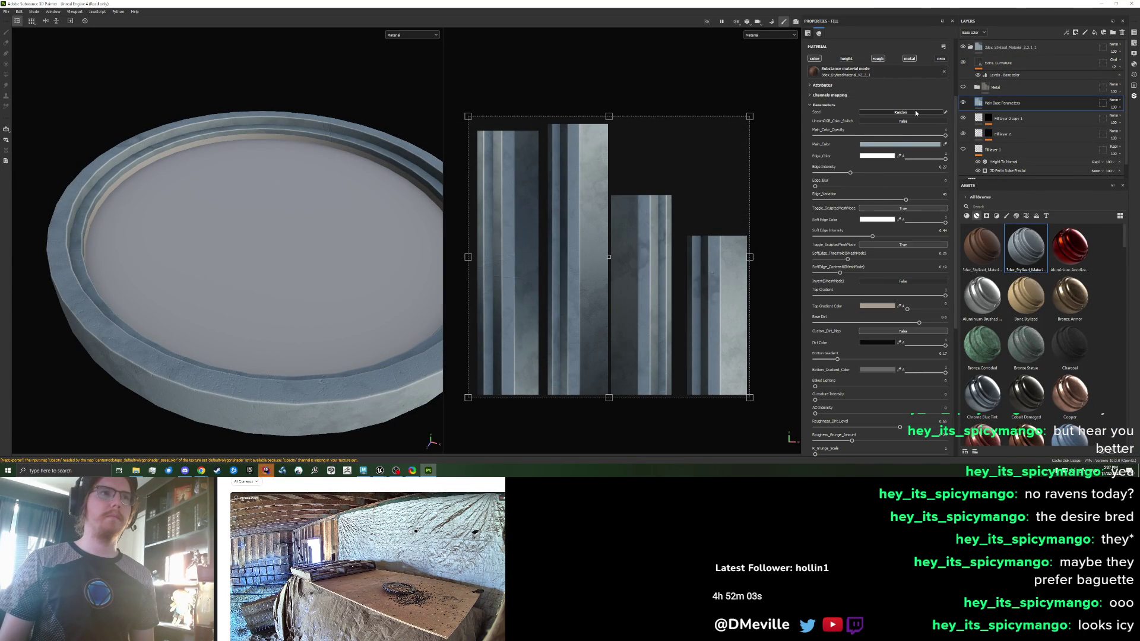
pyautogui.scroll(-4, 863, 277)
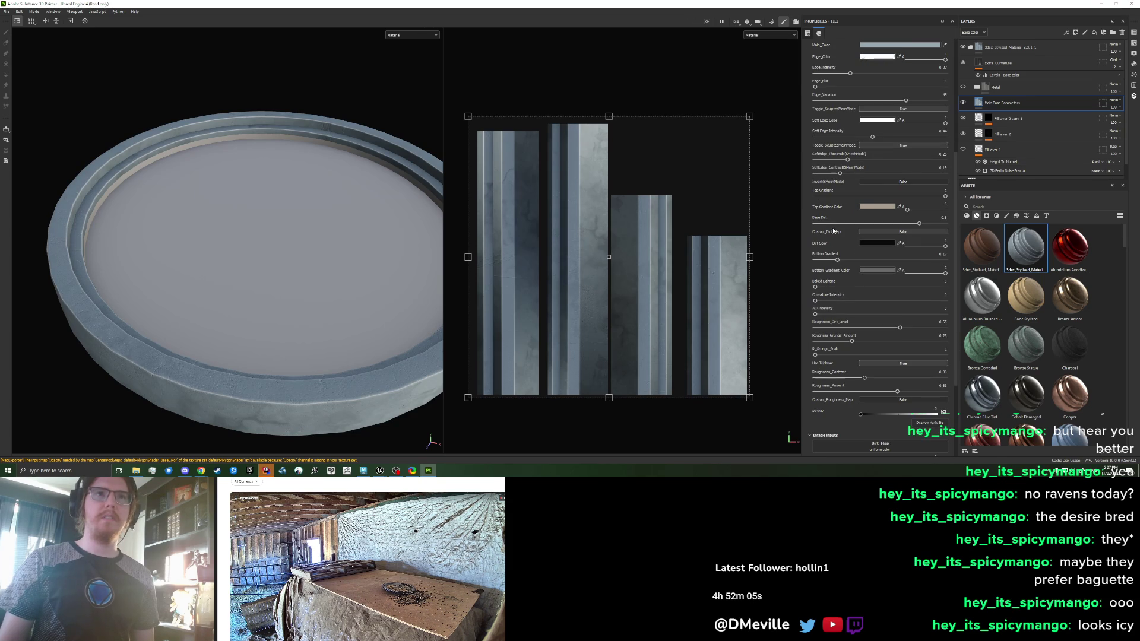
pyautogui.moveTo(832, 224); pyautogui.dragTo(835, 225)
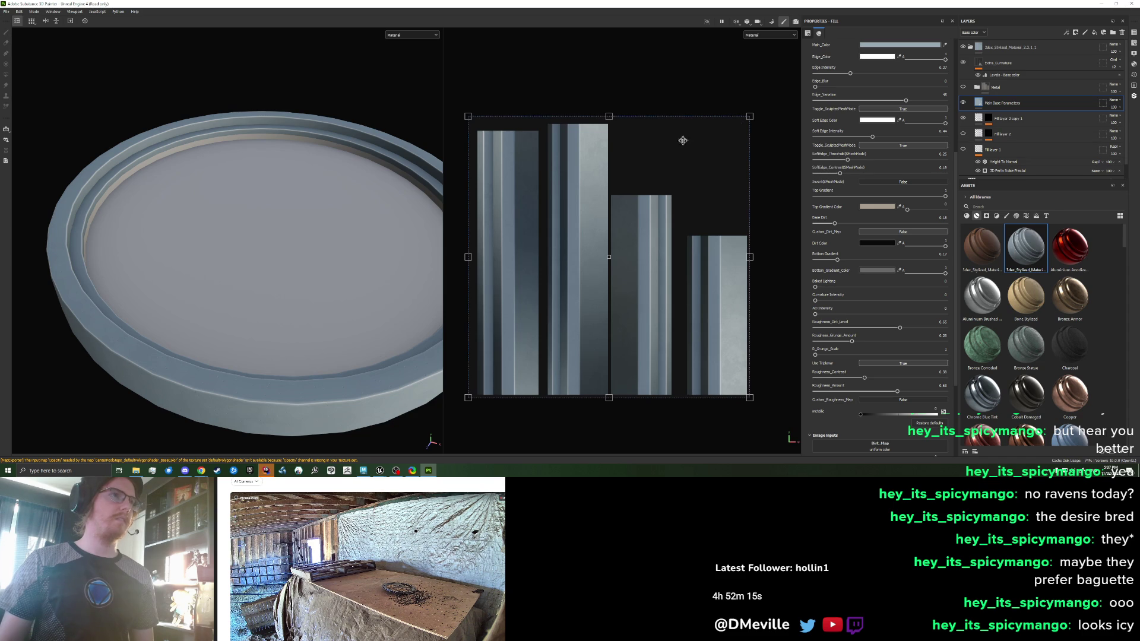
# Re-export the pool trim textures and switch back to Unreal Engine
pyautogui.click(7, 13)
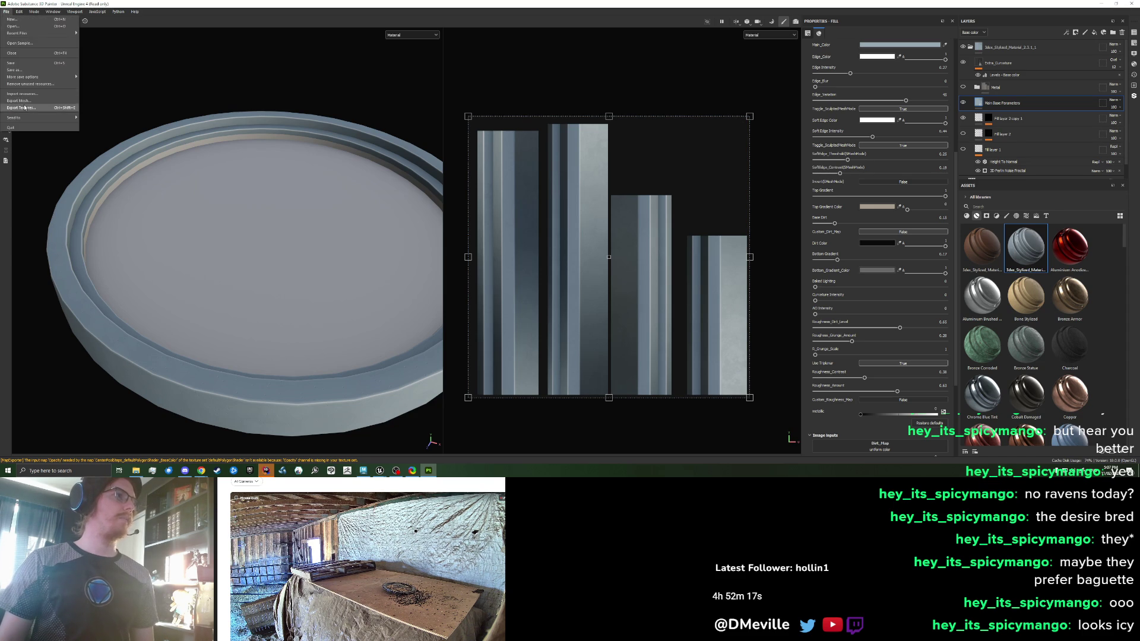
pyautogui.click(27, 107)
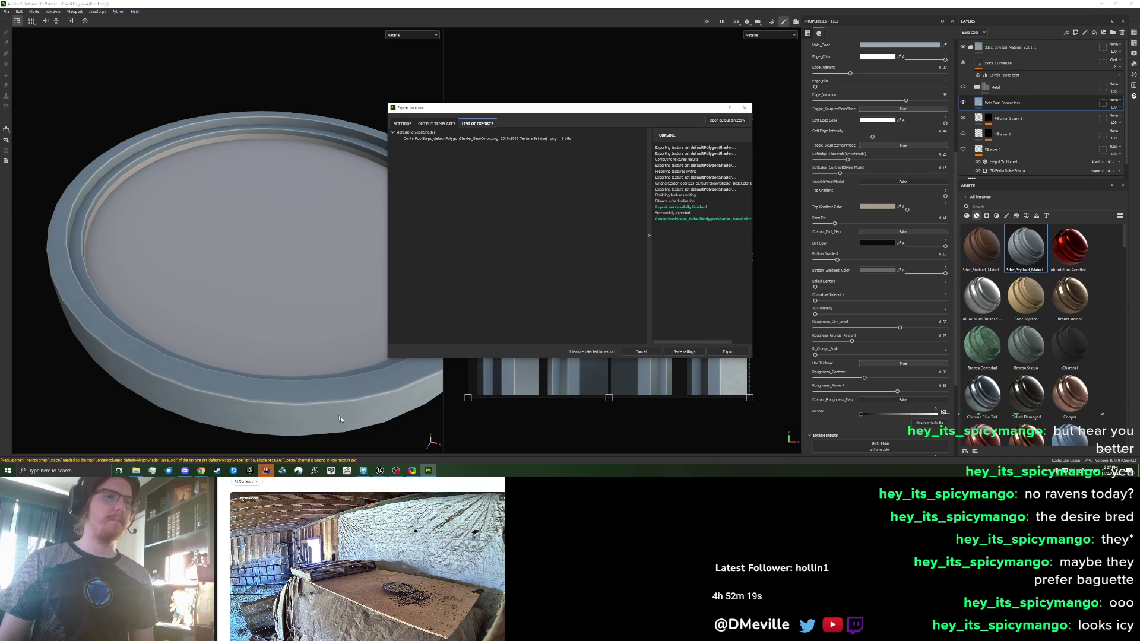
pyautogui.click(380, 471)
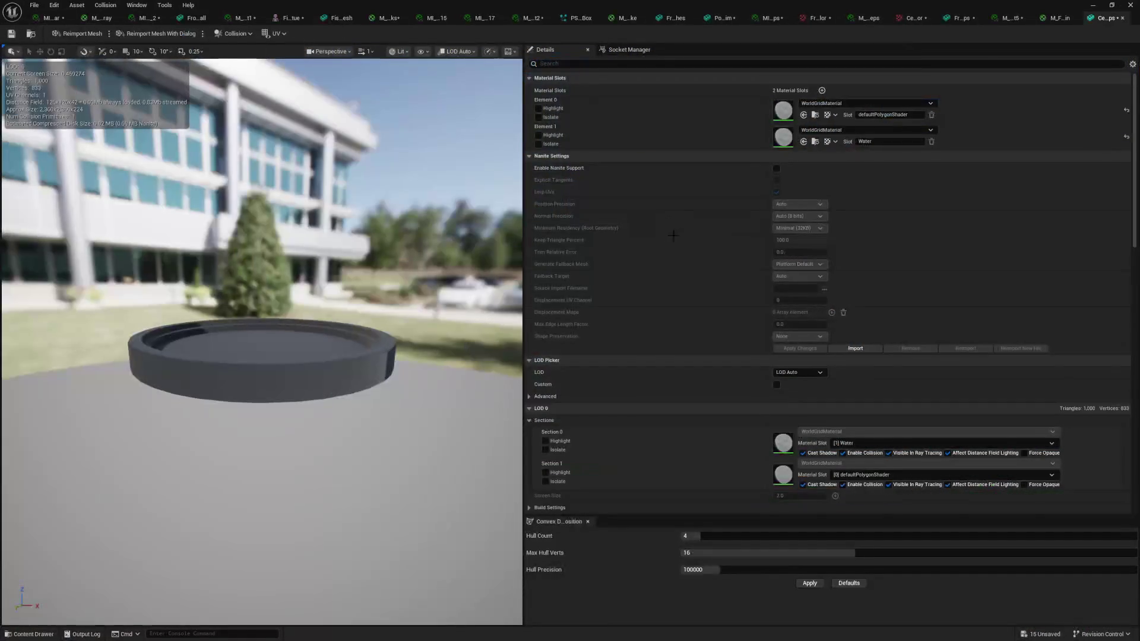
# Reimport the trim's 2048x2048 base colour texture and clear the level selection
pyautogui.click(916, 19)
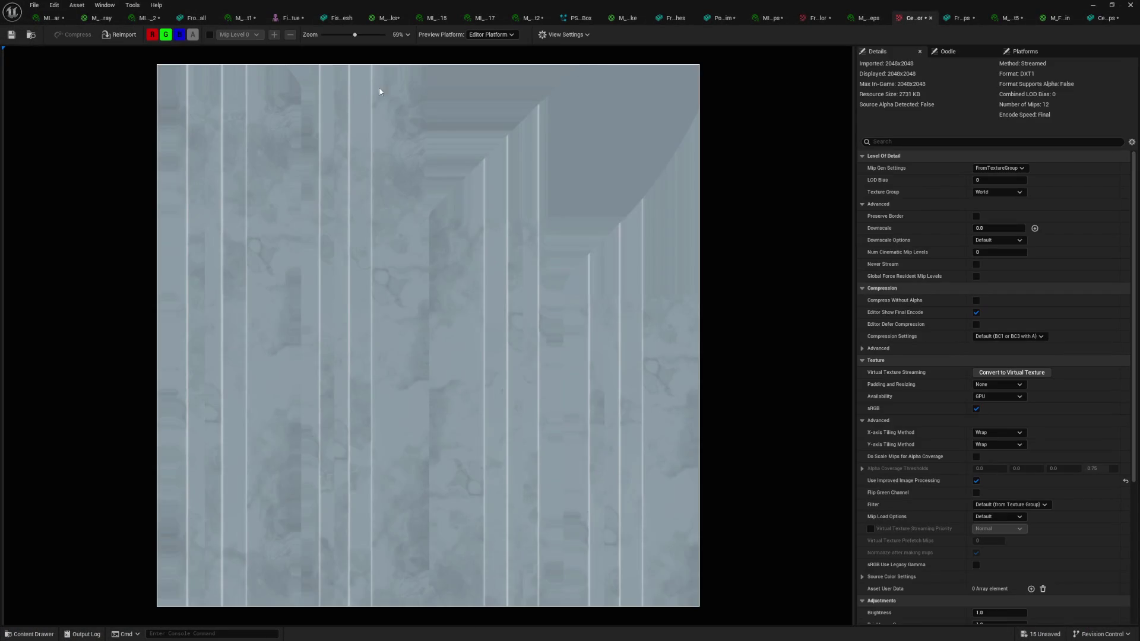
pyautogui.click(125, 37)
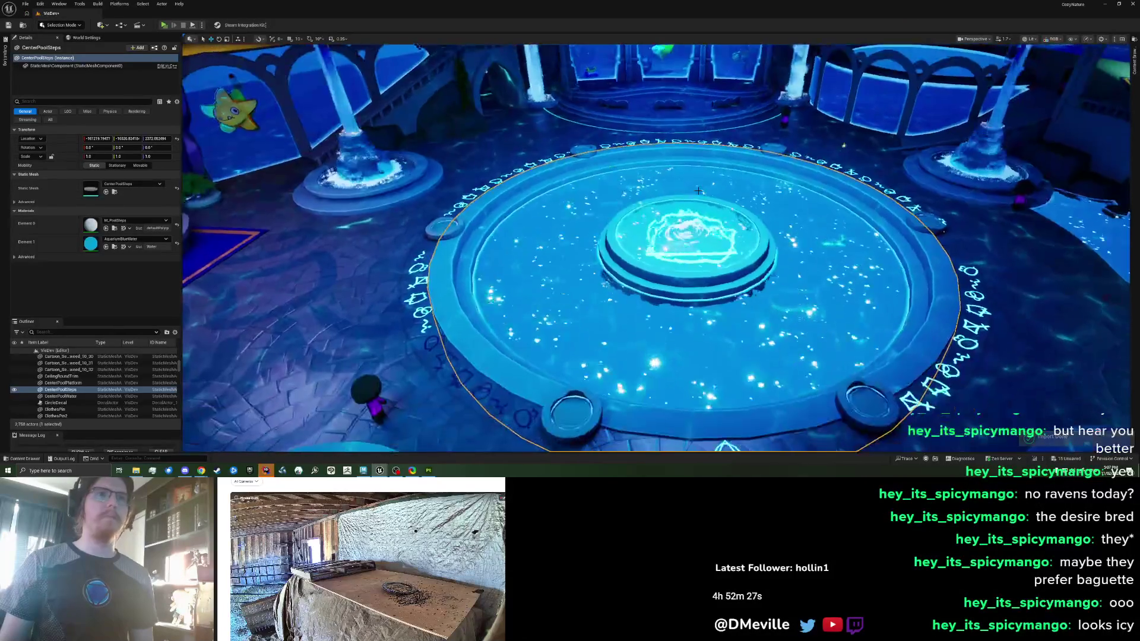
pyautogui.press('Escape')
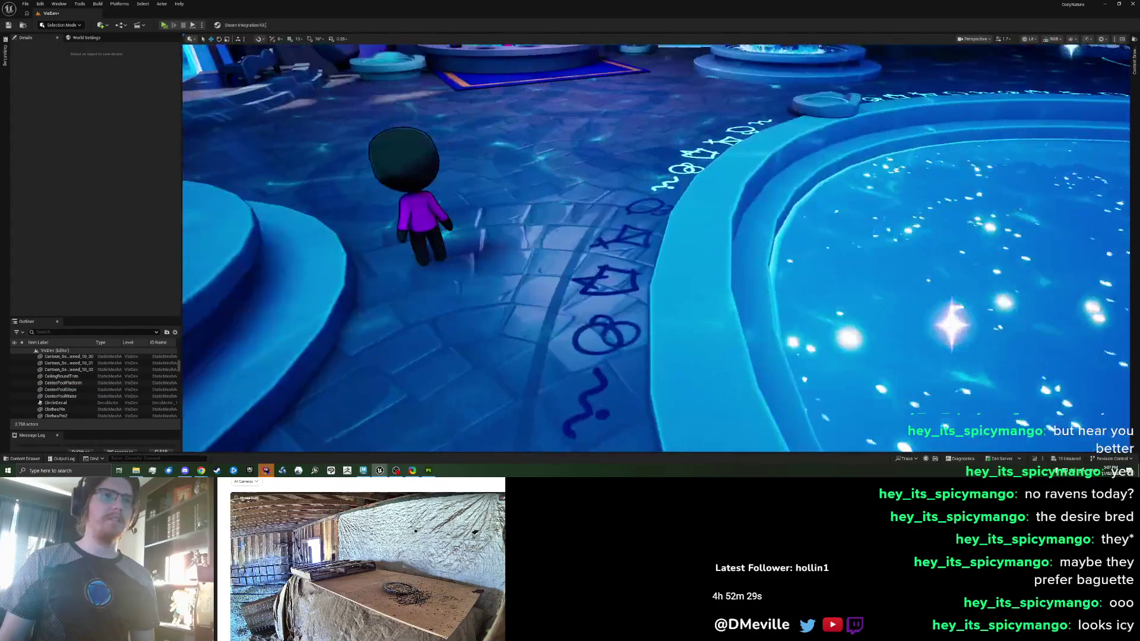
# Fly the camera toward the arches and pool to check the cleaner rim from near and far
pyautogui.scroll(-3, 656, 248)
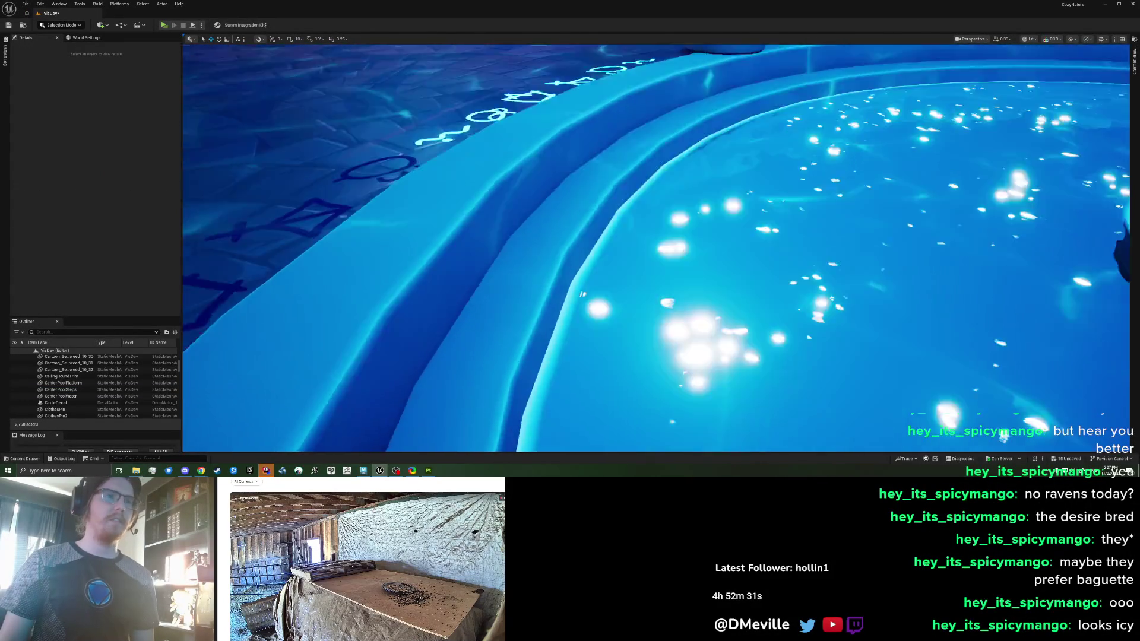
pyautogui.scroll(2, 703, 177)
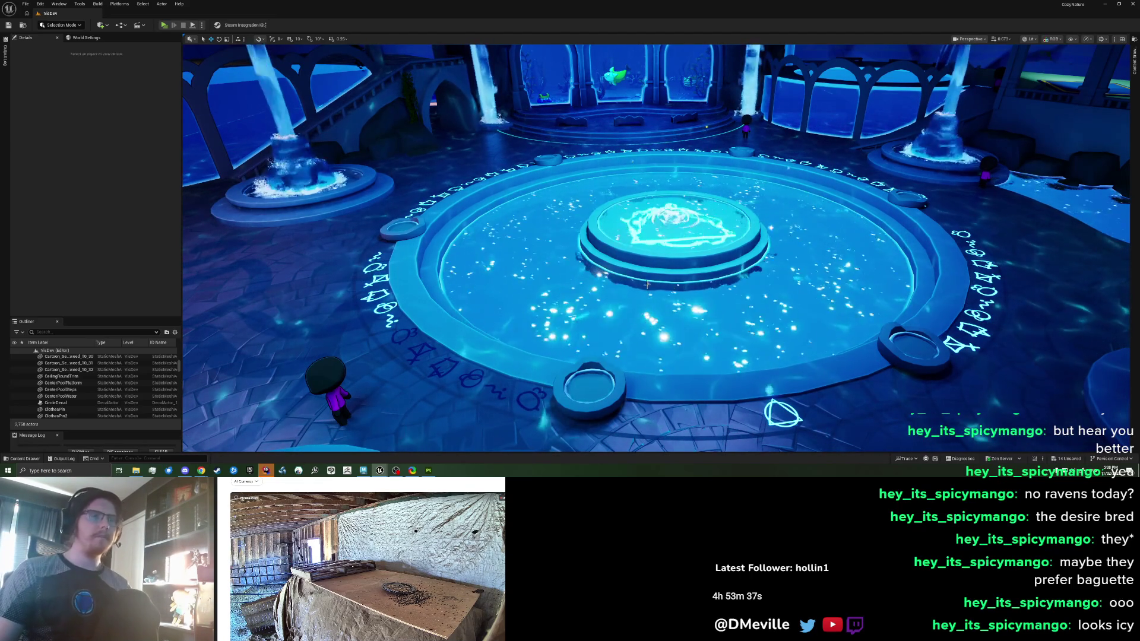
pyautogui.moveTo(642, 261); pyautogui.dragTo(642, 262)
pyautogui.moveTo(450, 363); pyautogui.dragTo(450, 363)
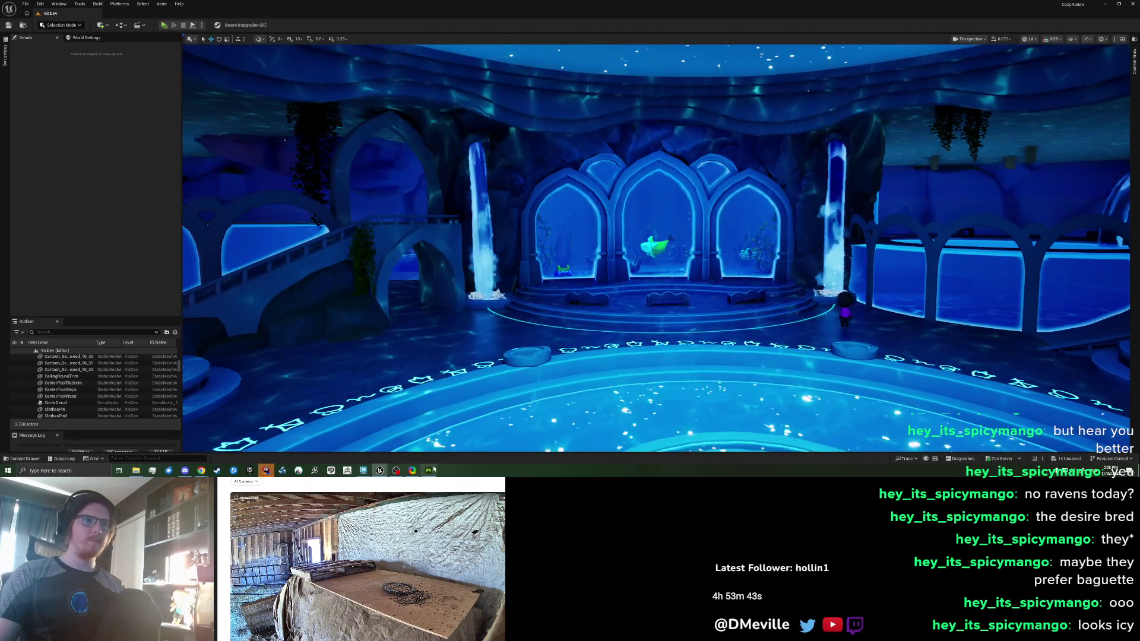
pyautogui.click(433, 470)
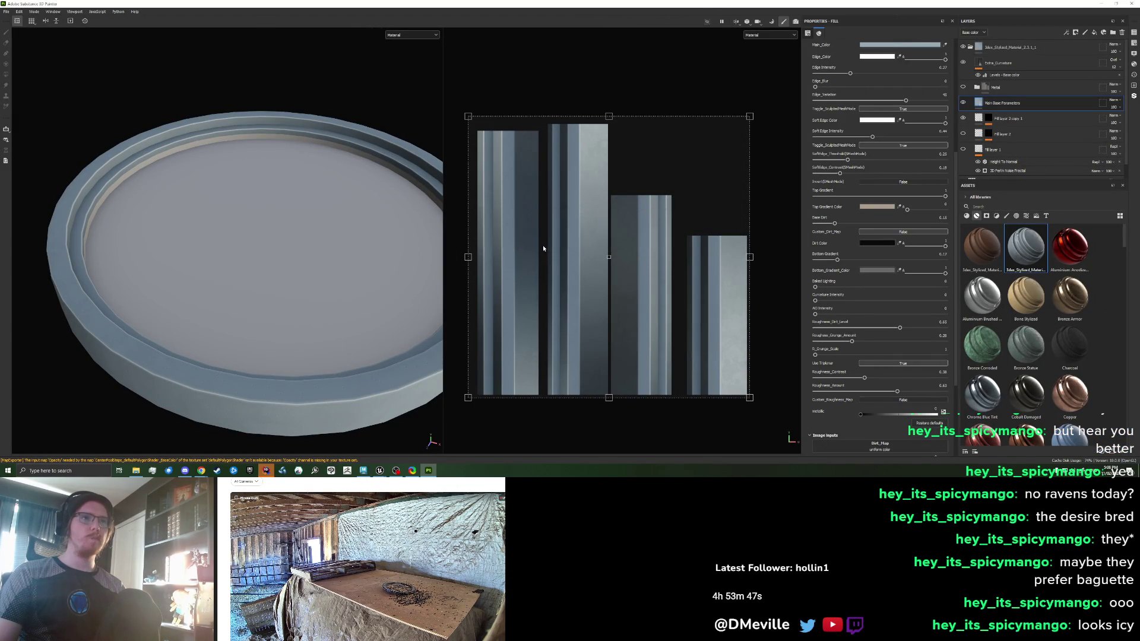
# Back in Unreal Engine, frame the central pool in the viewport
pyautogui.hotkey('alt', 'Tab')
pyautogui.moveTo(591, 258); pyautogui.dragTo(590, 258)
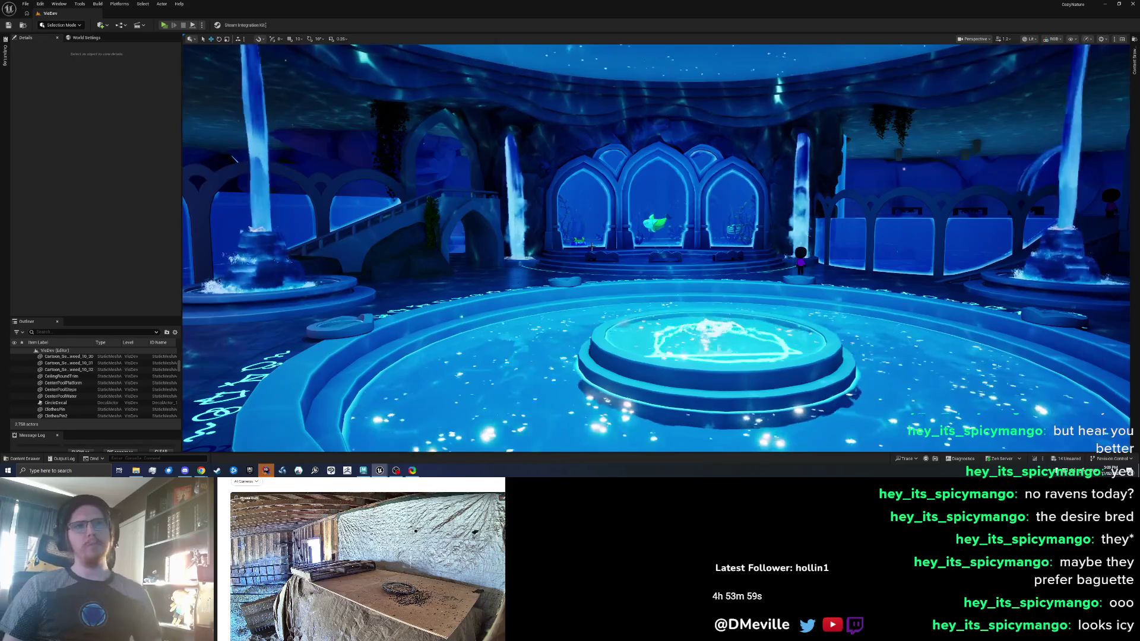
pyautogui.scroll(-3, 656, 248)
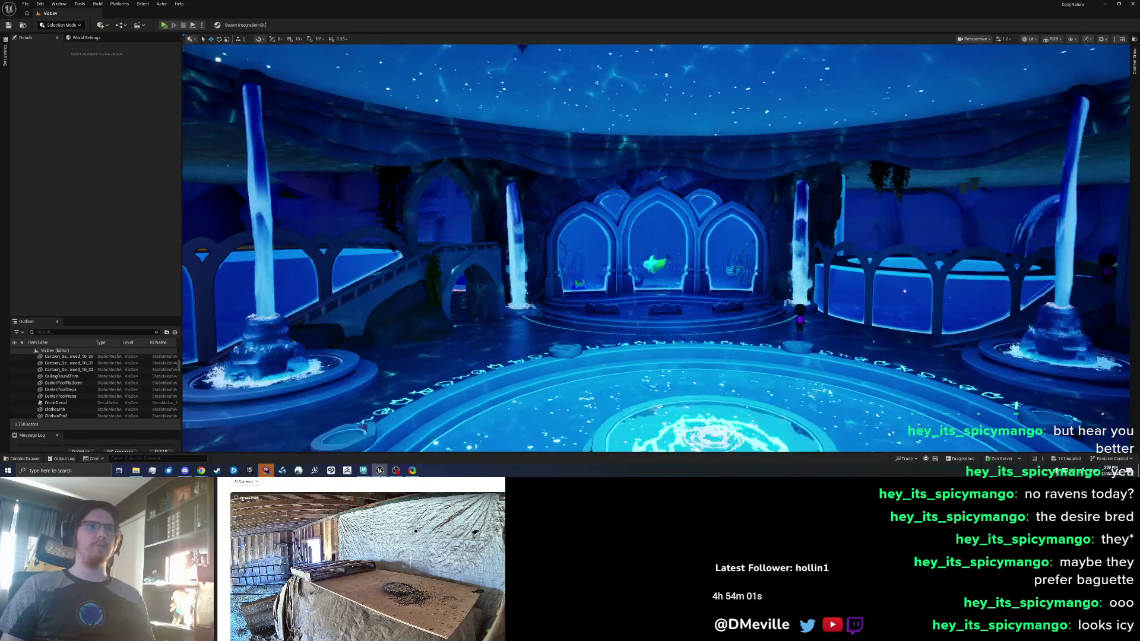
pyautogui.scroll(3, 656, 248)
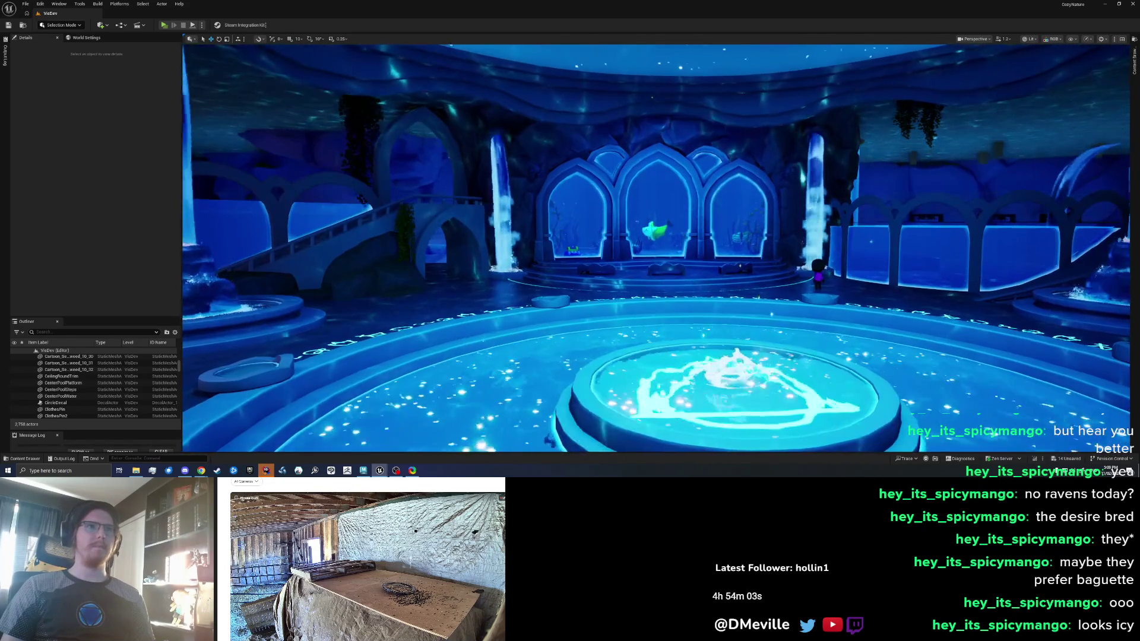
# Drop the saturation of CeilingRoundTrim's material Param colour to 0, turning it grey
pyautogui.click(516, 89)
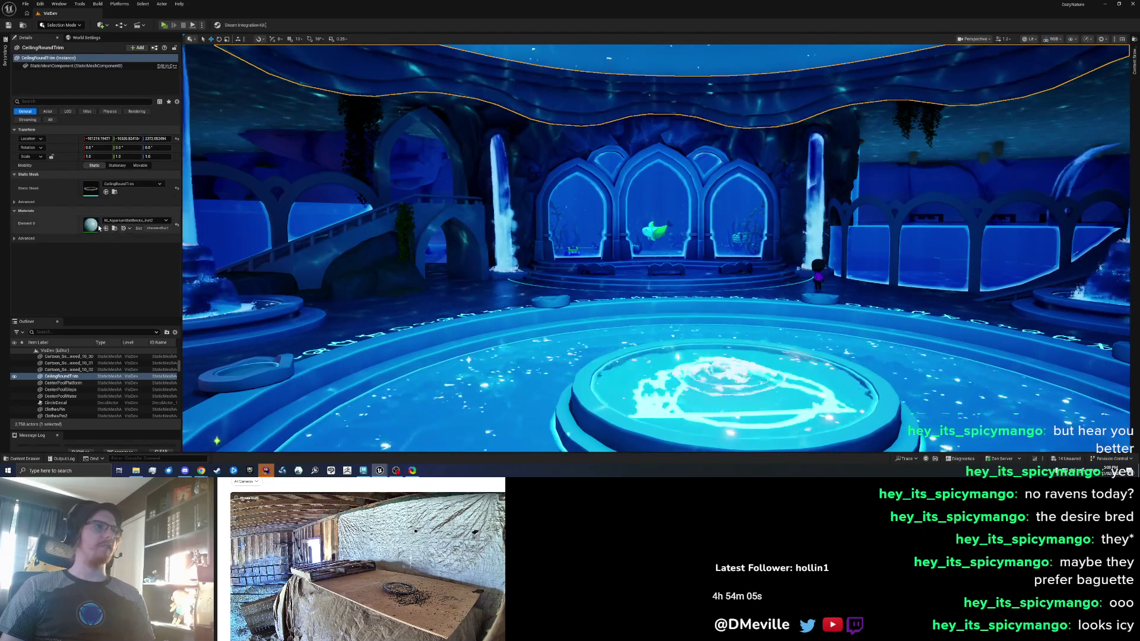
pyautogui.doubleClick(91, 225)
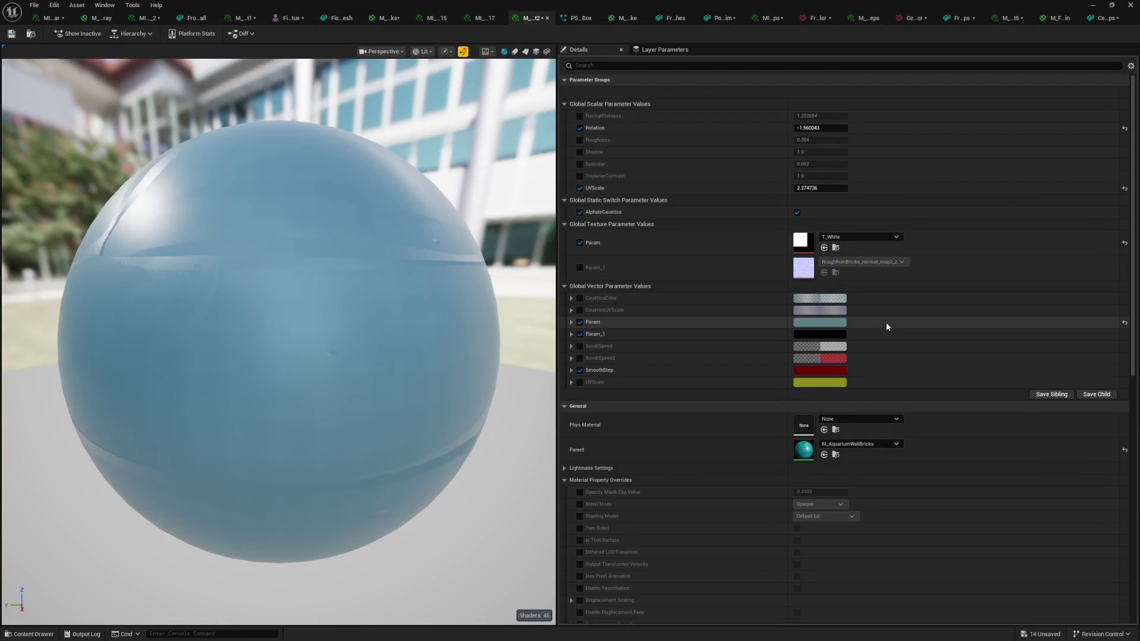
pyautogui.click(828, 324)
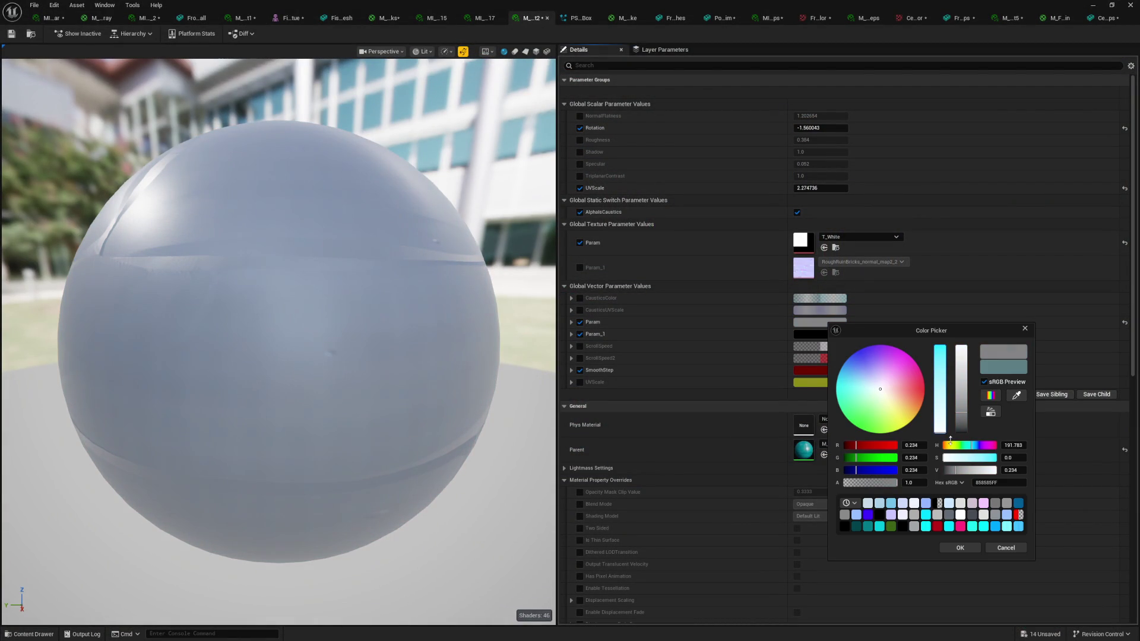
pyautogui.moveTo(944, 415)
pyautogui.mouseDown()
pyautogui.moveTo(943, 368)
pyautogui.moveTo(945, 451)
pyautogui.moveTo(969, 311)
pyautogui.moveTo(969, 439)
pyautogui.moveTo(970, 412)
pyautogui.mouseUp()
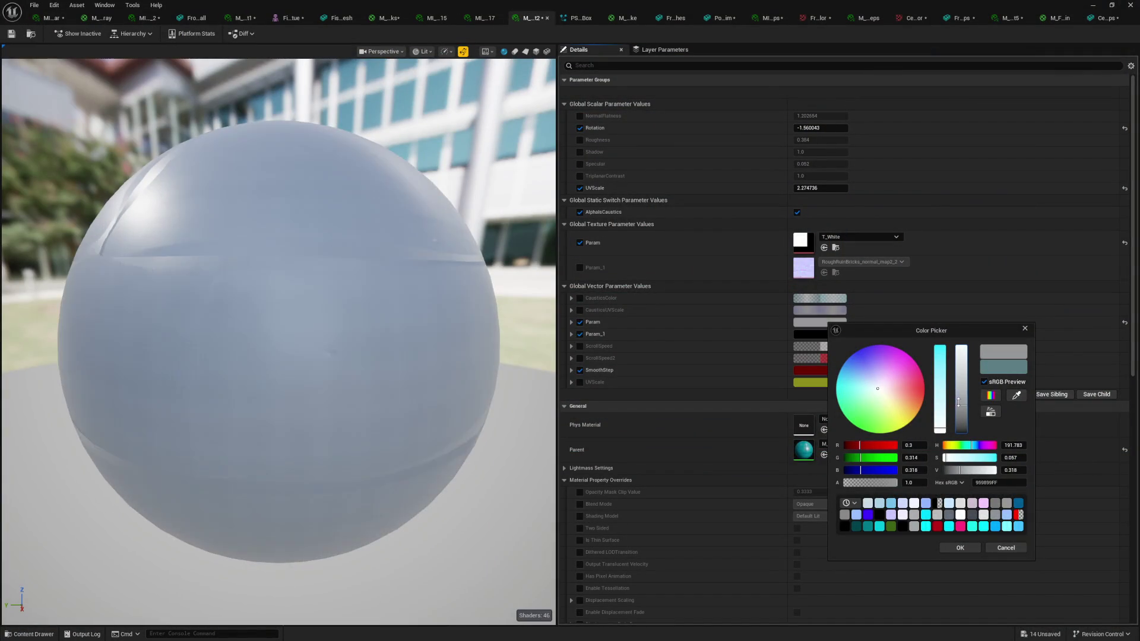
# Lower the ceiling trim's grey Value to about 0.22 and review it against the arches
pyautogui.moveTo(957, 402); pyautogui.dragTo(957, 415)
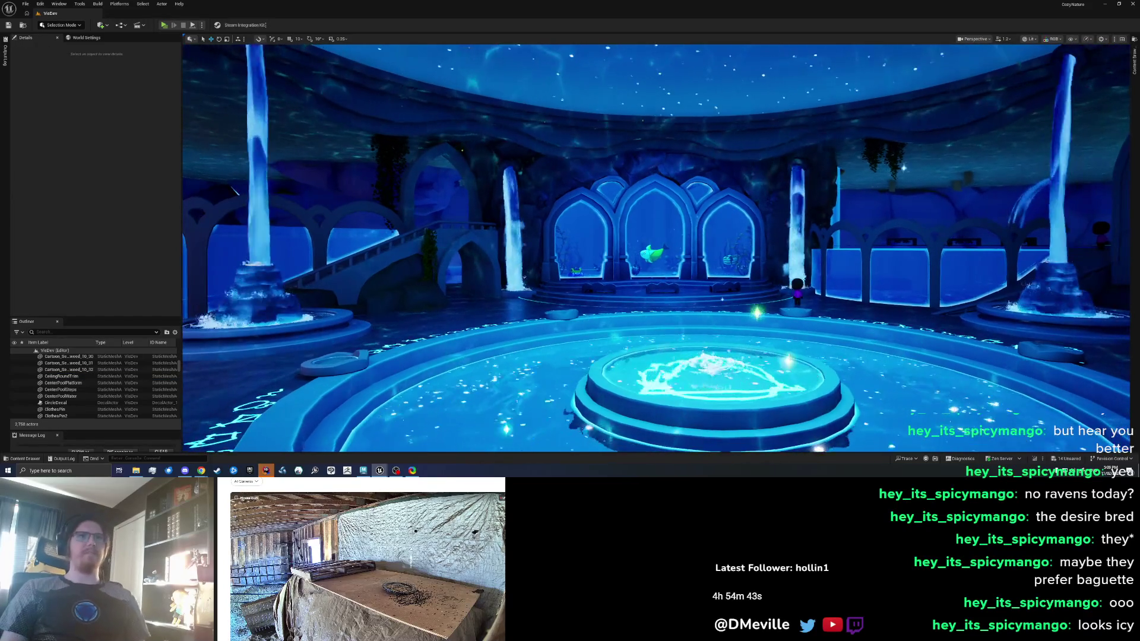
pyautogui.click(593, 89)
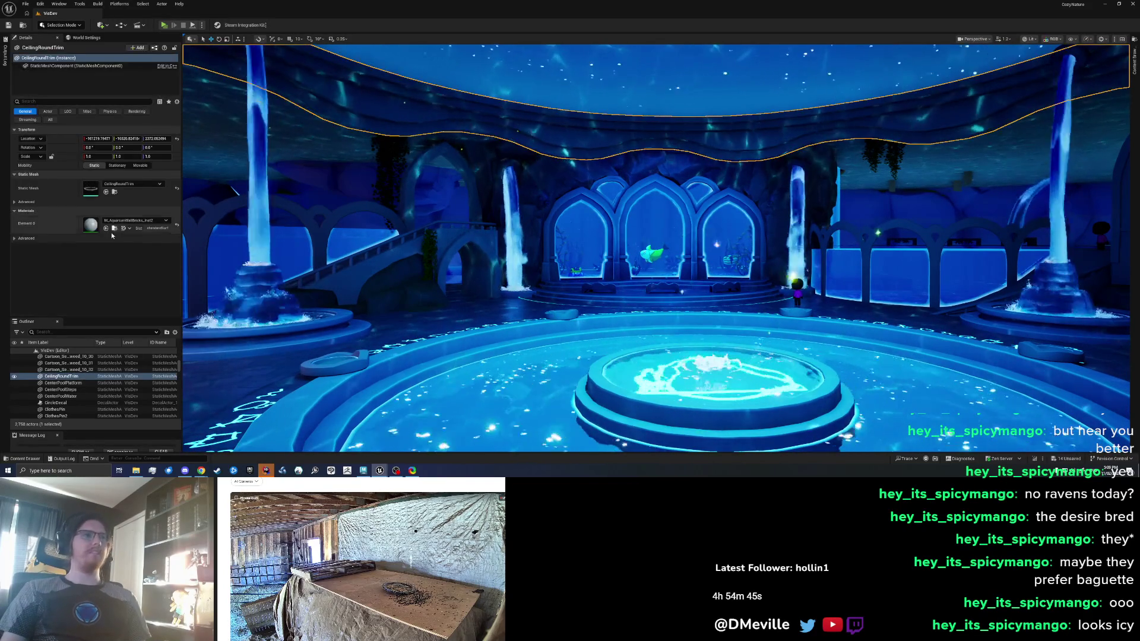
pyautogui.moveTo(482, 249); pyautogui.dragTo(483, 197)
pyautogui.press('Escape')
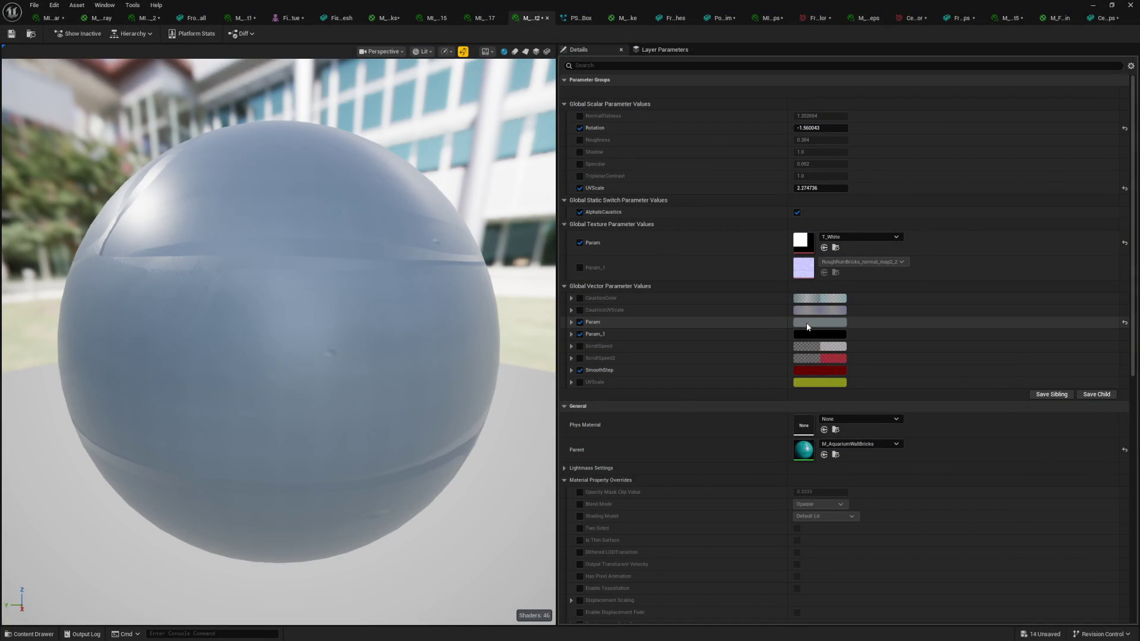
pyautogui.click(806, 323)
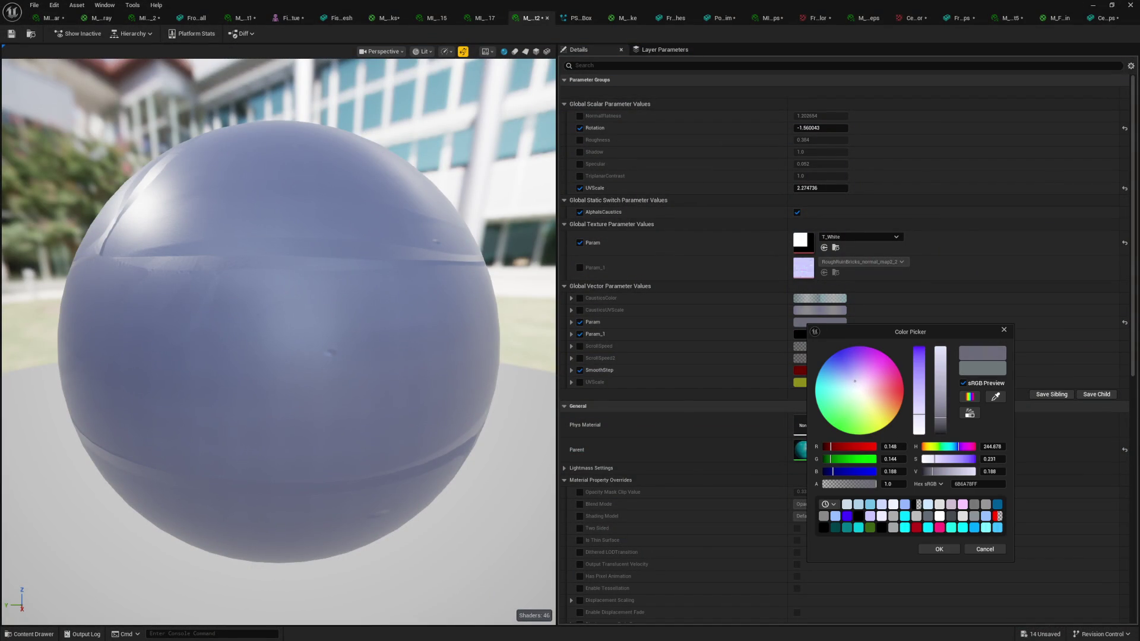
# Shift the Param colour to a muted magenta-grey (hue about 301, saturation about 0.14)
pyautogui.moveTo(851, 381); pyautogui.dragTo(860, 384)
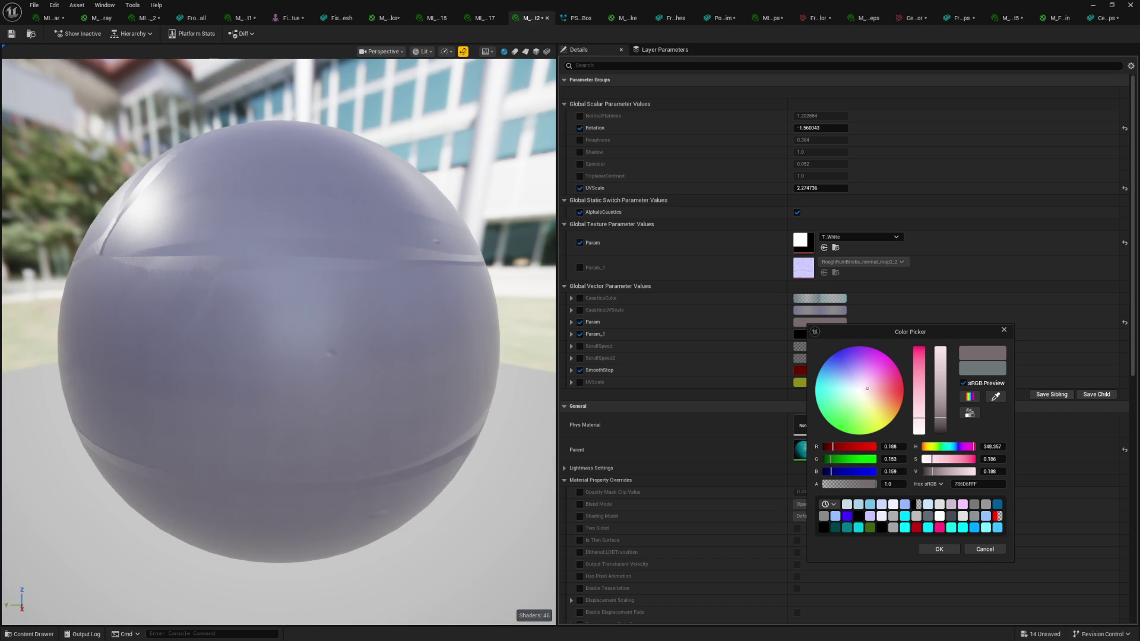
pyautogui.moveTo(859, 388); pyautogui.dragTo(861, 382)
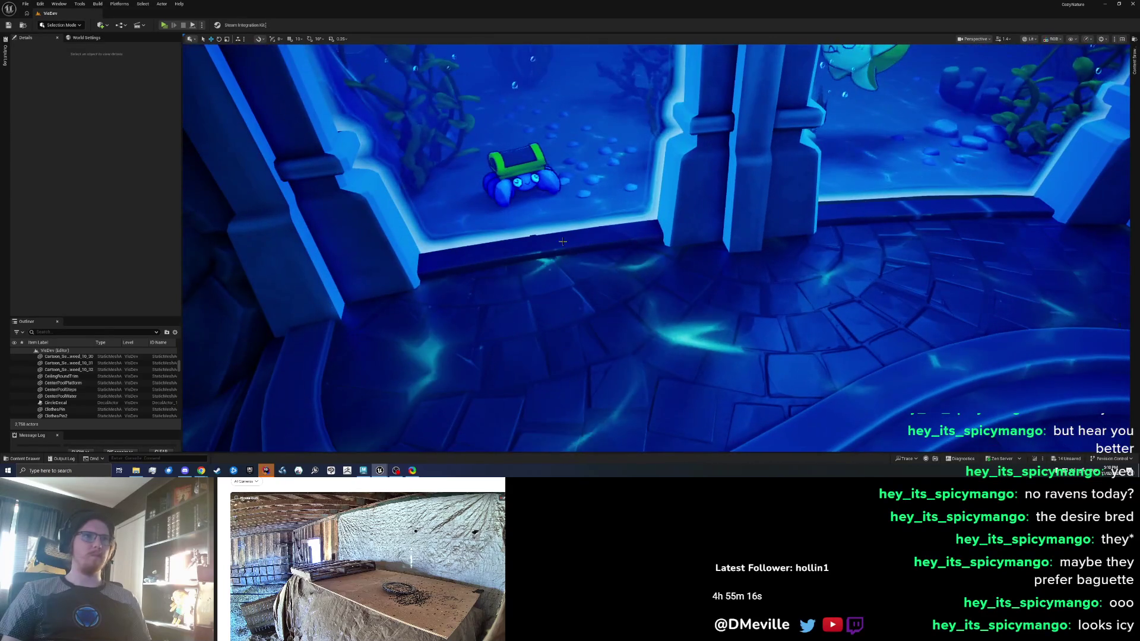
# Frame and orbit around PoolBack_FloorTrim along the back pool edge, then return to Maya
pyautogui.click(562, 241)
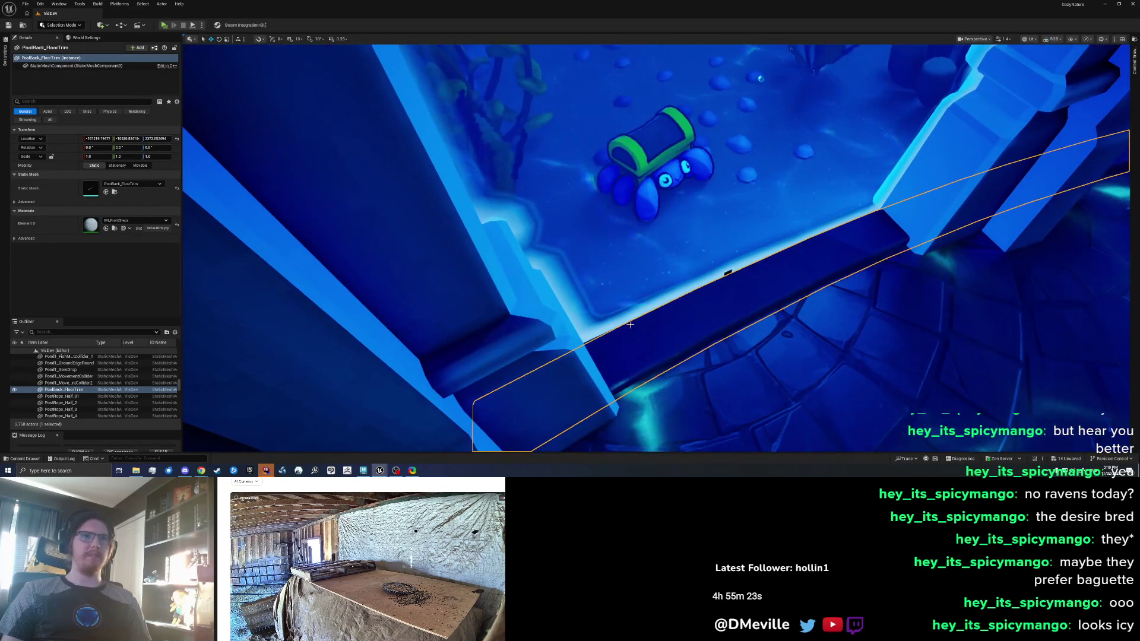
pyautogui.press('f')
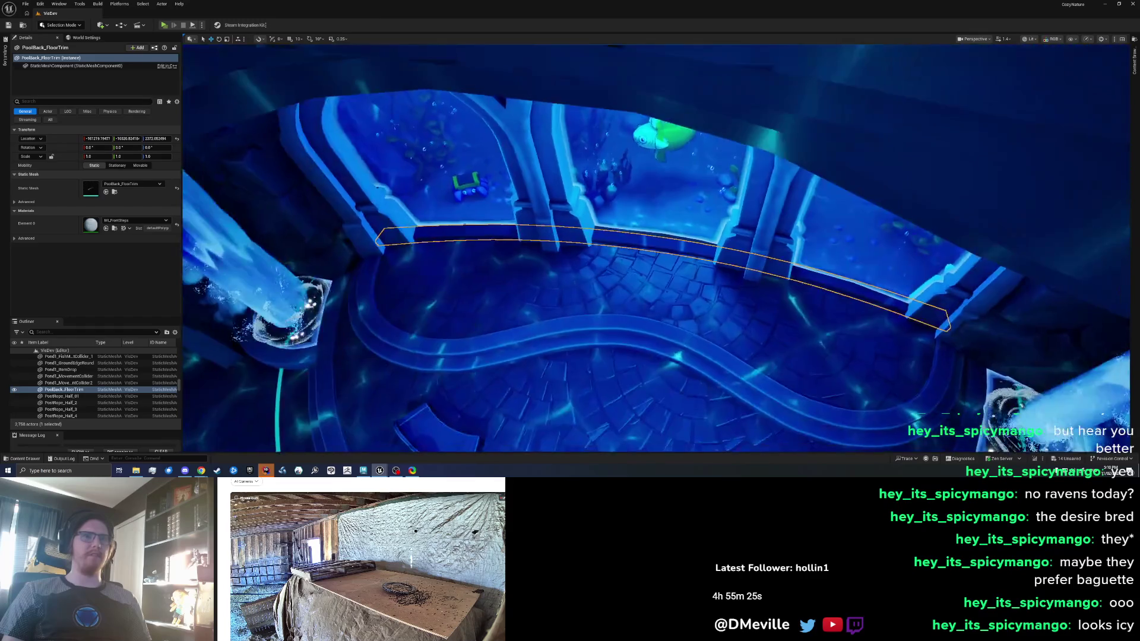
pyautogui.press('Escape')
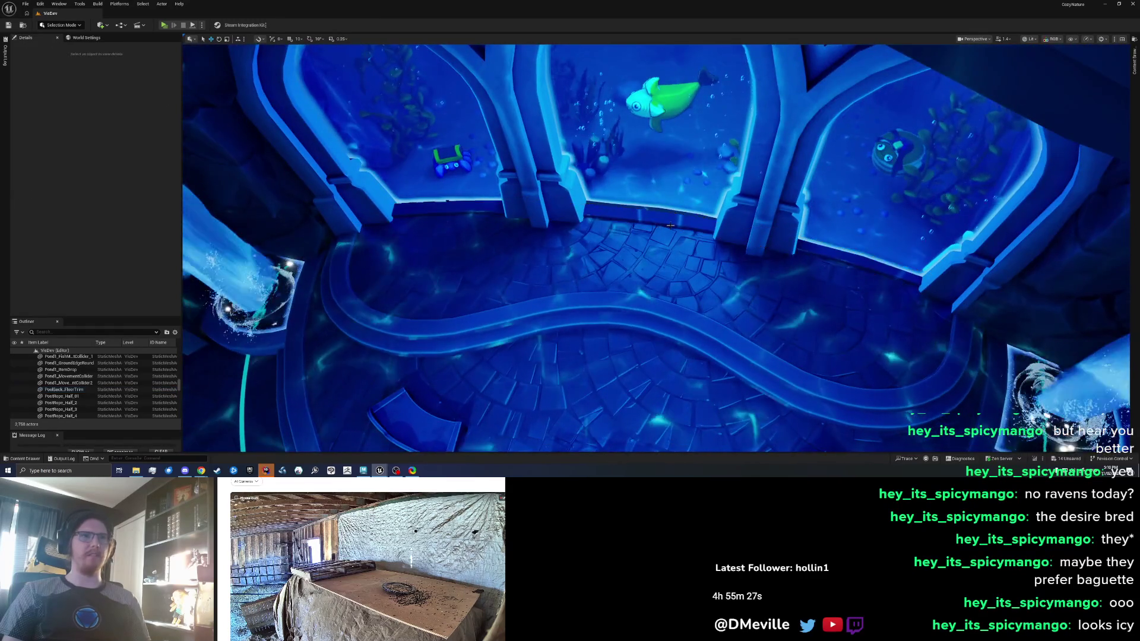
pyautogui.moveTo(681, 219); pyautogui.dragTo(681, 219)
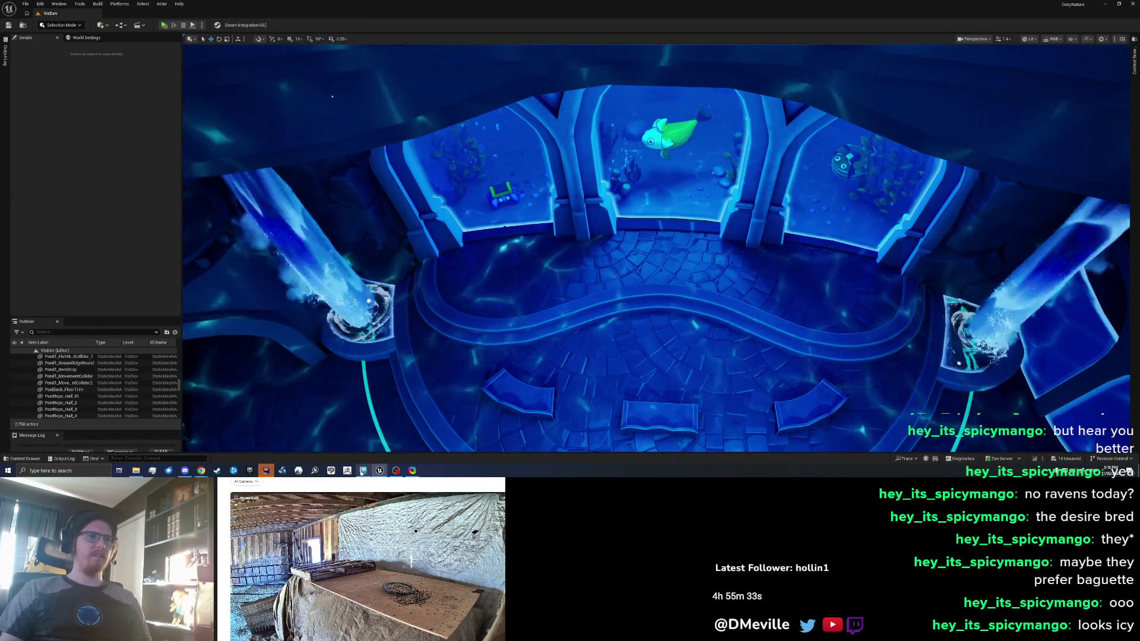
pyautogui.hotkey('alt', 'Tab')
pyautogui.click(1020, 88)
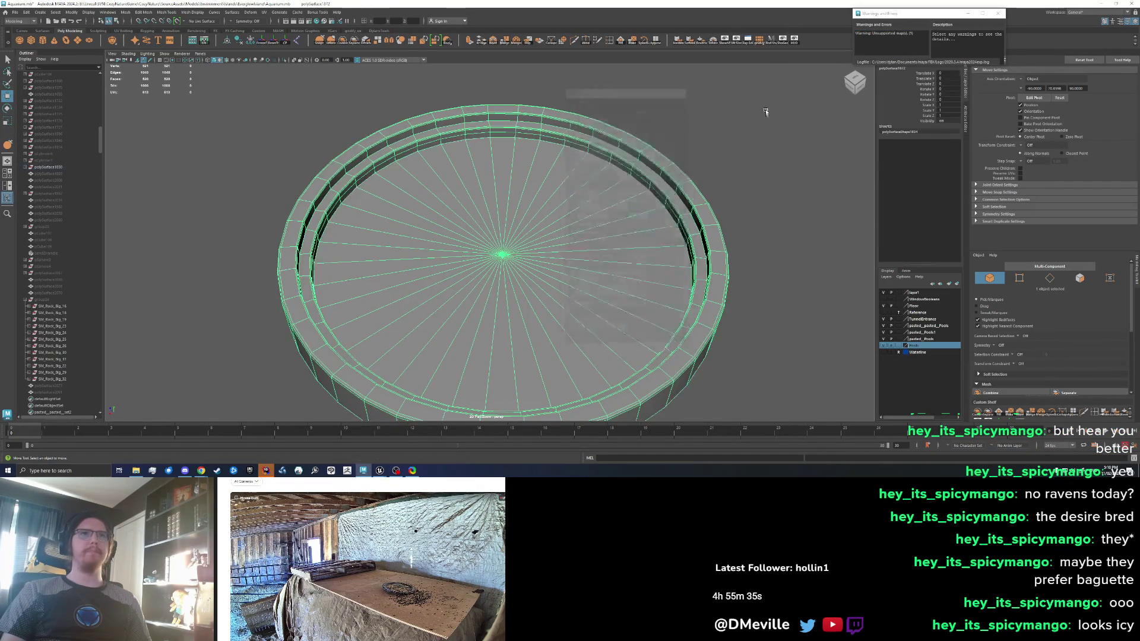
# Frame the pool mesh and hide the dome so the pool floor is visible
pyautogui.click(765, 109)
pyautogui.click(794, 42)
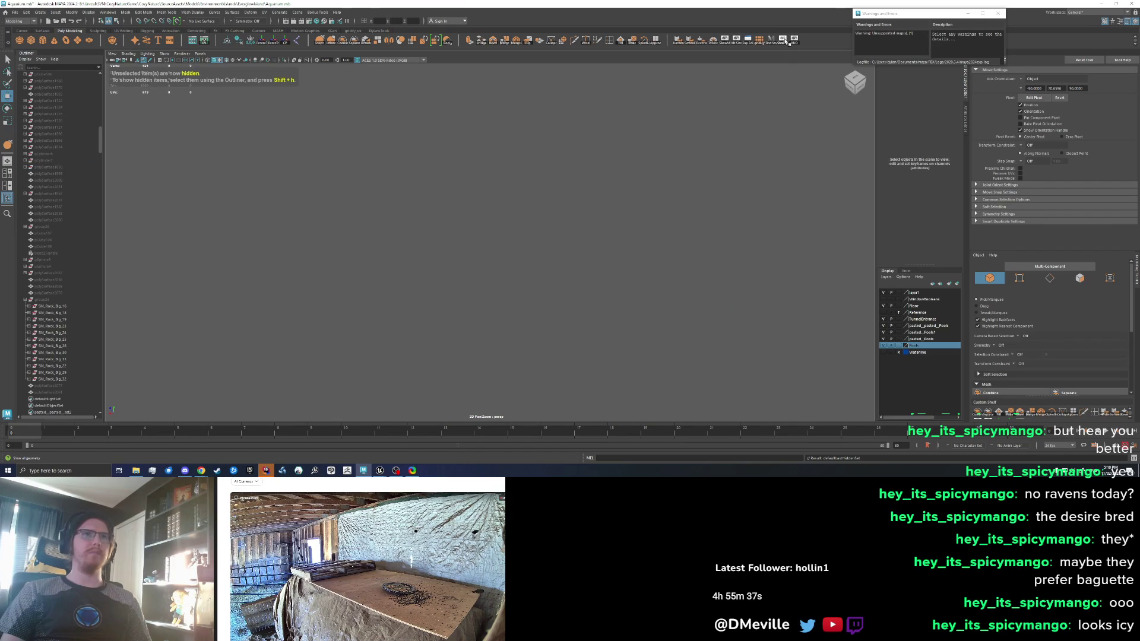
pyautogui.hotkey('ctrl', 'z')
pyautogui.click(564, 180)
pyautogui.press('f')
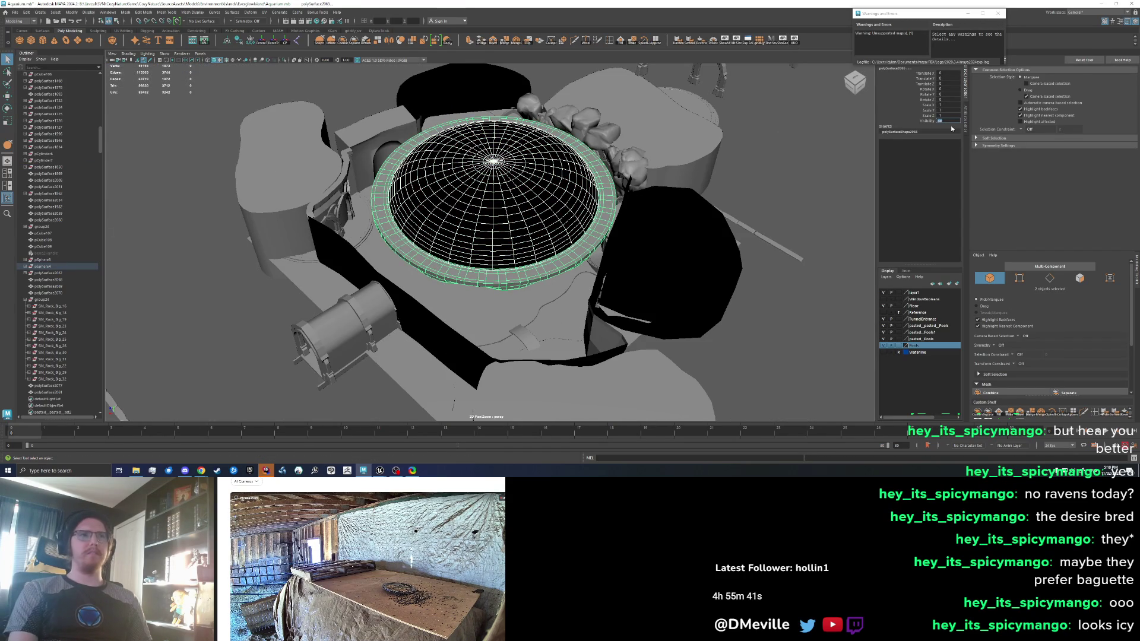
pyautogui.write('0')
pyautogui.press('Return')
pyautogui.scroll(5, 432, 228)
pyautogui.keyDown('alt'); pyautogui.moveTo(432, 225); pyautogui.dragTo(490, 198); pyautogui.keyUp('alt')
# Hide the round object in the way and orbit to face the pool step ring
pyautogui.click(533, 157)
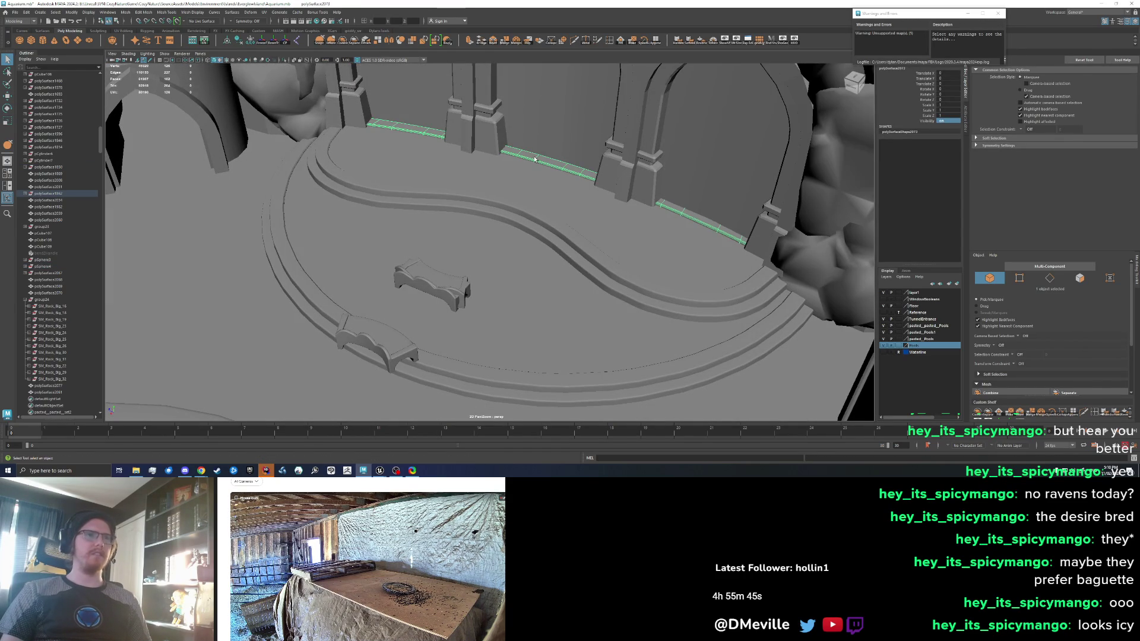
pyautogui.scroll(-3, 534, 165)
pyautogui.click(528, 178)
pyautogui.moveTo(528, 178)
pyautogui.mouseDown()
pyautogui.moveTo(523, 190)
pyautogui.moveTo(481, 187)
pyautogui.moveTo(534, 148)
pyautogui.moveTo(450, 203)
pyautogui.mouseUp()
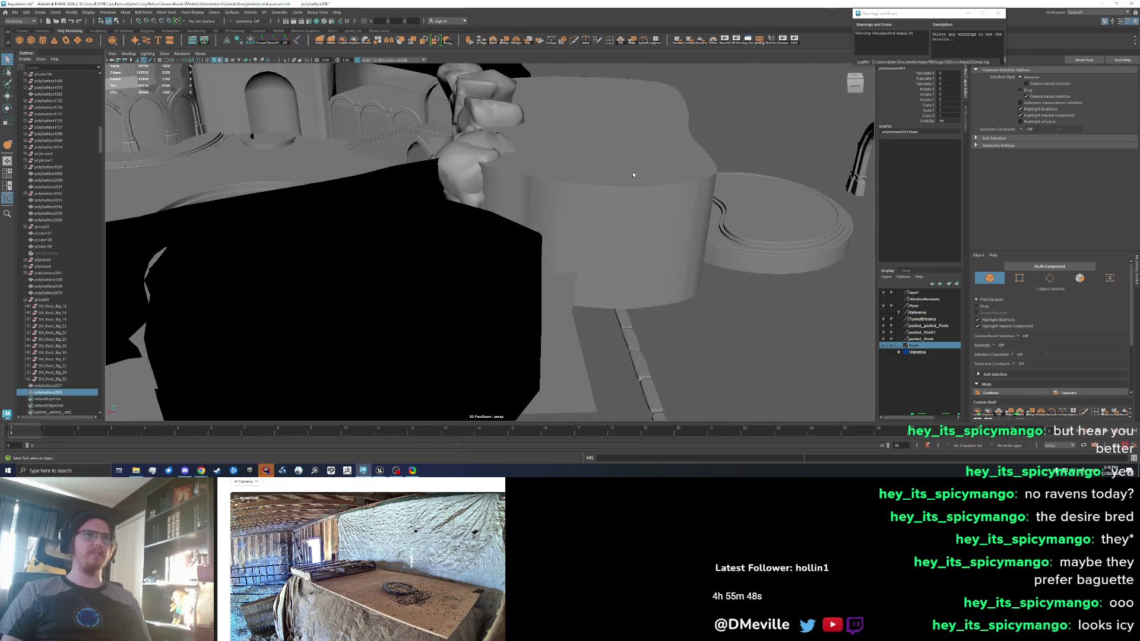
pyautogui.click(587, 136)
pyautogui.hotkey('ctrl', 'h')
pyautogui.scroll(-5, 450, 204)
pyautogui.click(485, 221)
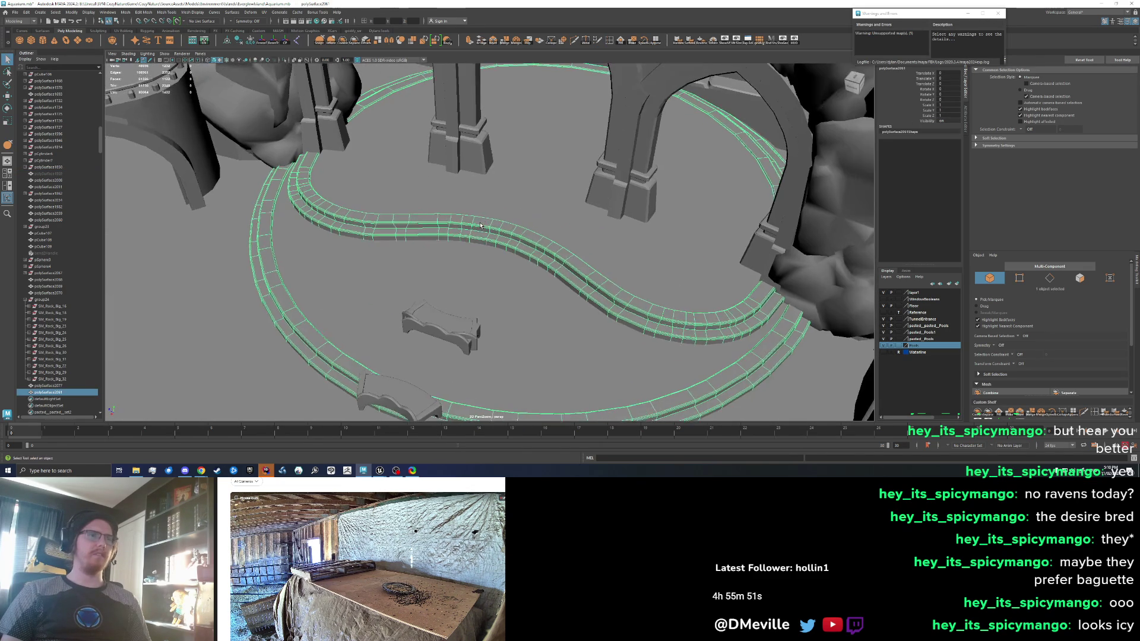
pyautogui.scroll(-2, 486, 221)
pyautogui.moveTo(485, 220)
pyautogui.keyDown('alt'); pyautogui.mouseDown()
pyautogui.moveTo(645, 225)
pyautogui.moveTo(547, 198)
pyautogui.mouseUp(); pyautogui.keyUp('alt')
pyautogui.scroll(-3, 444, 216)
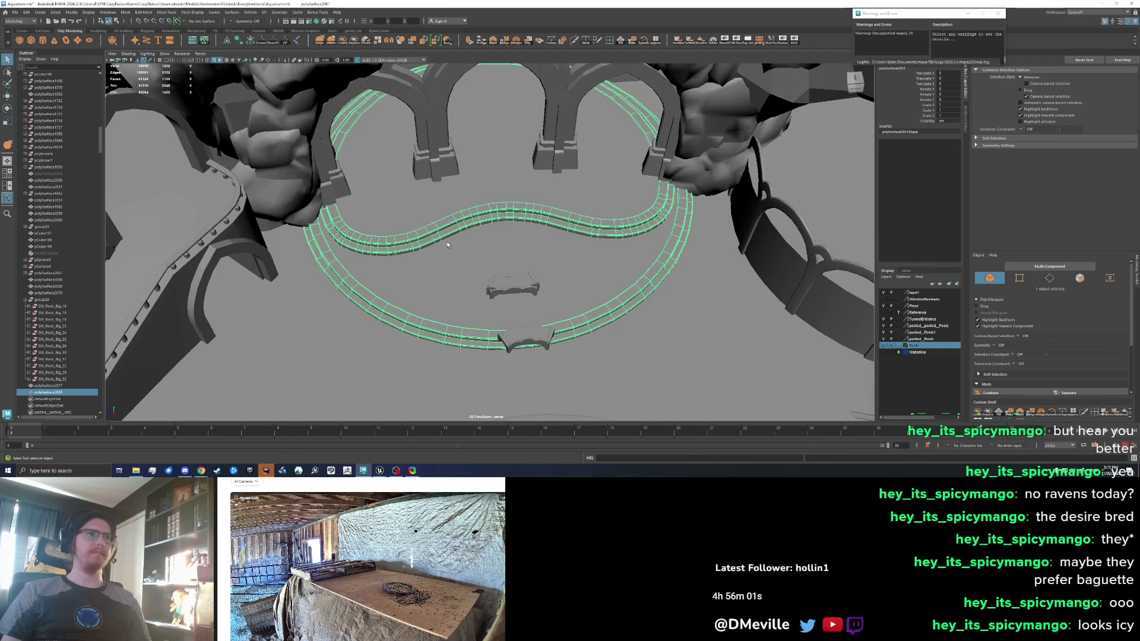
# Duplicate the pool step ring and raise the copy above the original rings
pyautogui.press('w')
pyautogui.hotkey('ctrl', 'd')
pyautogui.moveTo(671, 324); pyautogui.dragTo(701, 114)
pyautogui.rightClick(443, 221)
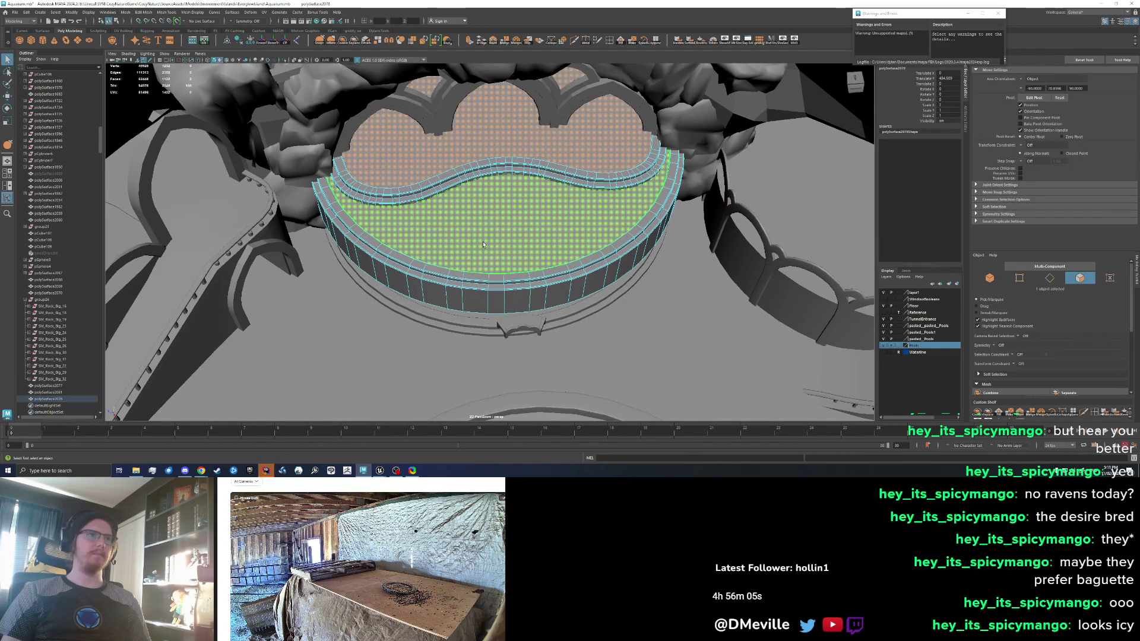
# Delete the copied ring's top cap faces and set symmetry to Object Z
pyautogui.press('q')
pyautogui.press('Delete')
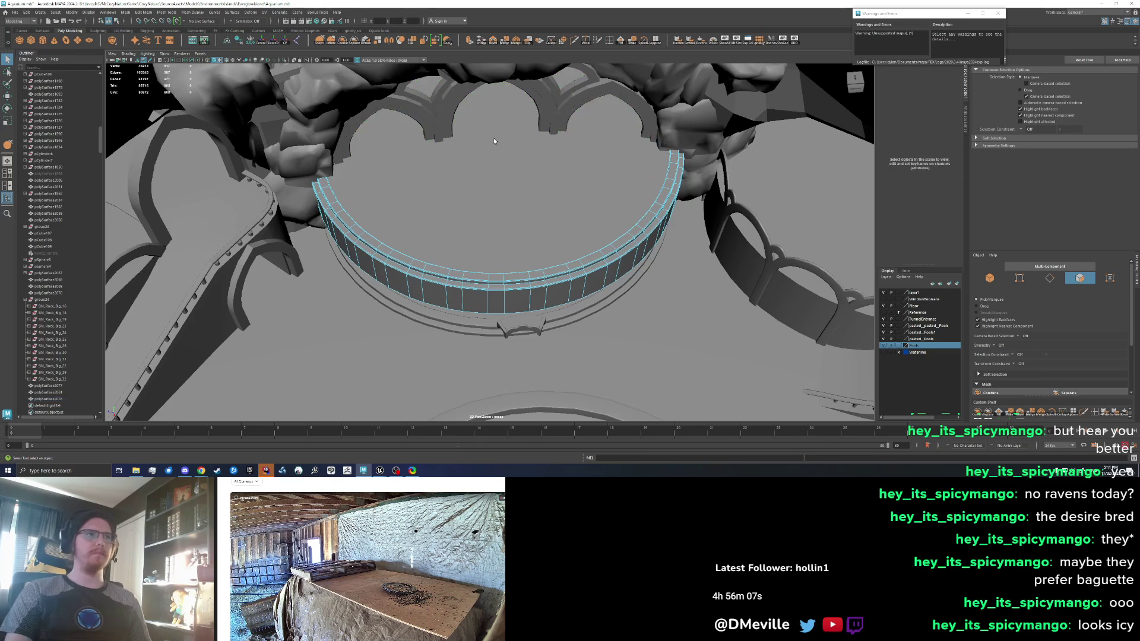
pyautogui.press('Delete')
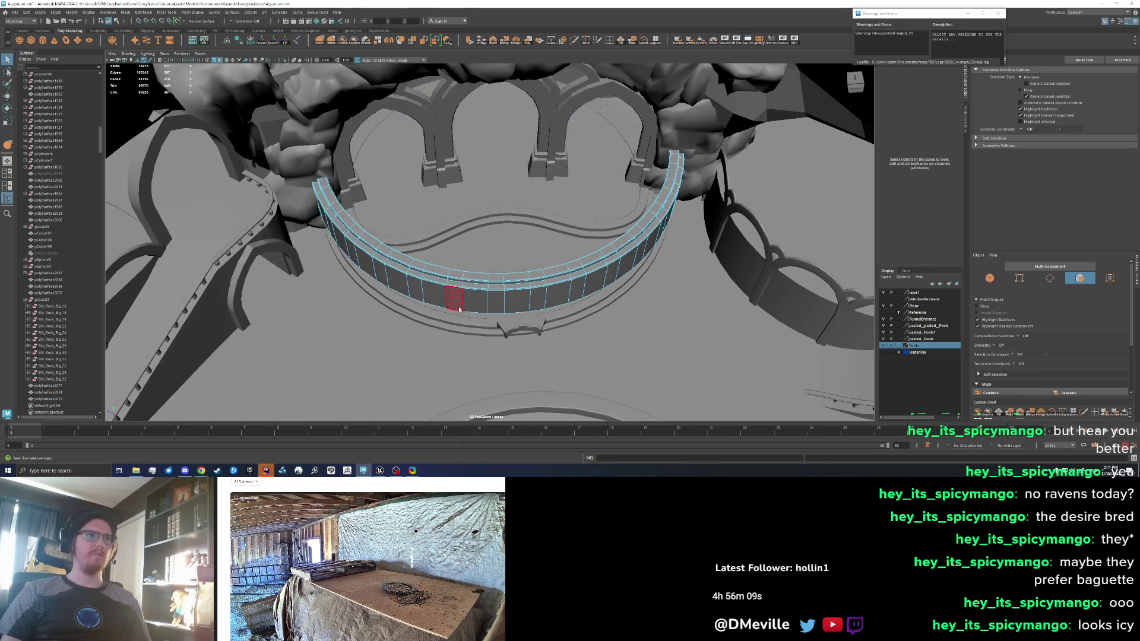
pyautogui.click(232, 22)
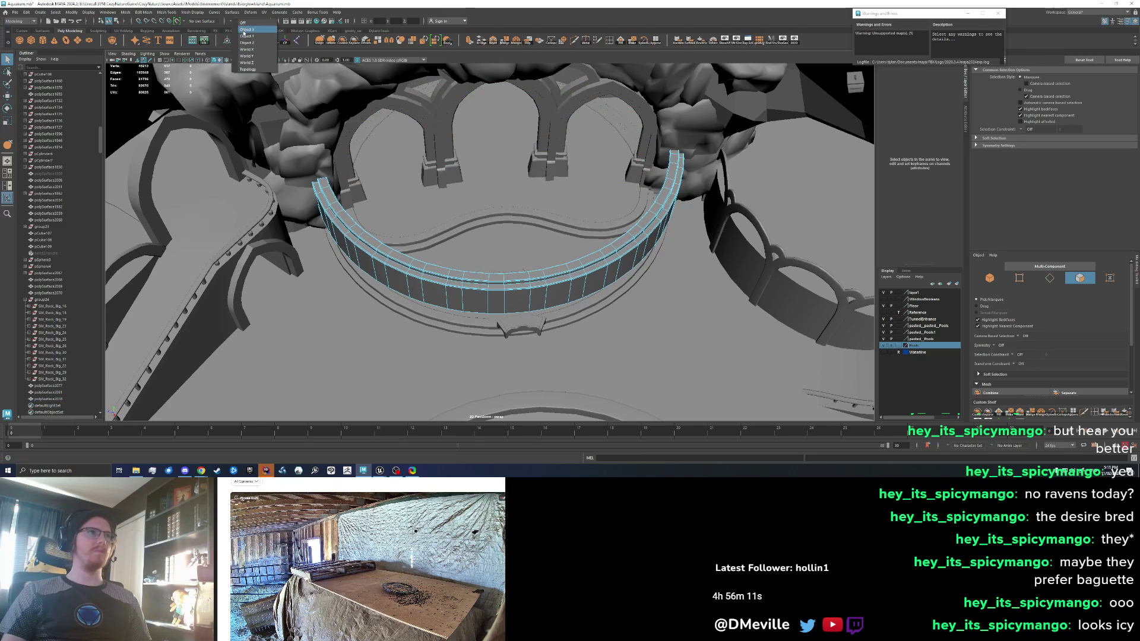
pyautogui.click(245, 43)
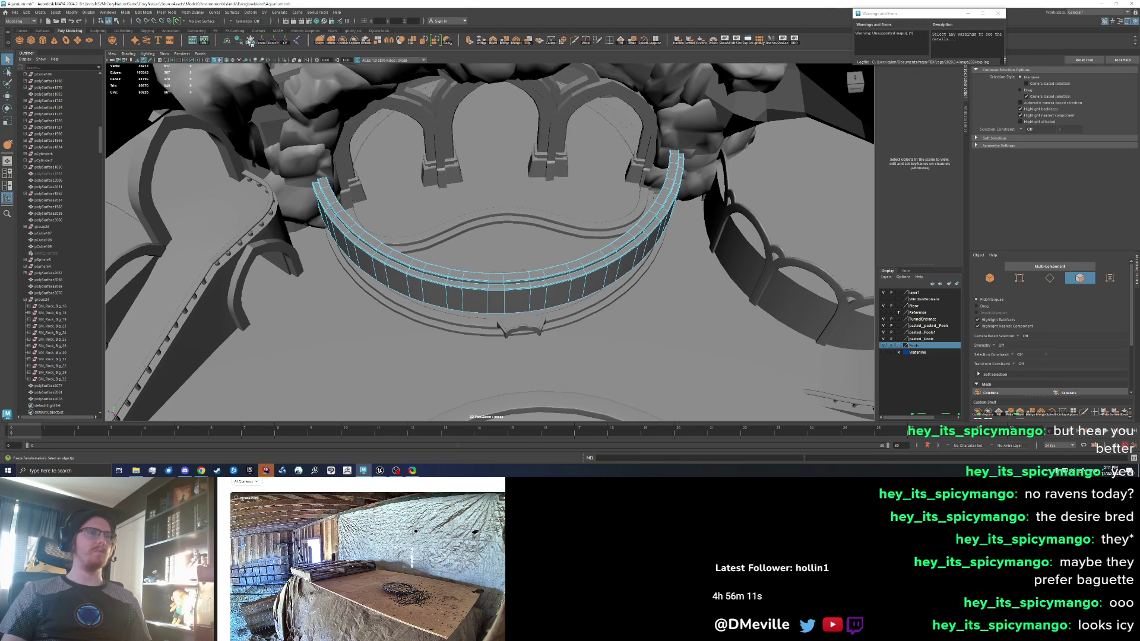
# Delete the mirrored face strips and side arcs, leaving one short rim section
pyautogui.click(440, 295)
pyautogui.click(444, 277)
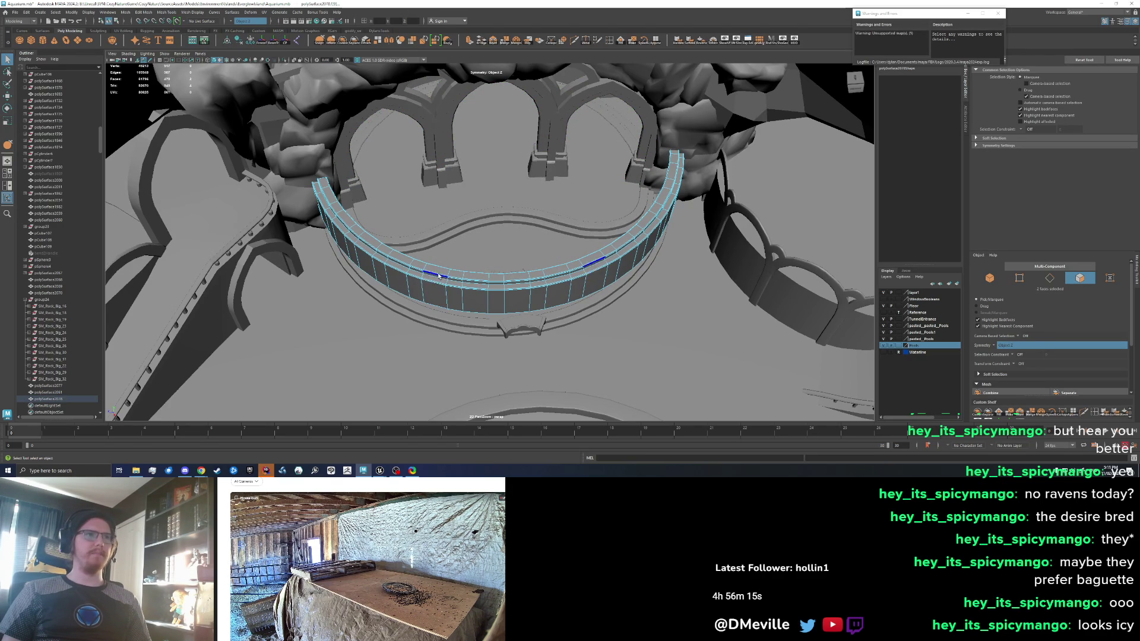
pyautogui.scroll(5, 439, 274)
pyautogui.doubleClick(346, 345)
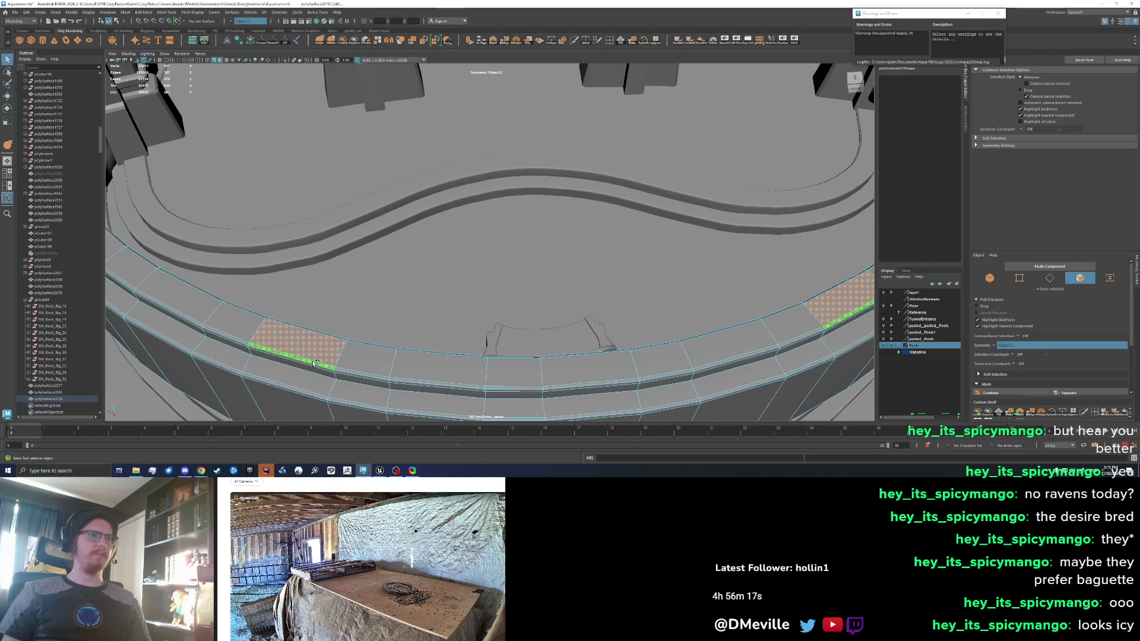
pyautogui.press('f')
pyautogui.press('Delete')
pyautogui.doubleClick(353, 318)
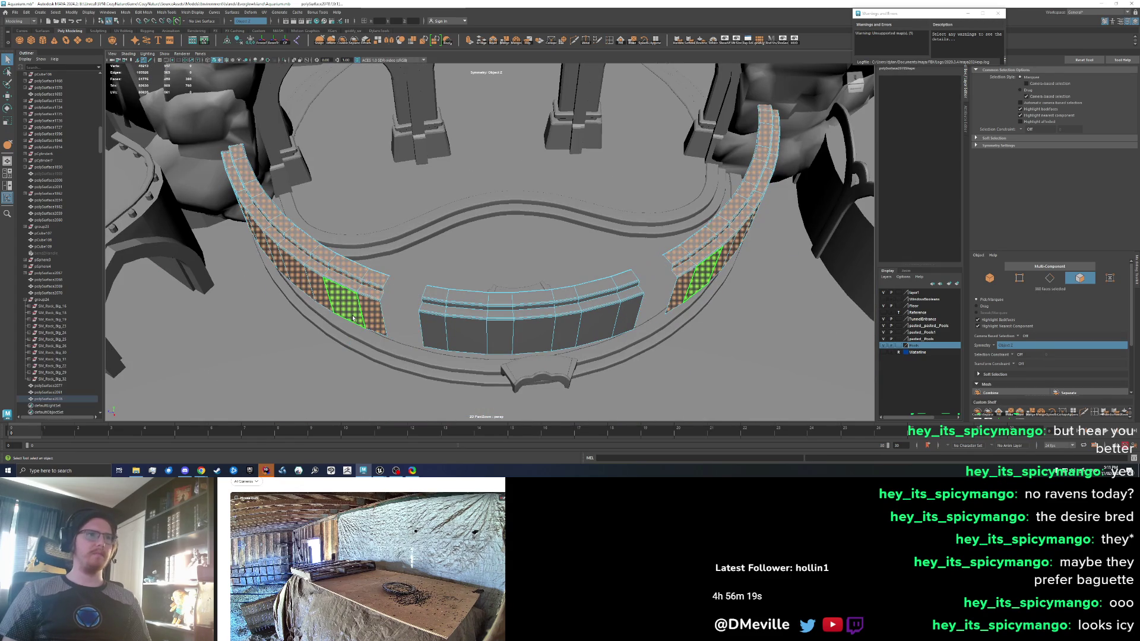
pyautogui.press('Delete')
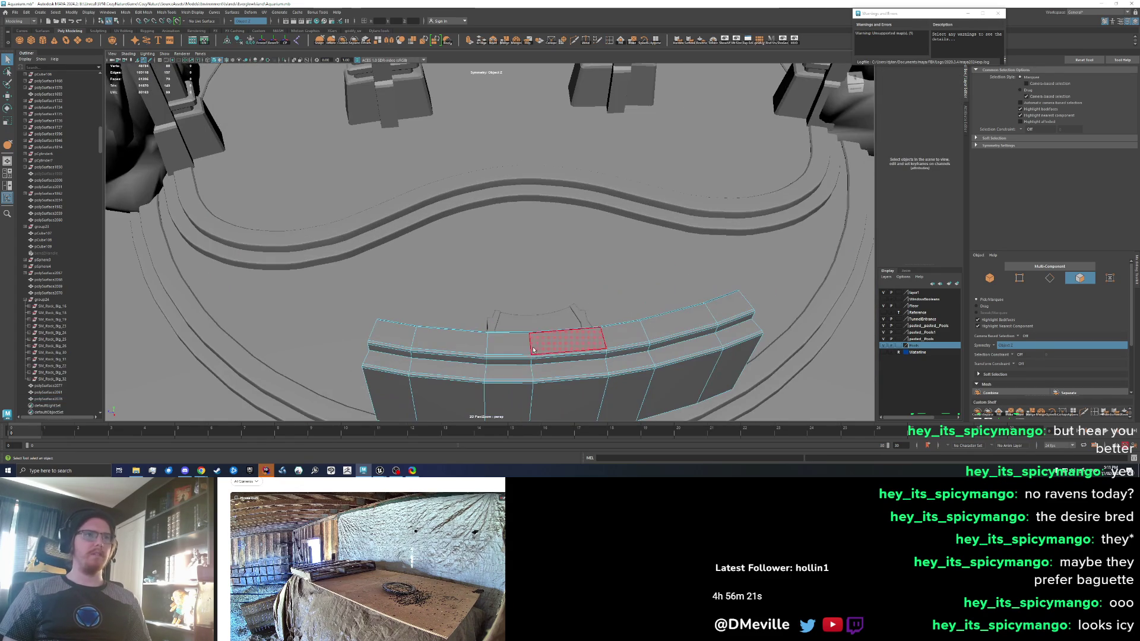
pyautogui.doubleClick(533, 350)
pyautogui.press('f')
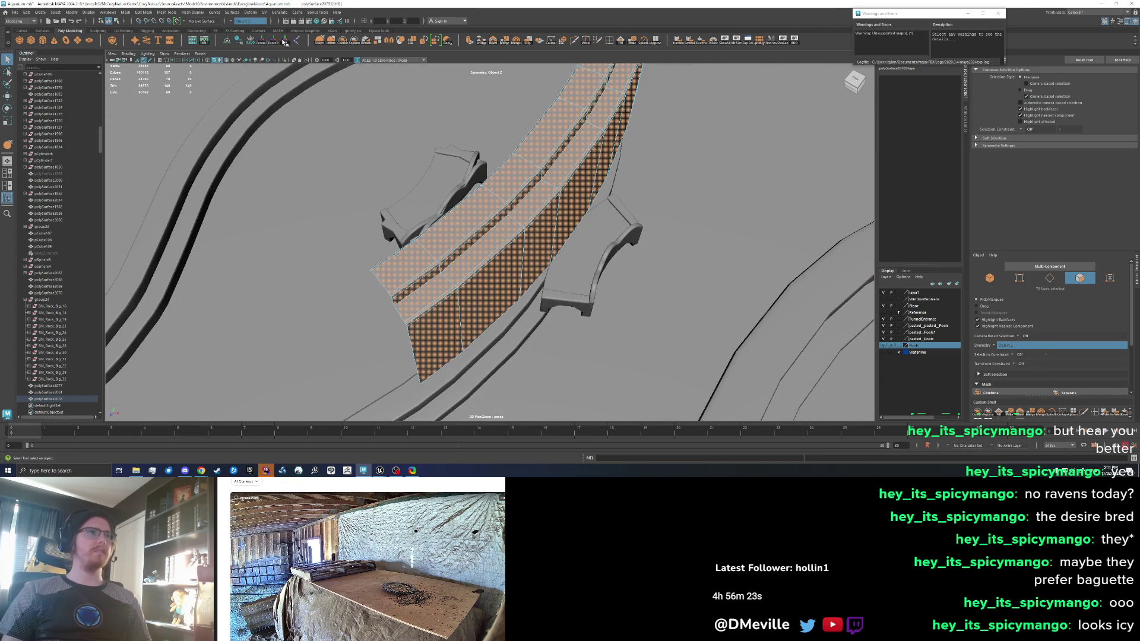
pyautogui.scroll(-4, 397, 133)
# Lower the wall's horizontal edge loop to thicken the top rim
pyautogui.press('w')
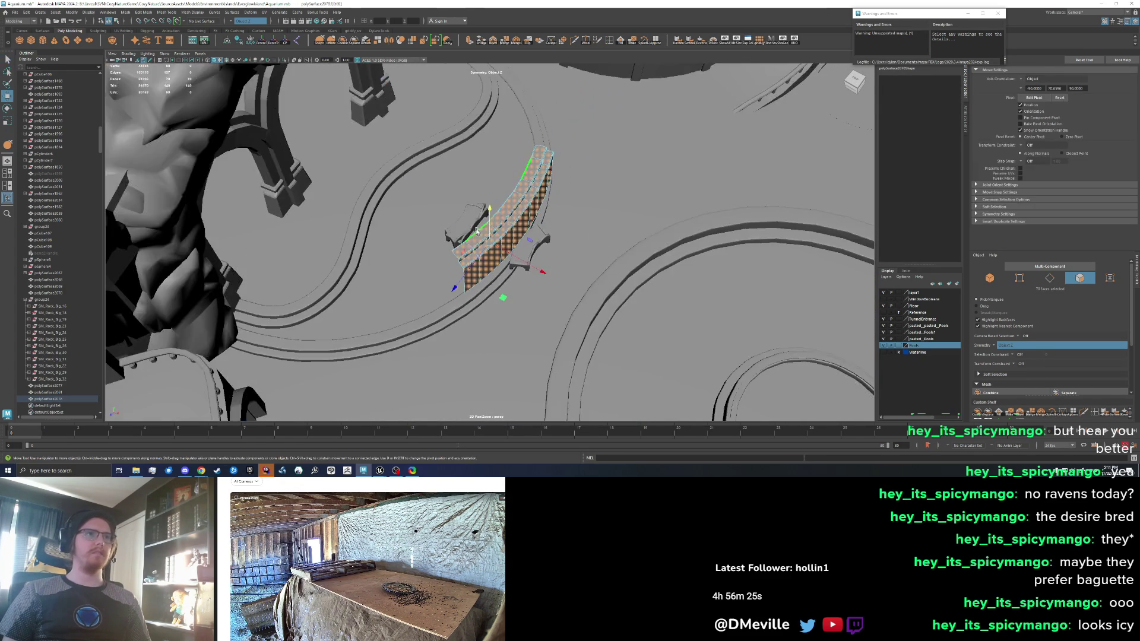
pyautogui.scroll(2, 483, 227)
pyautogui.moveTo(483, 227)
pyautogui.mouseDown()
pyautogui.moveTo(483, 216)
pyautogui.moveTo(605, 208)
pyautogui.mouseUp()
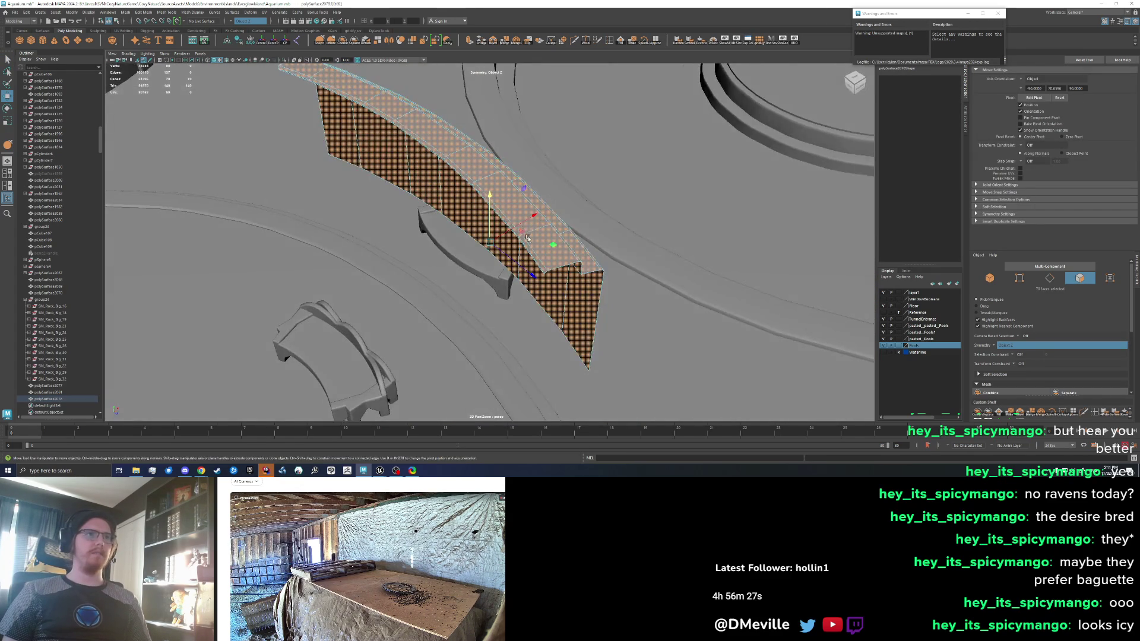
pyautogui.moveTo(545, 255); pyautogui.dragTo(556, 202)
pyautogui.rightClick(556, 202)
pyautogui.press('q')
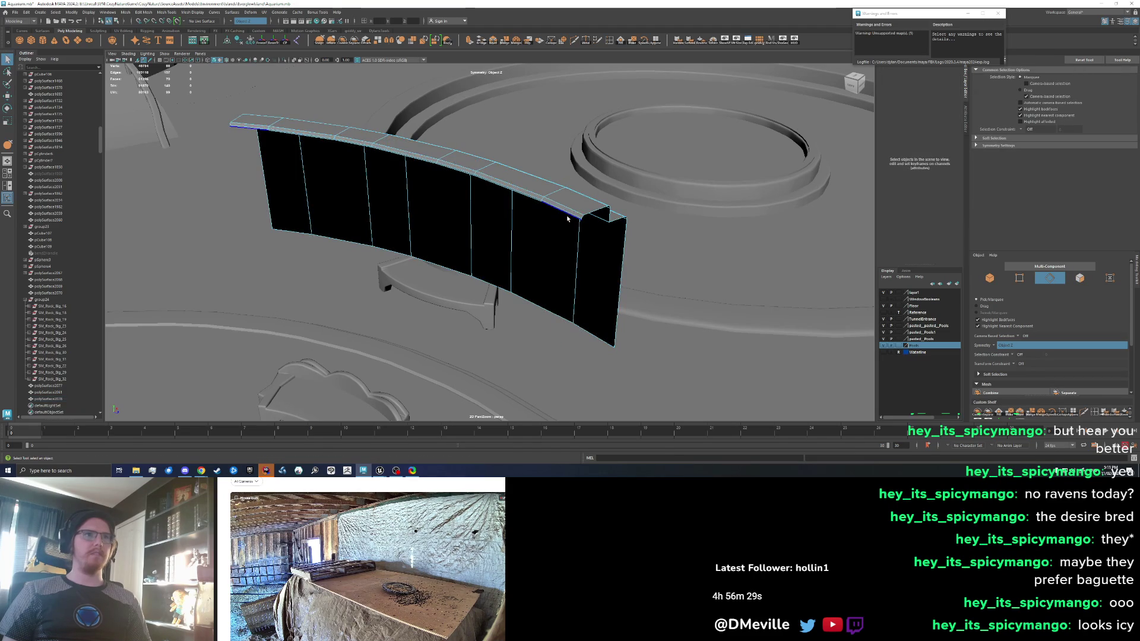
pyautogui.doubleClick(566, 219)
pyautogui.scroll(3, 579, 254)
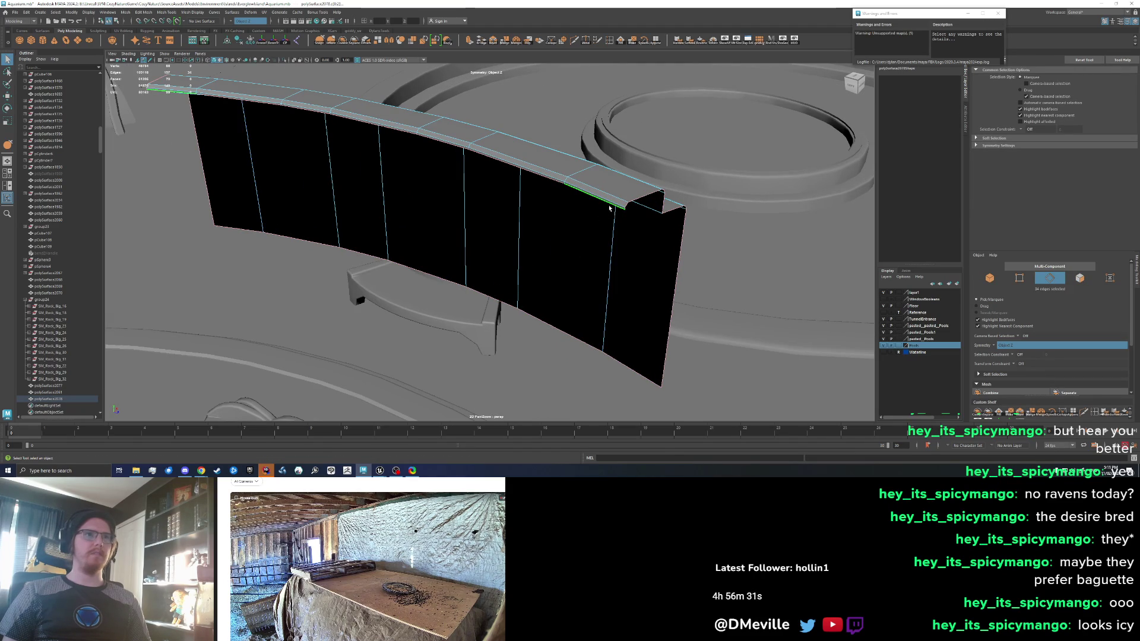
pyautogui.click(201, 107)
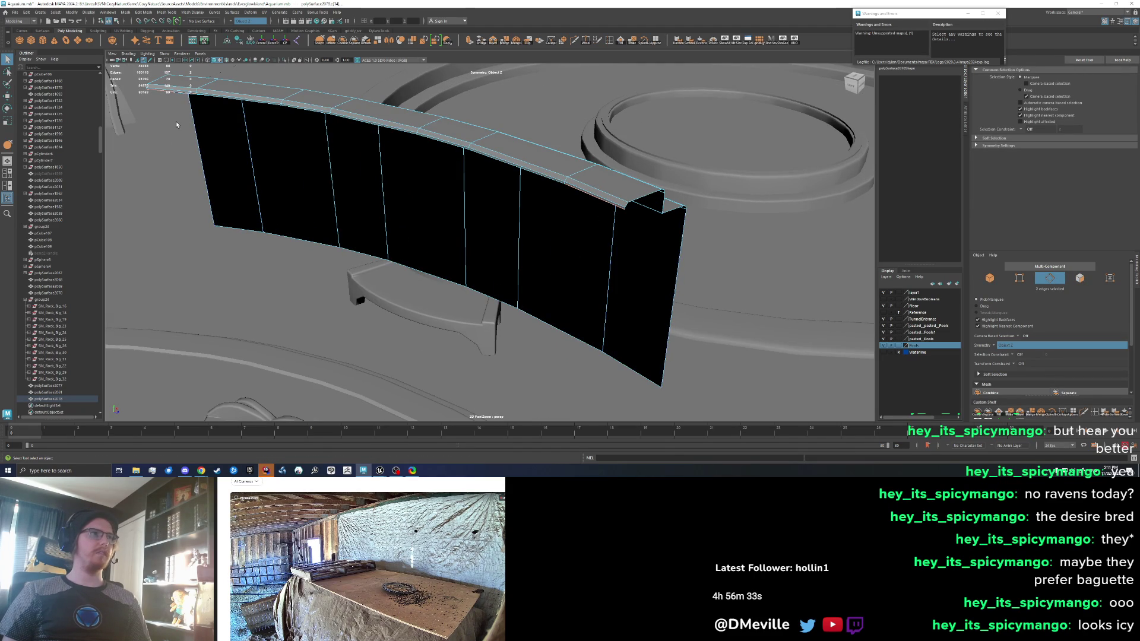
pyautogui.moveTo(177, 124); pyautogui.dragTo(331, 187)
pyautogui.doubleClick(297, 146)
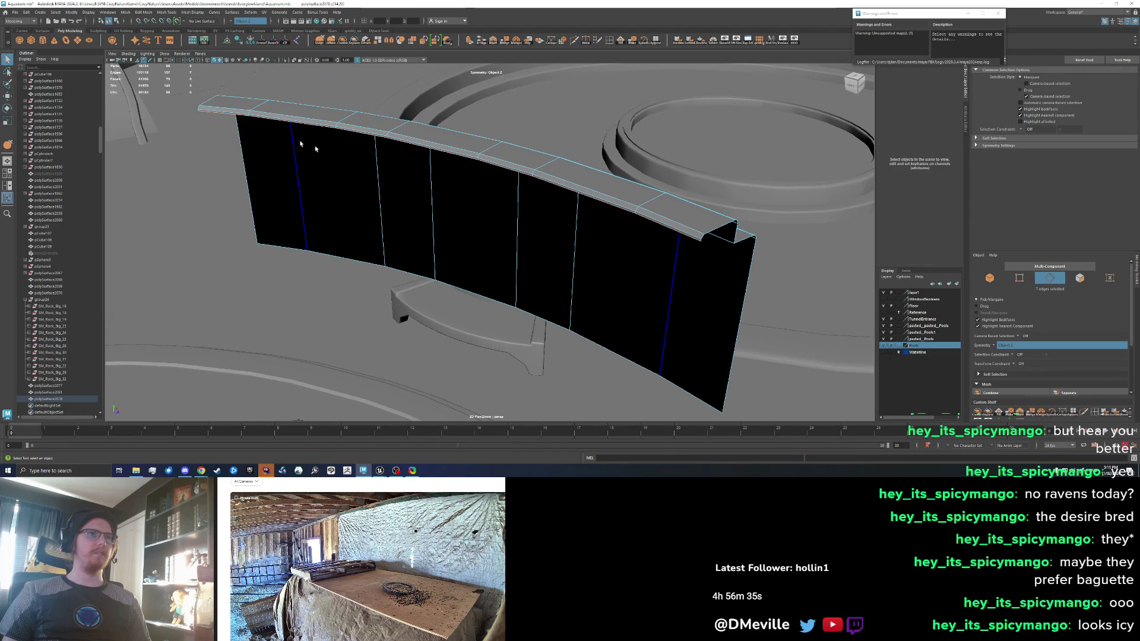
pyautogui.press('w')
pyautogui.moveTo(325, 88); pyautogui.dragTo(326, 103)
# Delete the wall faces below the top rim
pyautogui.moveTo(637, 207)
pyautogui.mouseDown()
pyautogui.moveTo(395, 198)
pyautogui.moveTo(384, 224)
pyautogui.mouseUp()
pyautogui.rightClick(385, 225)
pyautogui.click(385, 250)
pyautogui.press('q')
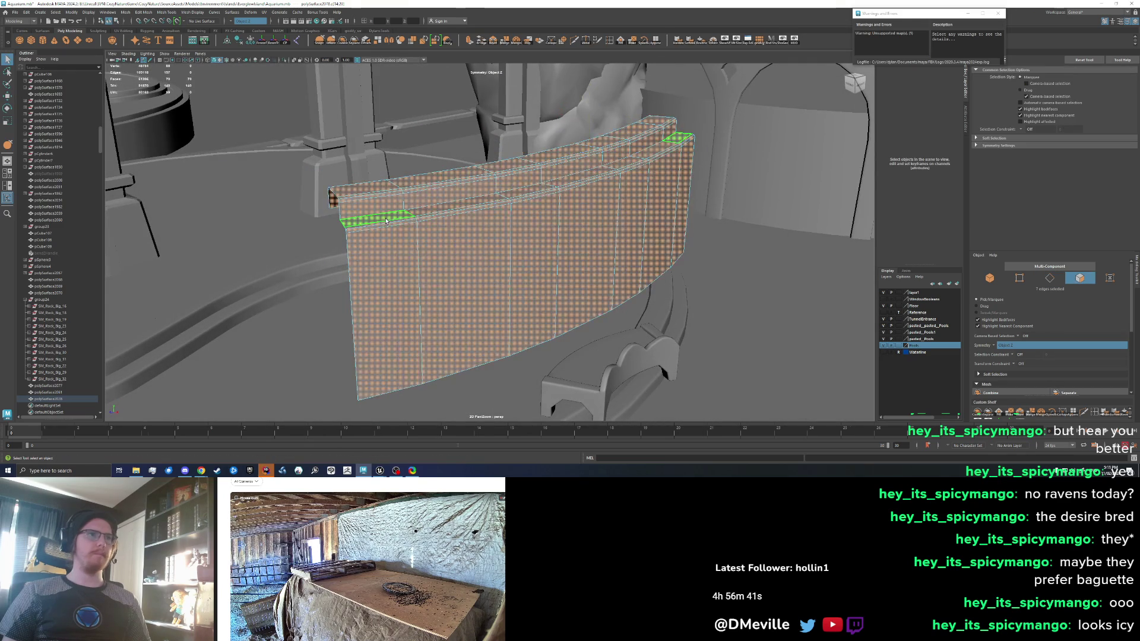
pyautogui.doubleClick(437, 209)
pyautogui.doubleClick(447, 249)
pyautogui.press('Delete')
# Bridge the rim's open border edges to close that side
pyautogui.moveTo(447, 252)
pyautogui.mouseDown()
pyautogui.moveTo(387, 210)
pyautogui.moveTo(406, 203)
pyautogui.mouseUp()
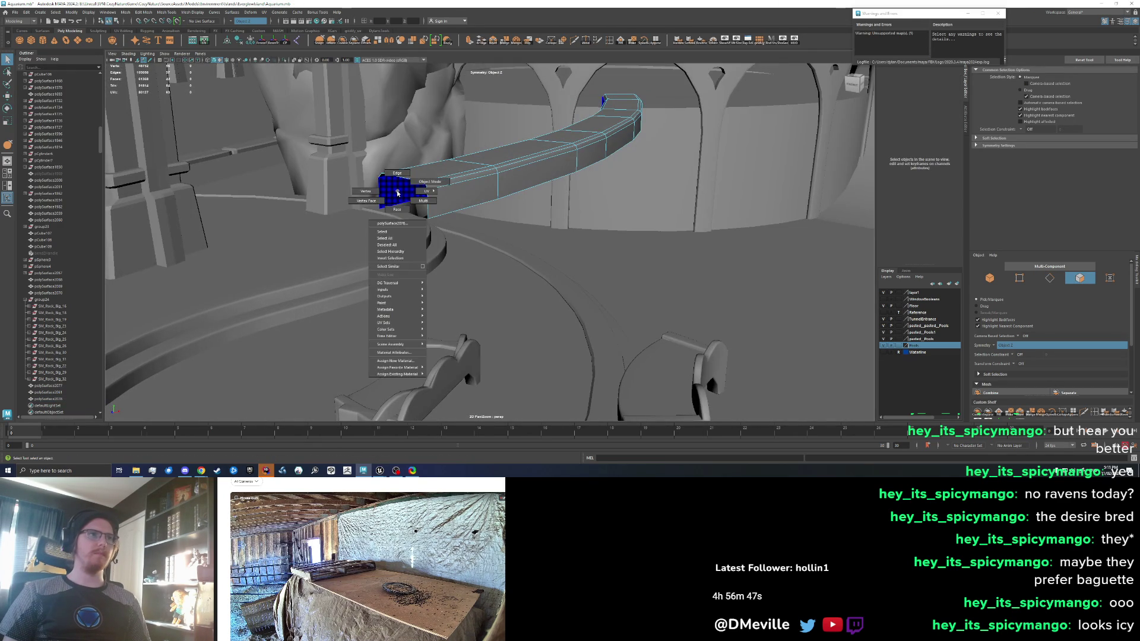
pyautogui.press('F10')
pyautogui.doubleClick(406, 203)
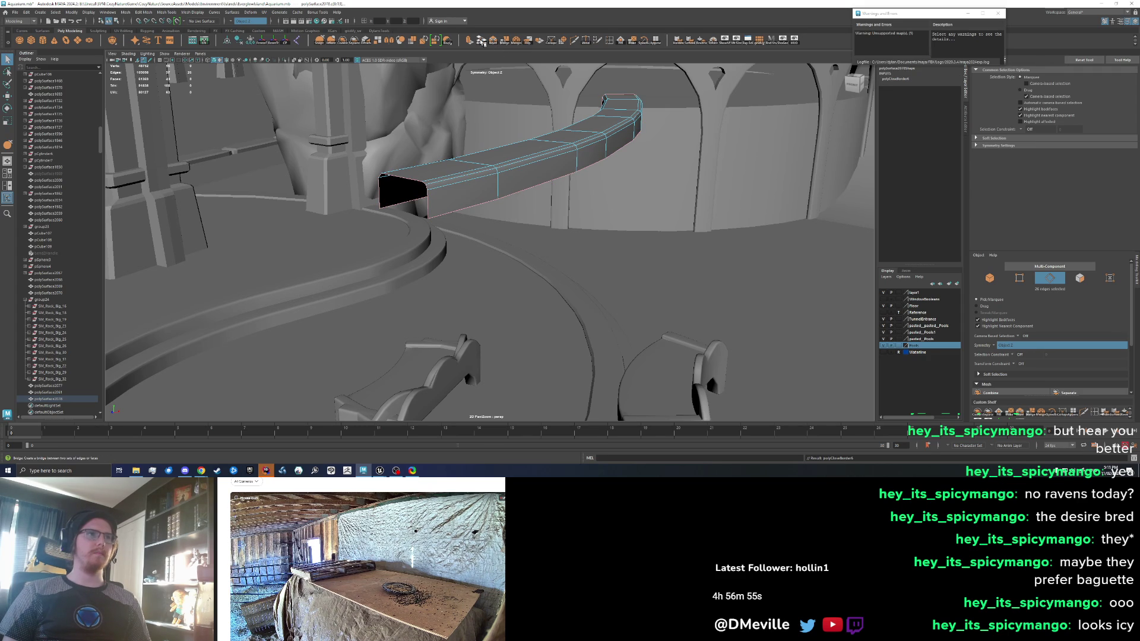
pyautogui.scroll(2, 420, 204)
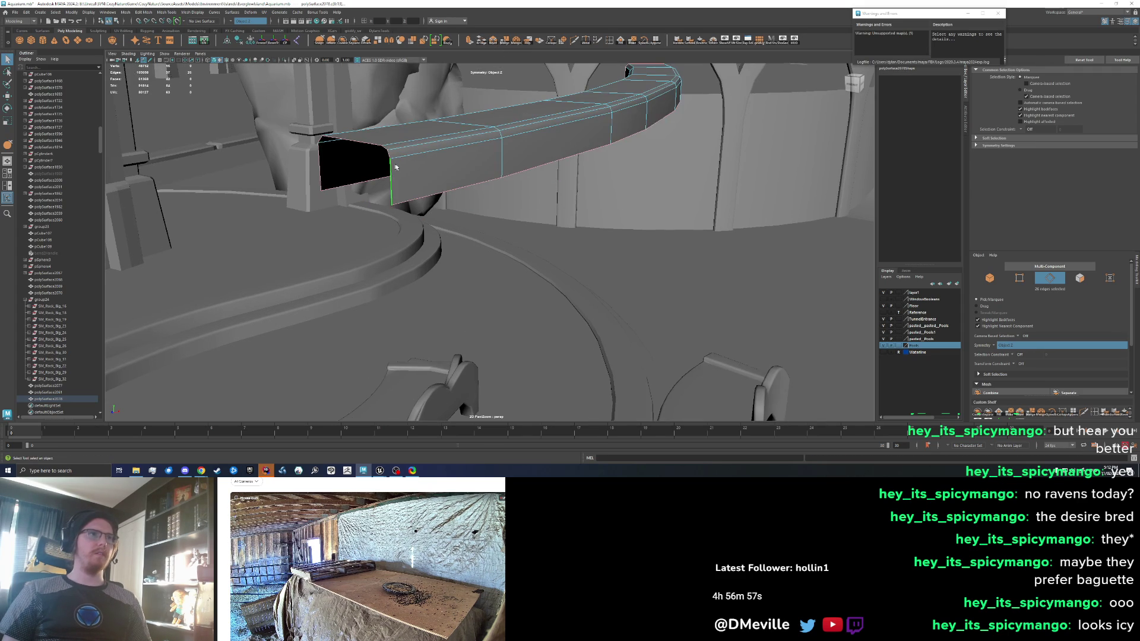
pyautogui.keyDown('alt'); pyautogui.moveTo(395, 167); pyautogui.dragTo(439, 182); pyautogui.keyUp('alt')
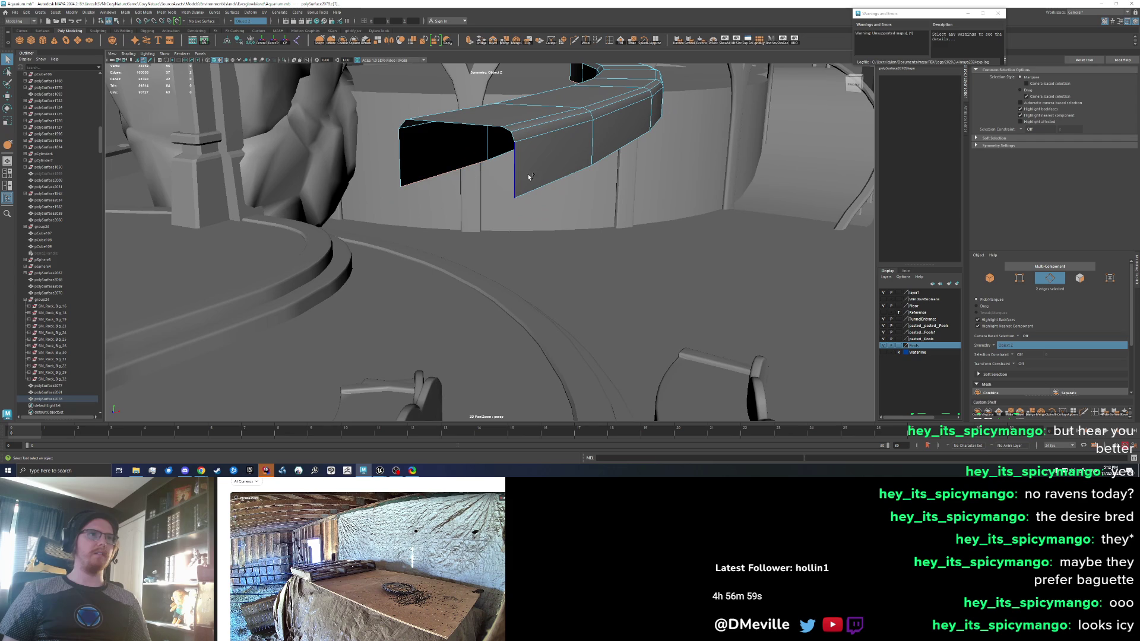
pyautogui.click(482, 40)
pyautogui.press('f')
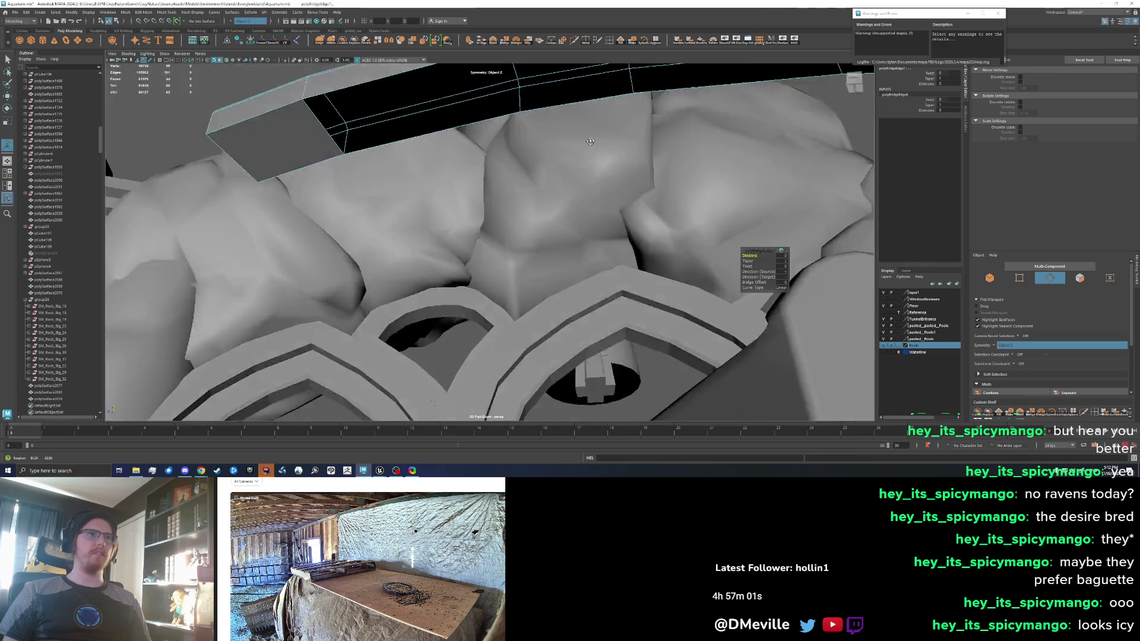
pyautogui.scroll(-6, 420, 239)
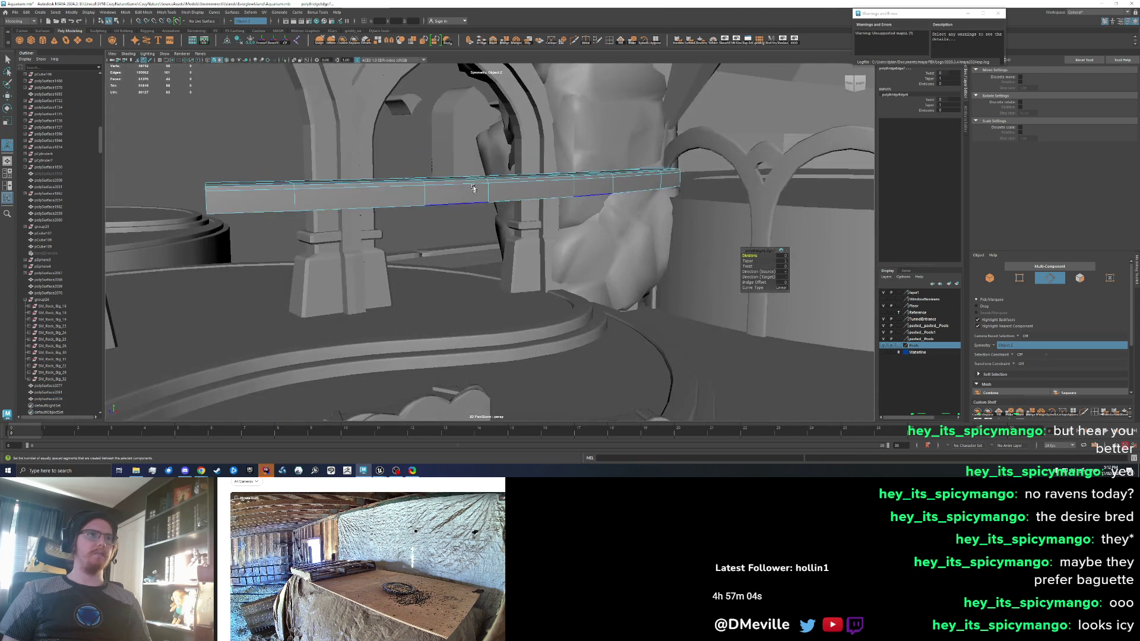
# Isolate the curved beam and select its top edge and mirrored twin
pyautogui.rightClick(472, 189)
pyautogui.click(473, 209)
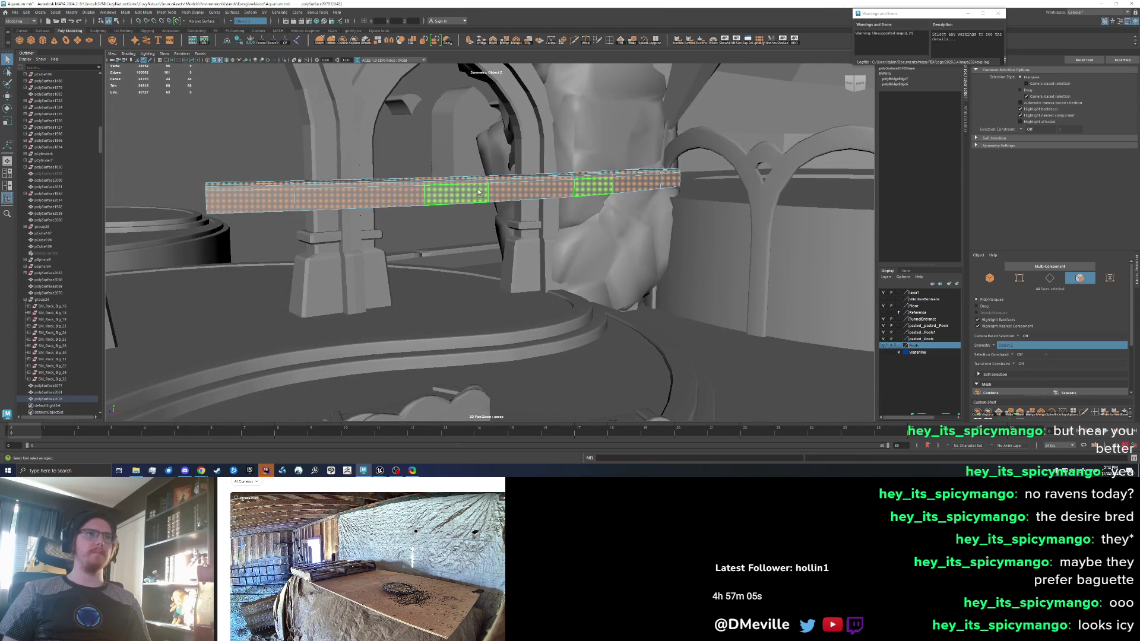
pyautogui.click(794, 40)
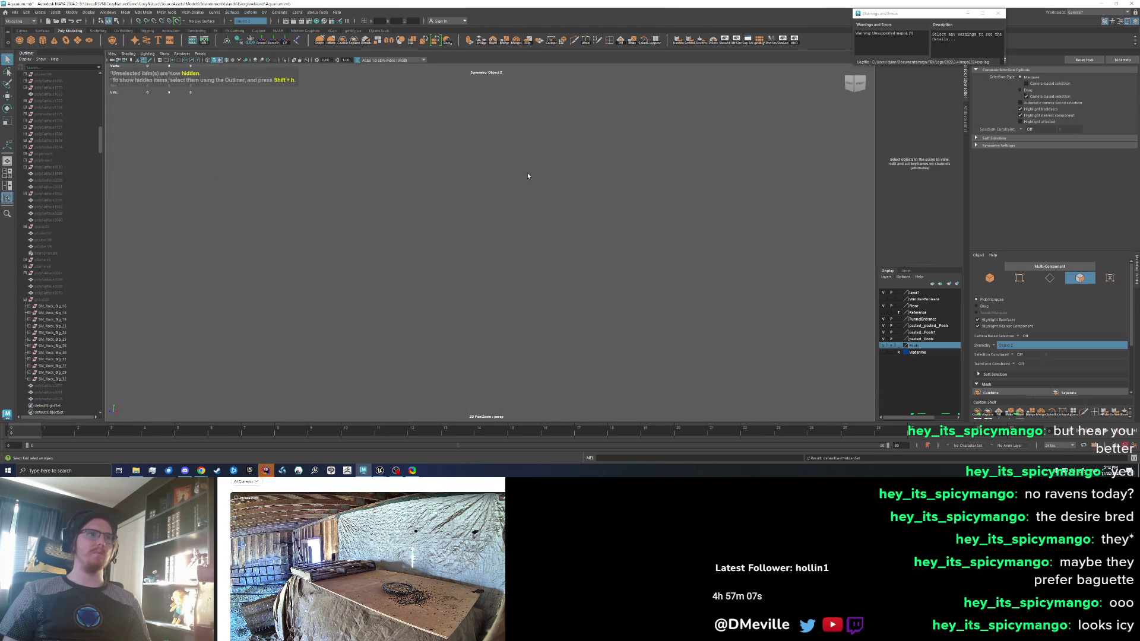
pyautogui.hotkey('ctrl', 'z')
pyautogui.rightClick(492, 195)
pyautogui.click(497, 209)
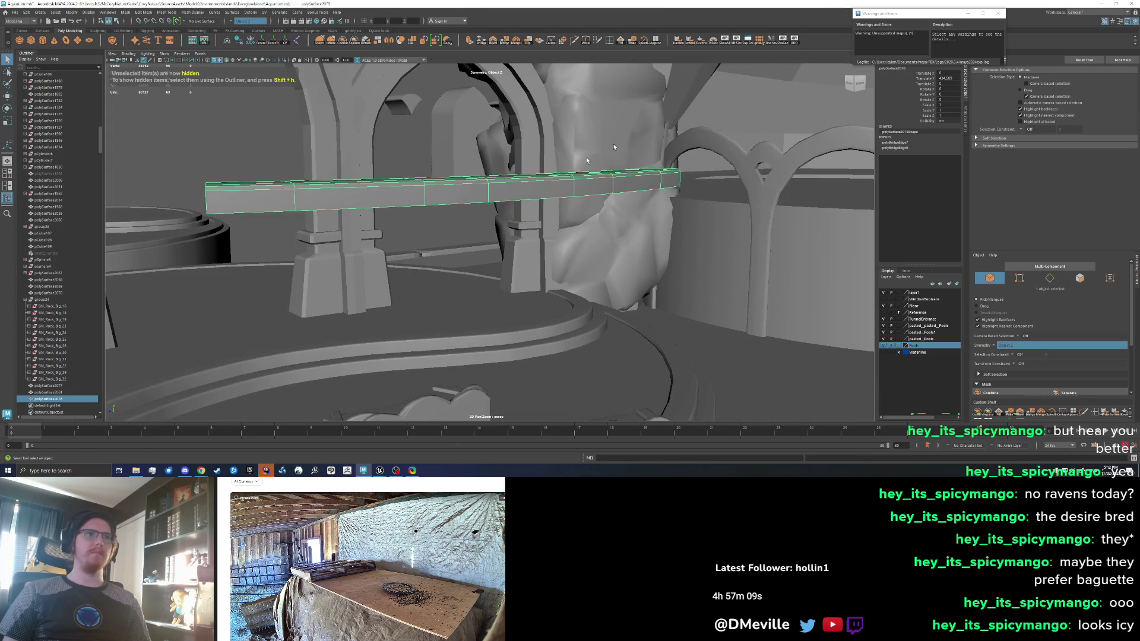
pyautogui.click(795, 40)
pyautogui.moveTo(534, 196)
pyautogui.mouseDown()
pyautogui.moveTo(546, 203)
pyautogui.moveTo(580, 183)
pyautogui.moveTo(566, 140)
pyautogui.moveTo(596, 149)
pyautogui.moveTo(522, 128)
pyautogui.mouseUp()
pyautogui.rightClick(522, 128)
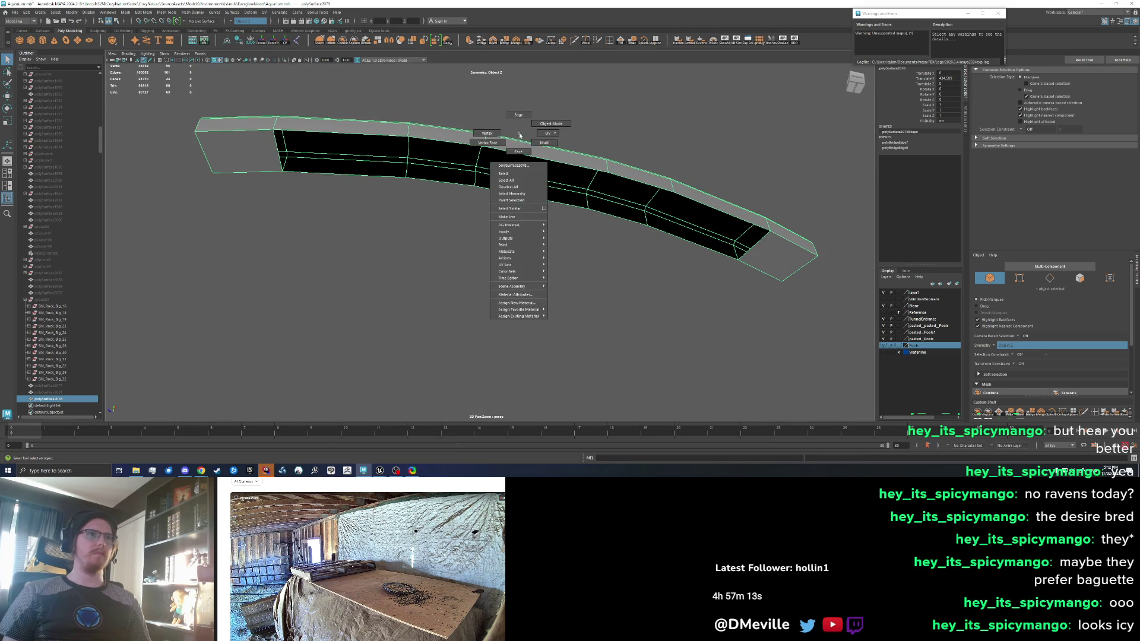
pyautogui.click(523, 115)
pyautogui.click(368, 137)
pyautogui.hotkey('ctrl', 'h')
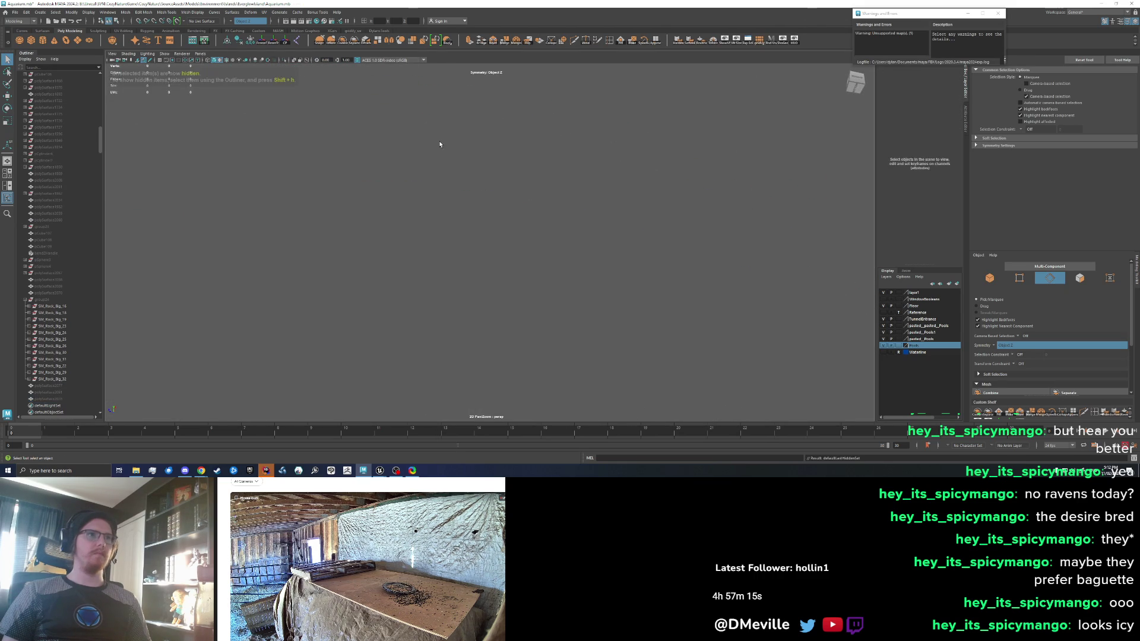
pyautogui.hotkey('ctrl', 'z')
pyautogui.hotkey('ctrl', 'z')
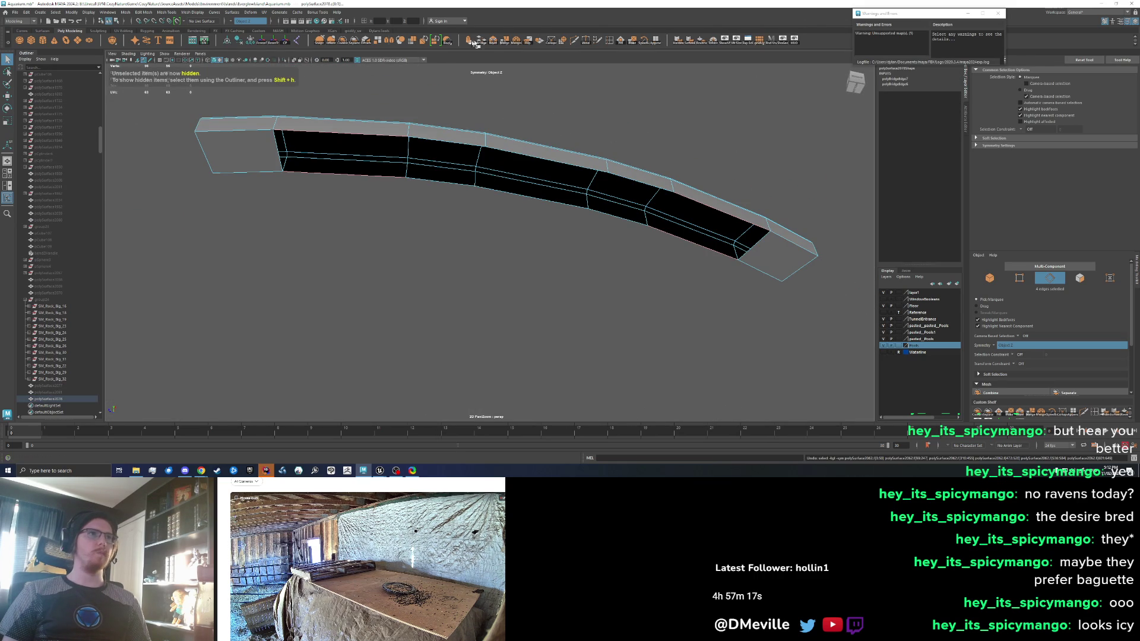
# Bridge the beam's remaining open edges and fill the last border hole
pyautogui.click(493, 44)
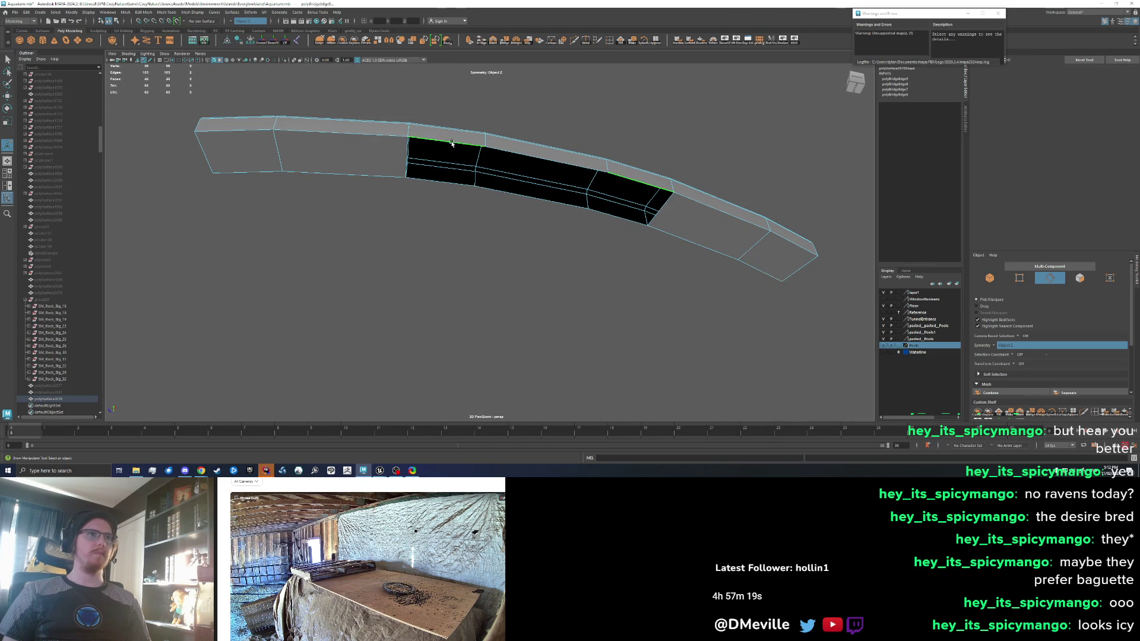
pyautogui.press('g')
pyautogui.press('g')
pyautogui.press('g')
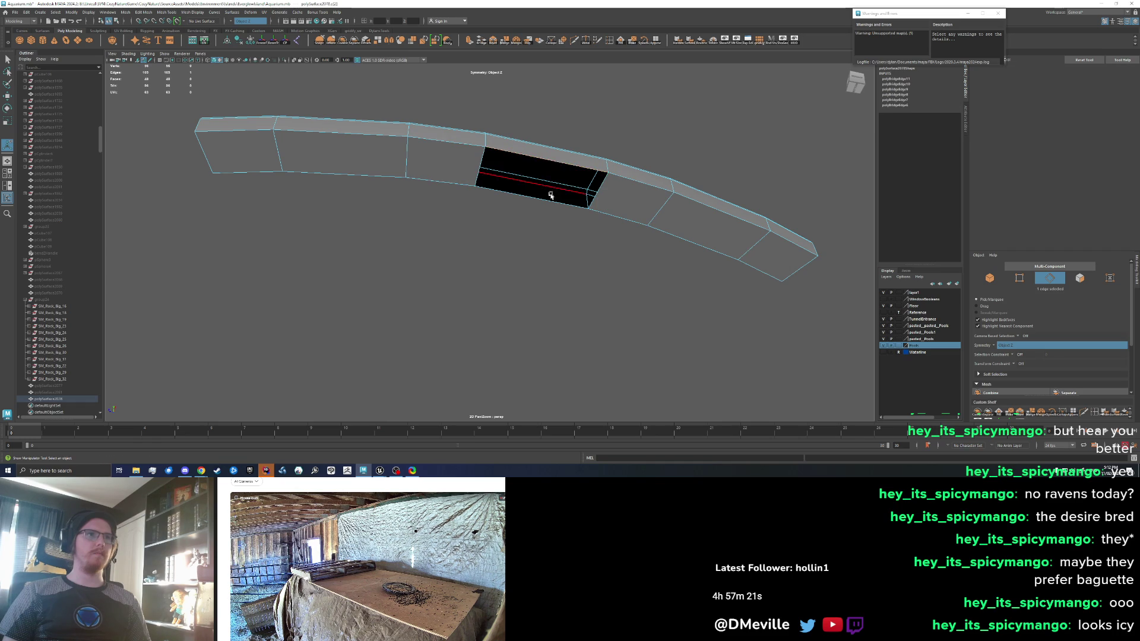
pyautogui.moveTo(529, 214)
pyautogui.mouseDown()
pyautogui.moveTo(444, 231)
pyautogui.moveTo(519, 249)
pyautogui.moveTo(567, 221)
pyautogui.mouseUp()
pyautogui.doubleClick(566, 207)
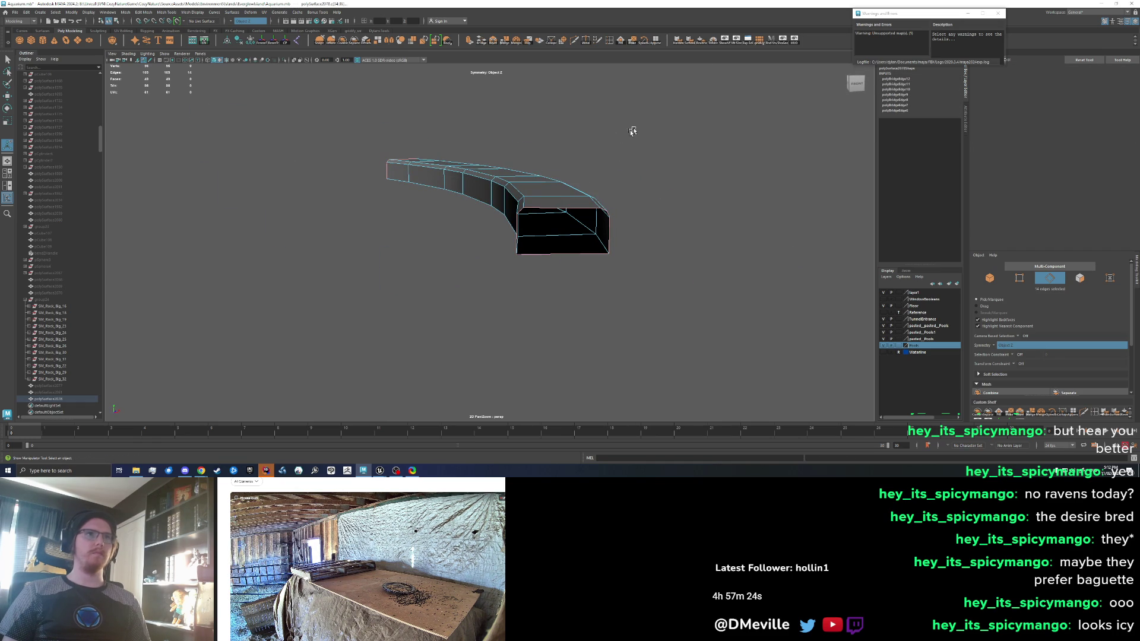
pyautogui.click(621, 43)
pyautogui.press('F8')
pyautogui.scroll(-2, 626, 211)
pyautogui.moveTo(625, 211); pyautogui.dragTo(494, 212)
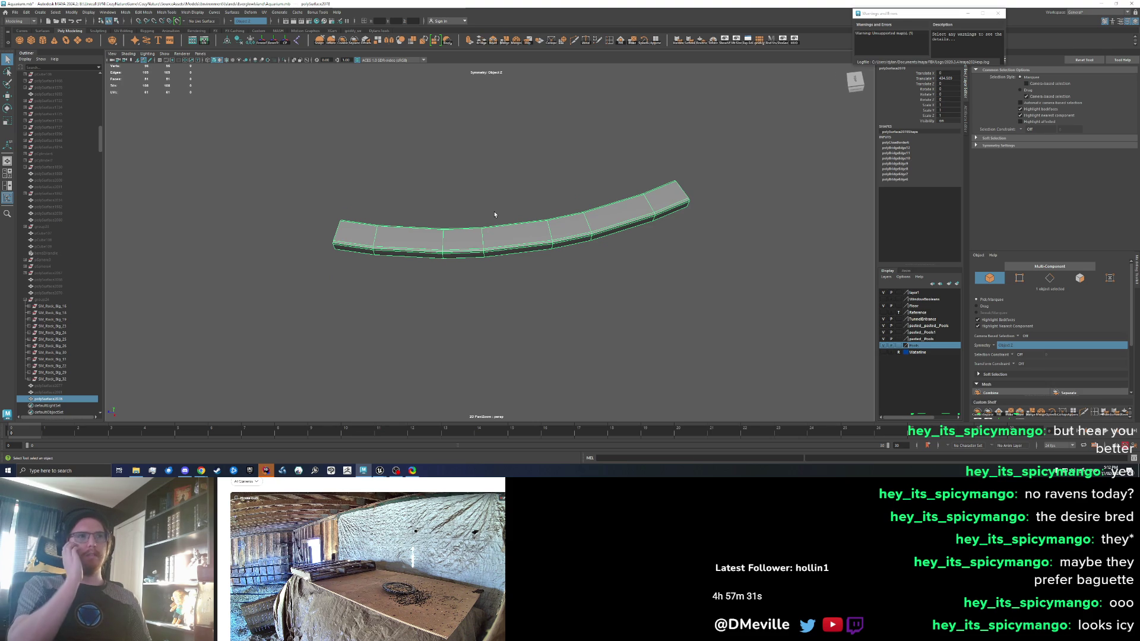
# Try stretching the trim piece's border edges, undo it, and reselect the whole trim piece
pyautogui.rightClick(480, 240)
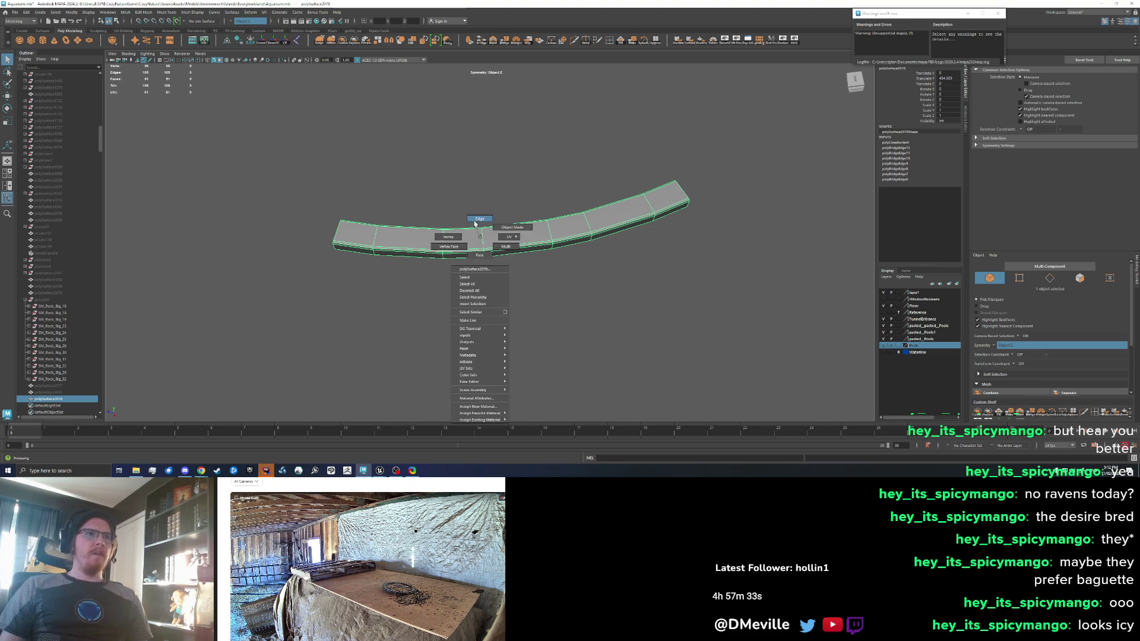
pyautogui.doubleClick(510, 253)
pyautogui.press('w')
pyautogui.moveTo(560, 314); pyautogui.dragTo(562, 316)
pyautogui.hotkey('ctrl', 'z')
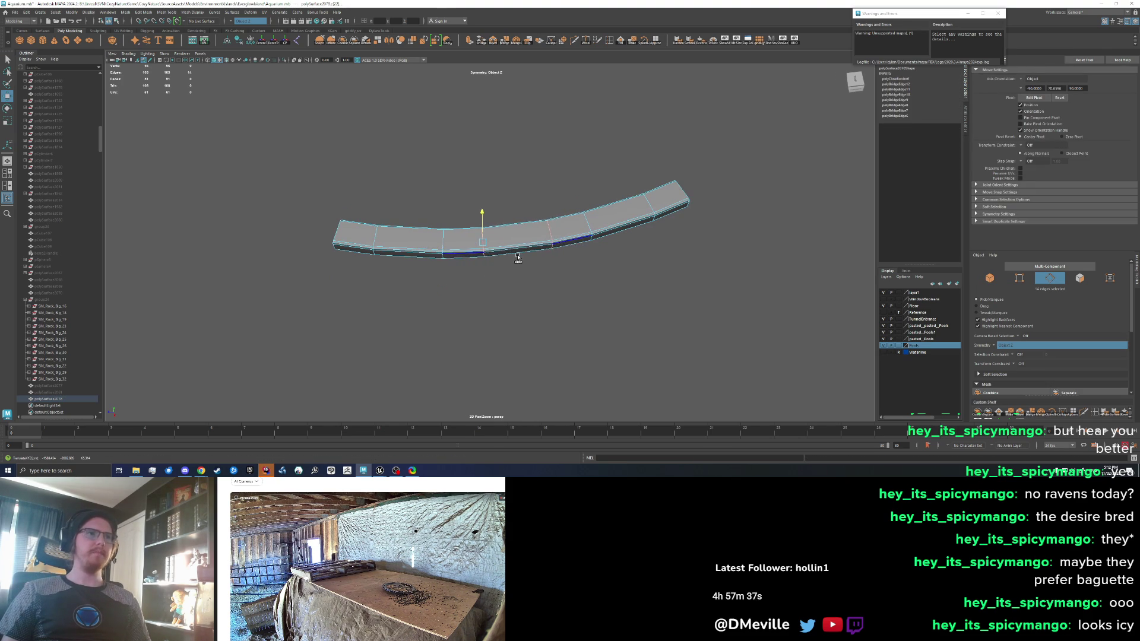
pyautogui.click(453, 250)
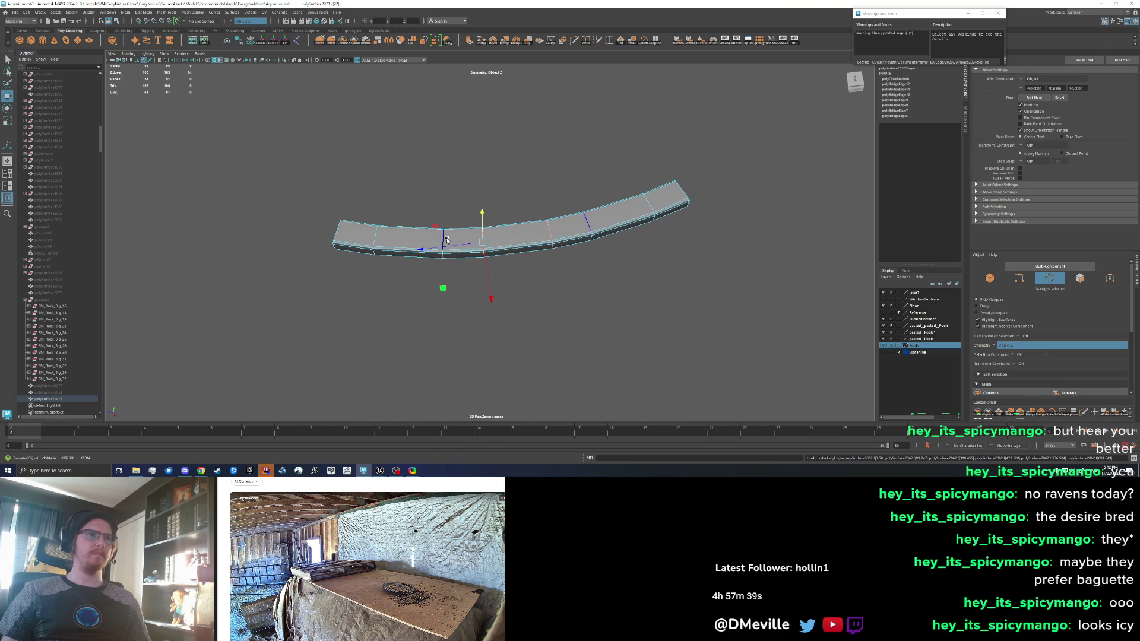
pyautogui.press('F8')
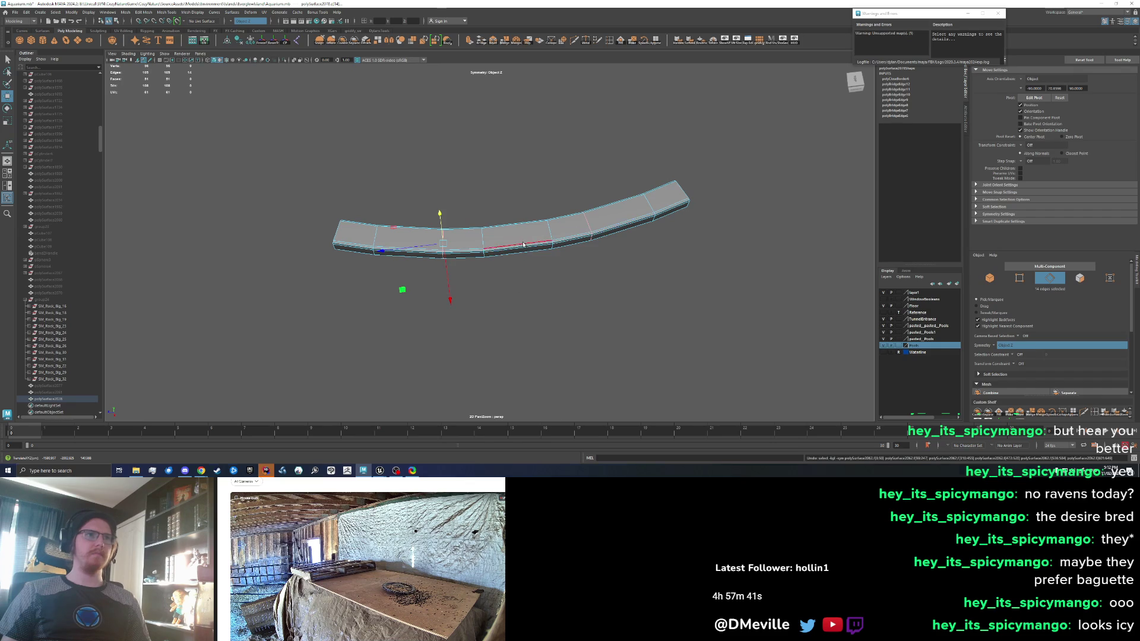
pyautogui.scroll(-5, 514, 295)
pyautogui.click(456, 306)
pyautogui.scroll(2, 467, 294)
pyautogui.click(494, 247)
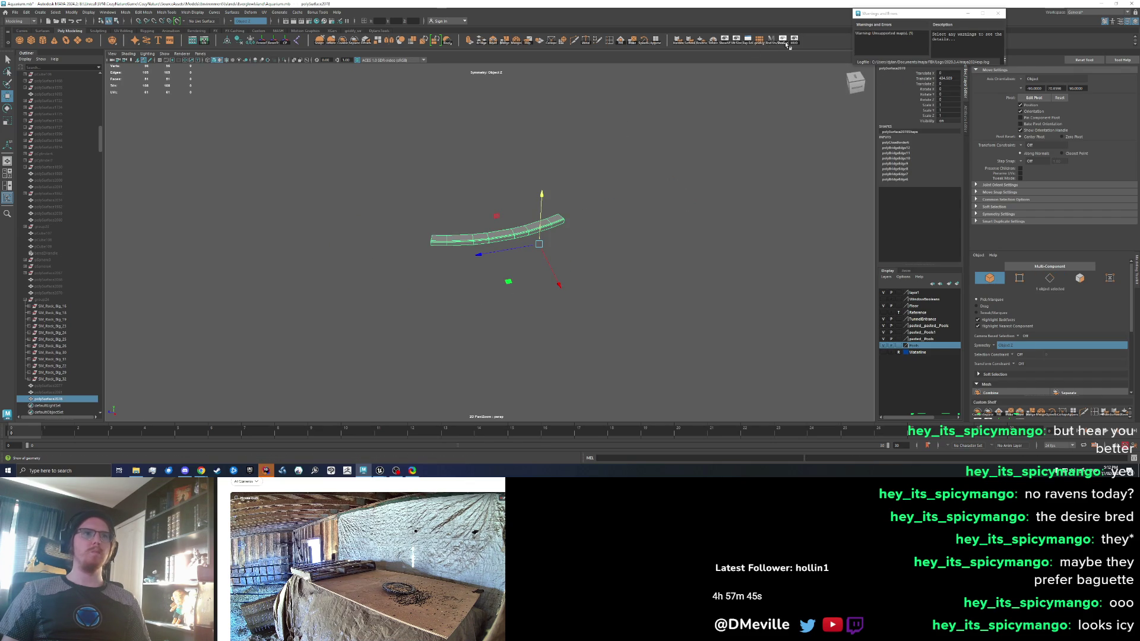
# Show the full scene, test a dome scale of 2, undo it, and hide the dome
pyautogui.click(786, 46)
pyautogui.click(600, 231)
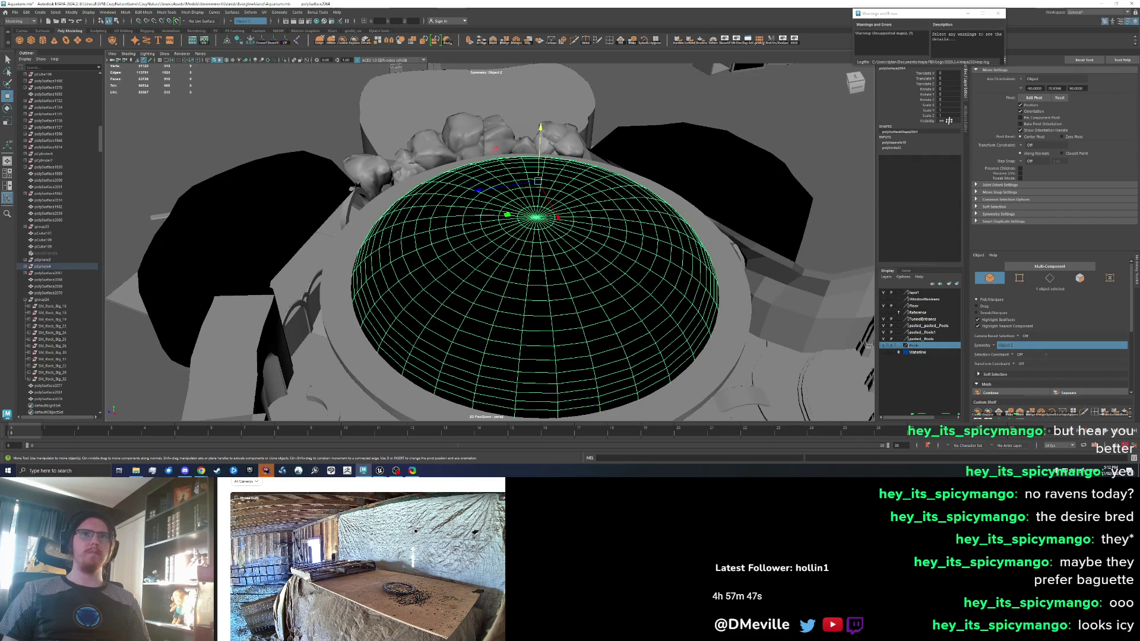
pyautogui.write('2')
pyautogui.press('Return')
pyautogui.hotkey('ctrl', 'z')
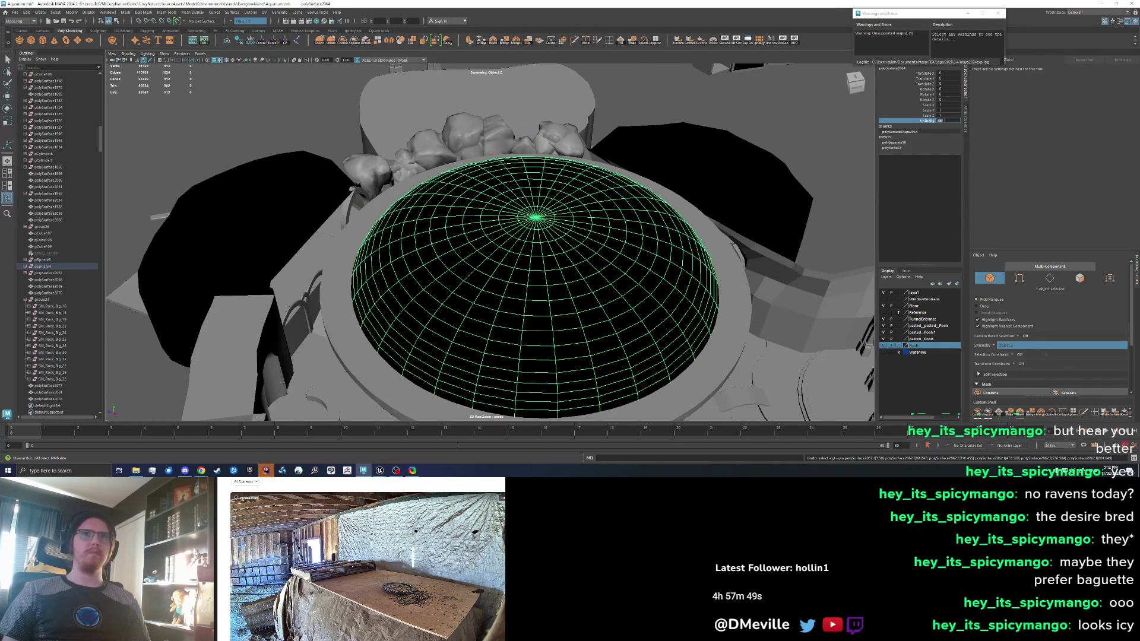
pyautogui.hotkey('ctrl', 'z')
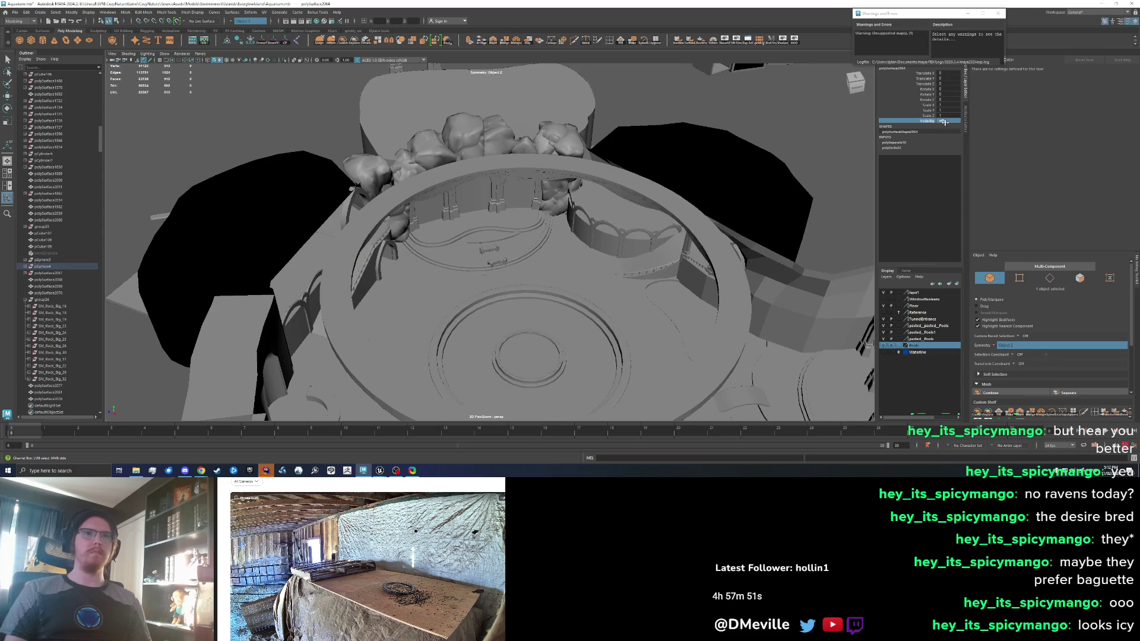
pyautogui.hotkey('ctrl', 'z')
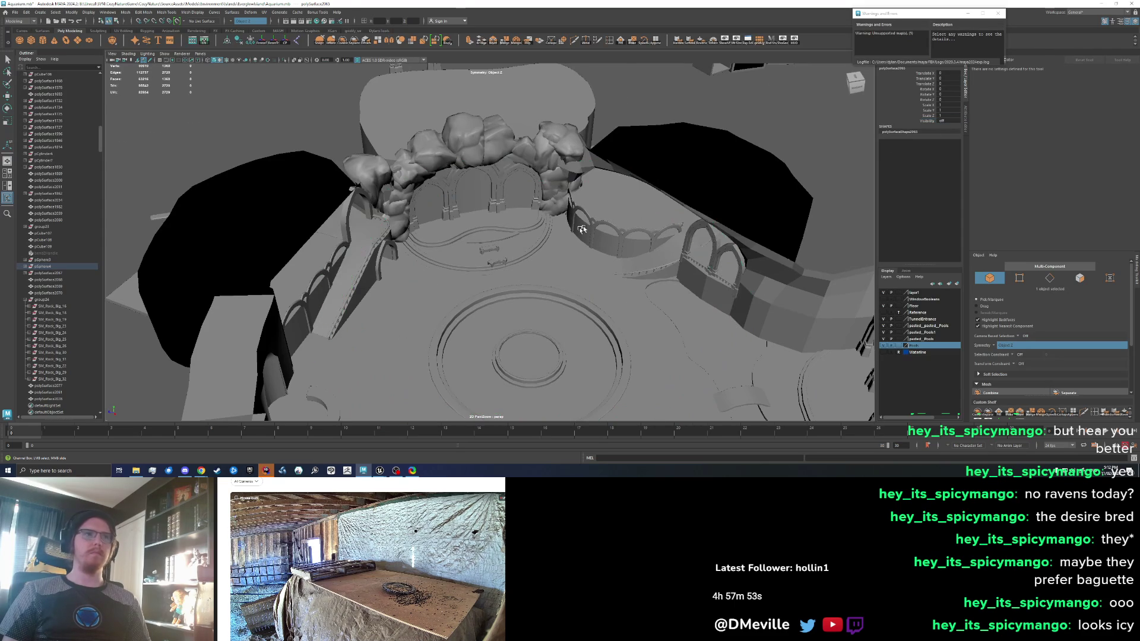
# Centre the trim piece's pivot and move it down onto the pool floor
pyautogui.scroll(5, 452, 236)
pyautogui.click(452, 235)
pyautogui.keyDown('alt'); pyautogui.moveTo(452, 235); pyautogui.dragTo(430, 232); pyautogui.keyUp('alt')
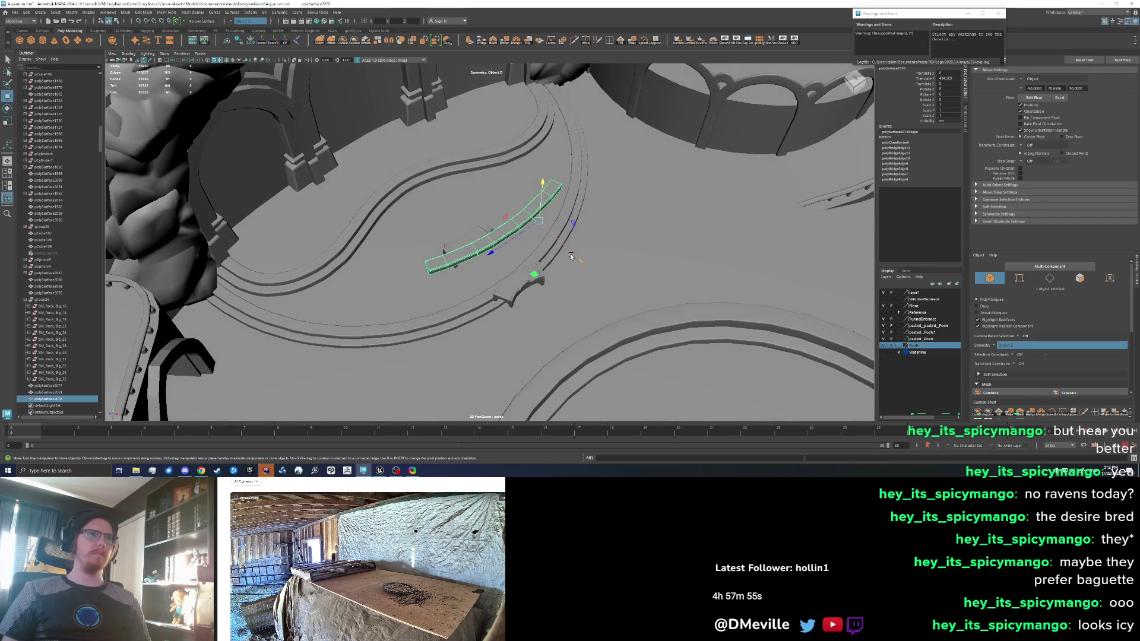
pyautogui.click(286, 41)
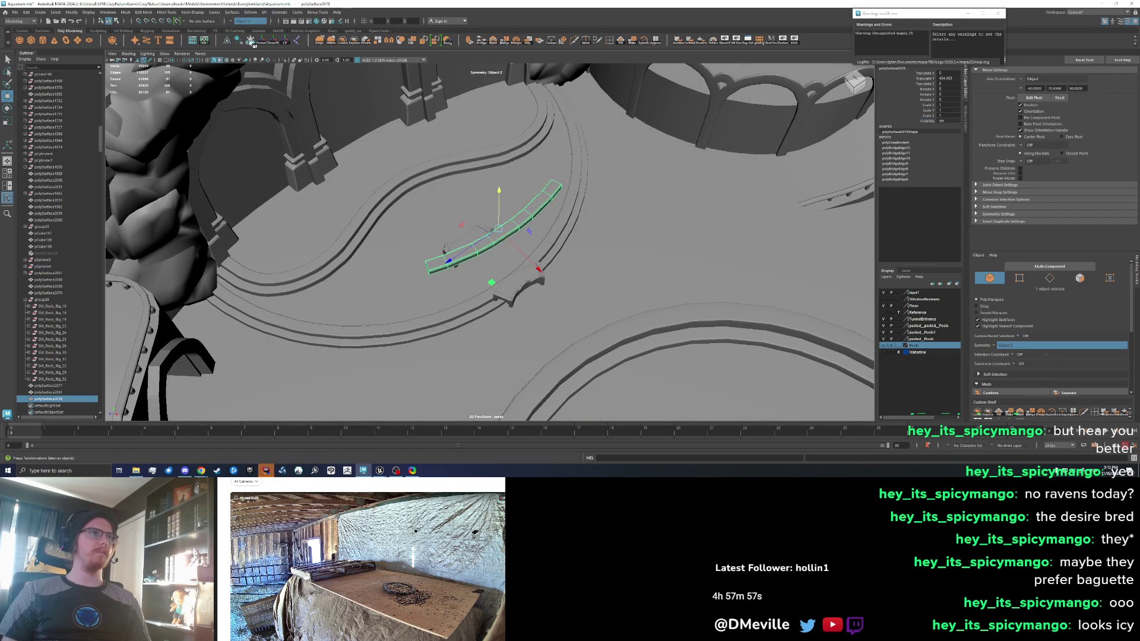
pyautogui.moveTo(538, 269)
pyautogui.mouseDown()
pyautogui.moveTo(374, 80)
pyautogui.moveTo(360, 128)
pyautogui.mouseUp()
pyautogui.press('f')
pyautogui.moveTo(455, 193)
pyautogui.mouseDown()
pyautogui.moveTo(527, 254)
pyautogui.moveTo(482, 249)
pyautogui.moveTo(522, 255)
pyautogui.moveTo(583, 230)
pyautogui.moveTo(488, 222)
pyautogui.moveTo(462, 231)
pyautogui.mouseUp()
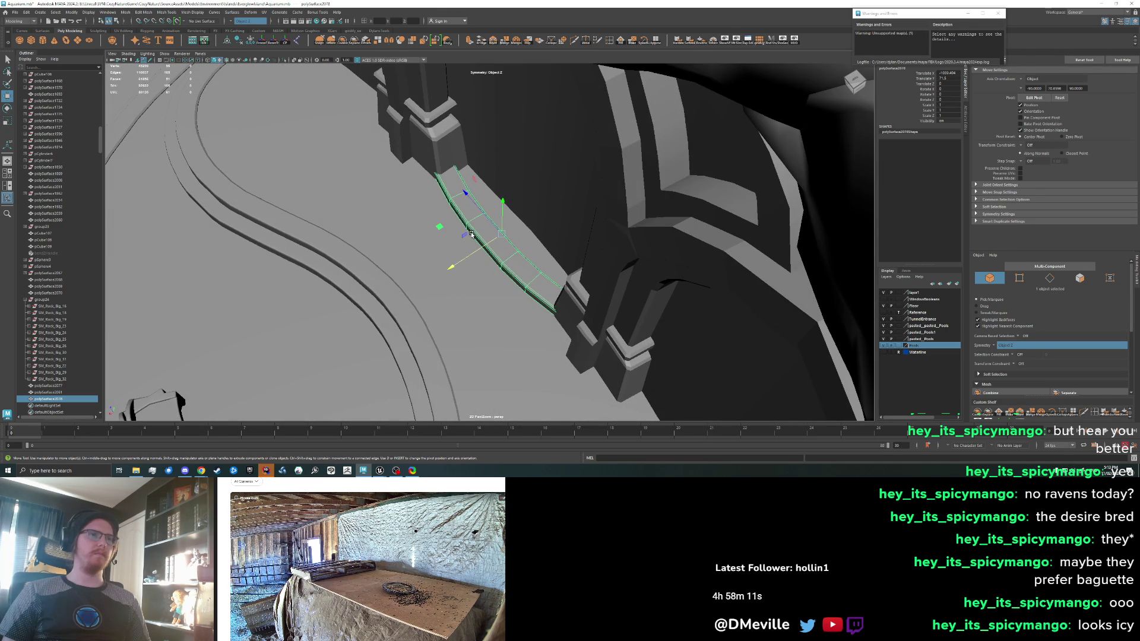
pyautogui.moveTo(471, 234)
pyautogui.mouseDown()
pyautogui.moveTo(454, 278)
pyautogui.moveTo(415, 320)
pyautogui.moveTo(369, 274)
pyautogui.mouseUp()
pyautogui.click(464, 281)
pyautogui.click(466, 264)
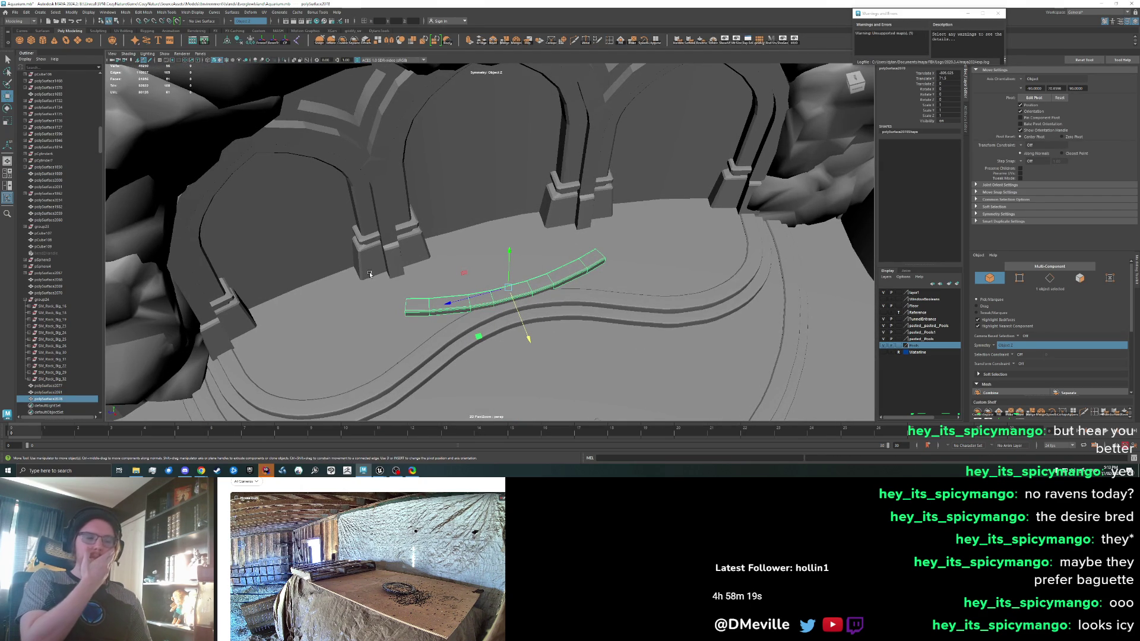
pyautogui.scroll(-3, 403, 214)
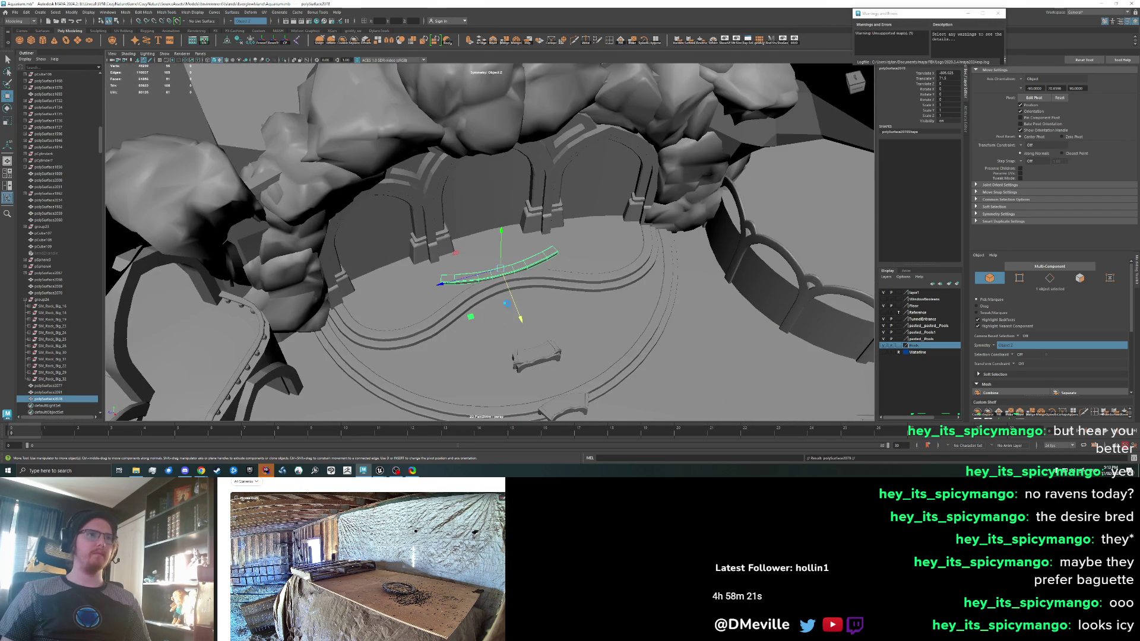
# Duplicate the trim piece, move the copy aside, and slide the original toward the arches
pyautogui.hotkey('ctrl', 'd')
pyautogui.moveTo(456, 252)
pyautogui.mouseDown()
pyautogui.moveTo(501, 221)
pyautogui.moveTo(502, 104)
pyautogui.mouseUp()
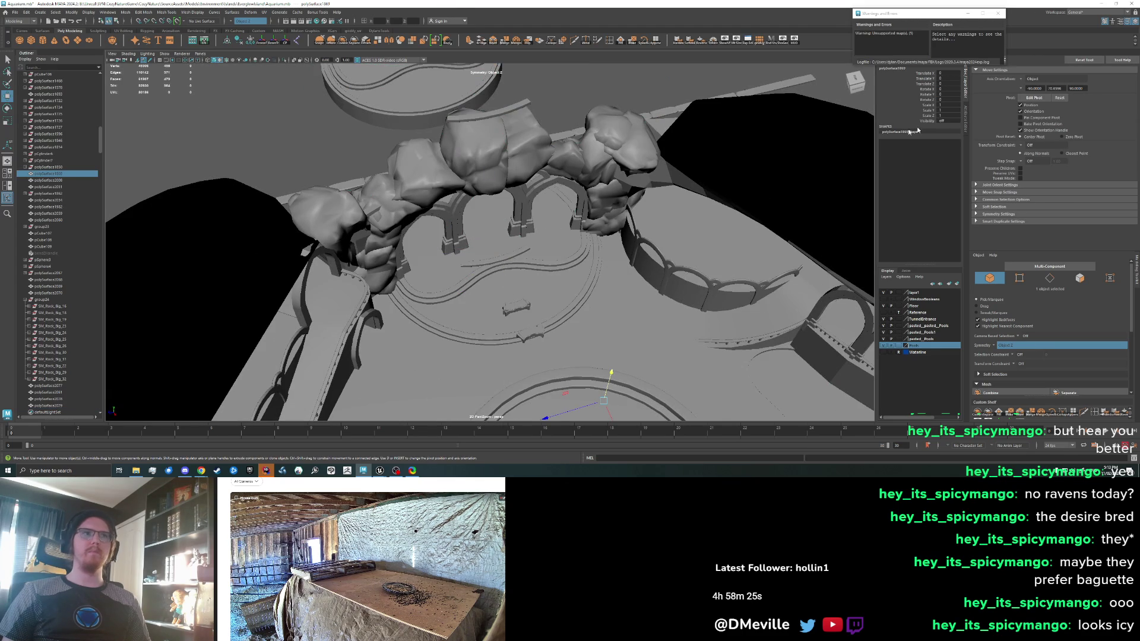
pyautogui.click(517, 106)
pyautogui.moveTo(508, 152); pyautogui.dragTo(454, 94)
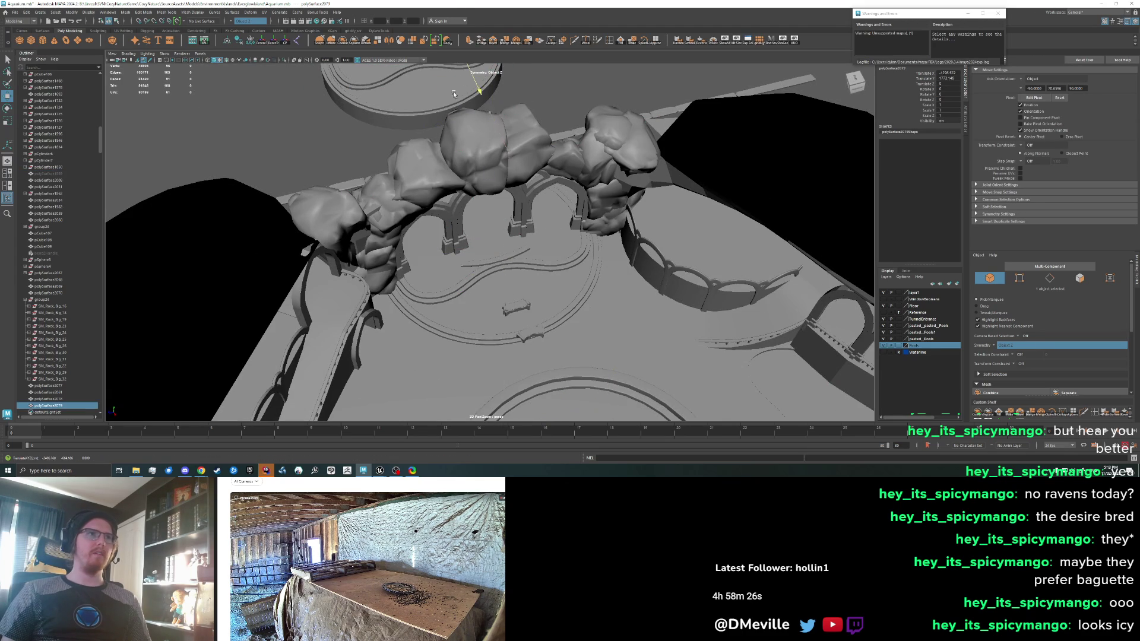
pyautogui.click(493, 262)
pyautogui.press('f')
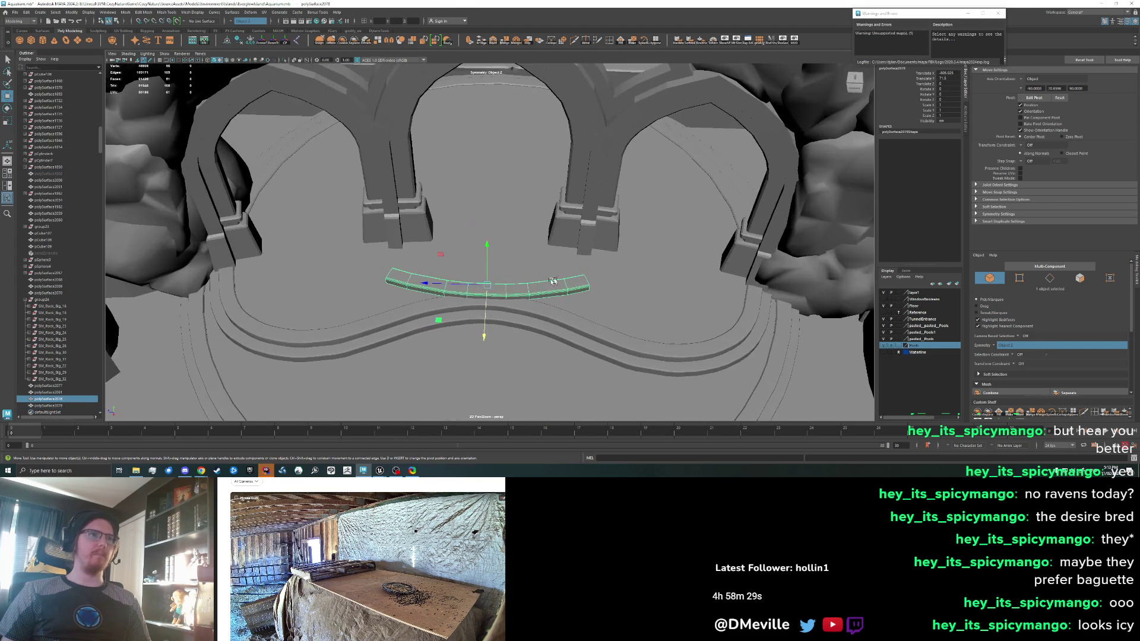
pyautogui.moveTo(485, 337); pyautogui.dragTo(289, 104)
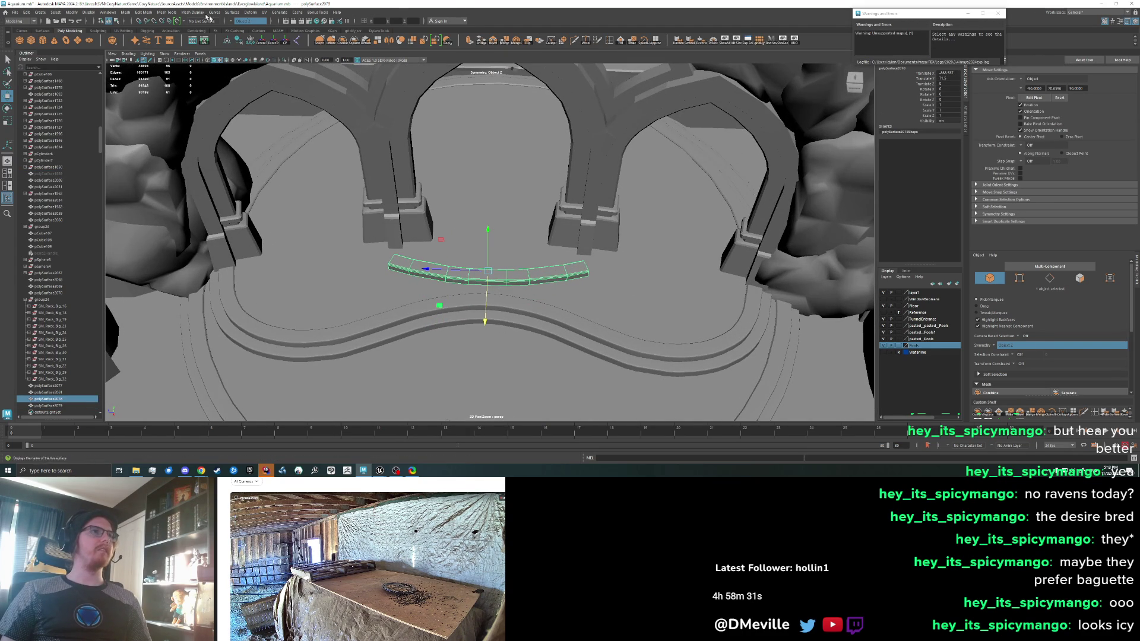
pyautogui.click(228, 13)
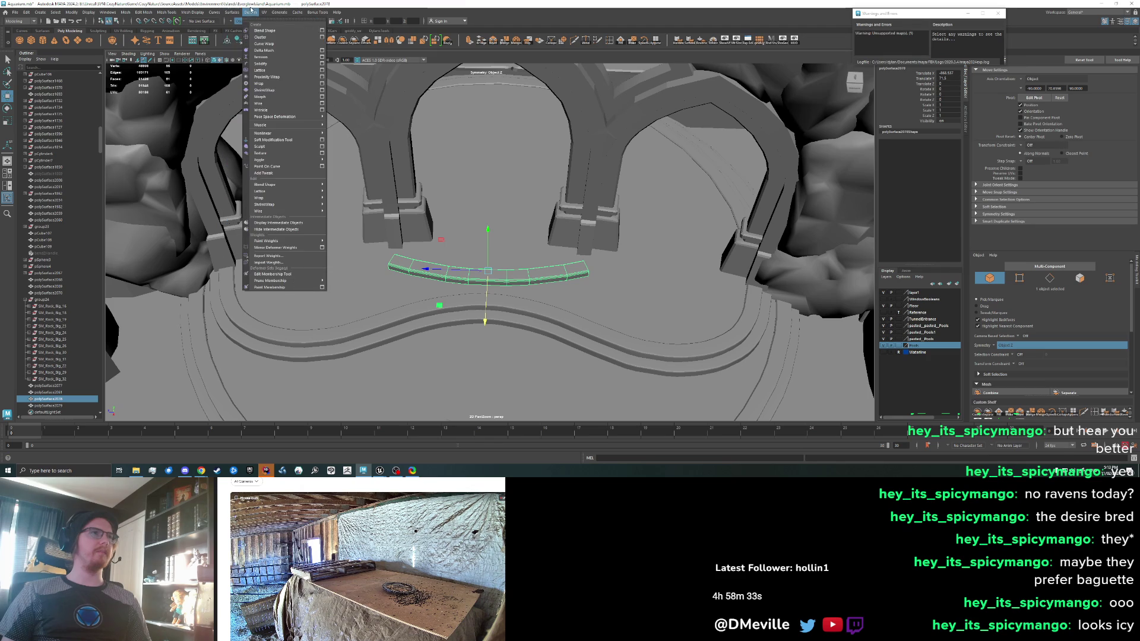
# Add a Bend deformer to the trim, rotate its handle about 45°, and set Curvature to 8.223
pyautogui.moveTo(264, 133)
pyautogui.click(344, 133)
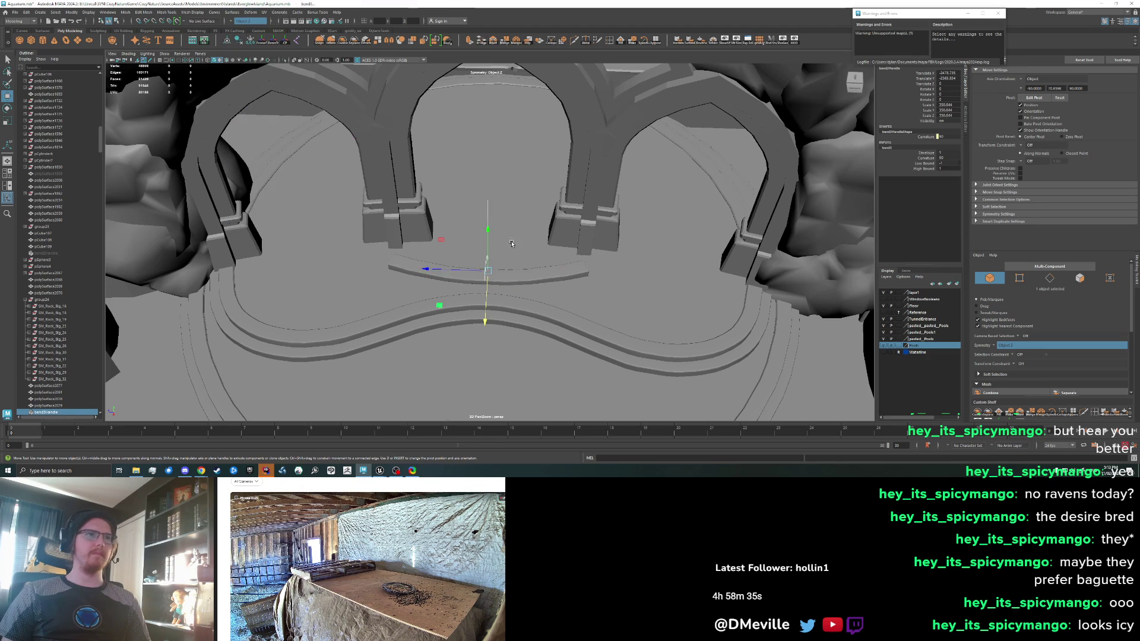
pyautogui.moveTo(509, 251)
pyautogui.mouseDown()
pyautogui.moveTo(534, 255)
pyautogui.moveTo(522, 241)
pyautogui.moveTo(834, 136)
pyautogui.mouseUp()
pyautogui.press('e')
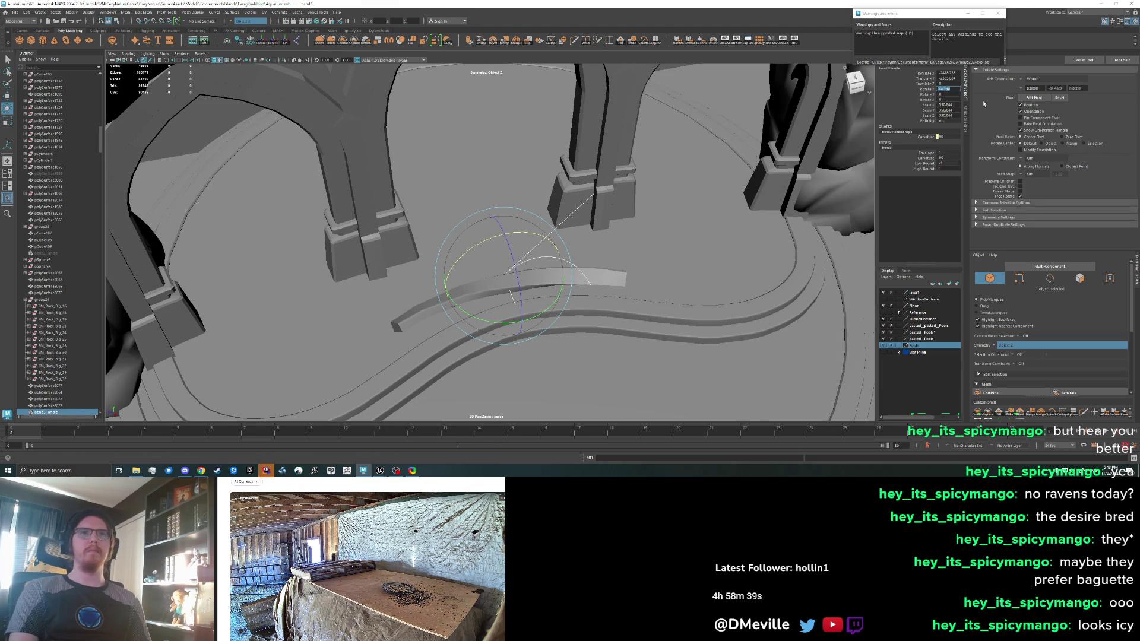
pyautogui.press('Return')
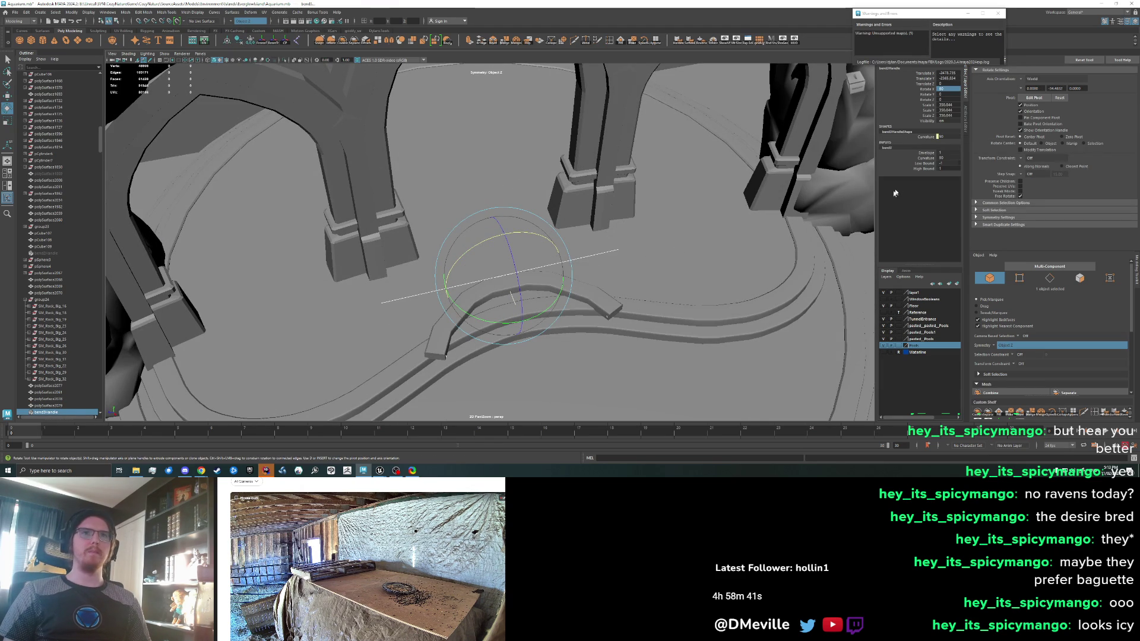
pyautogui.click(966, 120)
pyautogui.moveTo(937, 114); pyautogui.dragTo(929, 114)
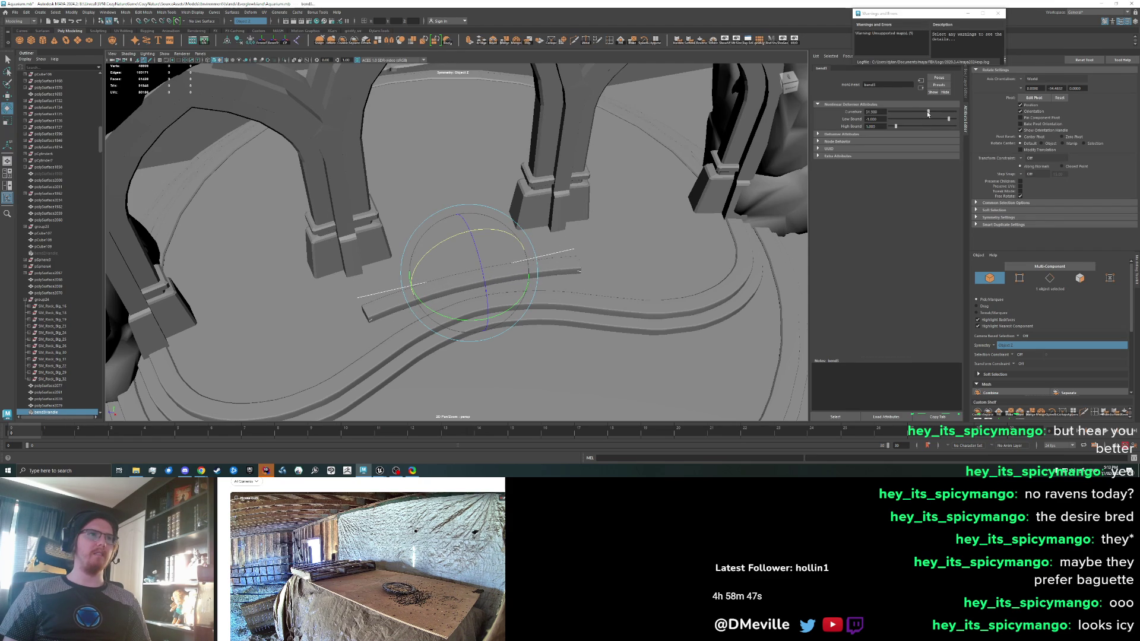
# Move the trim mesh and bend handle together up against the stone arches
pyautogui.press('w')
pyautogui.click(465, 300)
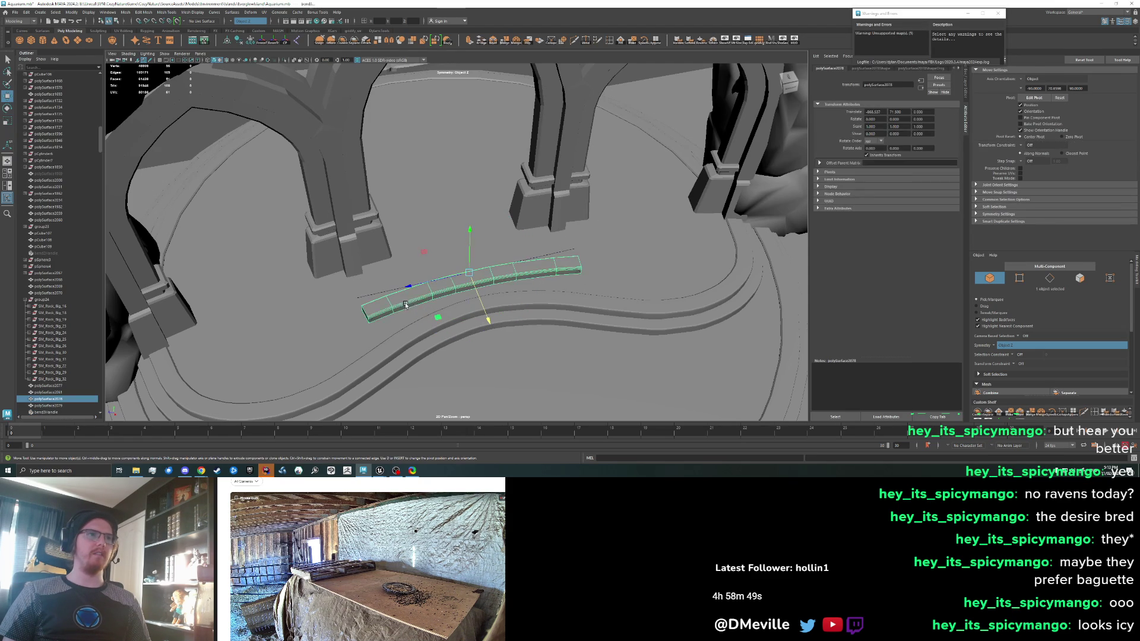
pyautogui.moveTo(451, 286); pyautogui.dragTo(444, 317)
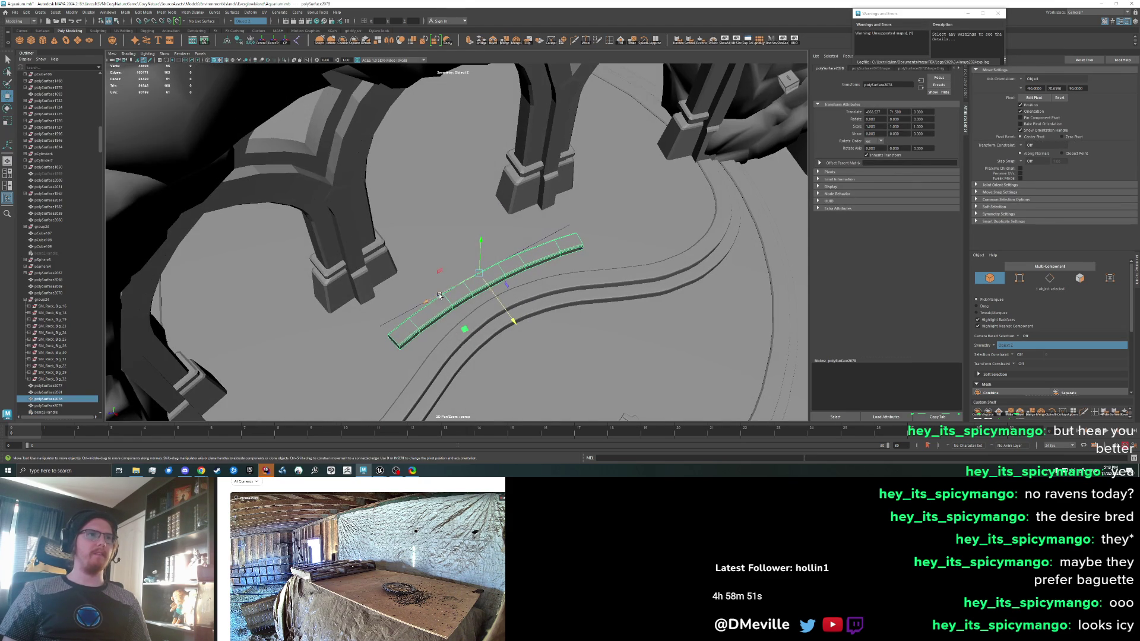
pyautogui.keyDown('shift'); pyautogui.click(443, 321); pyautogui.keyUp('shift')
pyautogui.moveTo(514, 322); pyautogui.dragTo(467, 271)
pyautogui.scroll(2, 436, 244)
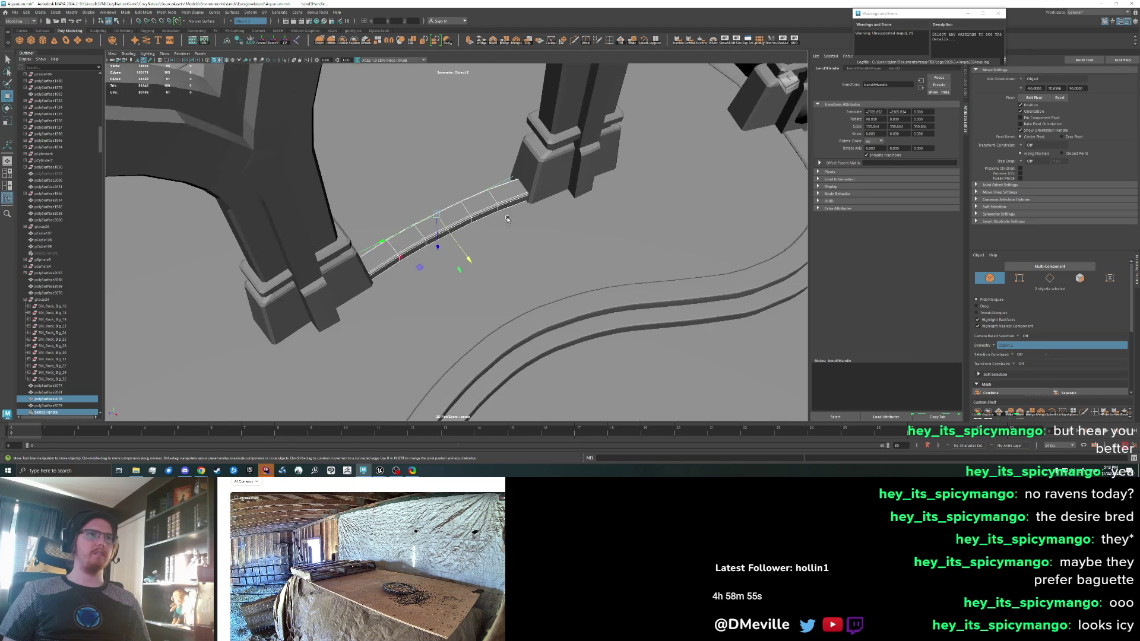
# Lower the bend3 Curvature from 37.46 to about 32
pyautogui.scroll(2, 502, 203)
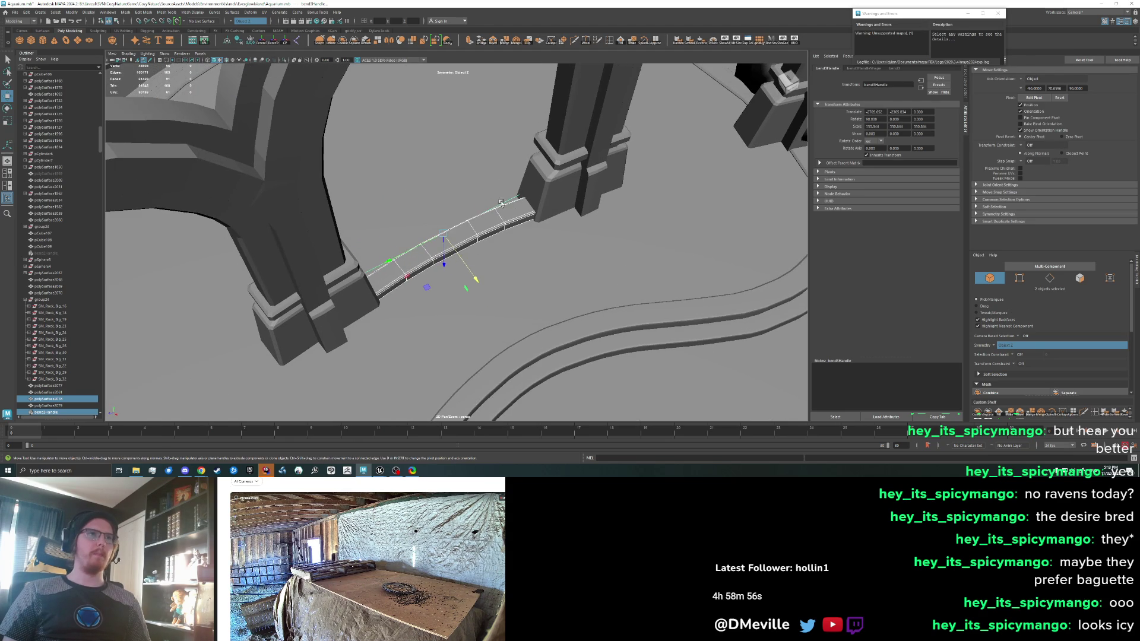
pyautogui.keyDown('shift'); pyautogui.click(502, 202); pyautogui.keyUp('shift')
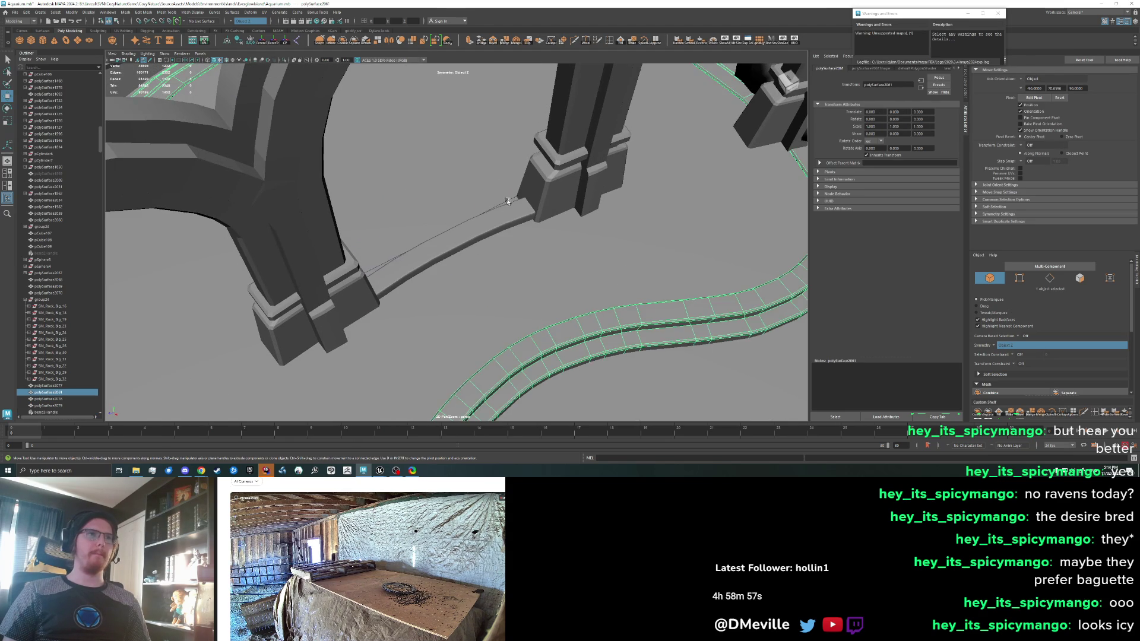
pyautogui.click(965, 91)
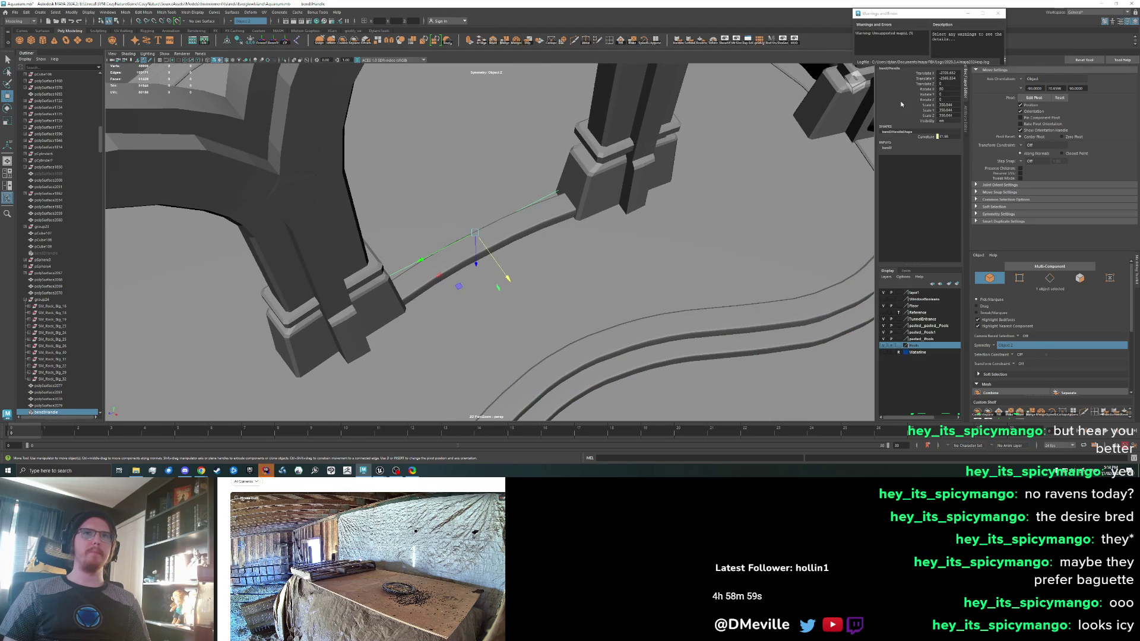
pyautogui.click(966, 121)
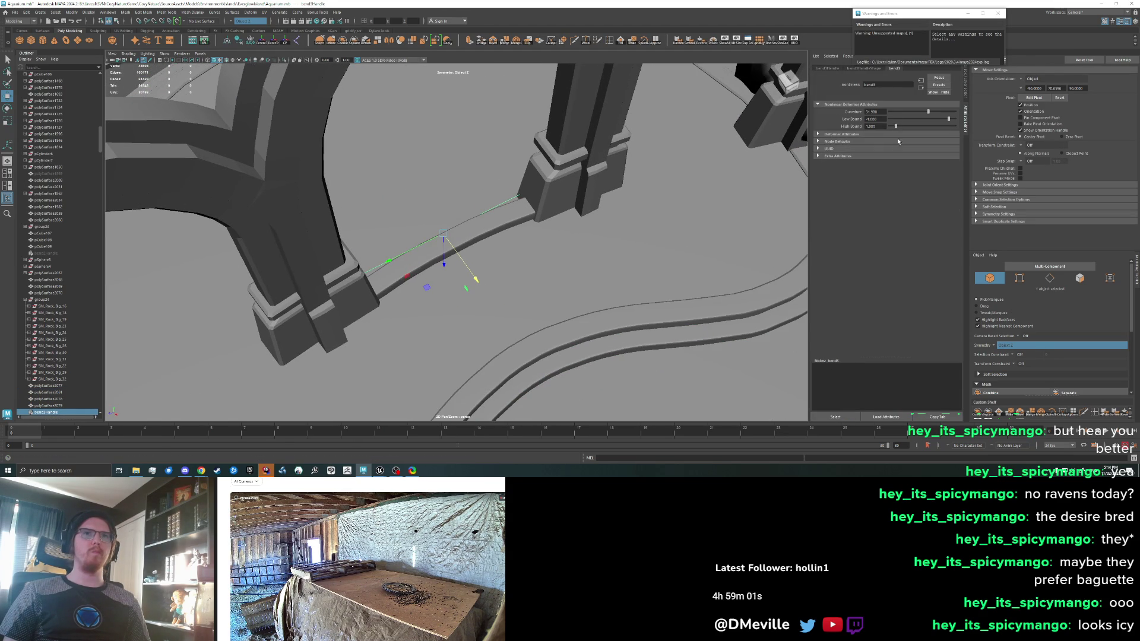
pyautogui.moveTo(930, 113); pyautogui.dragTo(927, 109)
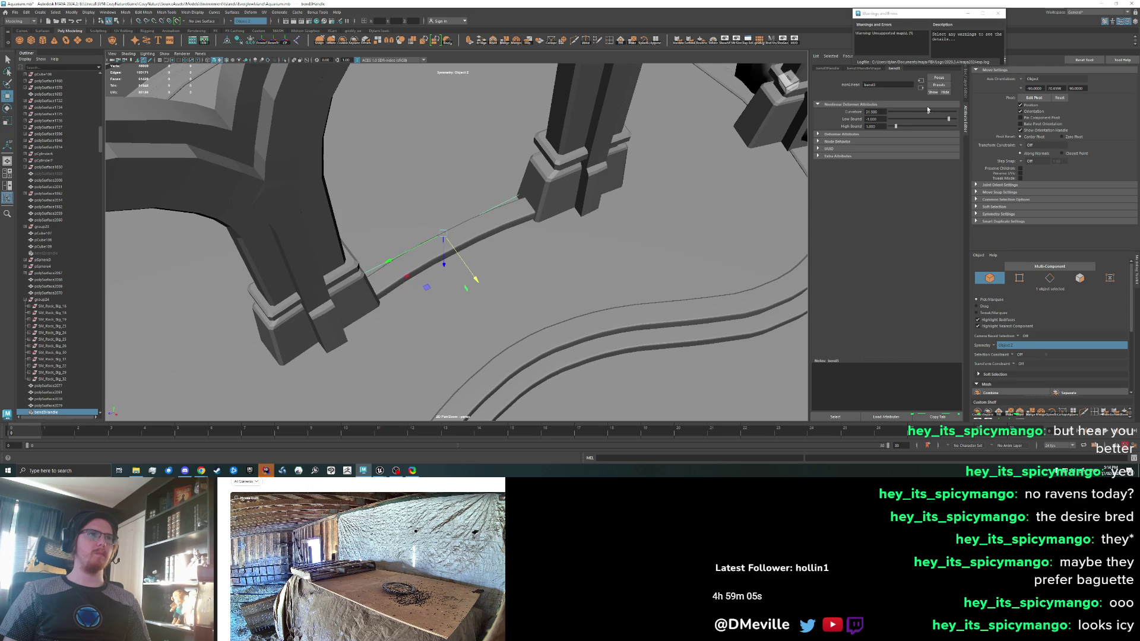
# Bake the bend into the trim mesh by deleting its construction history
pyautogui.moveTo(486, 226)
pyautogui.mouseDown()
pyautogui.moveTo(469, 238)
pyautogui.moveTo(432, 200)
pyautogui.moveTo(382, 243)
pyautogui.moveTo(528, 231)
pyautogui.moveTo(487, 256)
pyautogui.moveTo(520, 228)
pyautogui.moveTo(317, 274)
pyautogui.mouseUp()
pyautogui.click(513, 241)
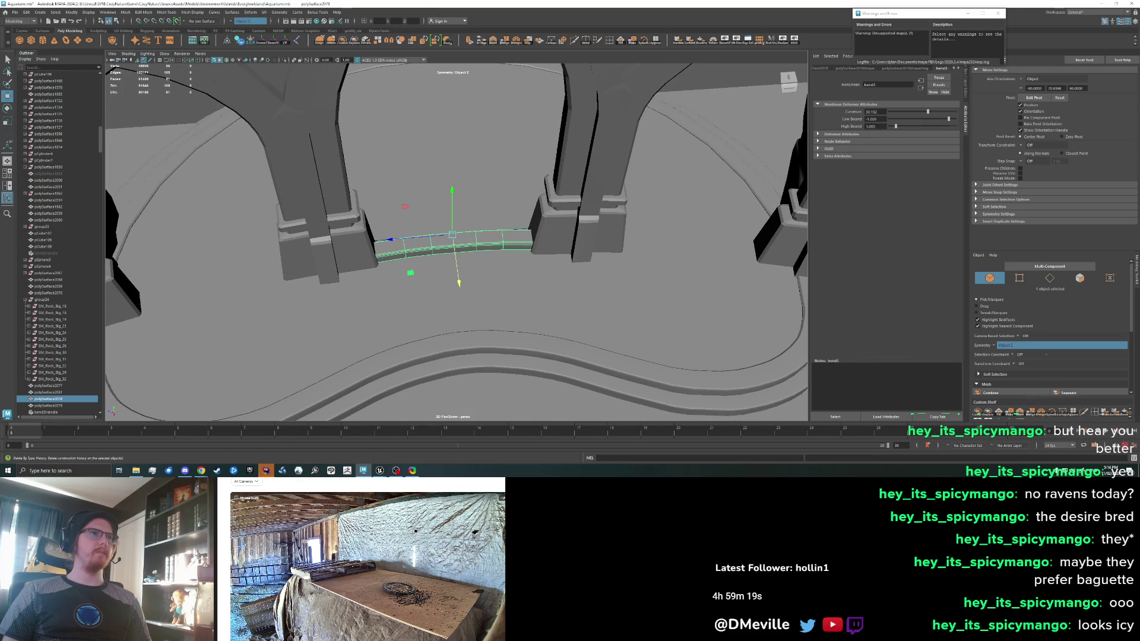
pyautogui.click(263, 40)
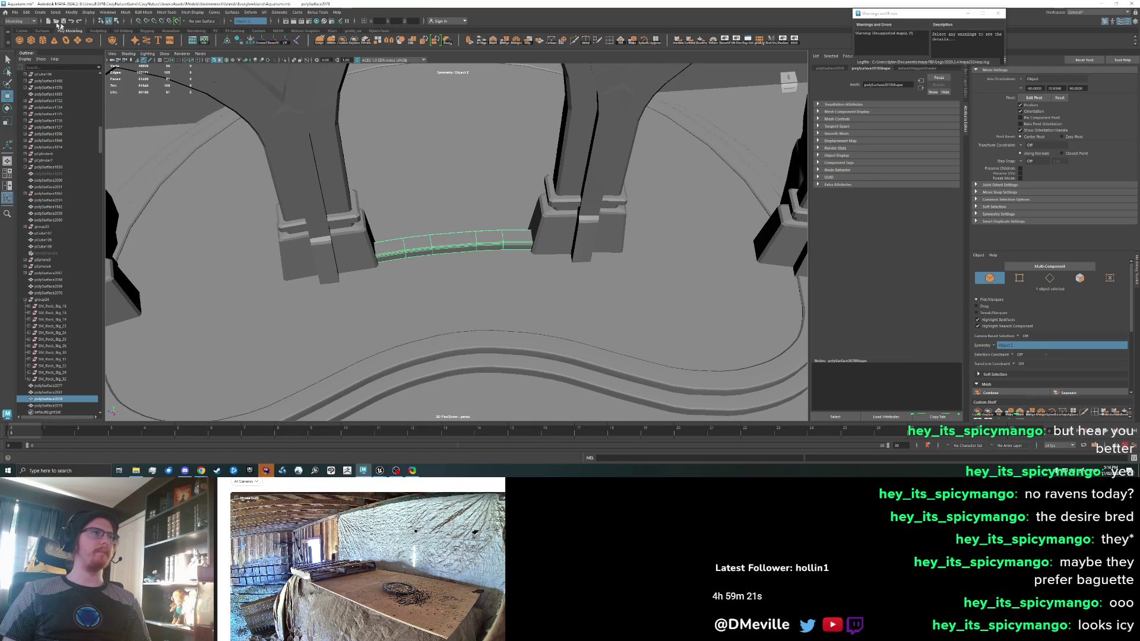
# Export the selected trim as PoolSmallFloorTrim.fbx, then select PoolBack_FloorTrim in Unreal
pyautogui.click(15, 12)
pyautogui.click(48, 94)
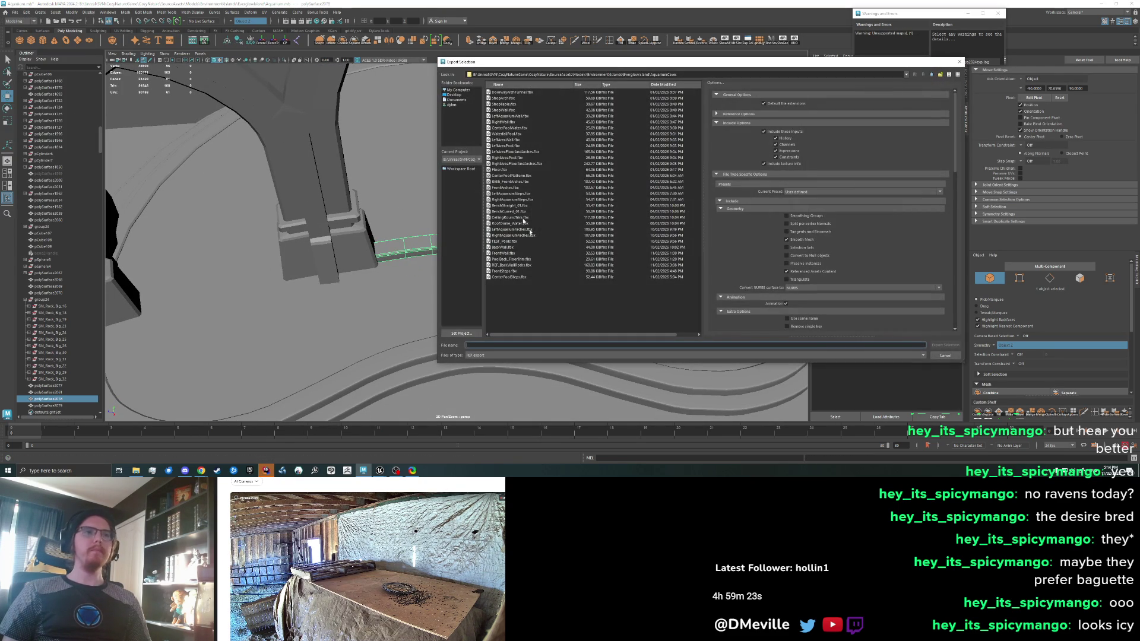
pyautogui.write('P')
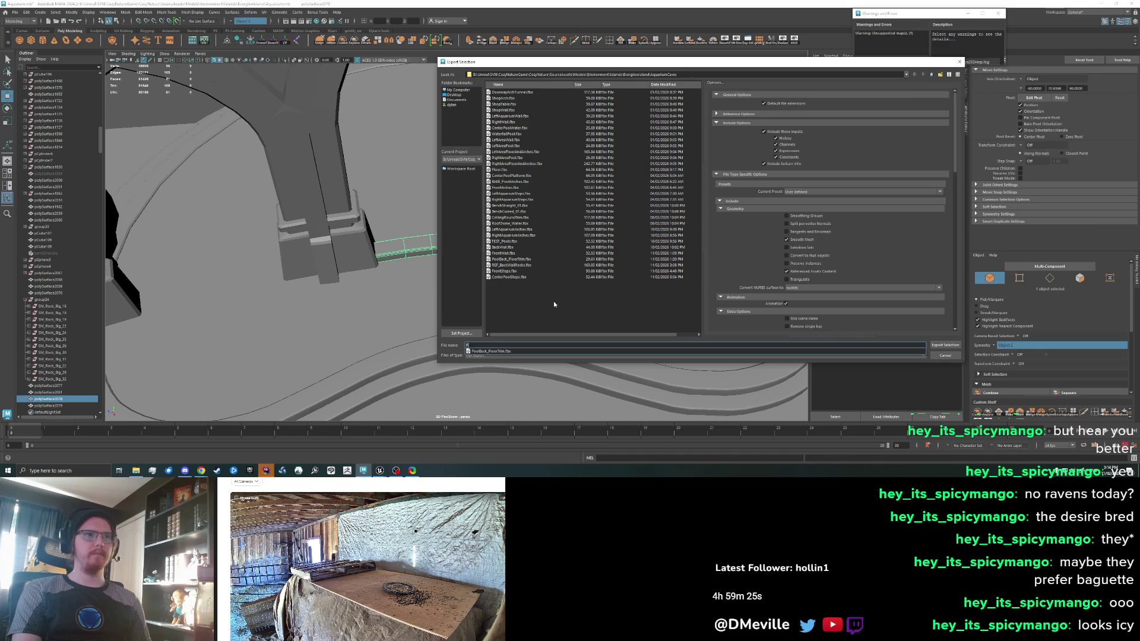
pyautogui.write('oolSmallFloorTrim')
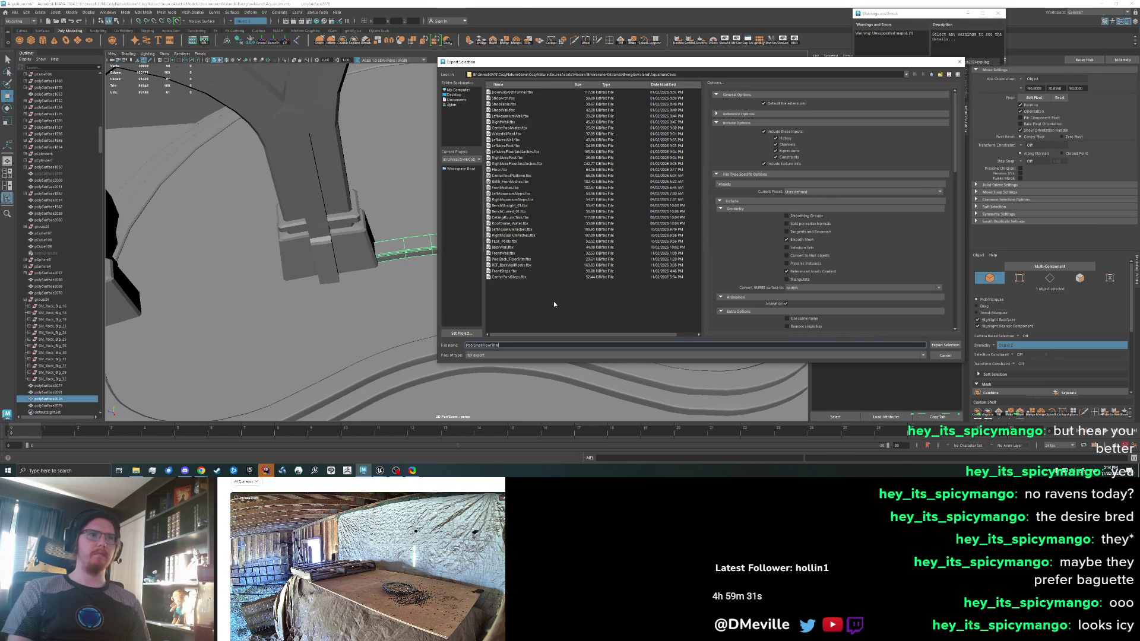
pyautogui.click(934, 347)
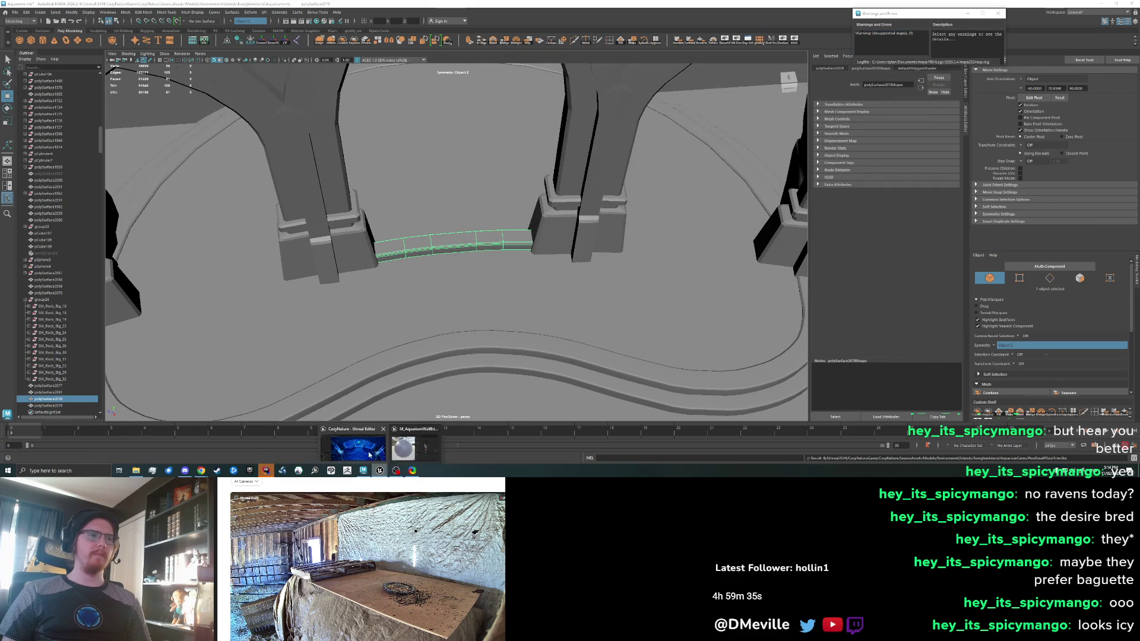
pyautogui.click(380, 470)
pyautogui.click(521, 229)
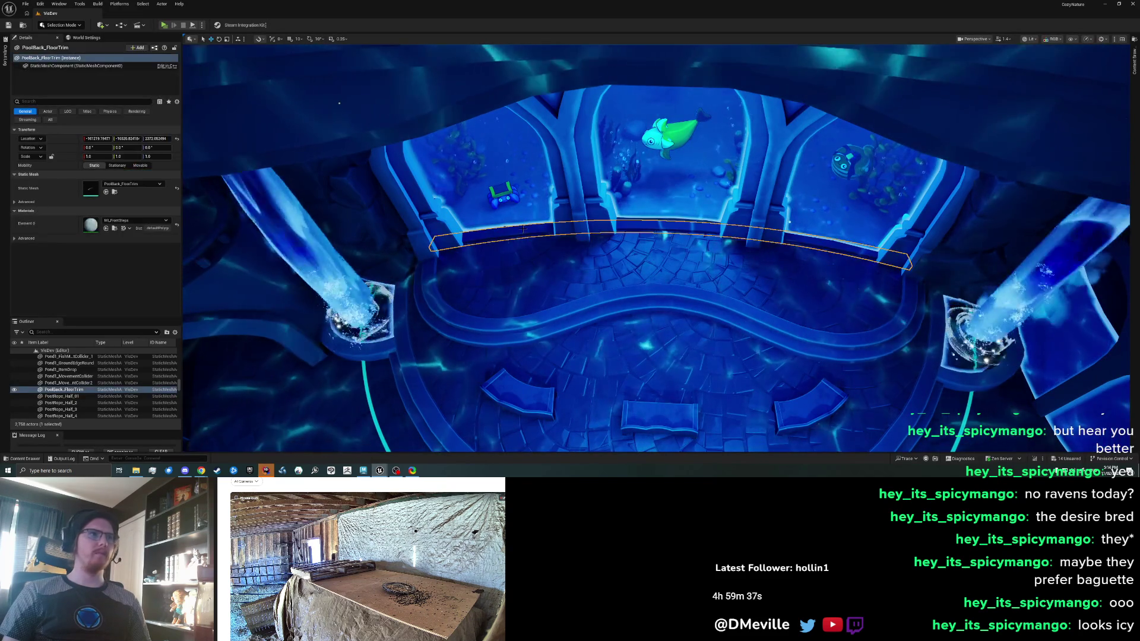
# Delete PoolBack_FloorTrim, import PoolSmallFloorTrim.fbx, and place a copy in the aquarium
pyautogui.press('Delete')
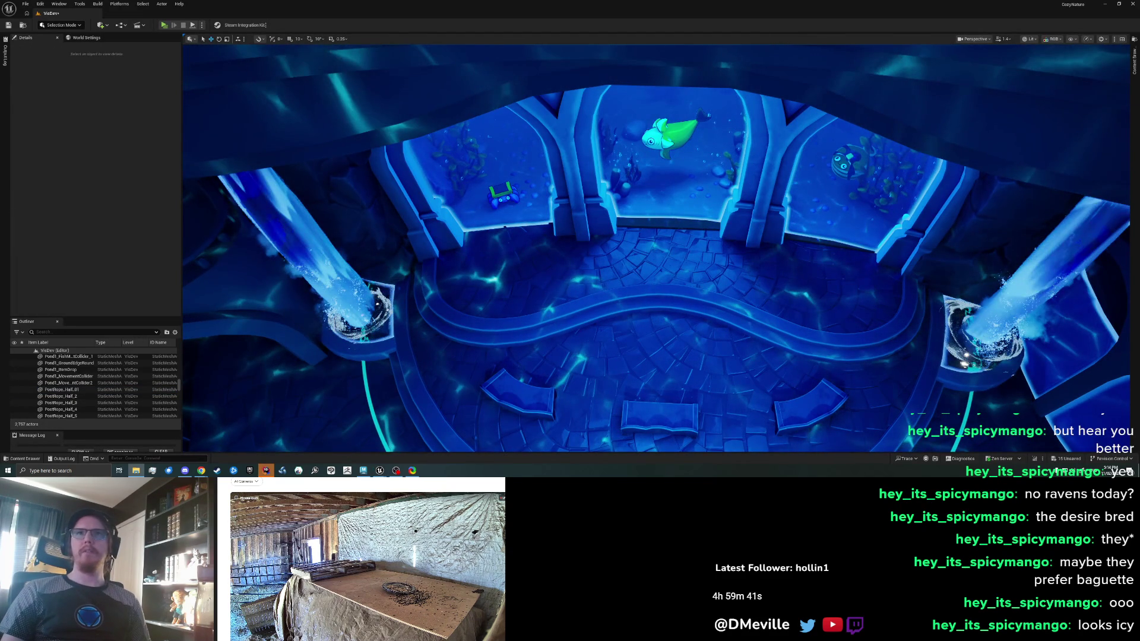
pyautogui.hotkey('ctrl', 'space')
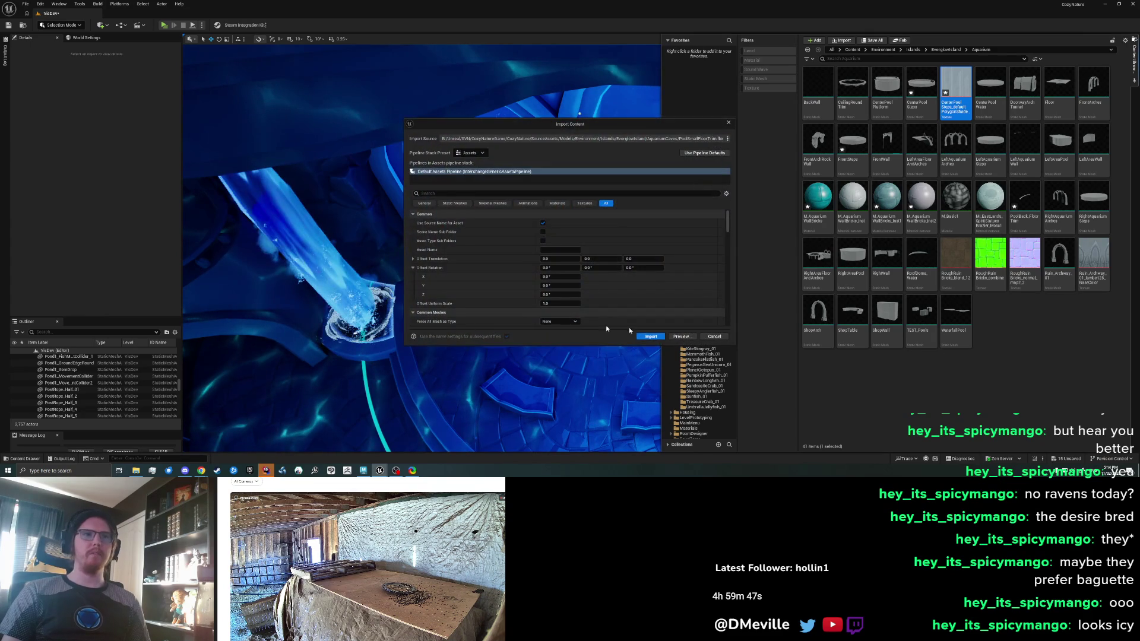
pyautogui.click(647, 337)
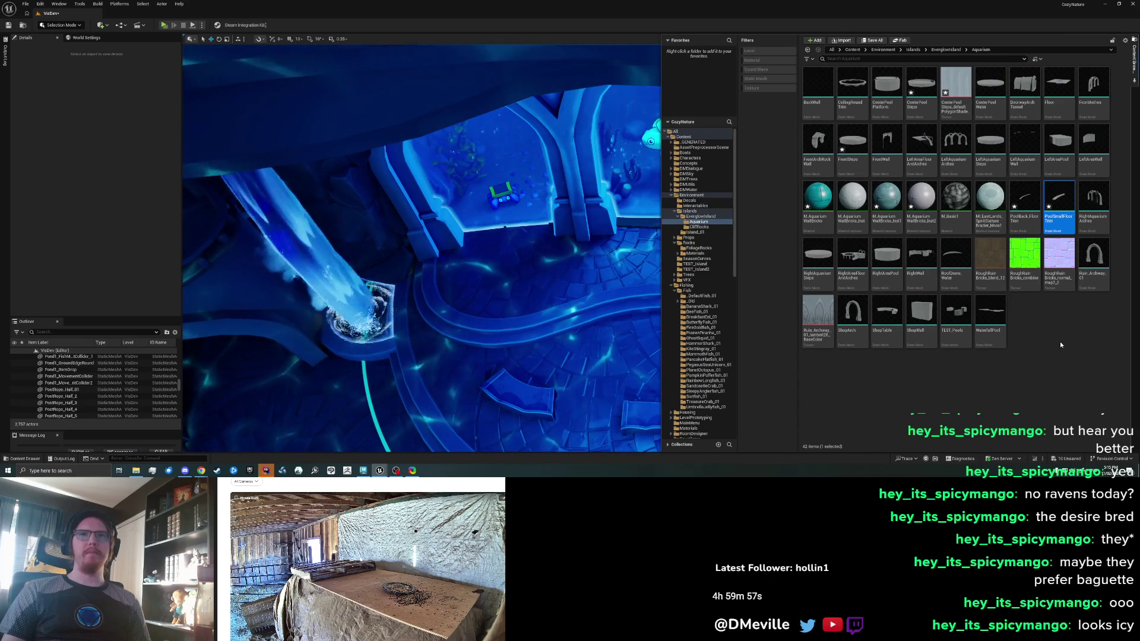
pyautogui.moveTo(1069, 228)
pyautogui.mouseDown()
pyautogui.moveTo(890, 231)
pyautogui.moveTo(644, 211)
pyautogui.mouseUp()
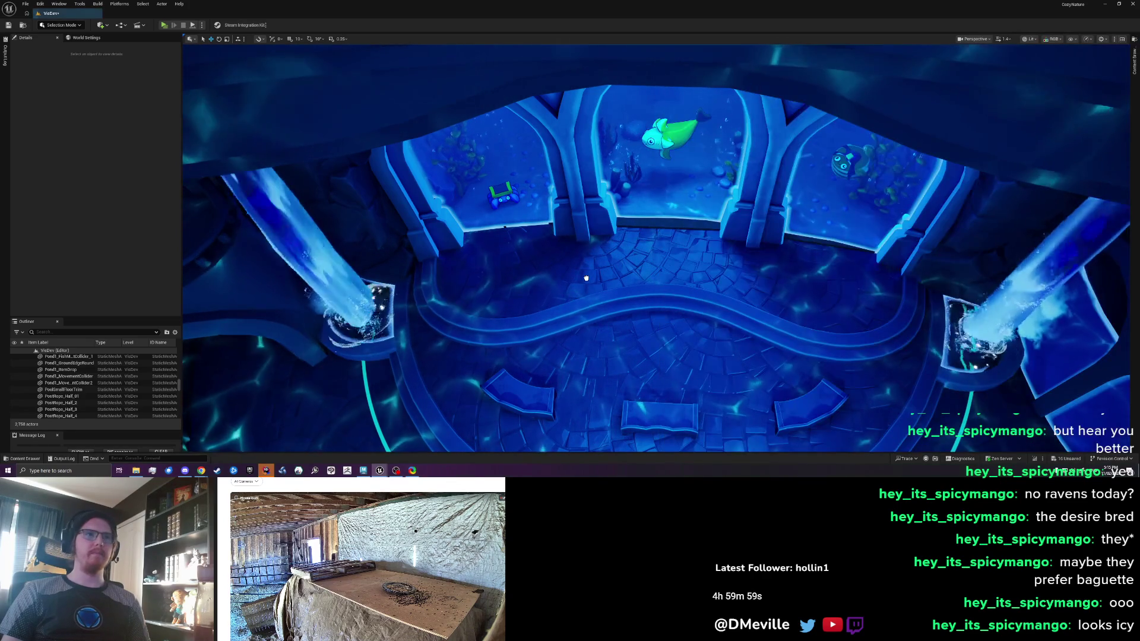
# Save the level, then place and remove an extra PoolSmallFloorTrim copy
pyautogui.hotkey('ctrl', 's')
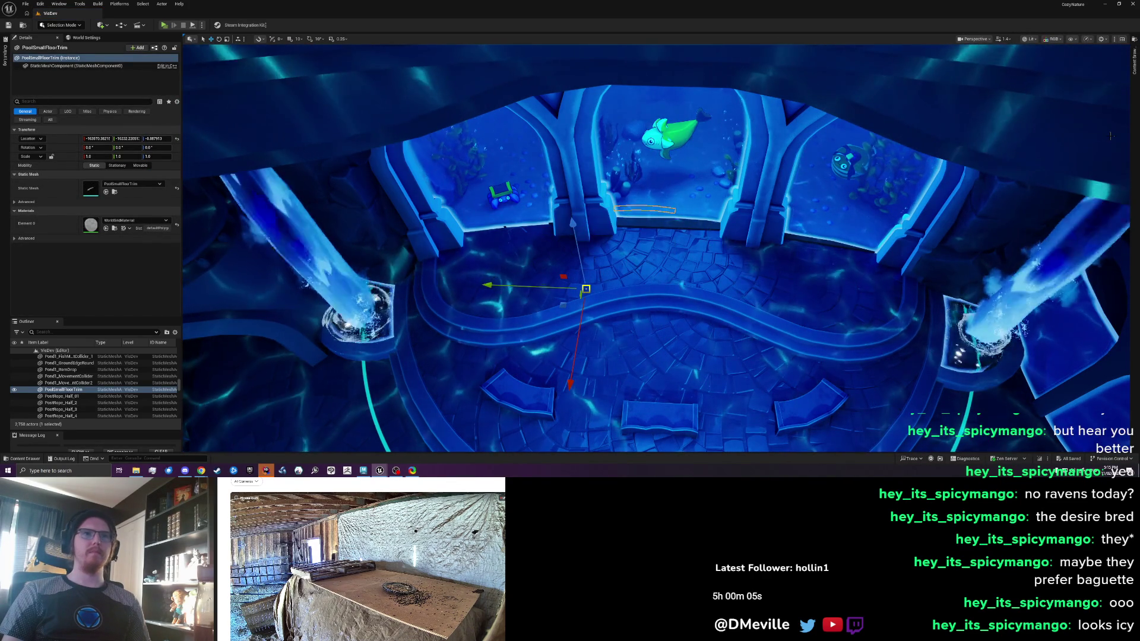
pyautogui.click(1135, 68)
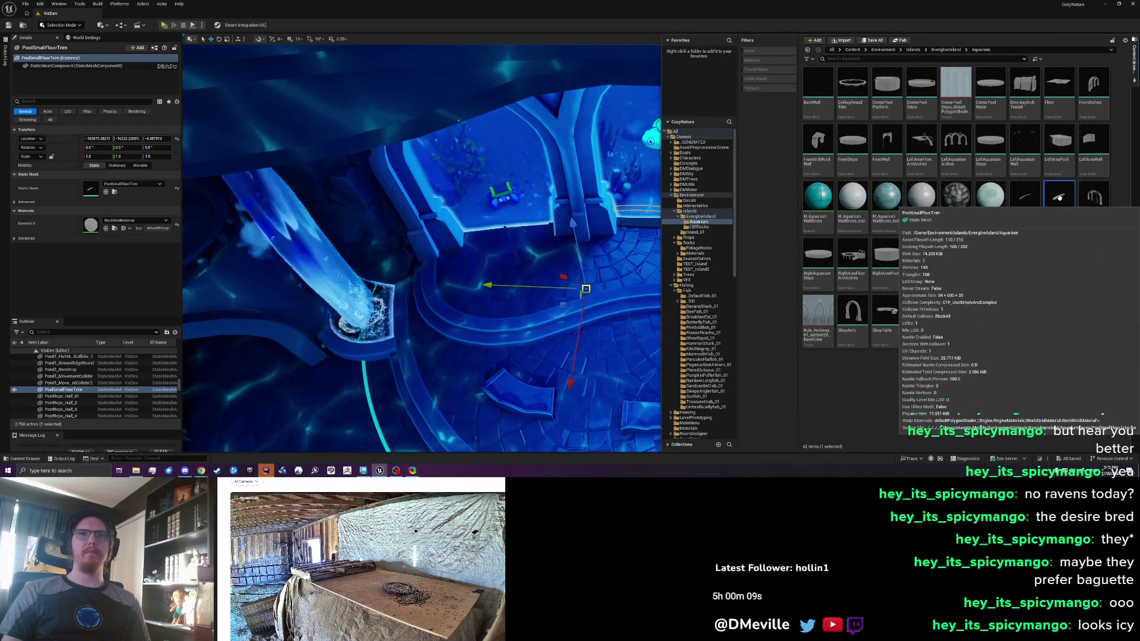
pyautogui.moveTo(1058, 199); pyautogui.dragTo(619, 278)
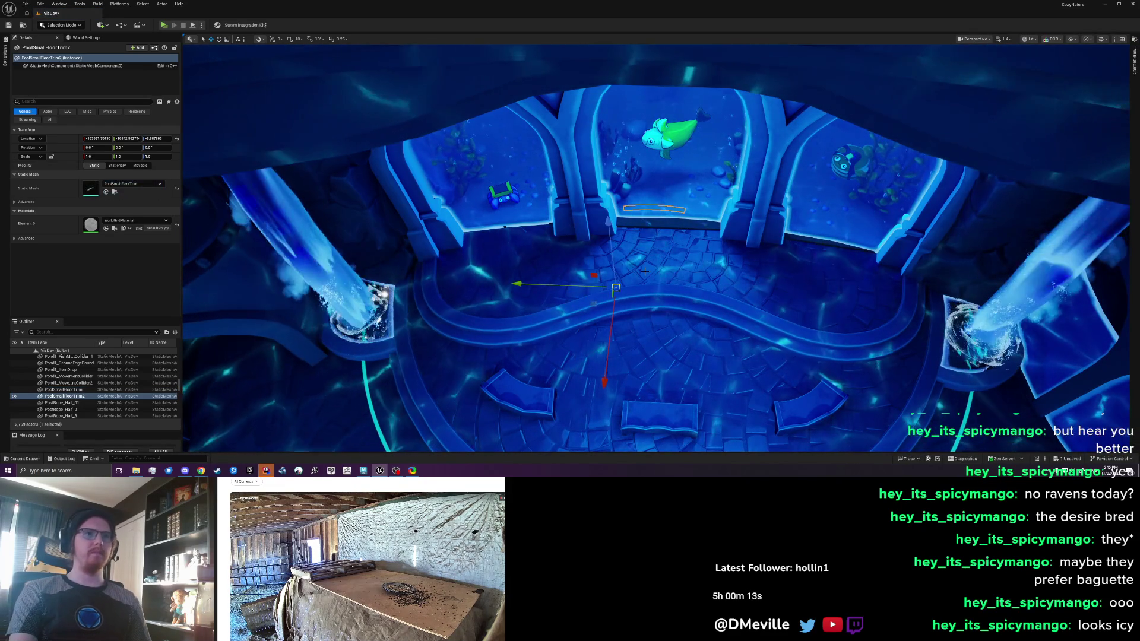
pyautogui.press('Delete')
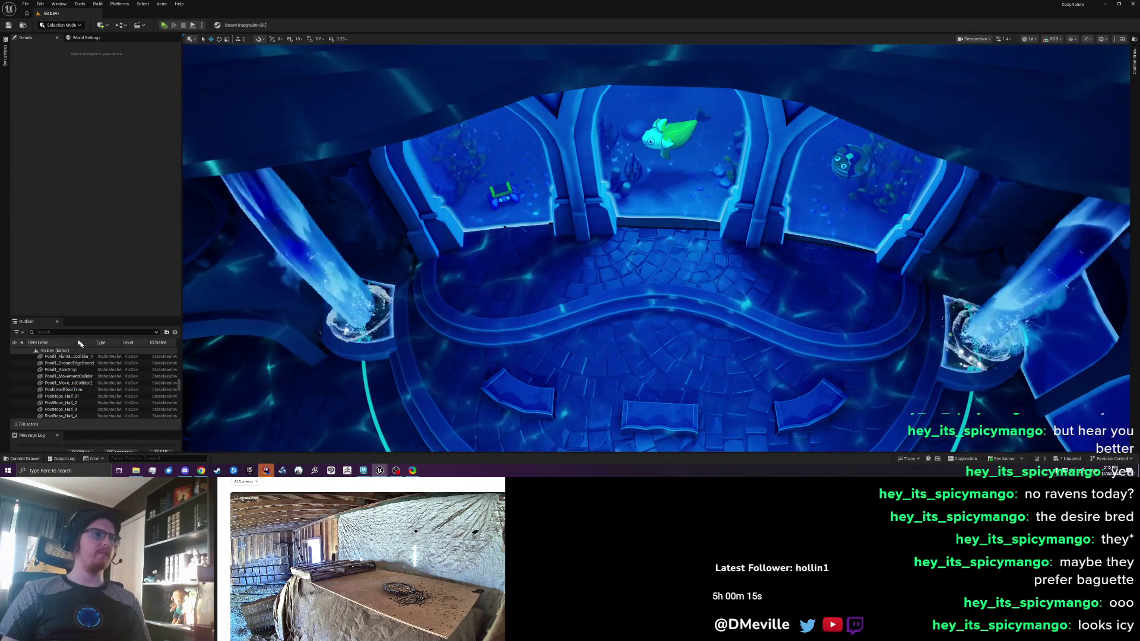
# Find PoolSmallFloorTrim by searching the Outliner for trim and delete it
pyautogui.click(80, 332)
pyautogui.write('1')
pyautogui.write('rim')
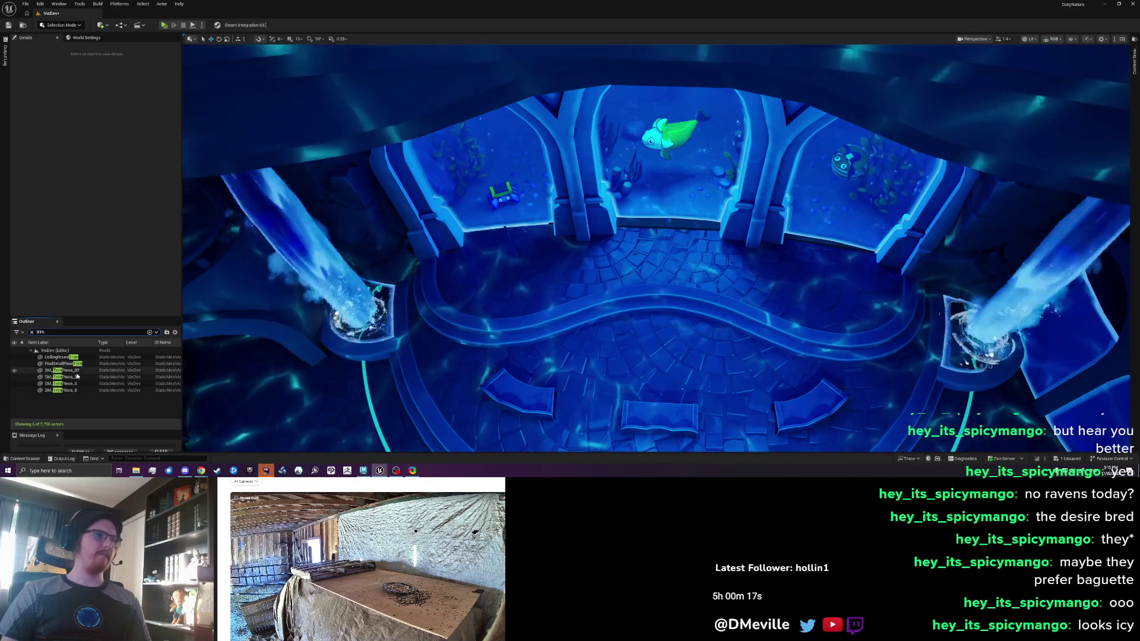
pyautogui.click(78, 364)
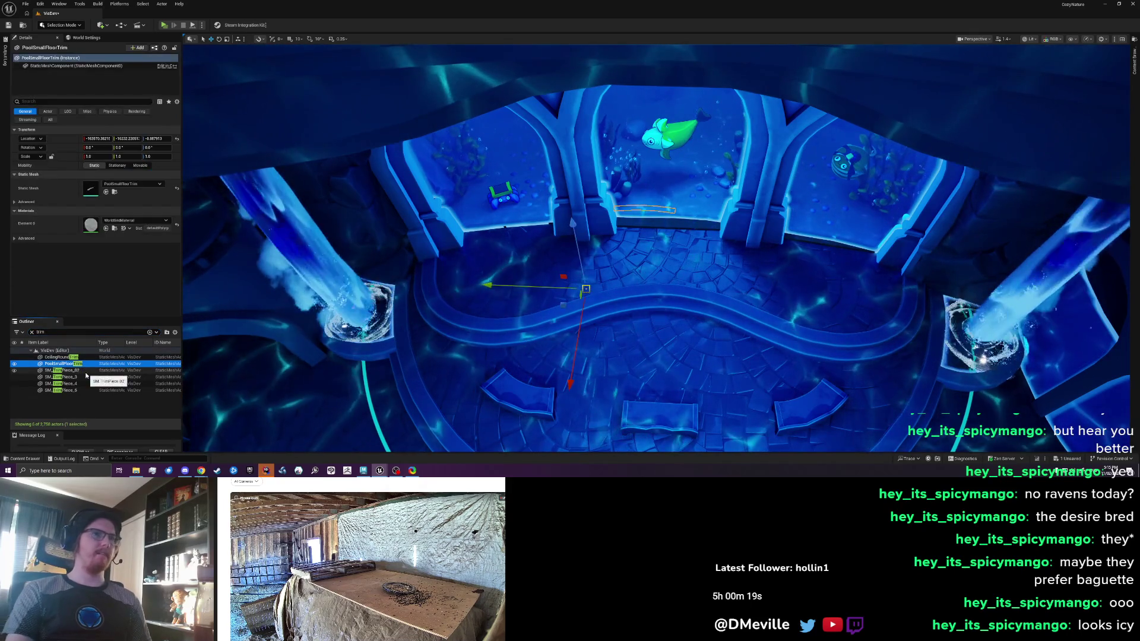
pyautogui.press('Delete')
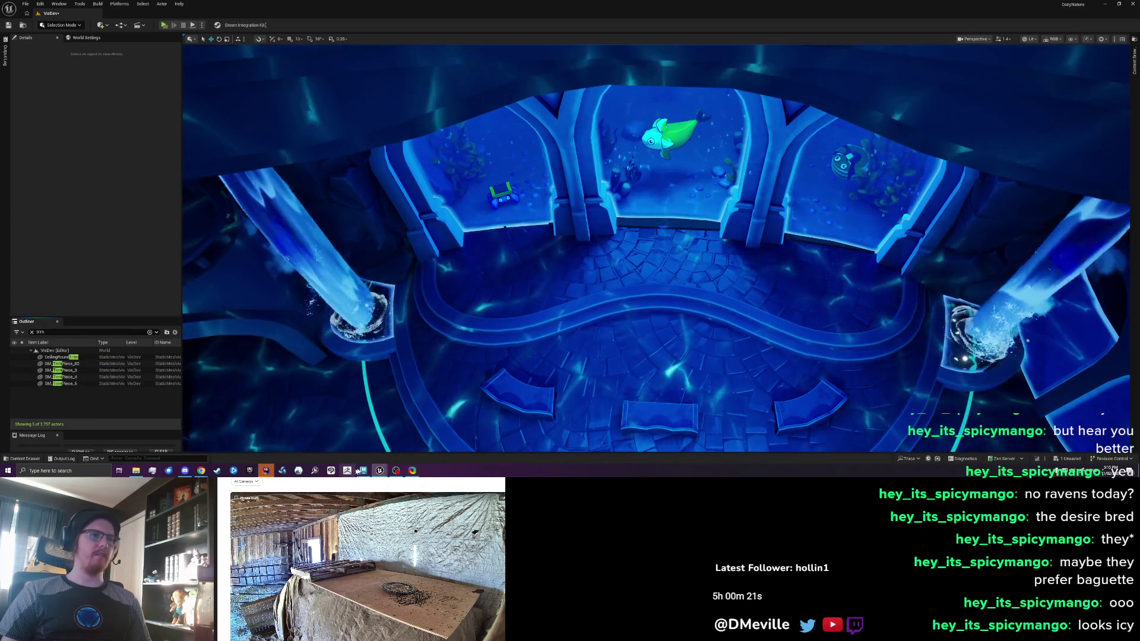
# In Maya, centre the trim mesh's pivot and move it to the origin
pyautogui.click(364, 470)
pyautogui.click(285, 42)
pyautogui.press('Return')
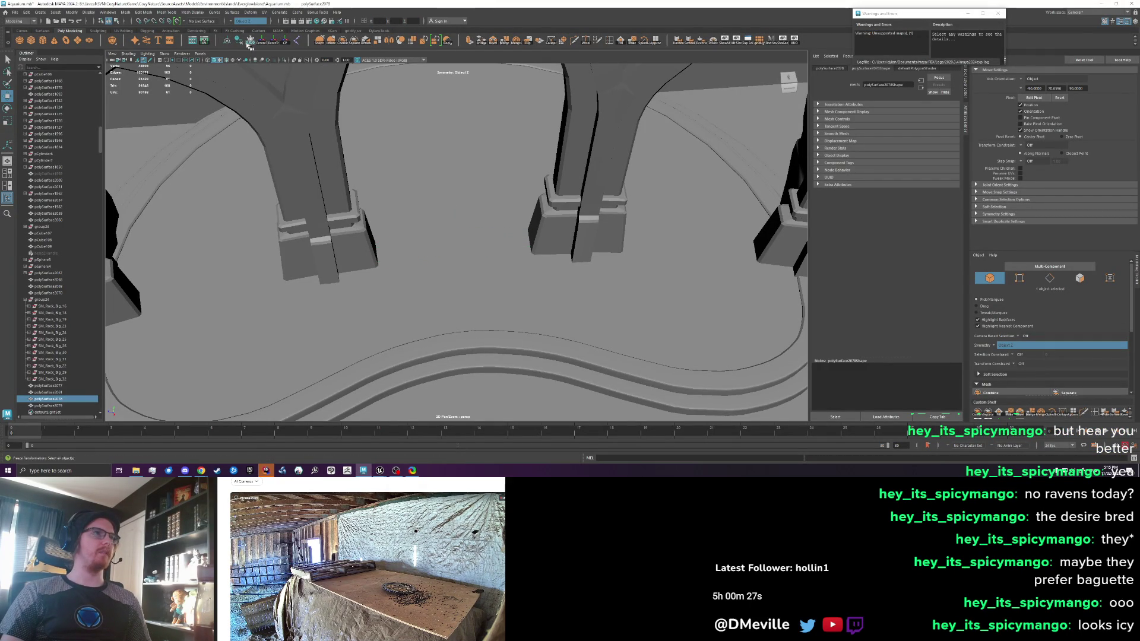
# Overwrite PoolSmallFloorTrim.fbx with the recentred trim mesh, then return to Unreal
pyautogui.click(14, 12)
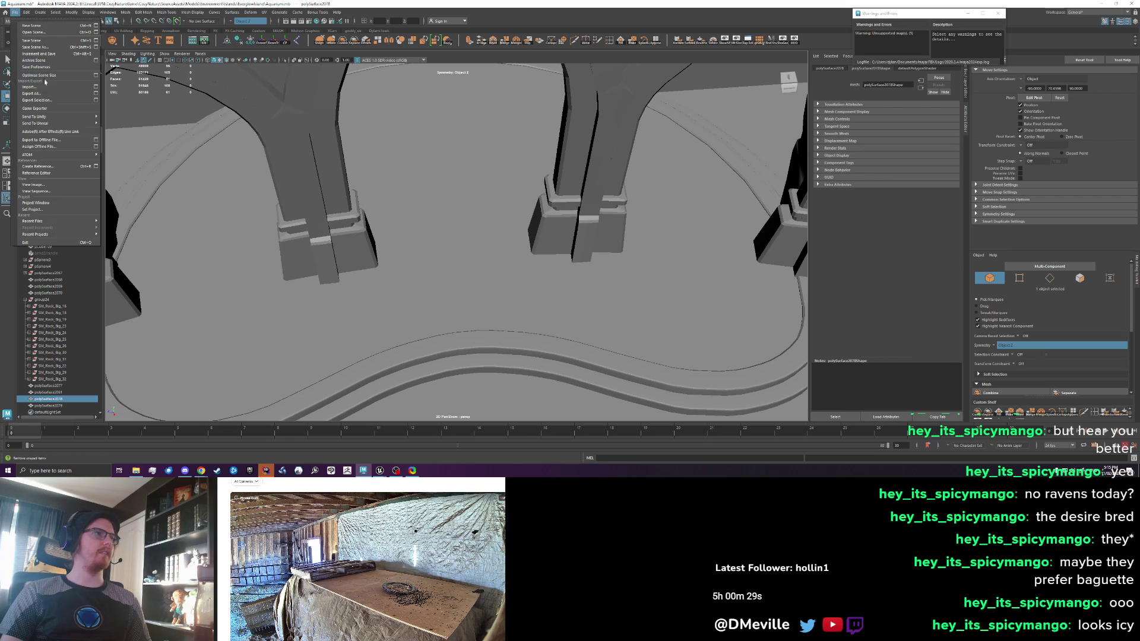
pyautogui.click(36, 100)
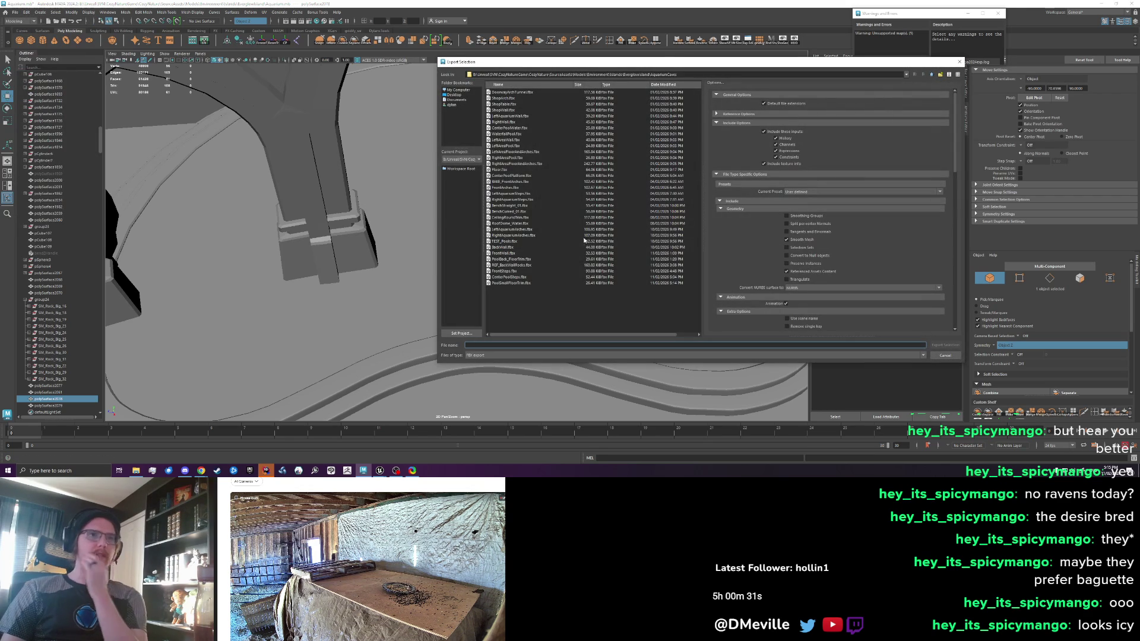
pyautogui.click(511, 283)
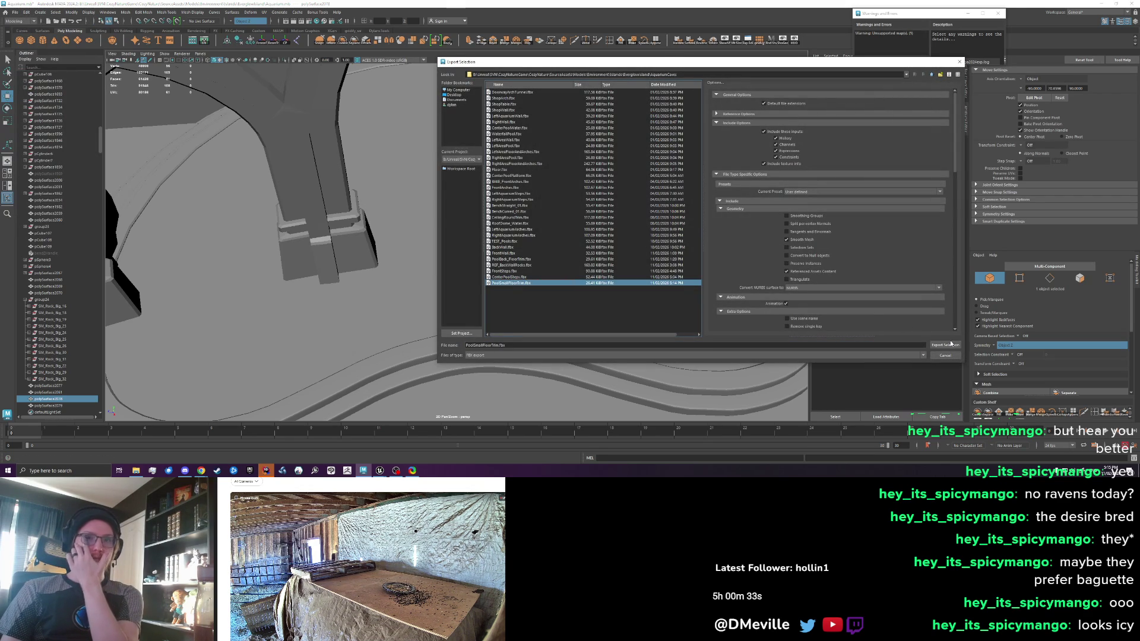
pyautogui.click(948, 345)
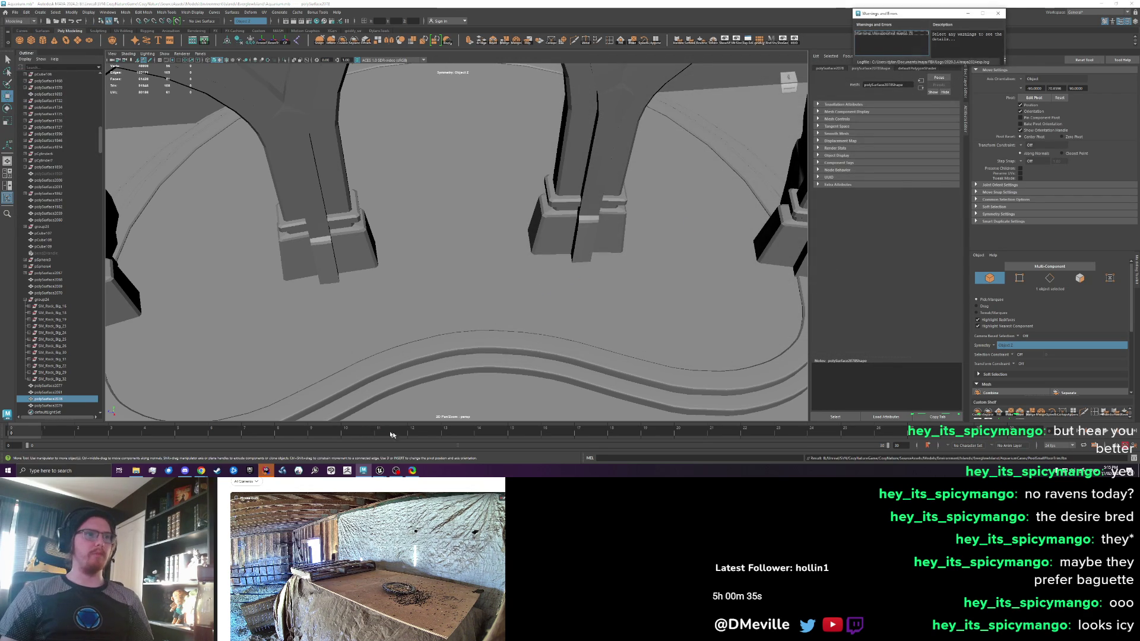
pyautogui.moveTo(380, 470)
pyautogui.click(365, 444)
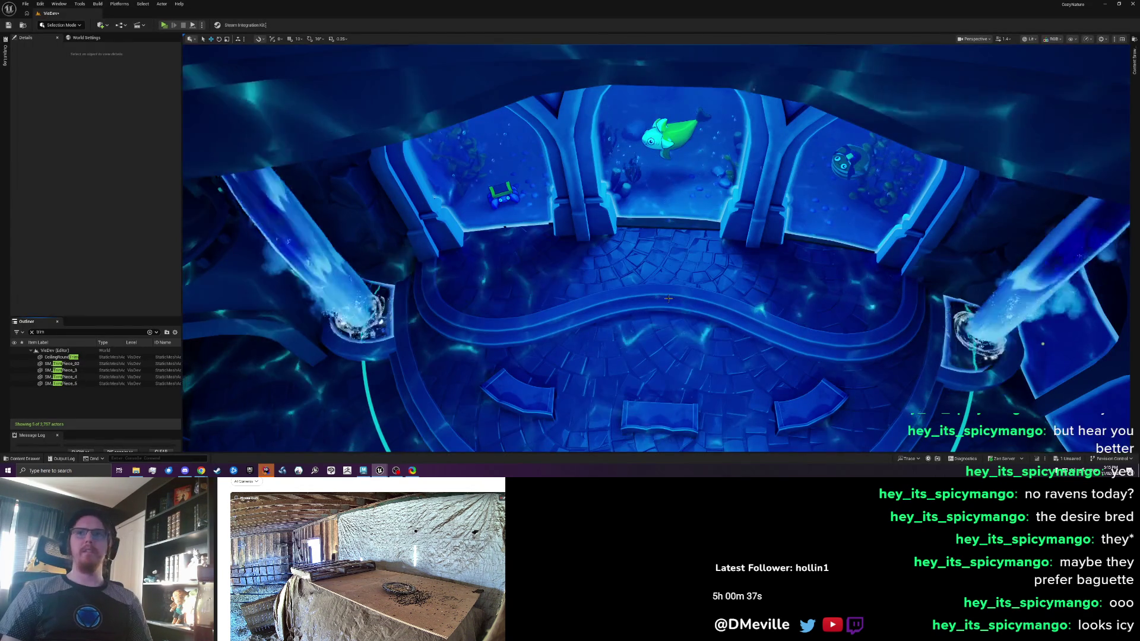
# Drop PoolSmallFloorTrim from the Aquarium folder in front of the arches, then reselect it
pyautogui.hotkey('ctrl', 'space')
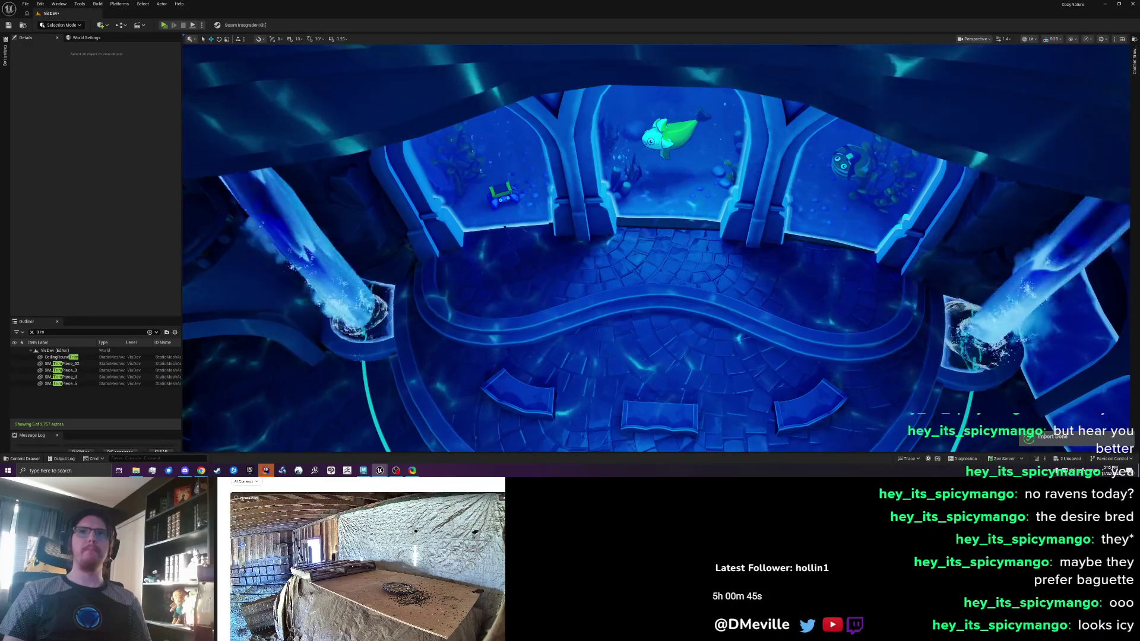
pyautogui.click(1135, 67)
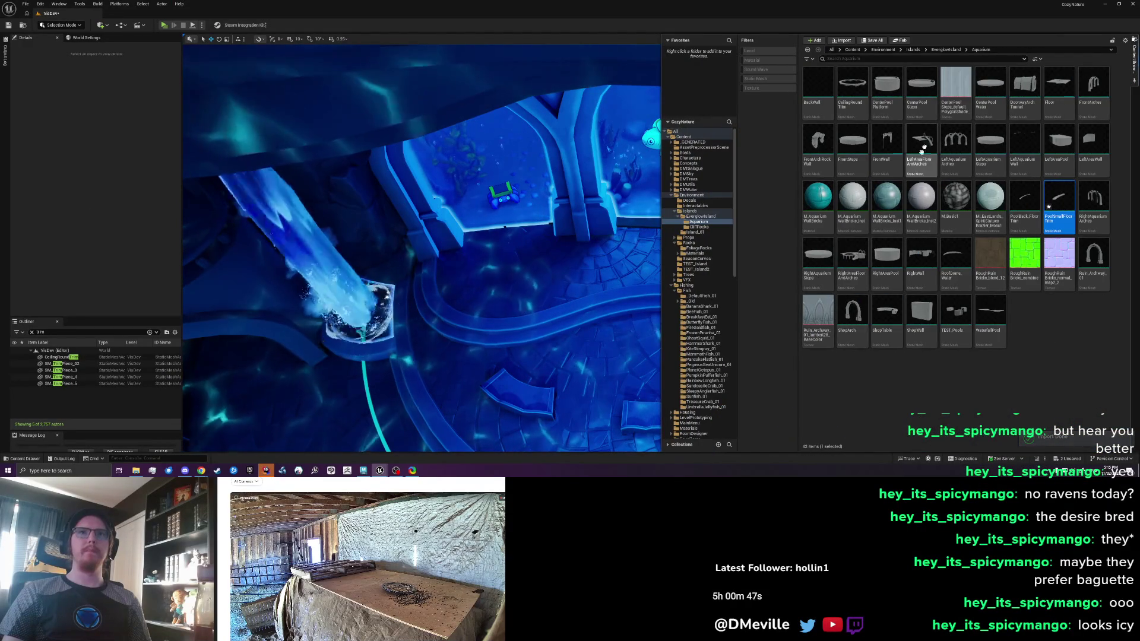
pyautogui.moveTo(1058, 199); pyautogui.dragTo(555, 283)
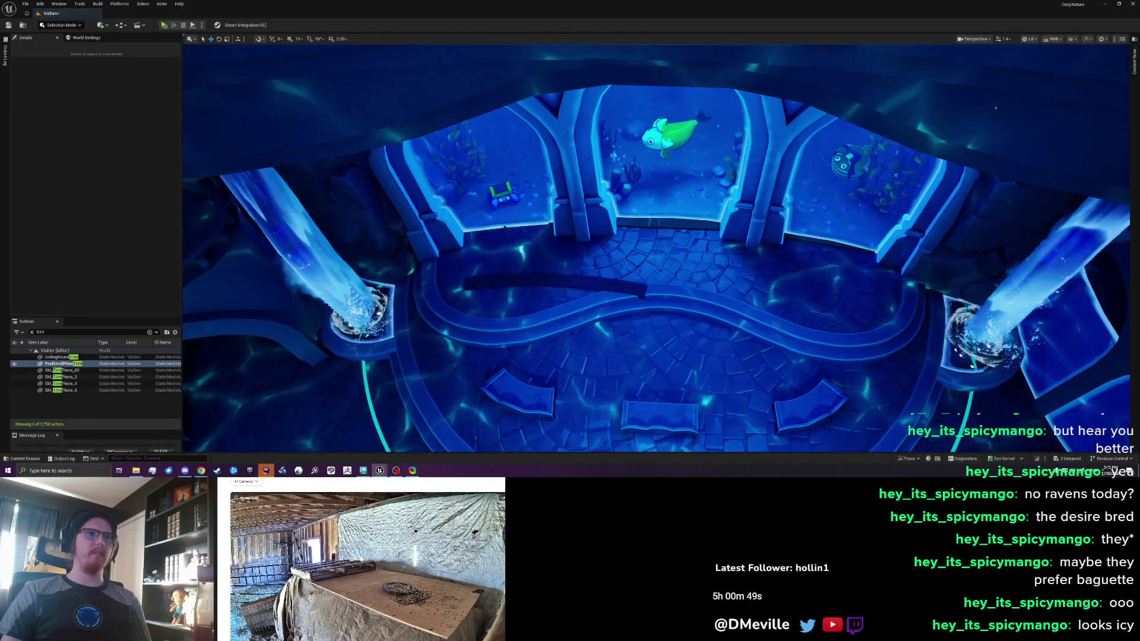
pyautogui.click(590, 263)
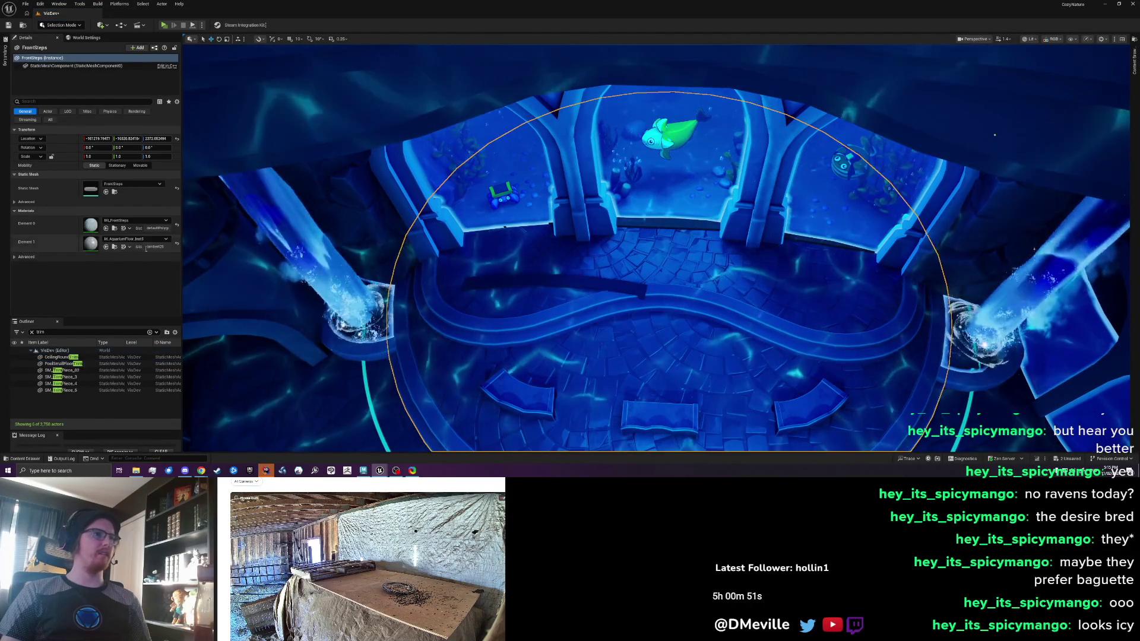
pyautogui.click(510, 281)
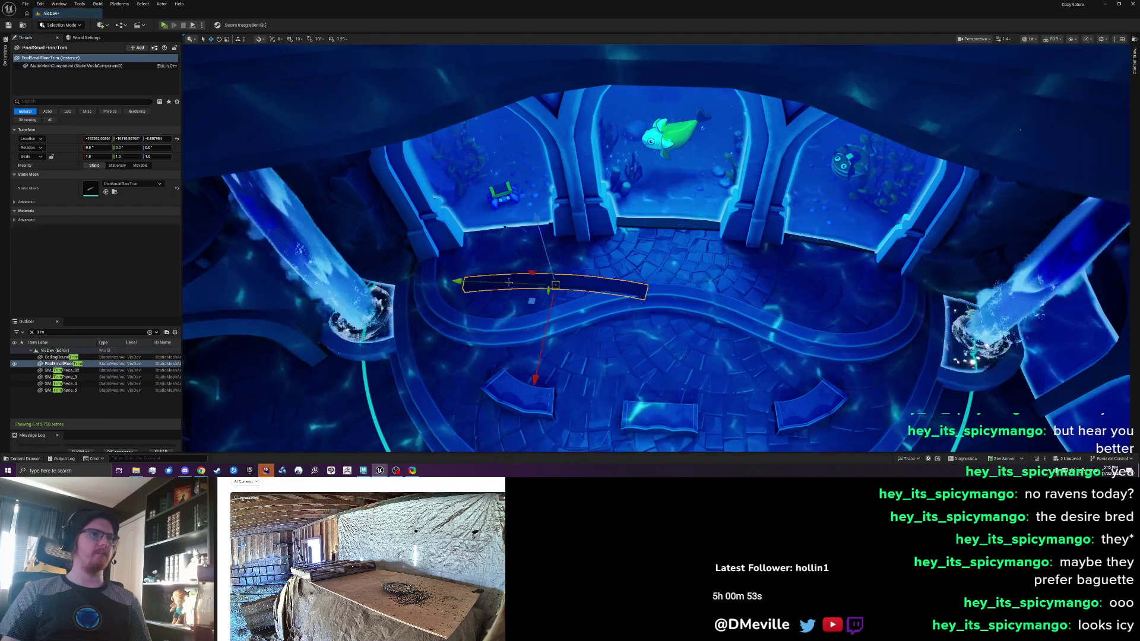
# Apply ML_FrontSteps to the trim and slide it into line with the wall base
pyautogui.keyDown('shift'); pyautogui.click(133, 220); pyautogui.keyUp('shift')
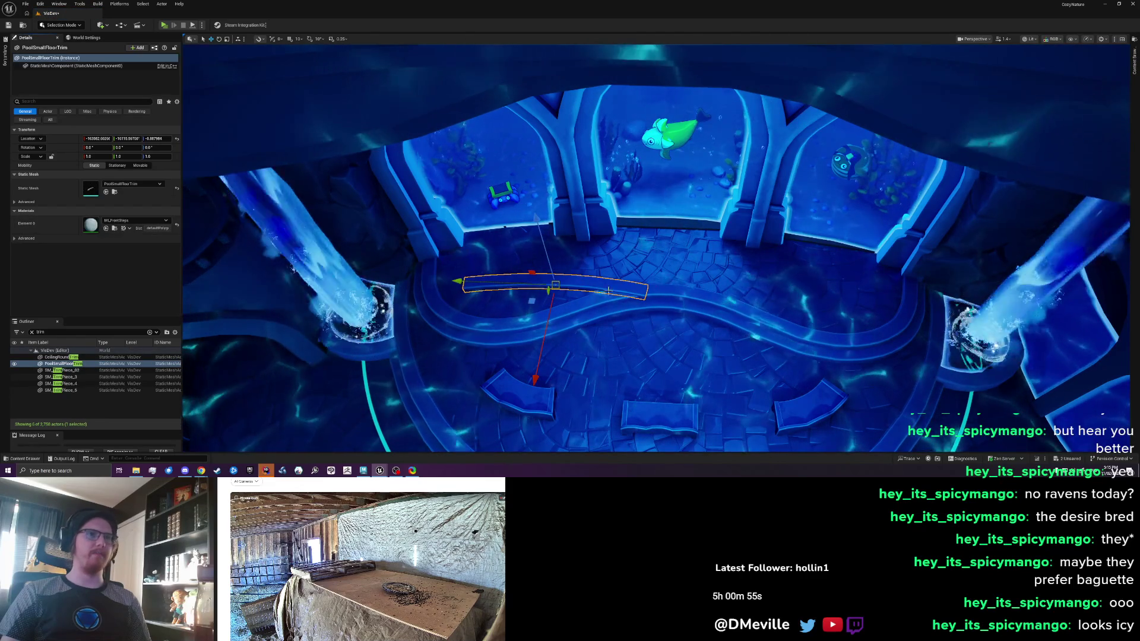
pyautogui.moveTo(529, 304)
pyautogui.mouseDown()
pyautogui.moveTo(591, 260)
pyautogui.moveTo(646, 257)
pyautogui.moveTo(641, 244)
pyautogui.mouseUp()
pyautogui.scroll(10, 640, 244)
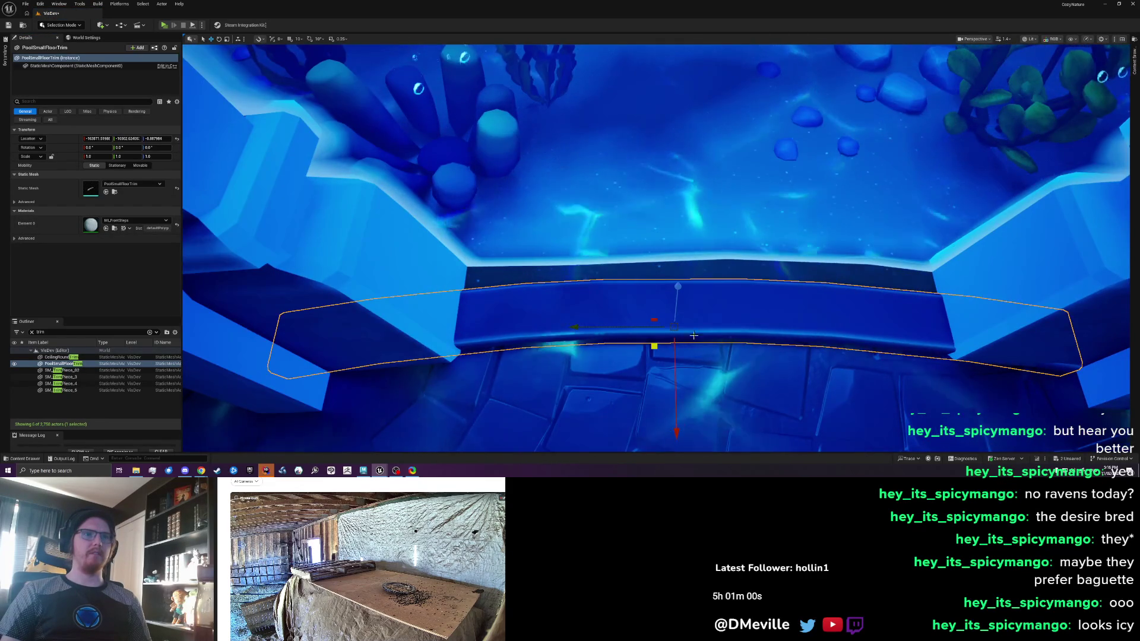
pyautogui.moveTo(687, 359); pyautogui.dragTo(766, 372)
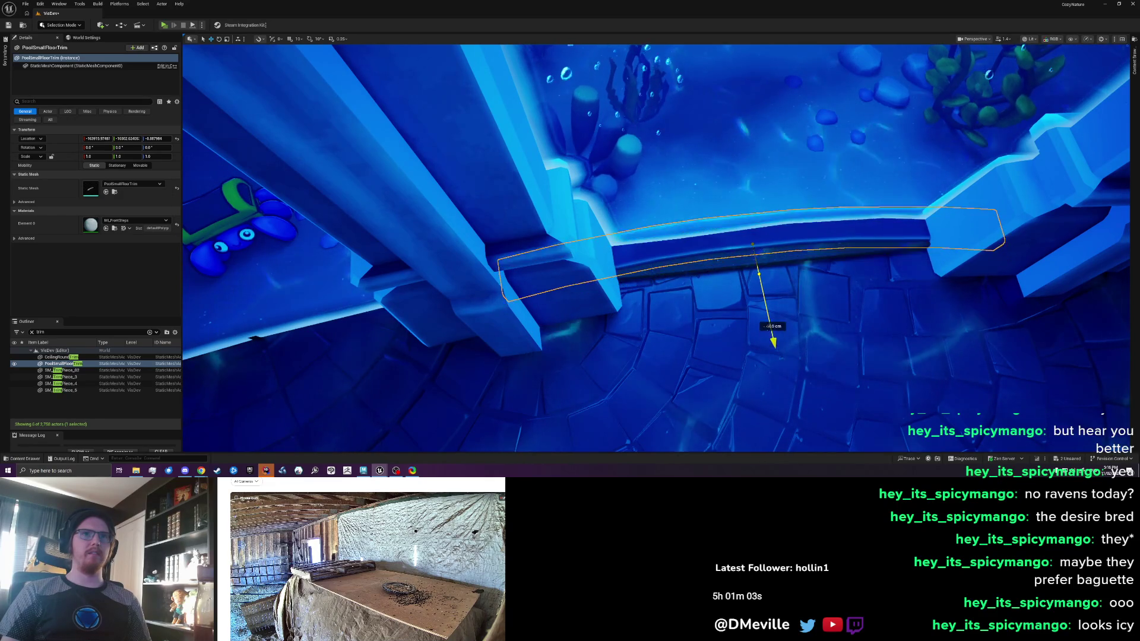
pyautogui.moveTo(774, 343)
pyautogui.mouseDown()
pyautogui.moveTo(758, 288)
pyautogui.moveTo(771, 333)
pyautogui.moveTo(797, 350)
pyautogui.moveTo(777, 350)
pyautogui.mouseUp()
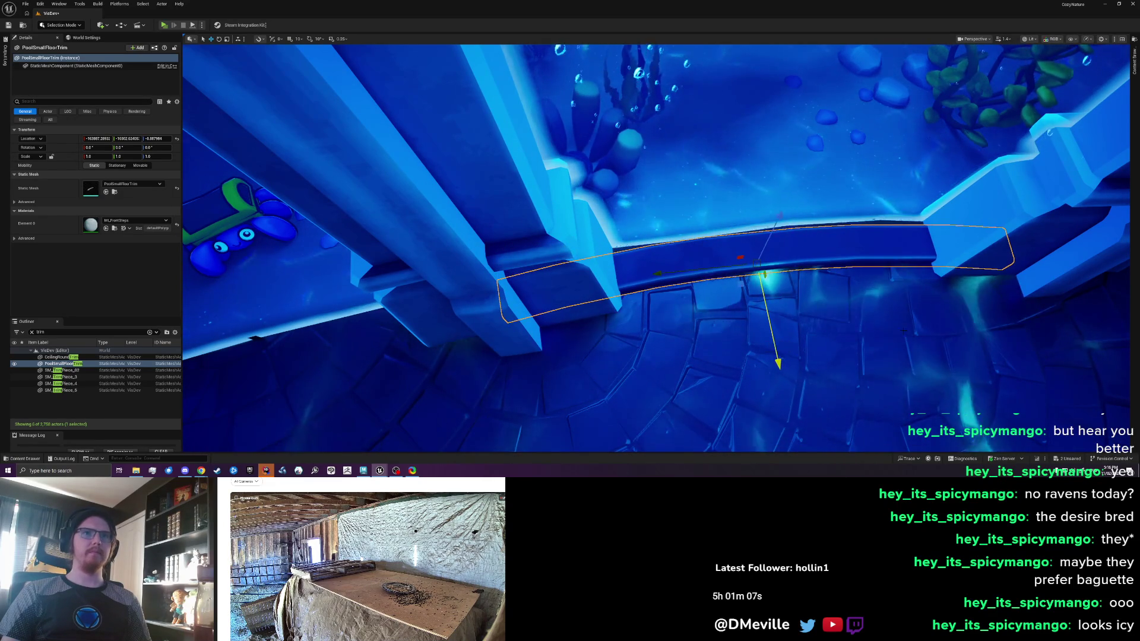
pyautogui.press('f')
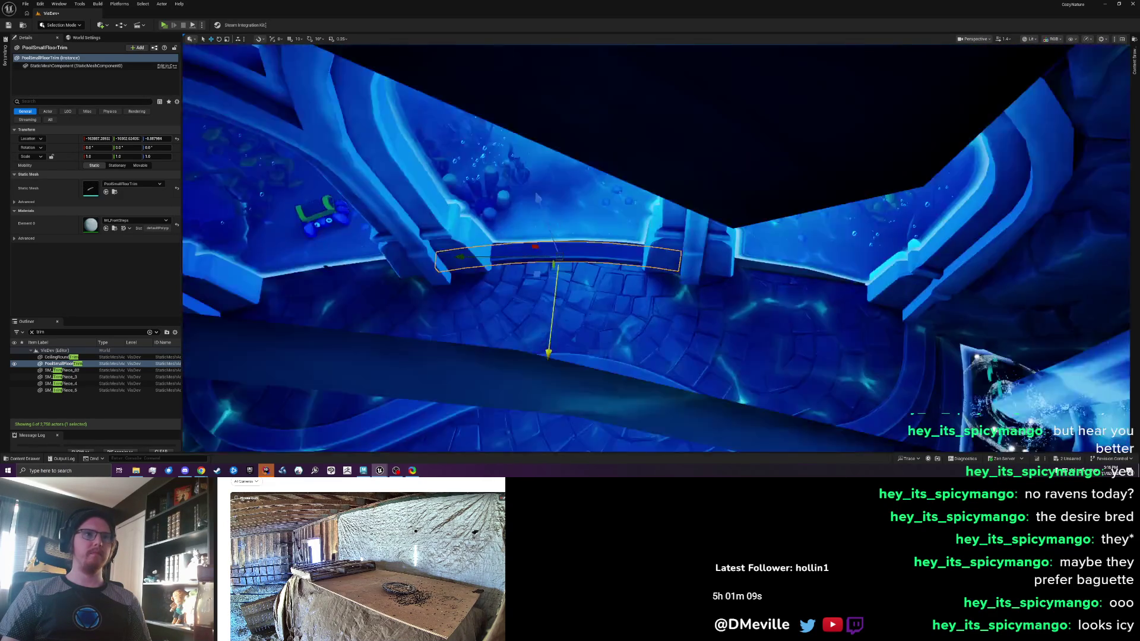
pyautogui.scroll(-5, 653, 250)
# Duplicate the trim twice, rotating the copies (one about 25°) to follow the curved wall
pyautogui.hotkey('ctrl', 'd')
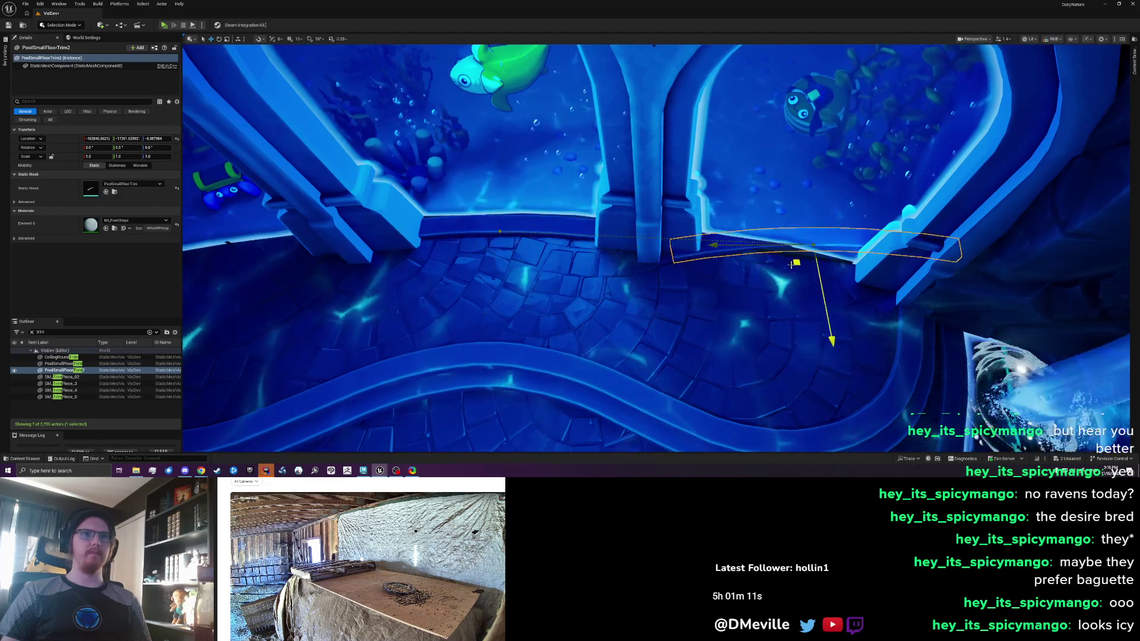
pyautogui.moveTo(772, 353); pyautogui.dragTo(741, 349)
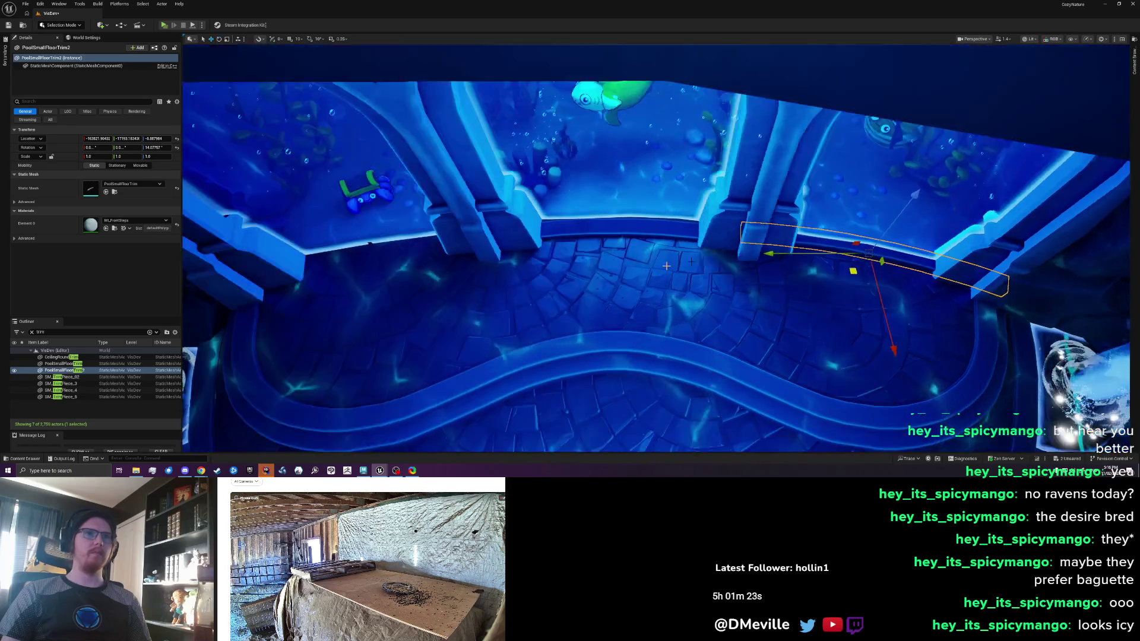
pyautogui.hotkey('ctrl', 'd')
pyautogui.moveTo(731, 279); pyautogui.dragTo(374, 266)
pyautogui.press('e')
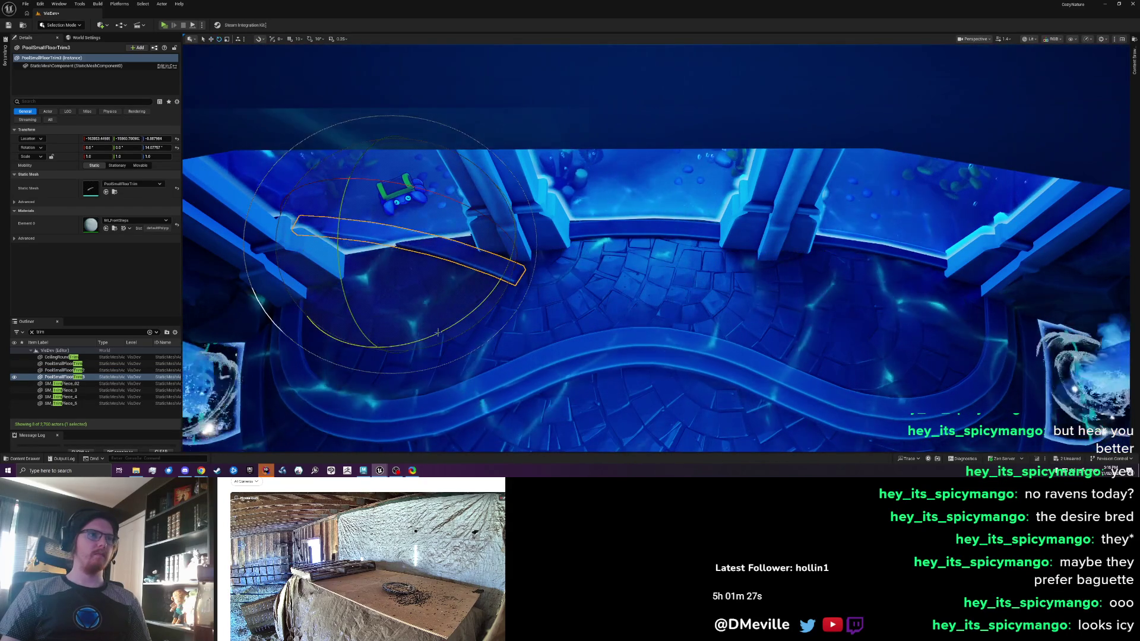
pyautogui.moveTo(438, 332); pyautogui.dragTo(484, 301)
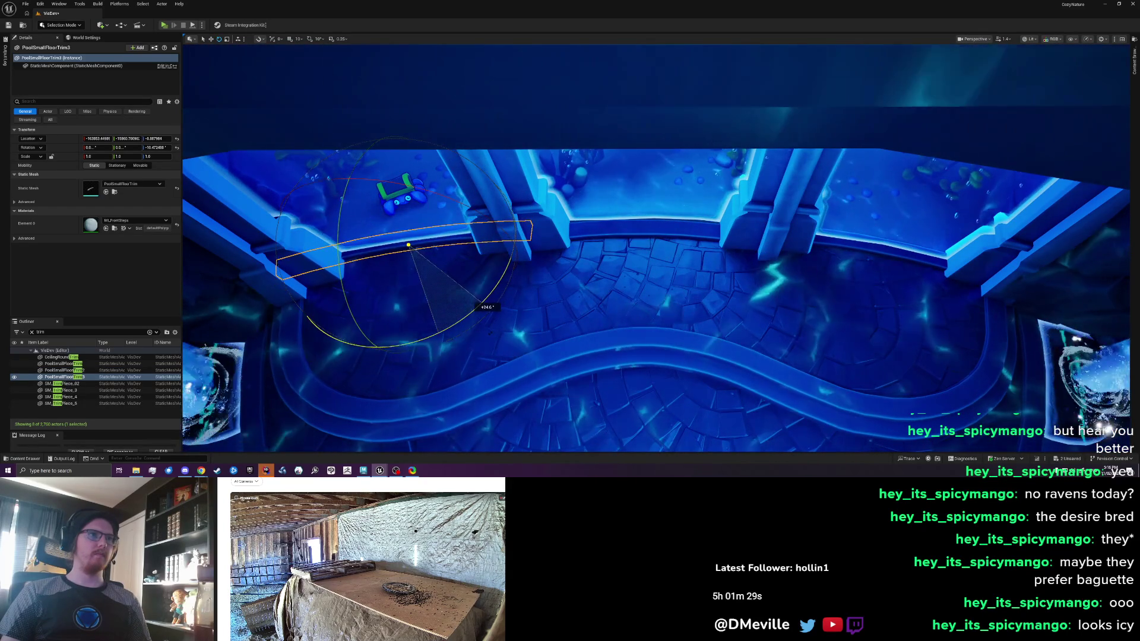
pyautogui.press('w')
pyautogui.scroll(5, 480, 261)
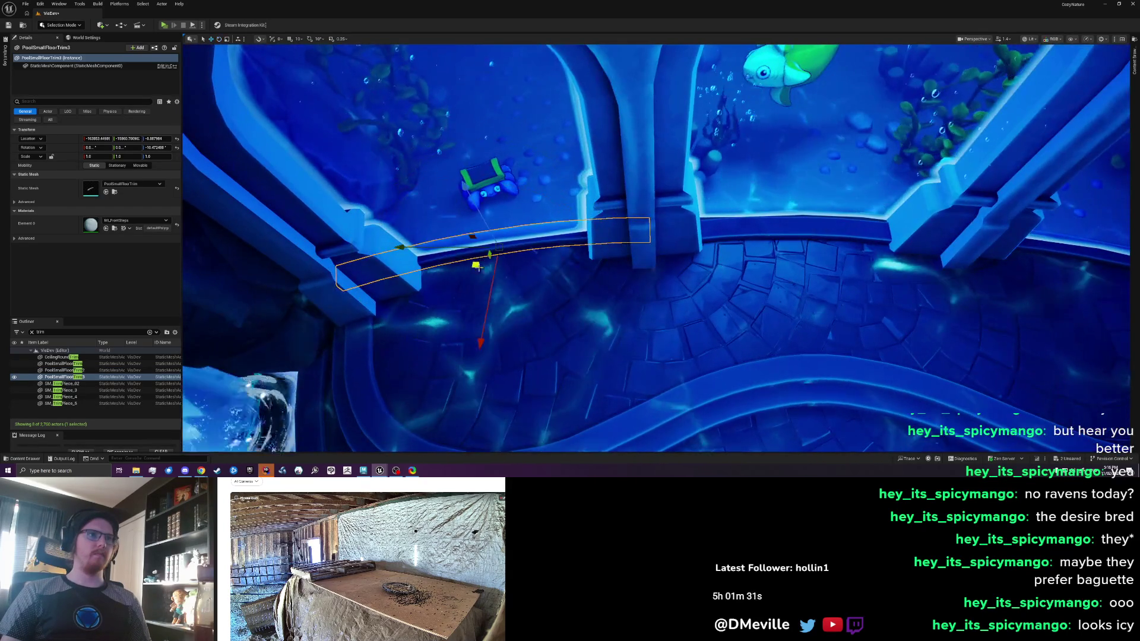
pyautogui.moveTo(478, 273)
pyautogui.mouseDown()
pyautogui.moveTo(484, 287)
pyautogui.moveTo(517, 258)
pyautogui.mouseUp()
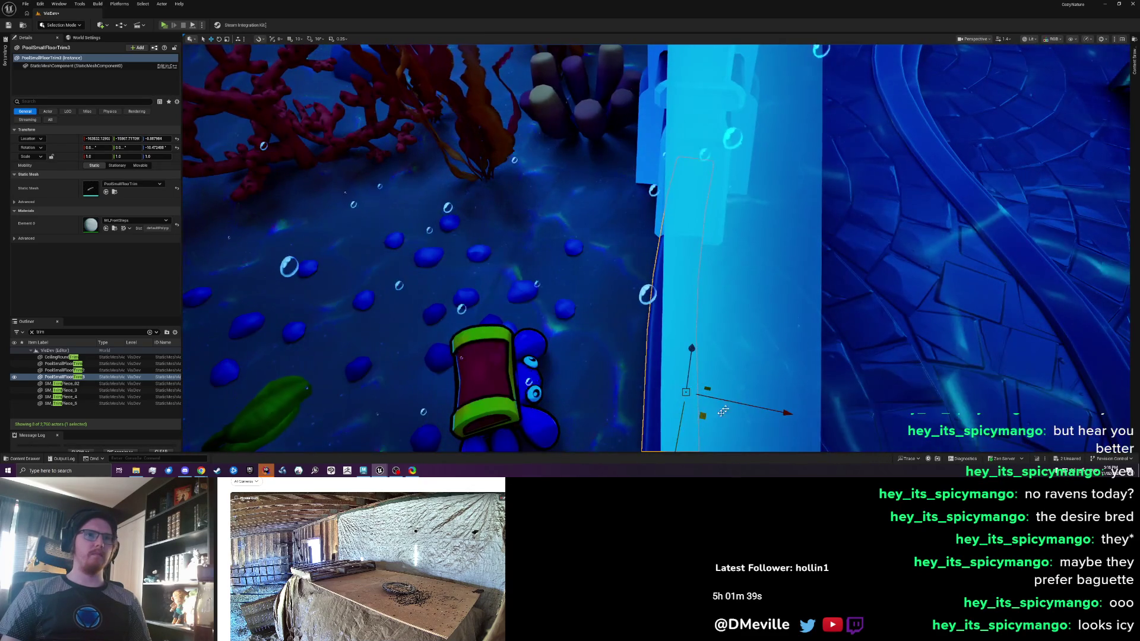
pyautogui.moveTo(516, 258); pyautogui.dragTo(534, 237)
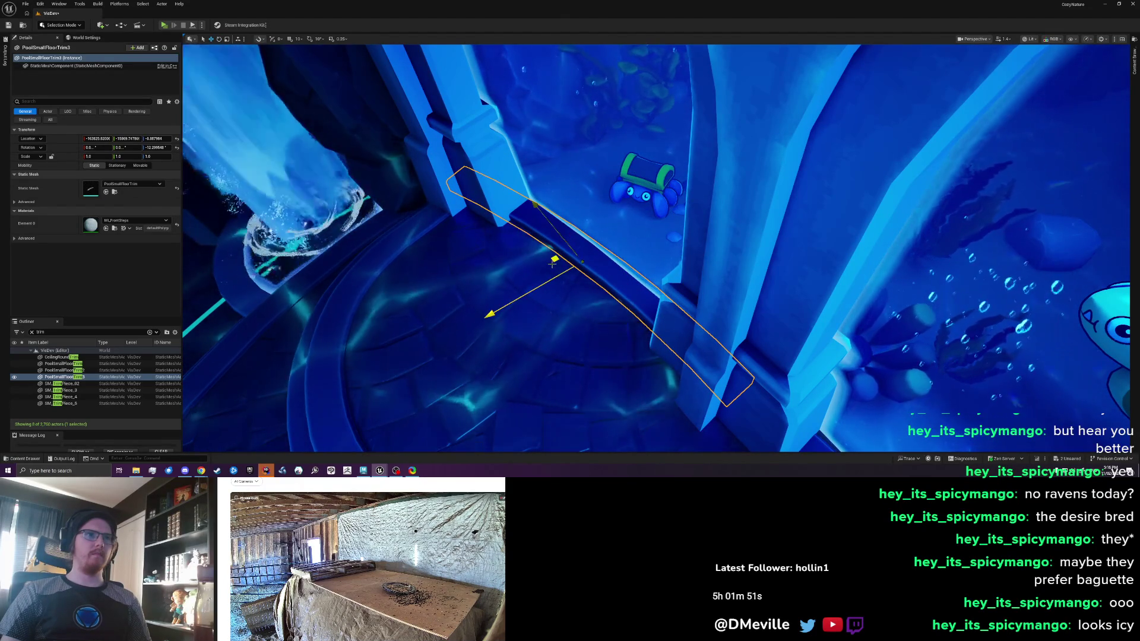
pyautogui.moveTo(576, 364)
pyautogui.mouseDown()
pyautogui.moveTo(617, 356)
pyautogui.moveTo(777, 259)
pyautogui.mouseUp()
pyautogui.scroll(-4, 776, 260)
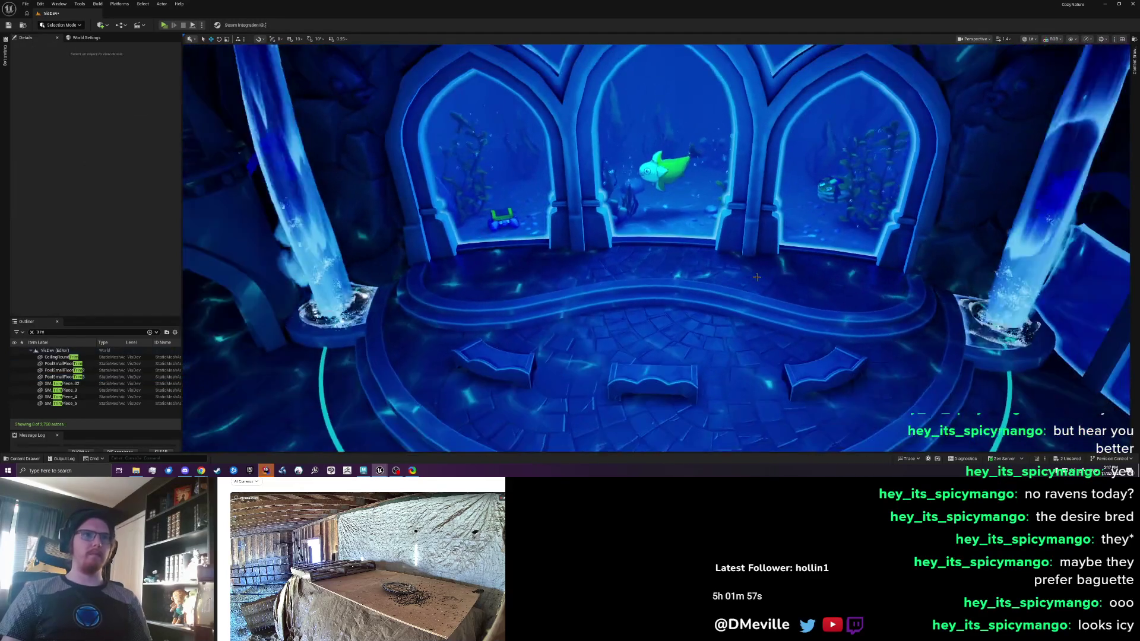
# Save the level, review the fitted trims along the pool, and select the top-left rock
pyautogui.scroll(1, 758, 261)
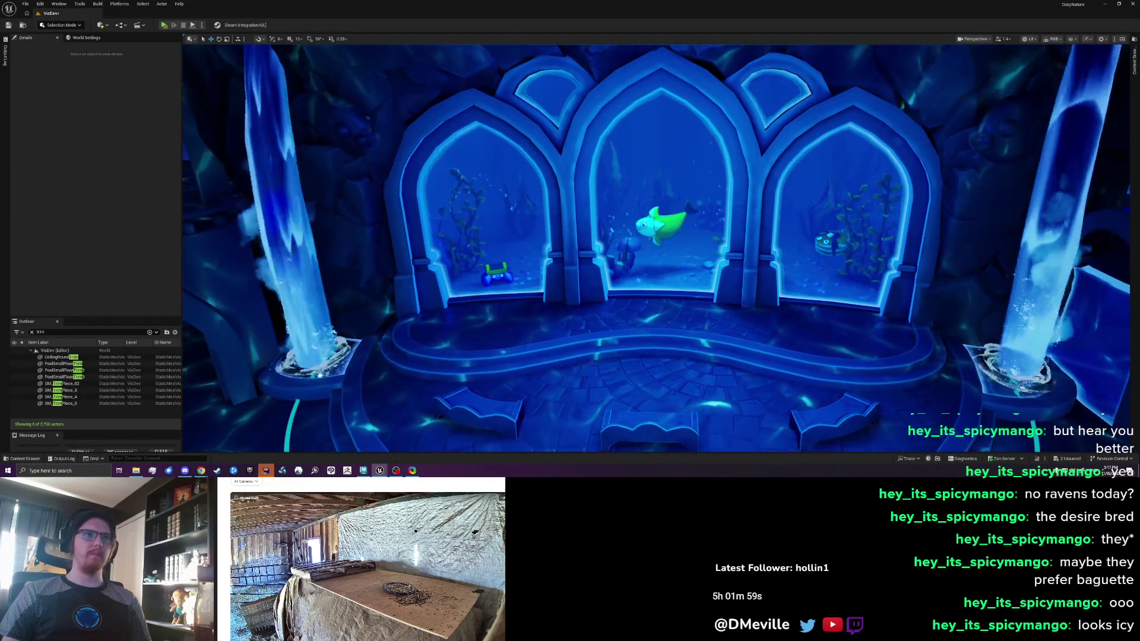
pyautogui.hotkey('ctrl', 's')
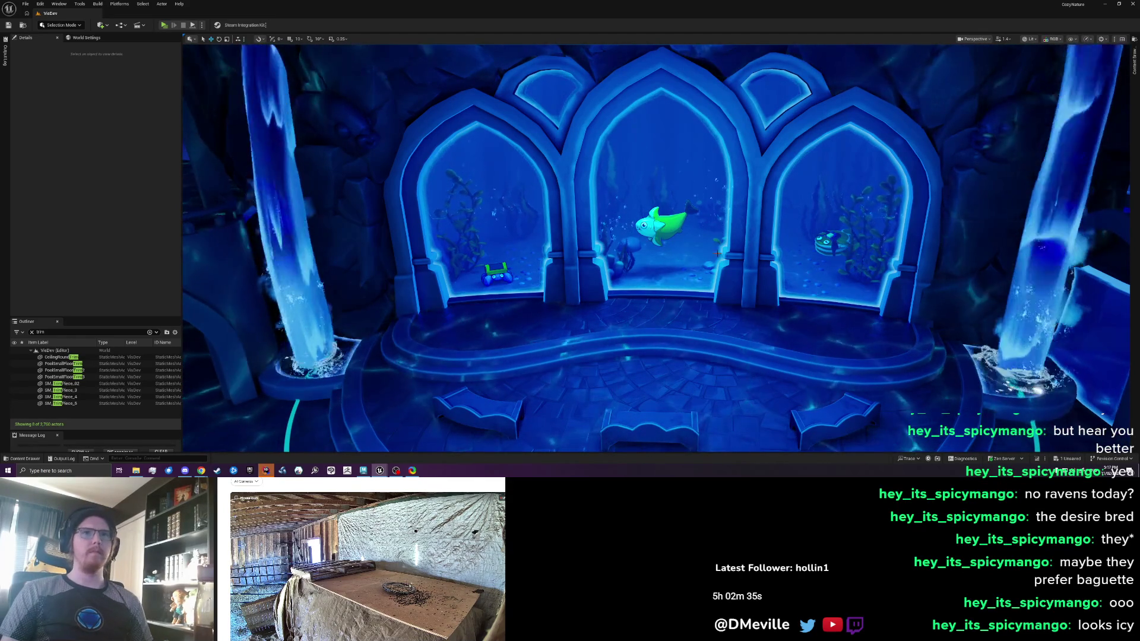
pyautogui.scroll(-5, 717, 253)
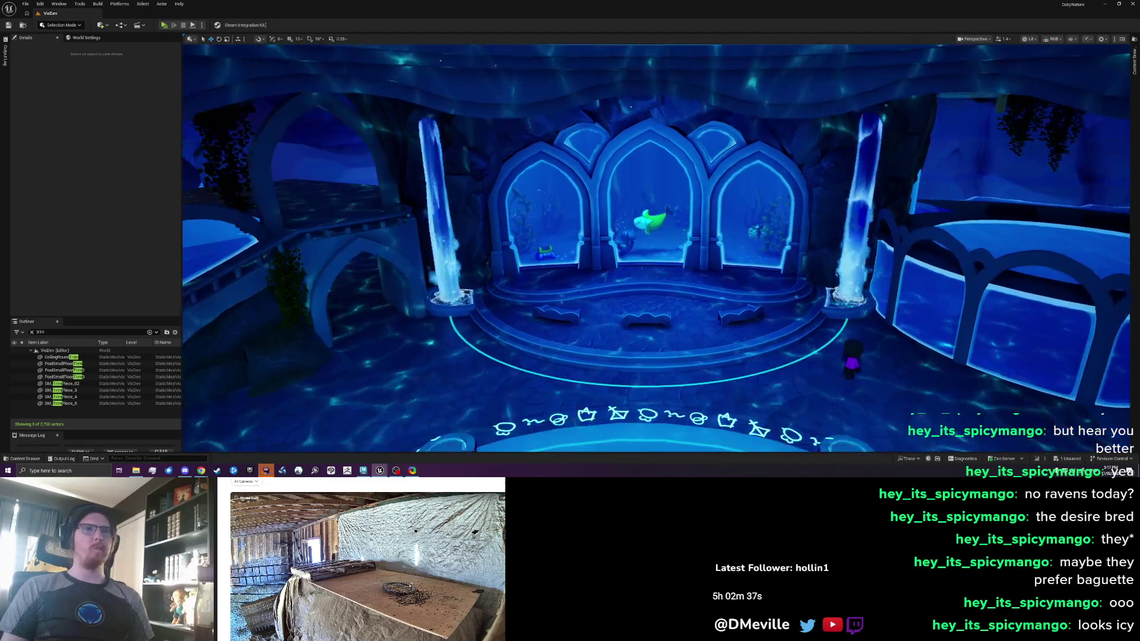
pyautogui.moveTo(717, 253)
pyautogui.mouseDown()
pyautogui.moveTo(718, 273)
pyautogui.moveTo(688, 253)
pyautogui.mouseUp()
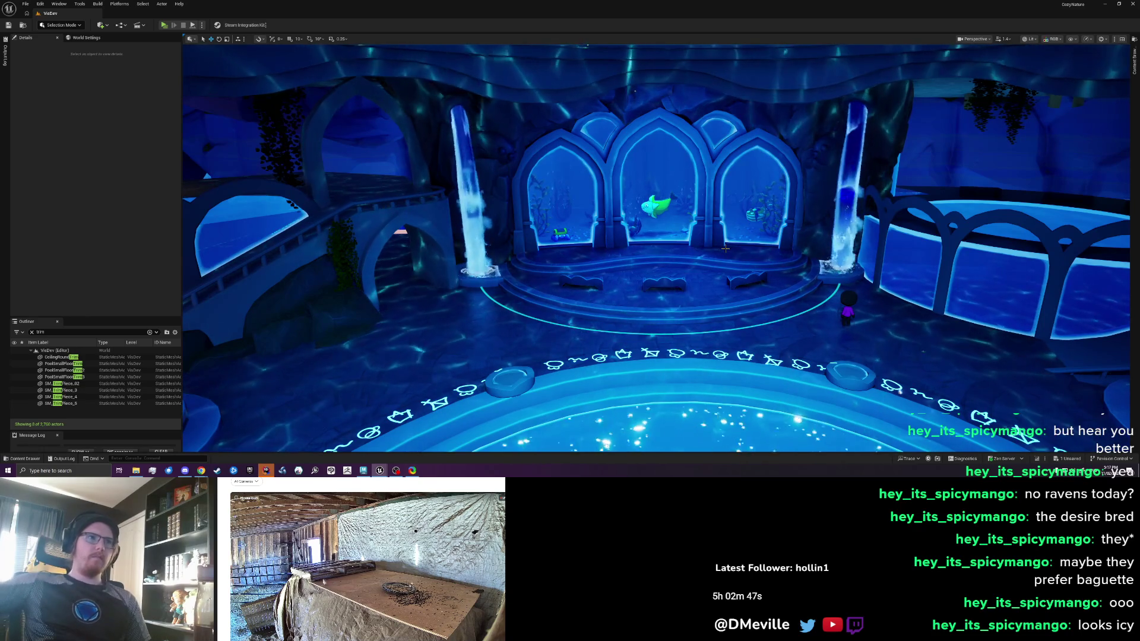
pyautogui.moveTo(657, 242)
pyautogui.mouseDown()
pyautogui.moveTo(658, 269)
pyautogui.moveTo(658, 255)
pyautogui.mouseUp()
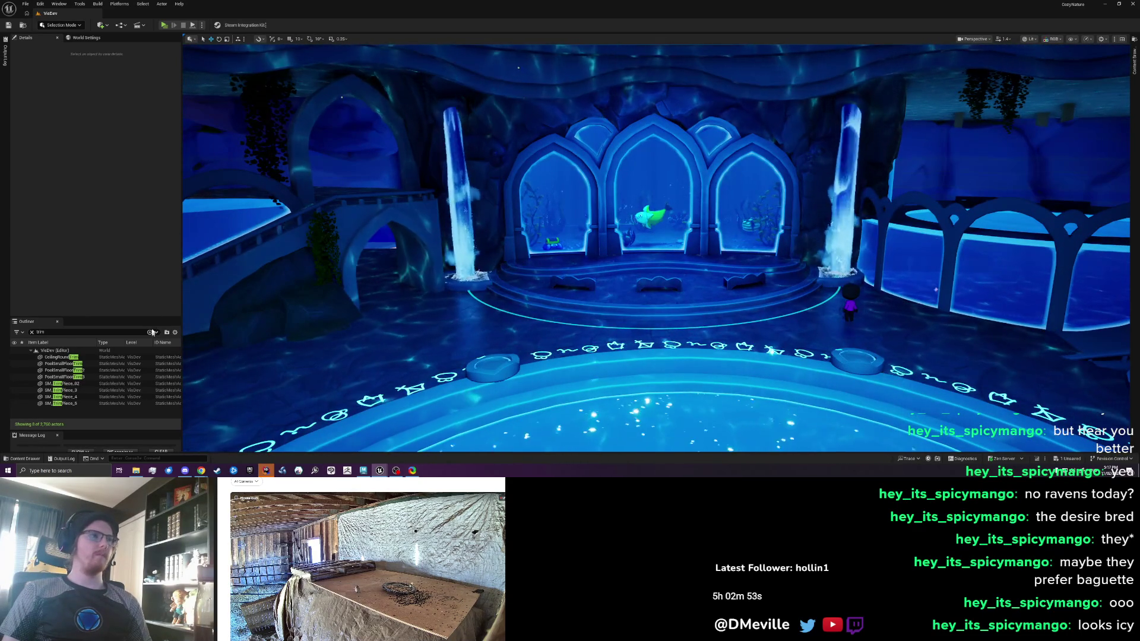
pyautogui.click(279, 125)
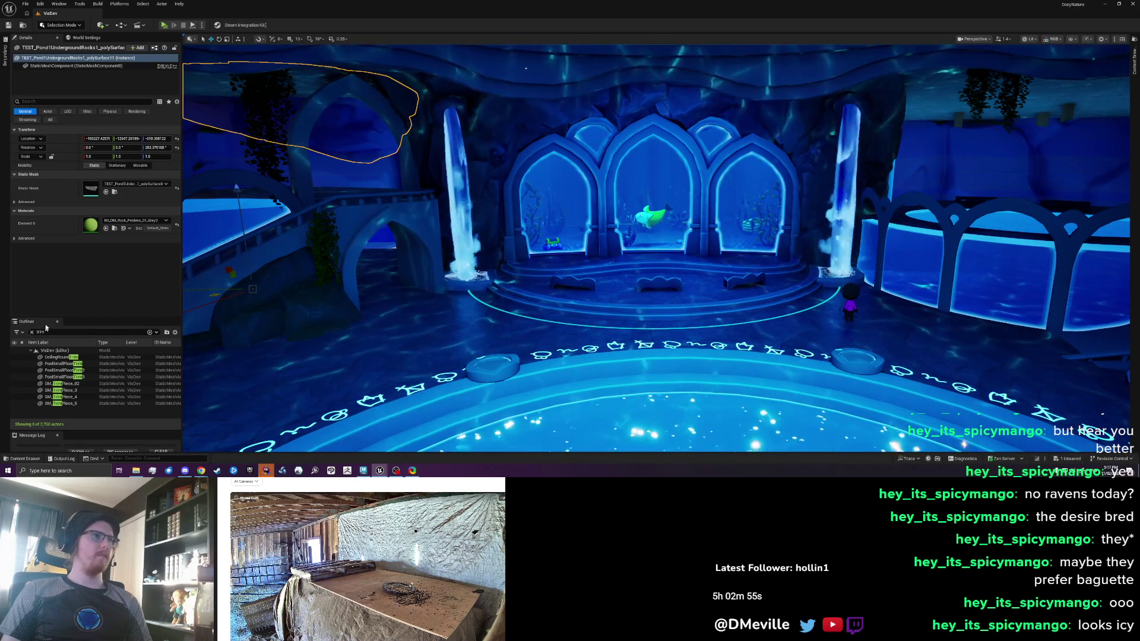
pyautogui.click(281, 131)
pyautogui.click(31, 332)
pyautogui.write('gg')
pyautogui.press('BackSpace')
pyautogui.press('BackSpace')
pyautogui.press('BackSpace')
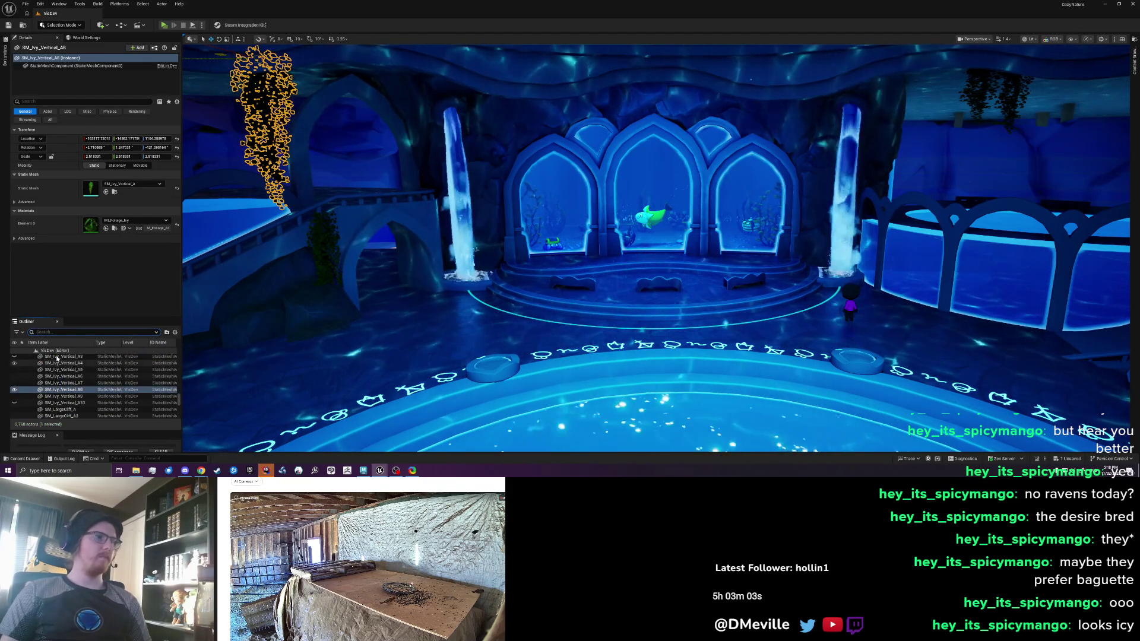
pyautogui.click(62, 403)
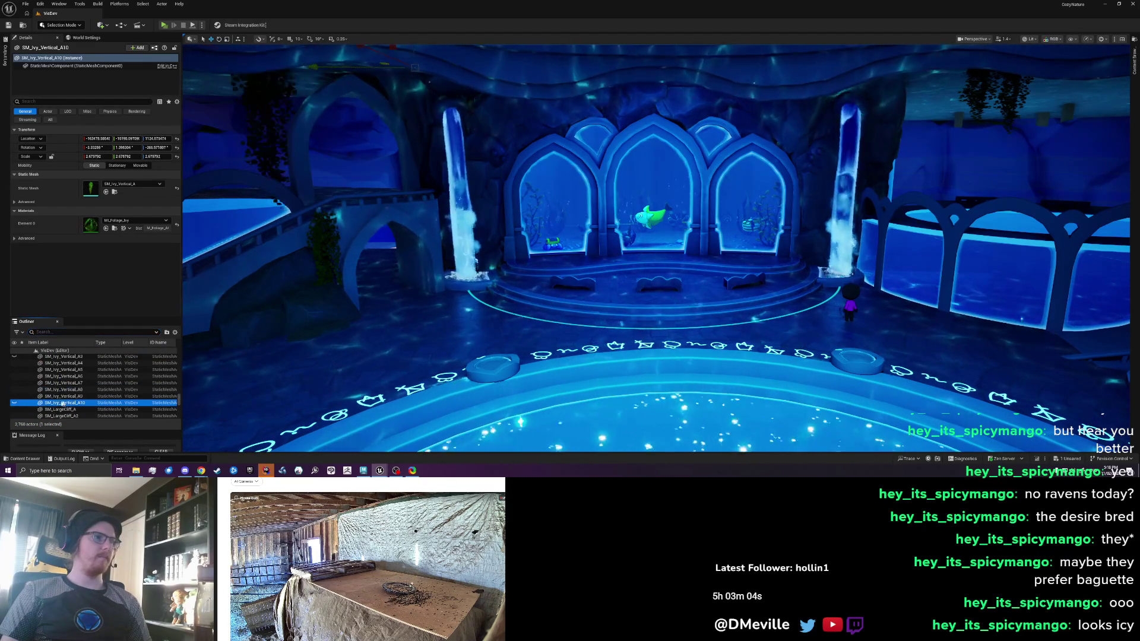
pyautogui.click(15, 403)
pyautogui.scroll(1, 17, 381)
pyautogui.click(15, 378)
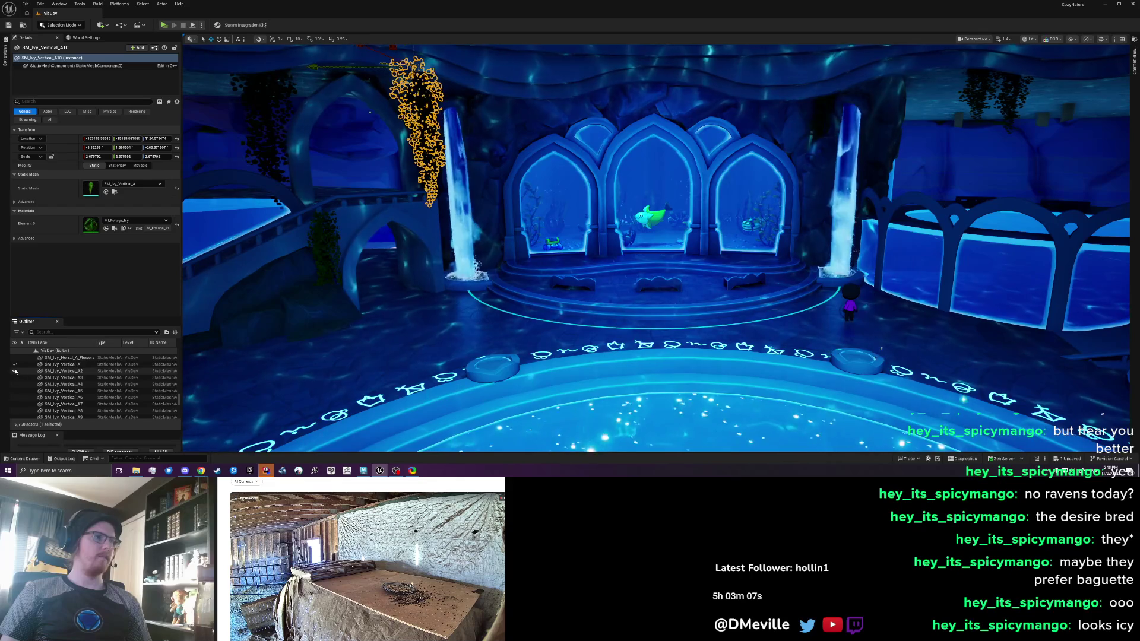
pyautogui.scroll(-10, 173, 368)
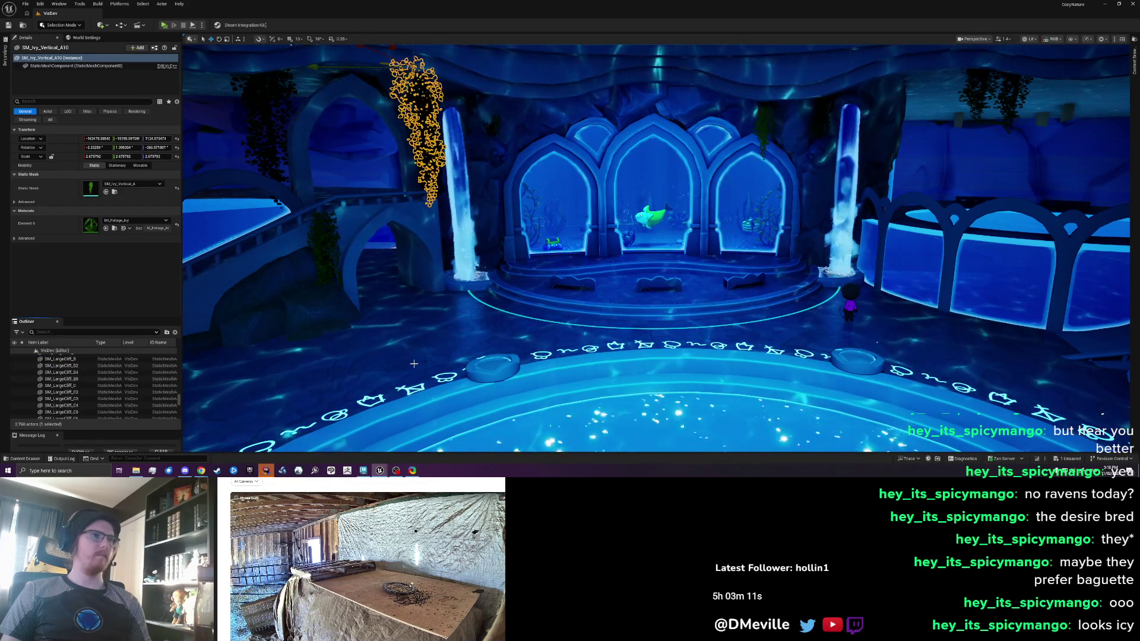
pyautogui.press('Escape')
pyautogui.scroll(-3, 366, 361)
pyautogui.scroll(5, 472, 299)
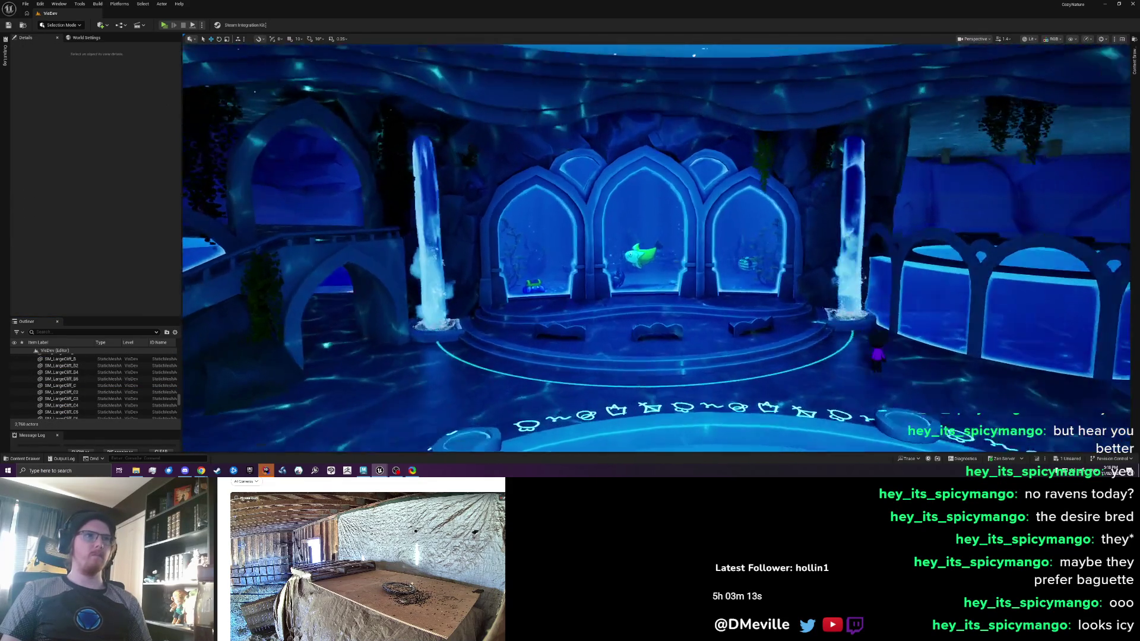
pyautogui.click(439, 178)
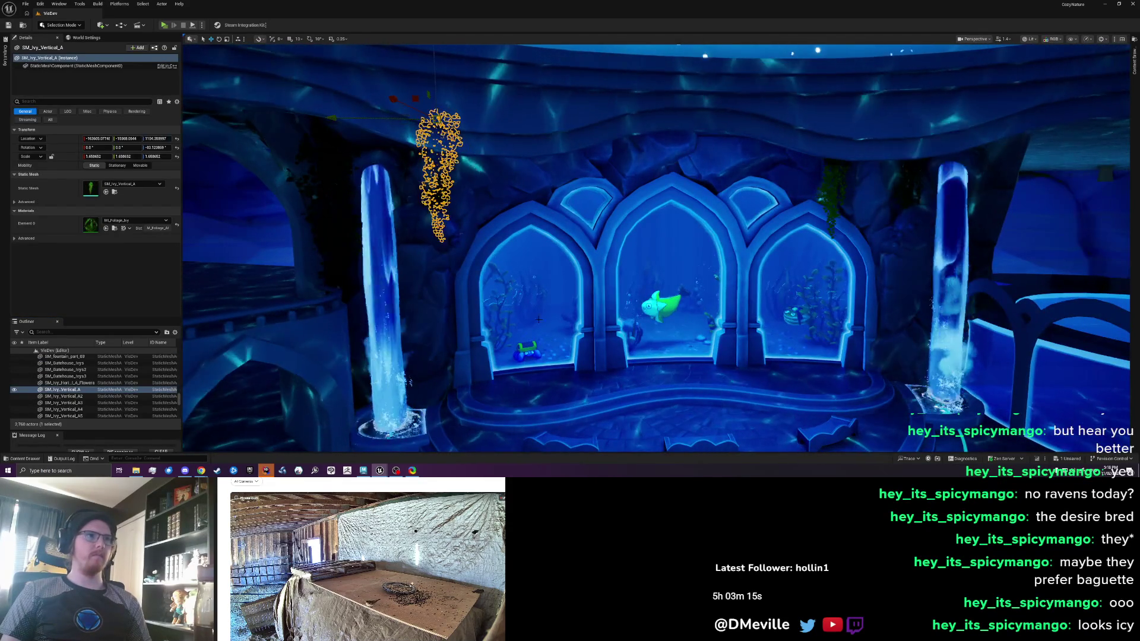
pyautogui.press('h')
pyautogui.scroll(-5, 576, 316)
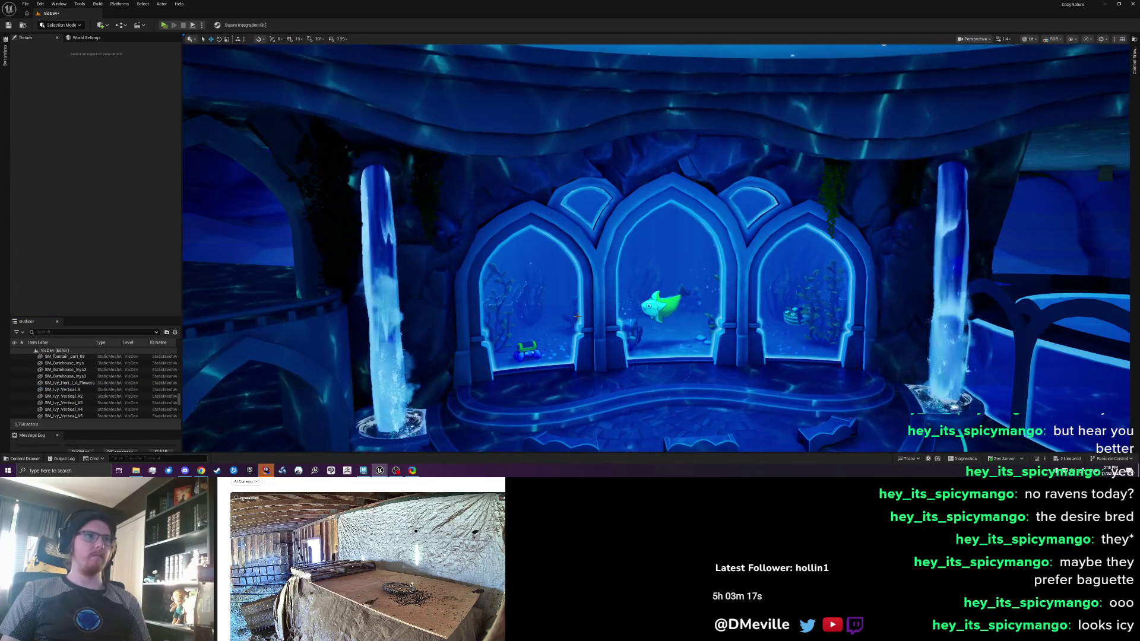
pyautogui.scroll(2, 593, 297)
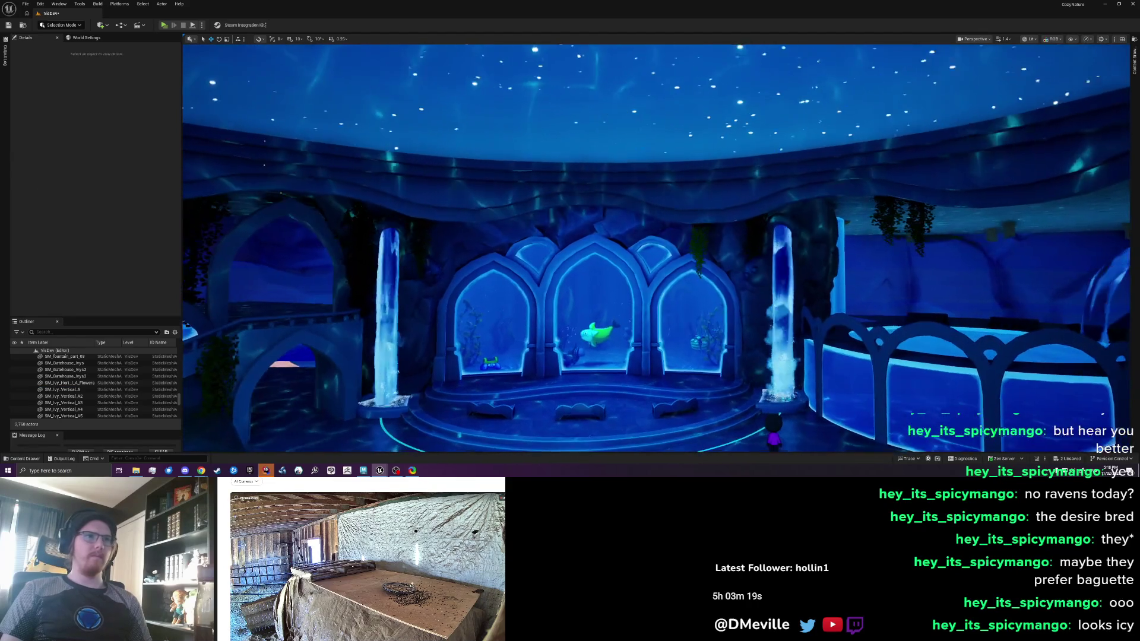
pyautogui.click(354, 251)
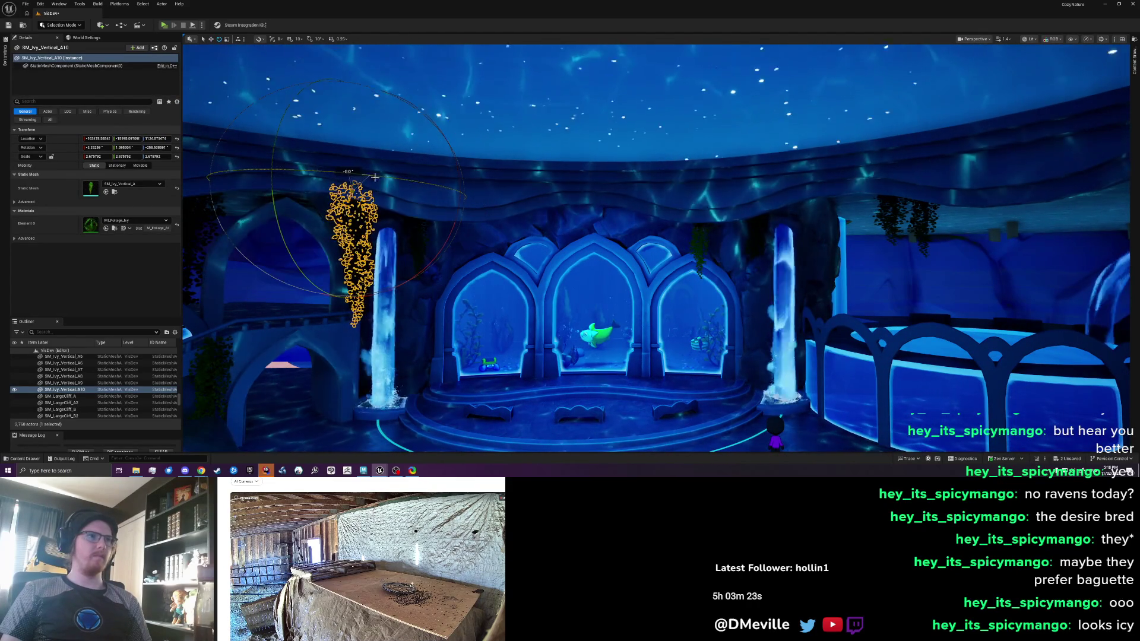
pyautogui.press('Escape')
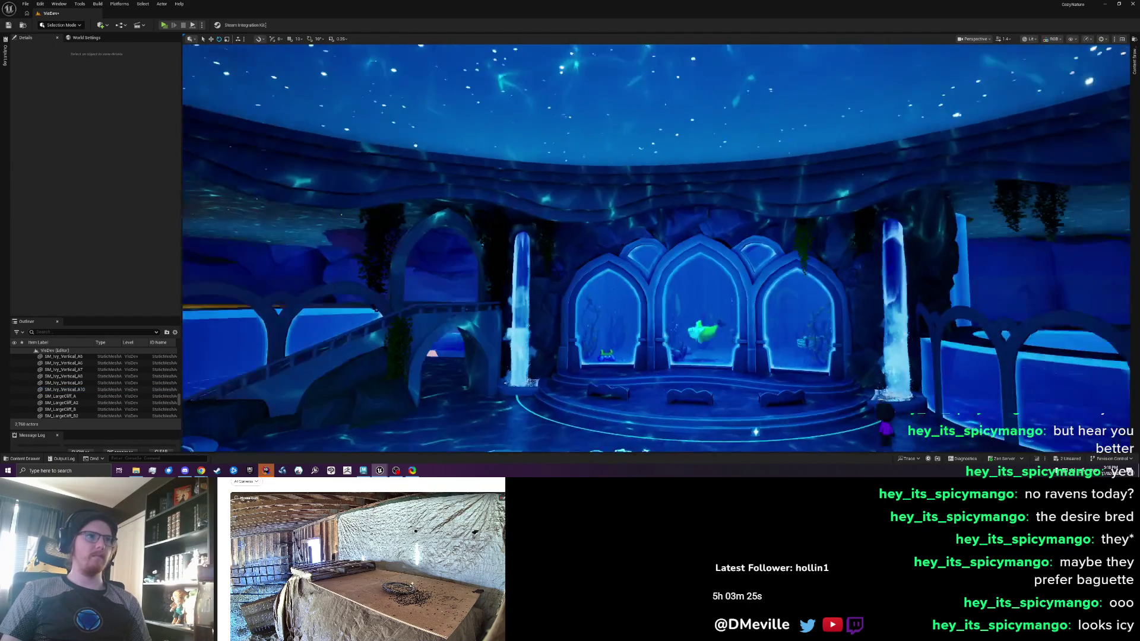
pyautogui.press('w')
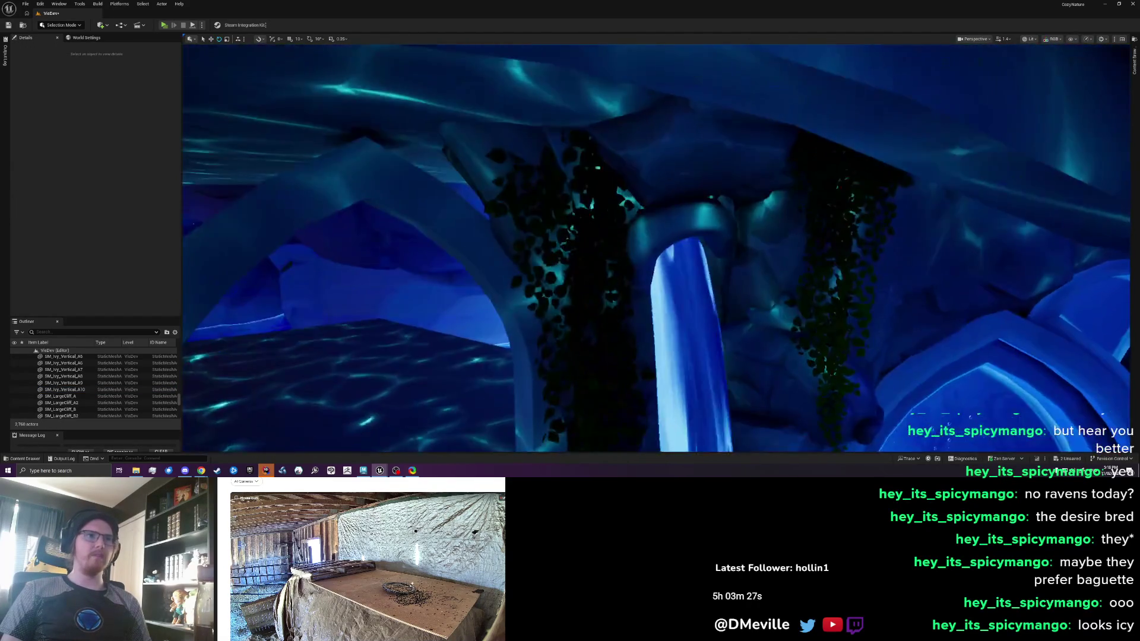
pyautogui.press('w')
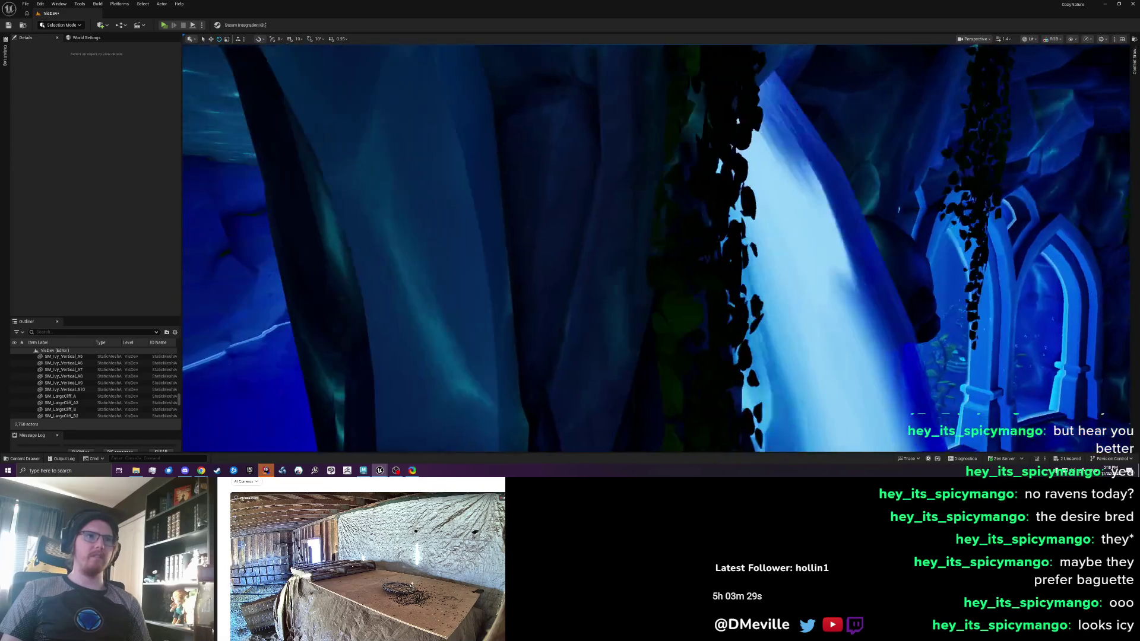
pyautogui.press('w')
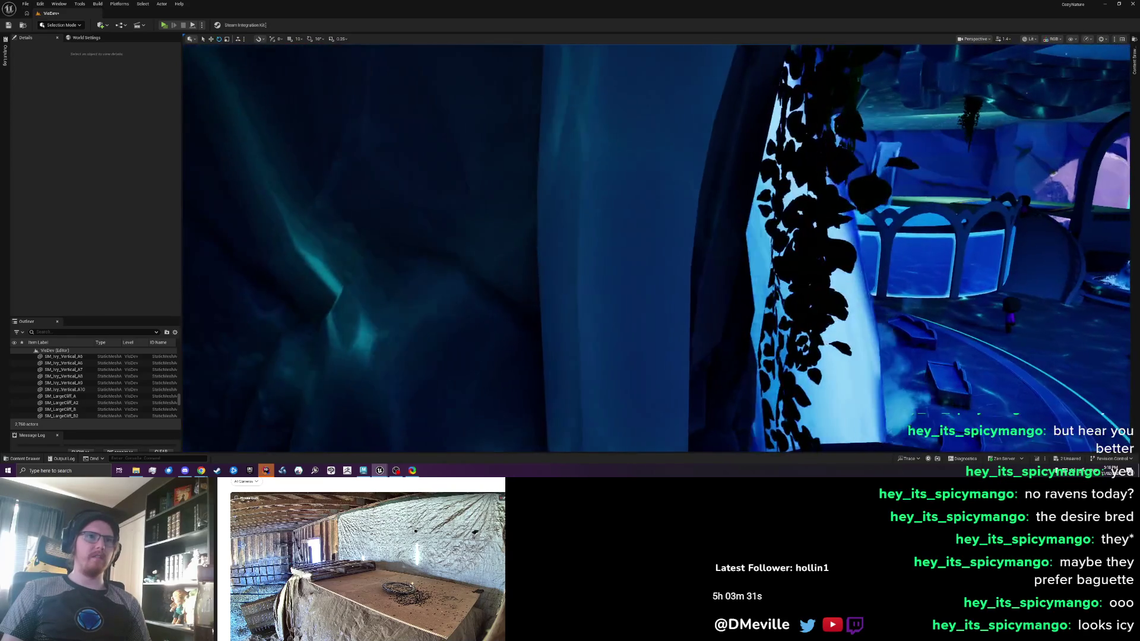
pyautogui.press('s')
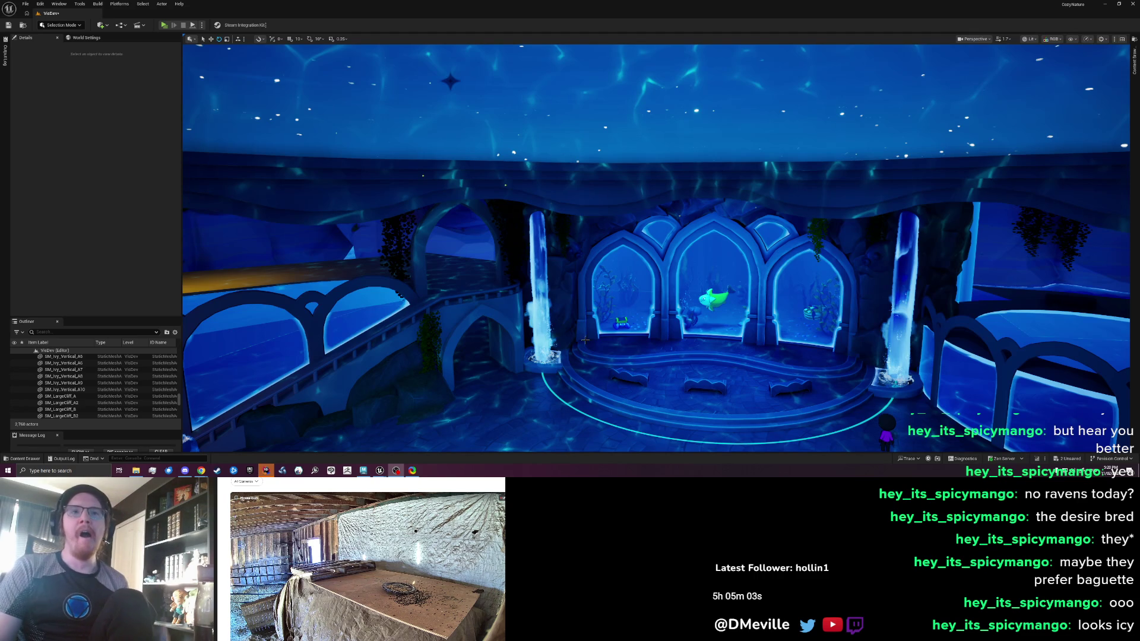
# Fly the view toward the left waterfall and arches, then switch to the Maya scene
pyautogui.moveTo(585, 327)
pyautogui.mouseDown()
pyautogui.moveTo(534, 345)
pyautogui.moveTo(534, 267)
pyautogui.mouseUp()
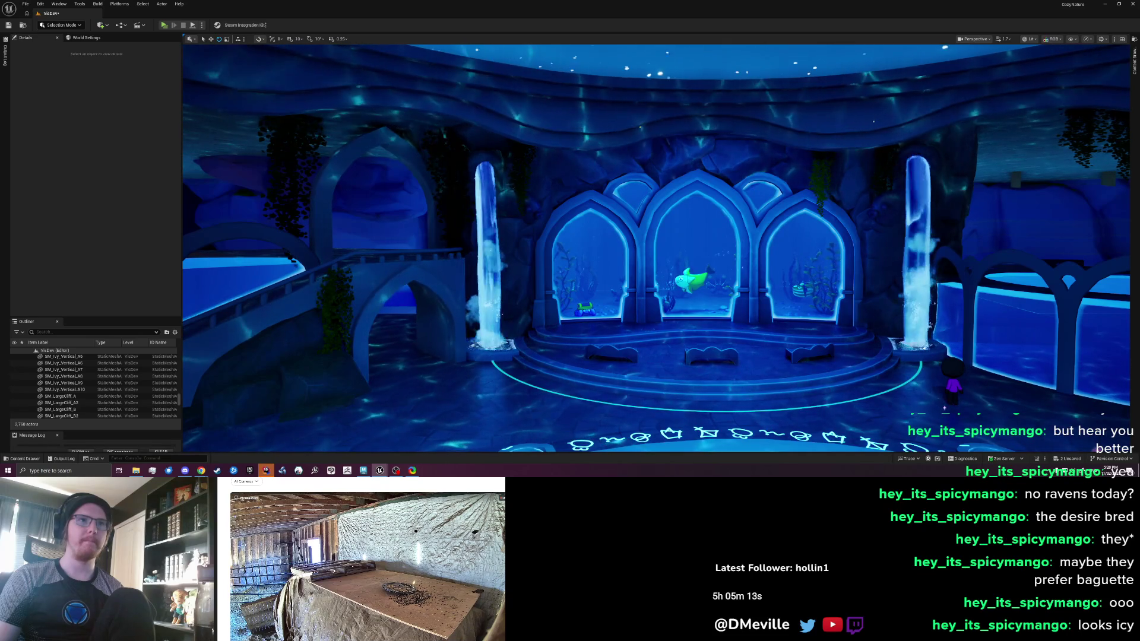
pyautogui.scroll(3, 656, 248)
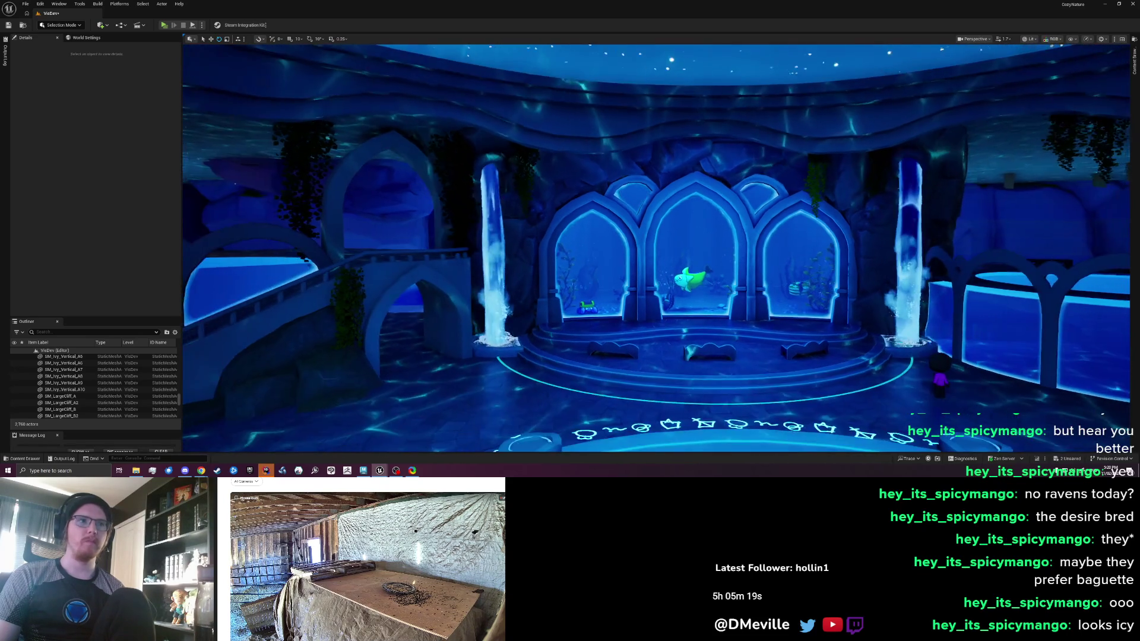
pyautogui.moveTo(656, 248); pyautogui.dragTo(597, 202)
pyautogui.scroll(10, 656, 248)
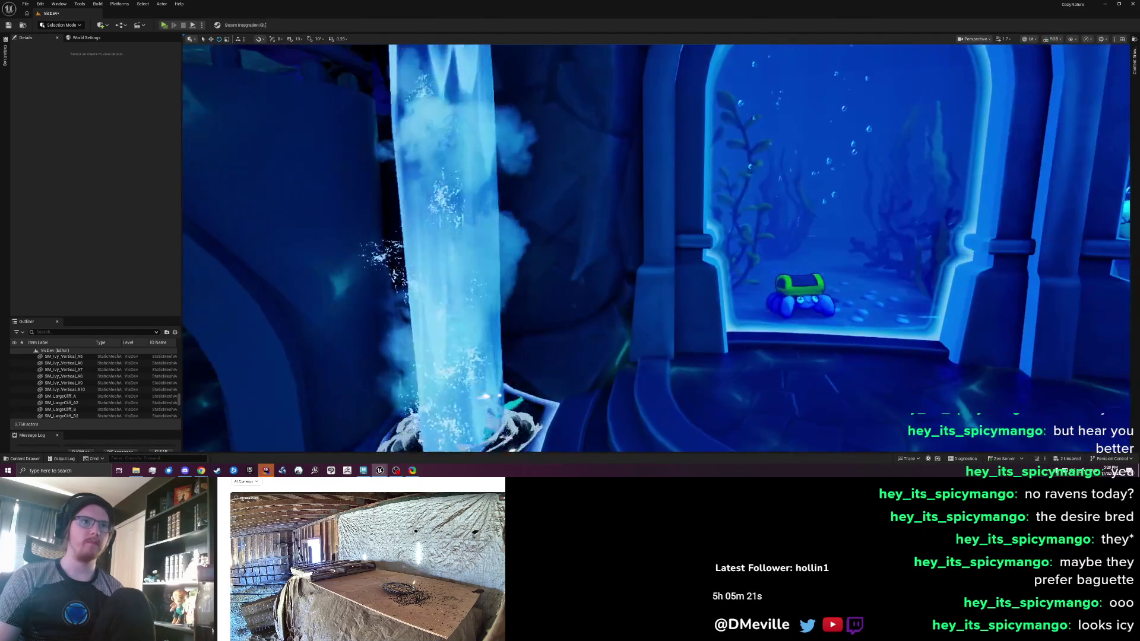
pyautogui.scroll(-10, 656, 248)
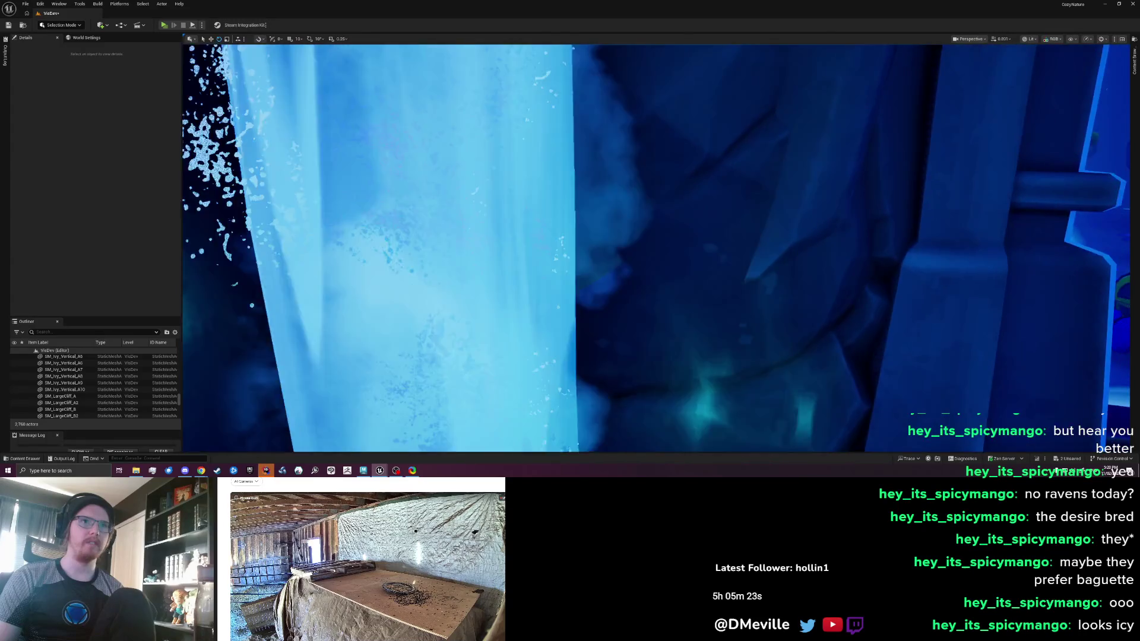
pyautogui.scroll(-3, 656, 248)
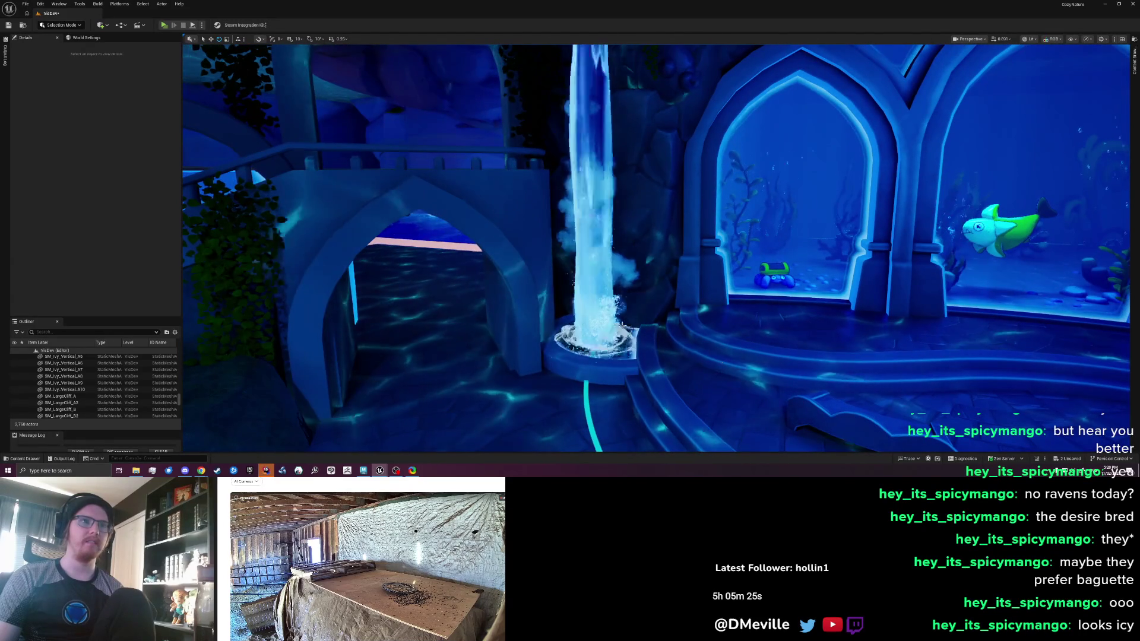
pyautogui.click(363, 470)
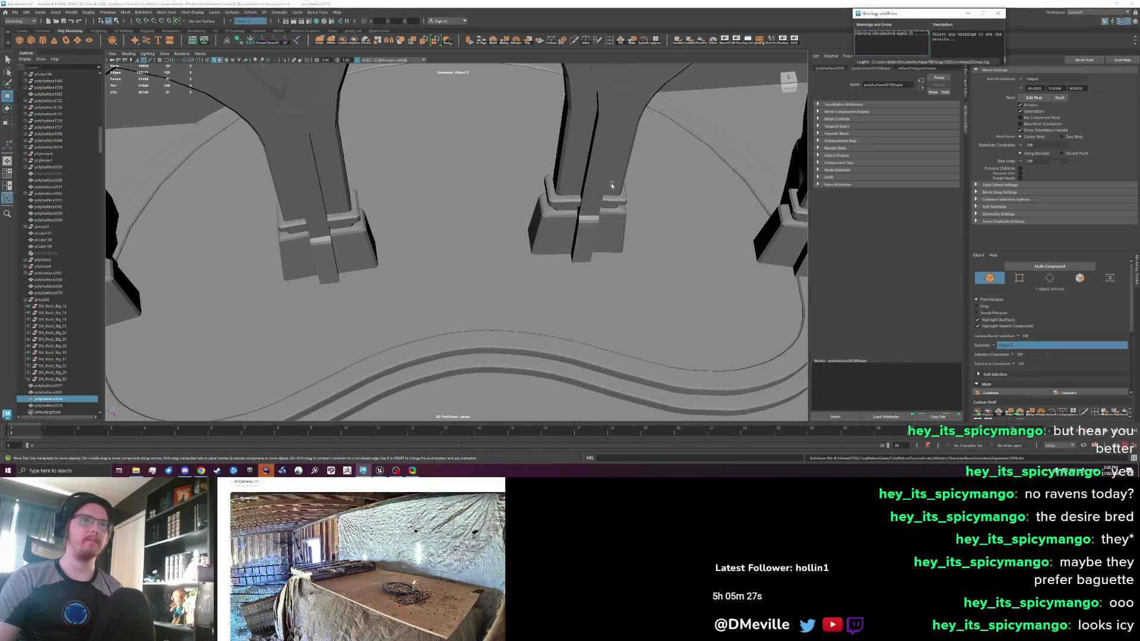
# Separate the lower faces of the rock beside the arch into their own mesh
pyautogui.scroll(-5, 456, 230)
pyautogui.scroll(10, 457, 230)
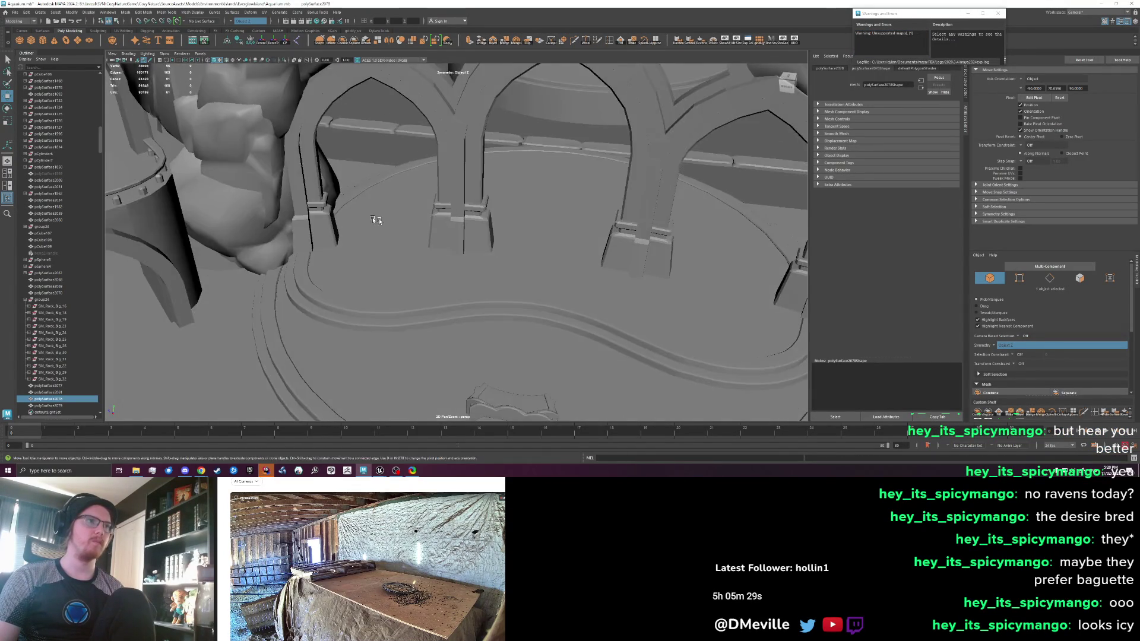
pyautogui.moveTo(412, 254)
pyautogui.mouseDown()
pyautogui.moveTo(254, 252)
pyautogui.moveTo(609, 239)
pyautogui.moveTo(428, 253)
pyautogui.moveTo(425, 239)
pyautogui.mouseUp()
pyautogui.click(421, 255)
pyautogui.rightClick(424, 238)
pyautogui.click(424, 261)
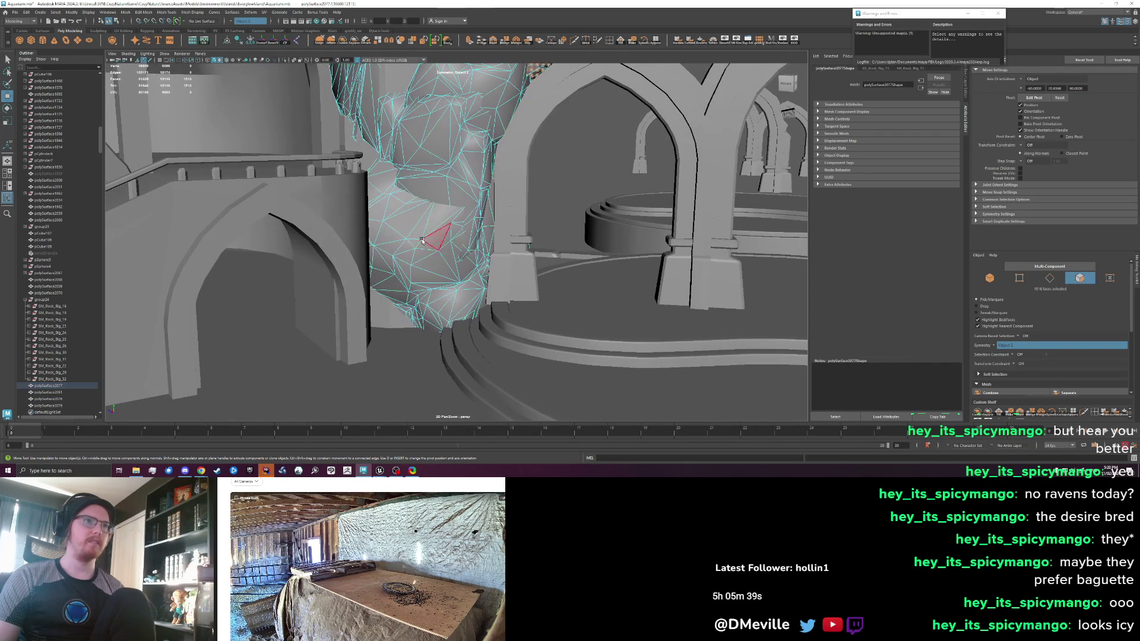
pyautogui.moveTo(465, 244); pyautogui.dragTo(445, 228)
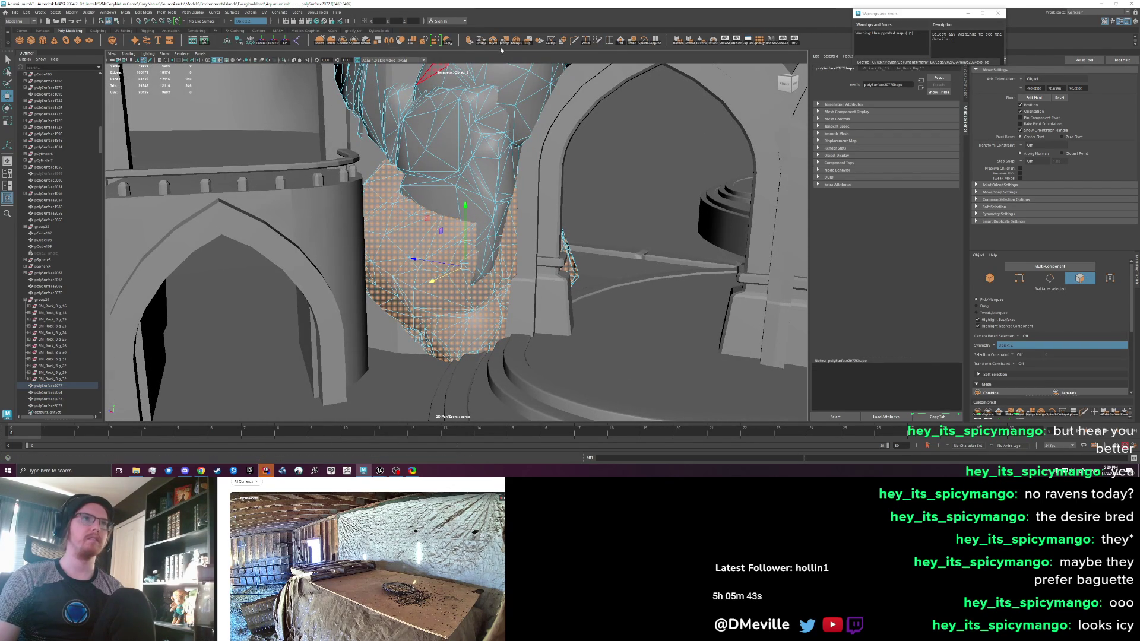
pyautogui.click(356, 47)
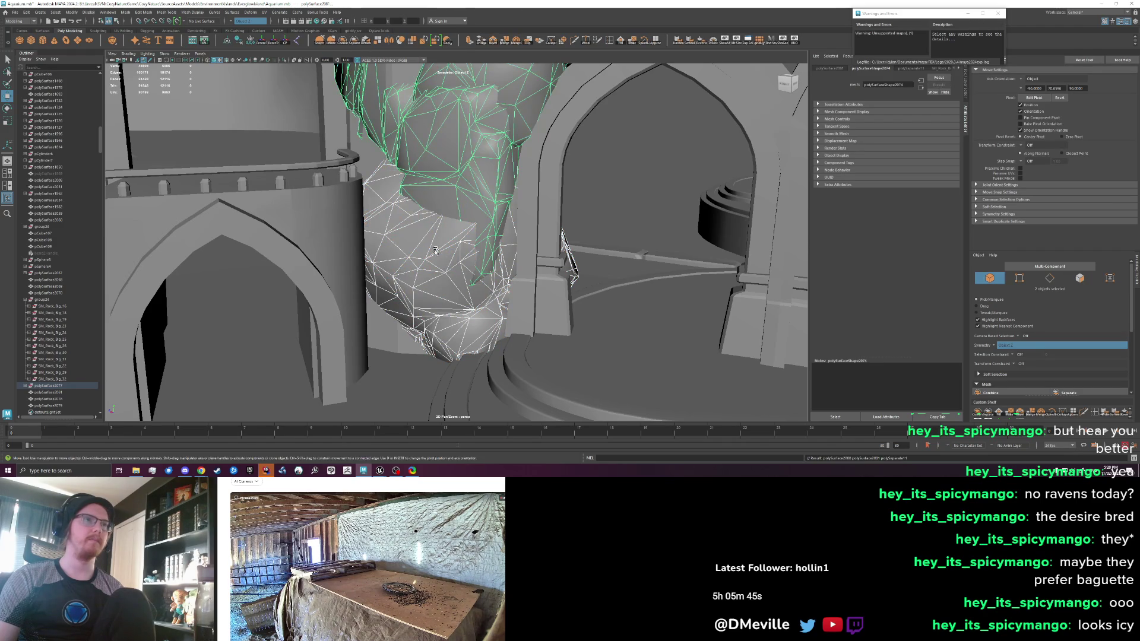
# Sculpt-grab the separated rock piece so it bulges around the arch base
pyautogui.moveTo(392, 249); pyautogui.dragTo(417, 257)
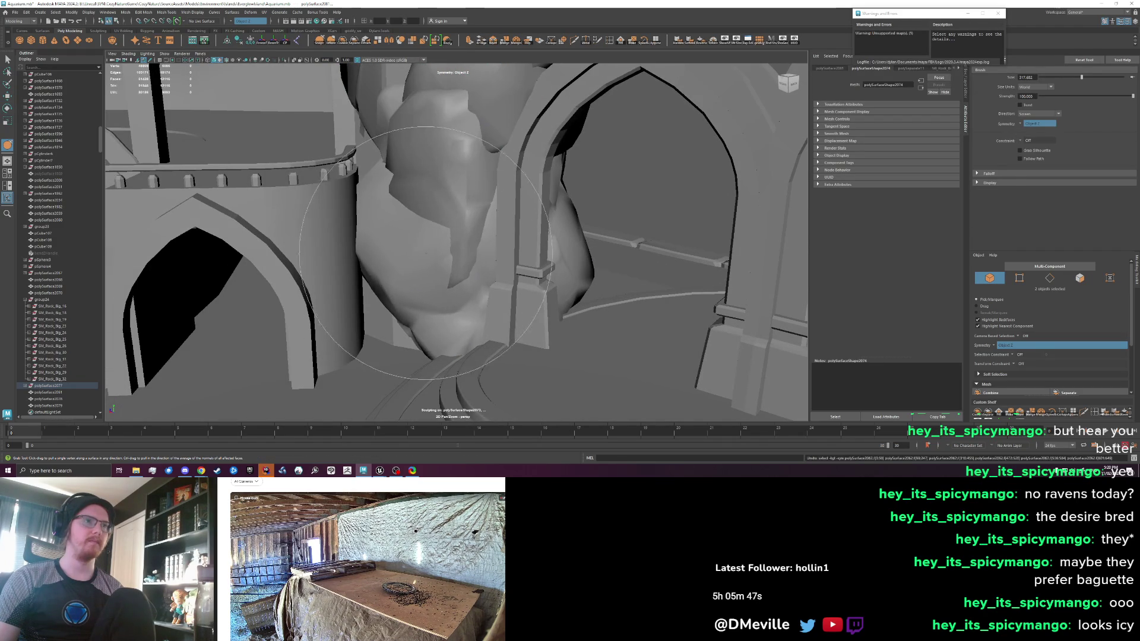
pyautogui.press('w')
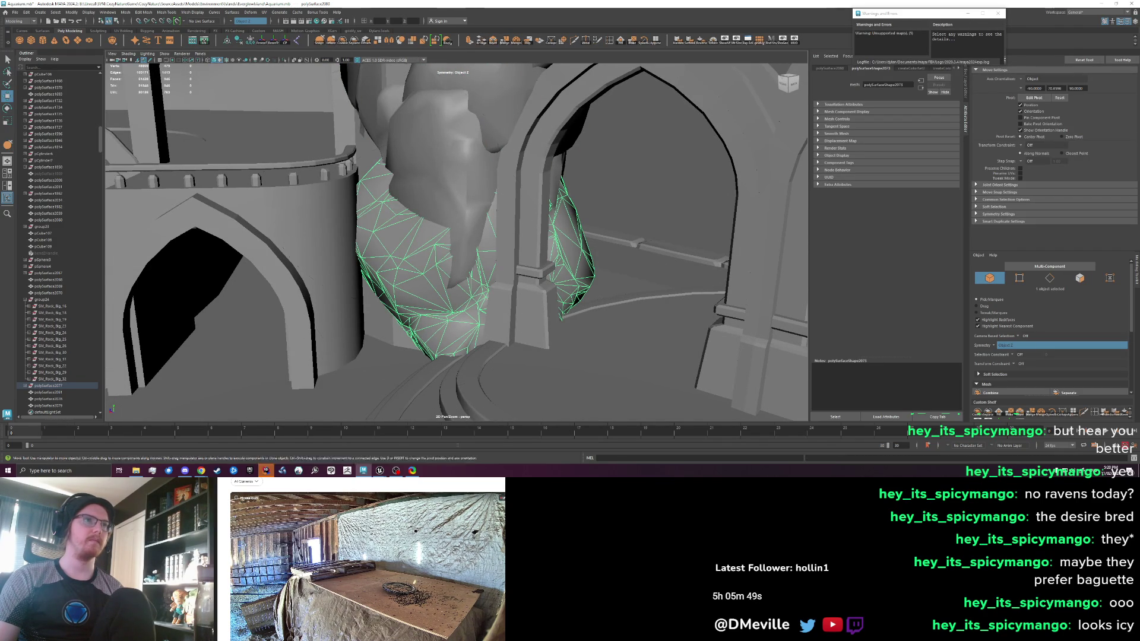
pyautogui.press('y')
pyautogui.moveTo(412, 245)
pyautogui.mouseDown()
pyautogui.moveTo(411, 275)
pyautogui.moveTo(430, 272)
pyautogui.moveTo(433, 249)
pyautogui.moveTo(482, 210)
pyautogui.mouseUp()
pyautogui.scroll(-5, 457, 238)
# Return to object selection and select the back-wall rock mesh
pyautogui.press('w')
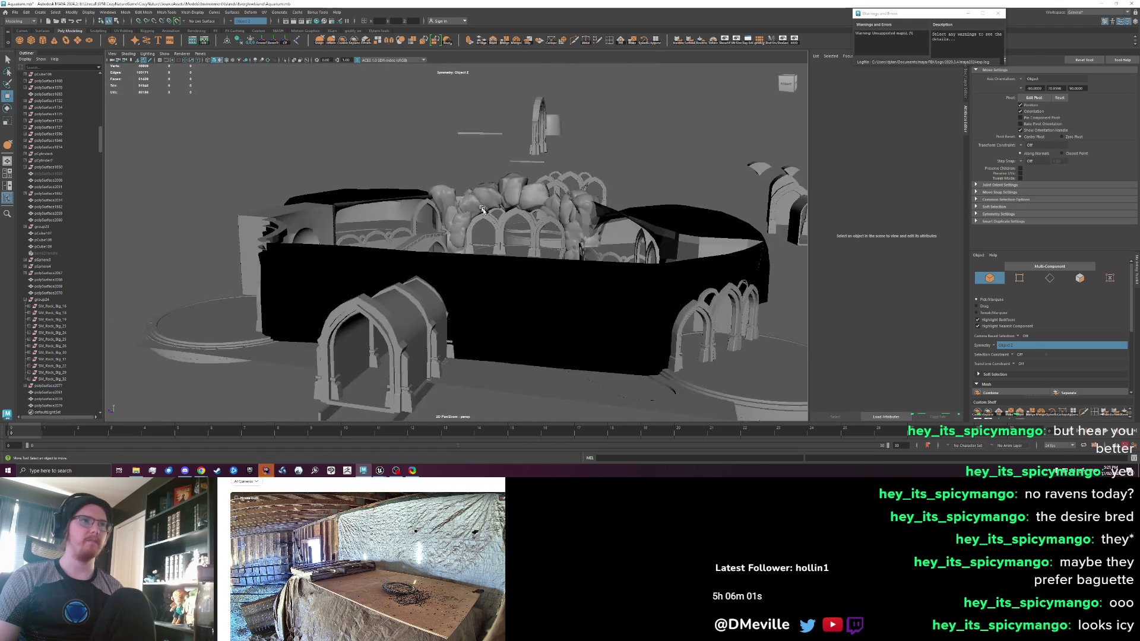
pyautogui.press('[')
pyautogui.press('q')
pyautogui.click(564, 119)
# Combine the lower rock piece with the back-wall rock and export it, replacing REF_BackWallRocks.fbx
pyautogui.keyDown('shift'); pyautogui.click(457, 267); pyautogui.keyUp('shift')
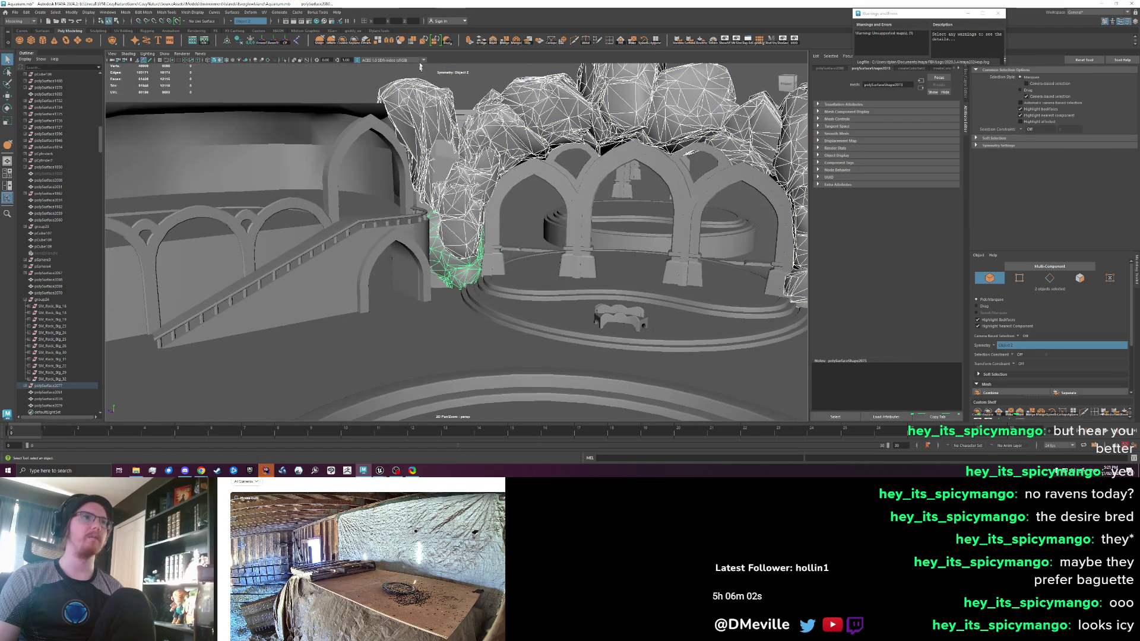
pyautogui.click(343, 43)
pyautogui.click(15, 12)
pyautogui.moveTo(33, 123)
pyautogui.click(36, 100)
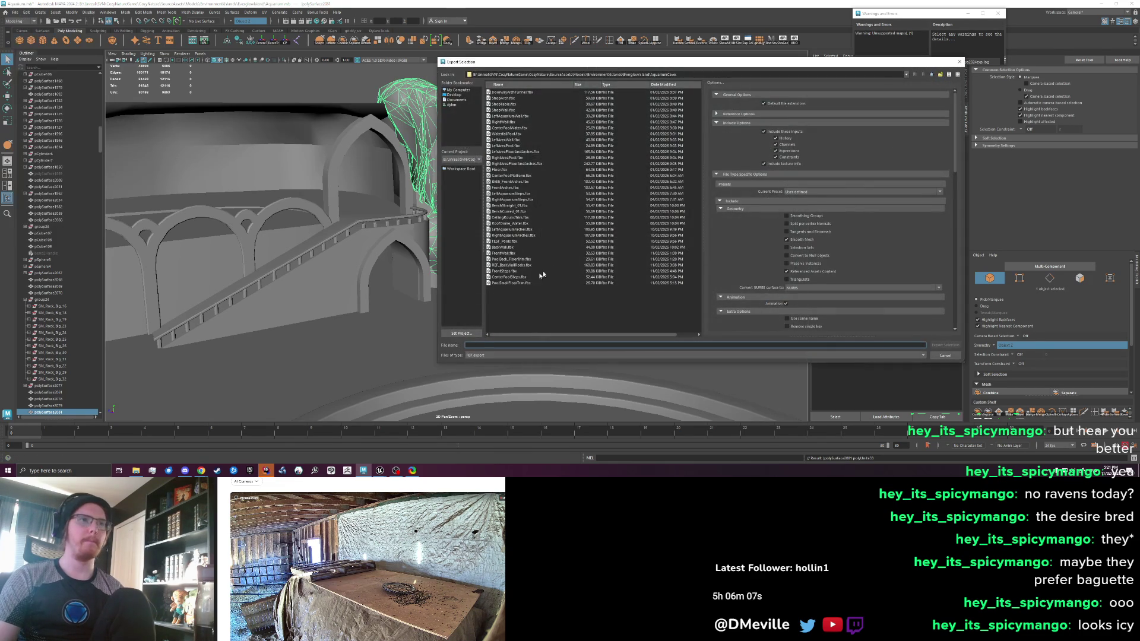
pyautogui.click(532, 265)
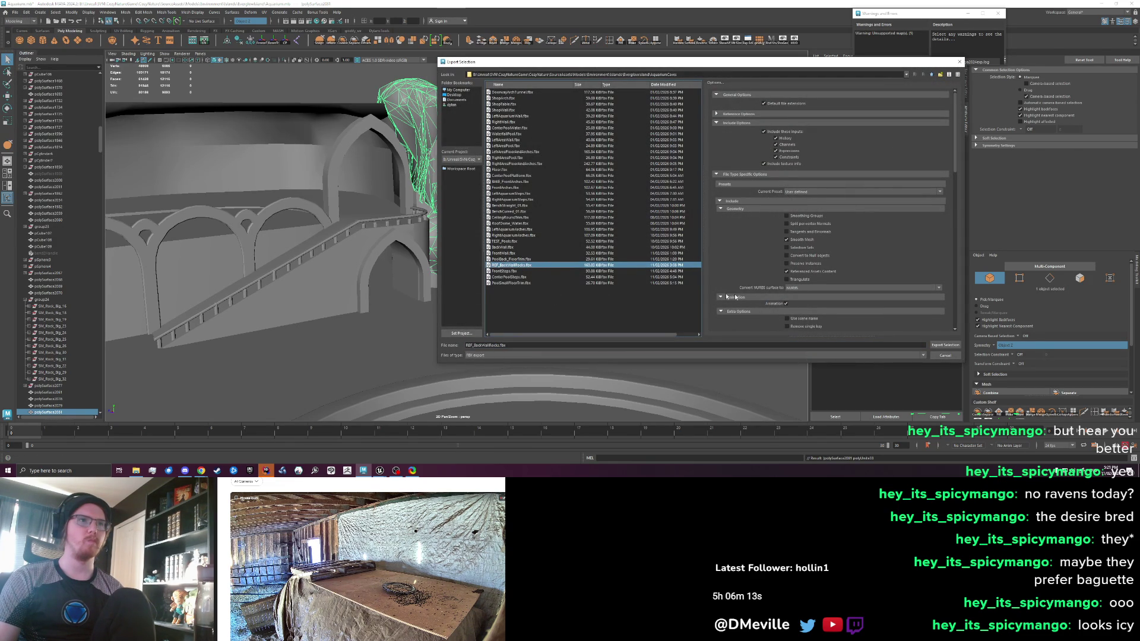
pyautogui.click(947, 345)
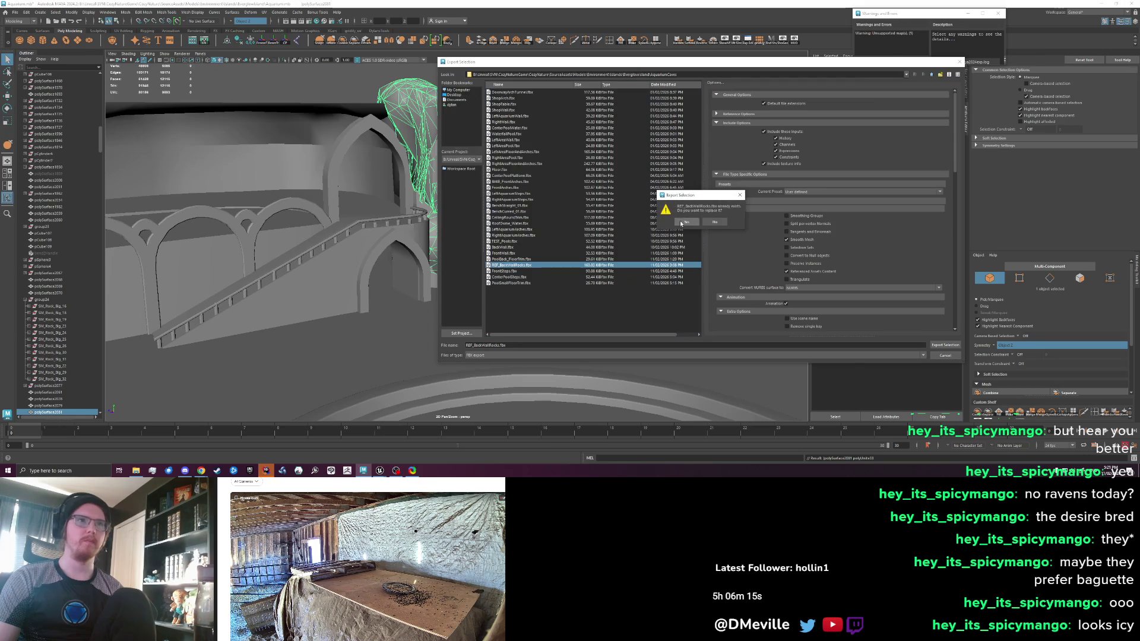
pyautogui.click(680, 223)
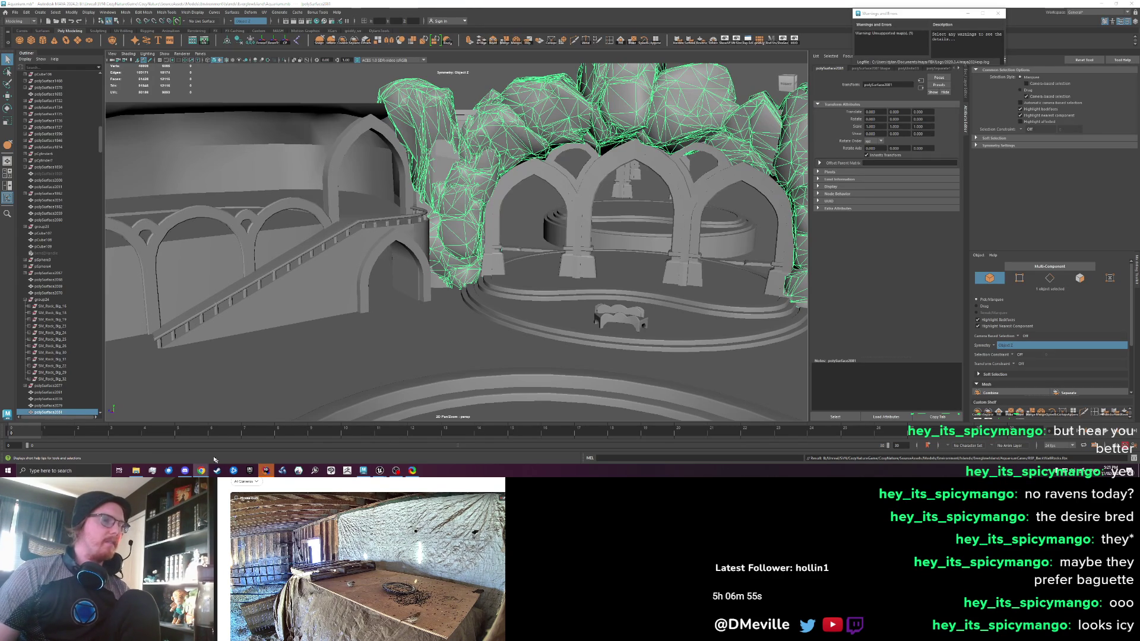
pyautogui.hotkey('ctrl', 't')
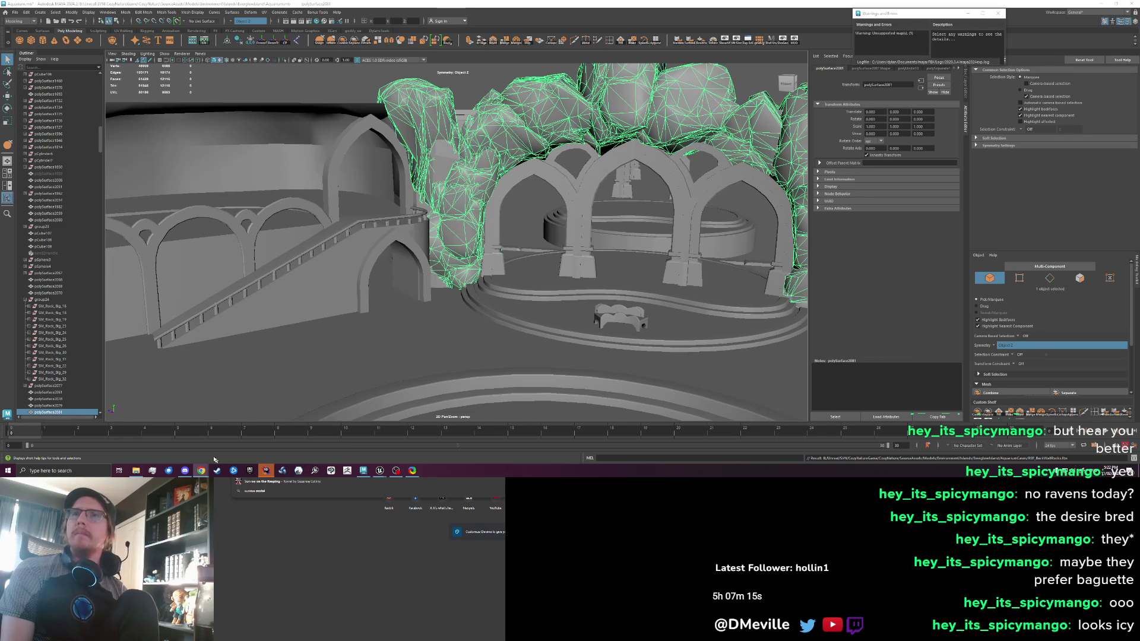
pyautogui.press('Return')
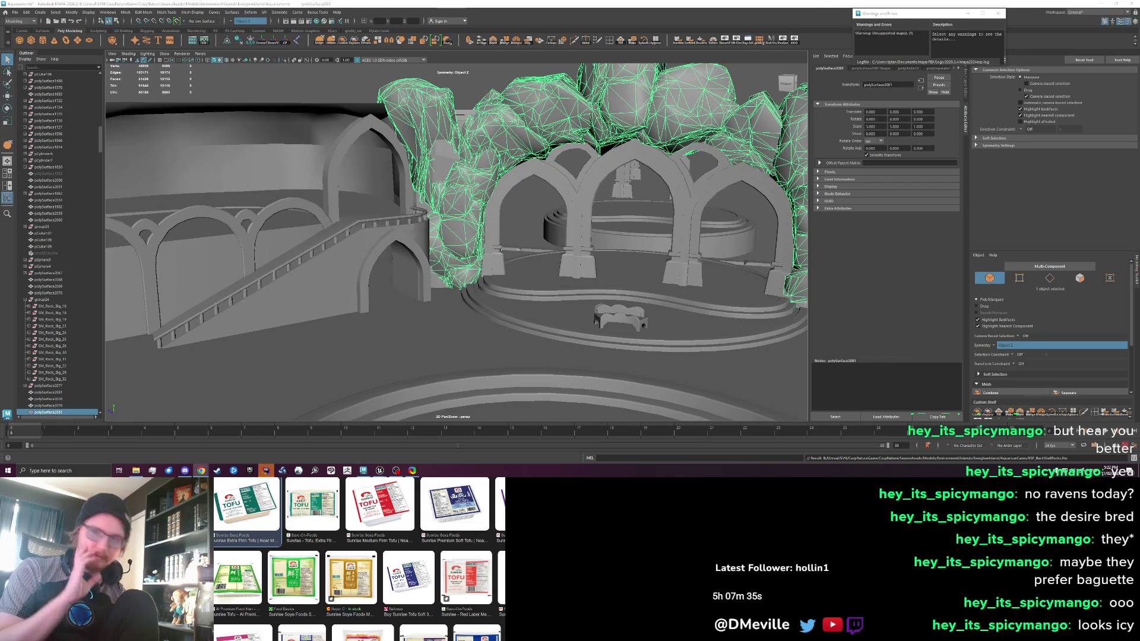
pyautogui.hotkey('ctrl', 'Tab')
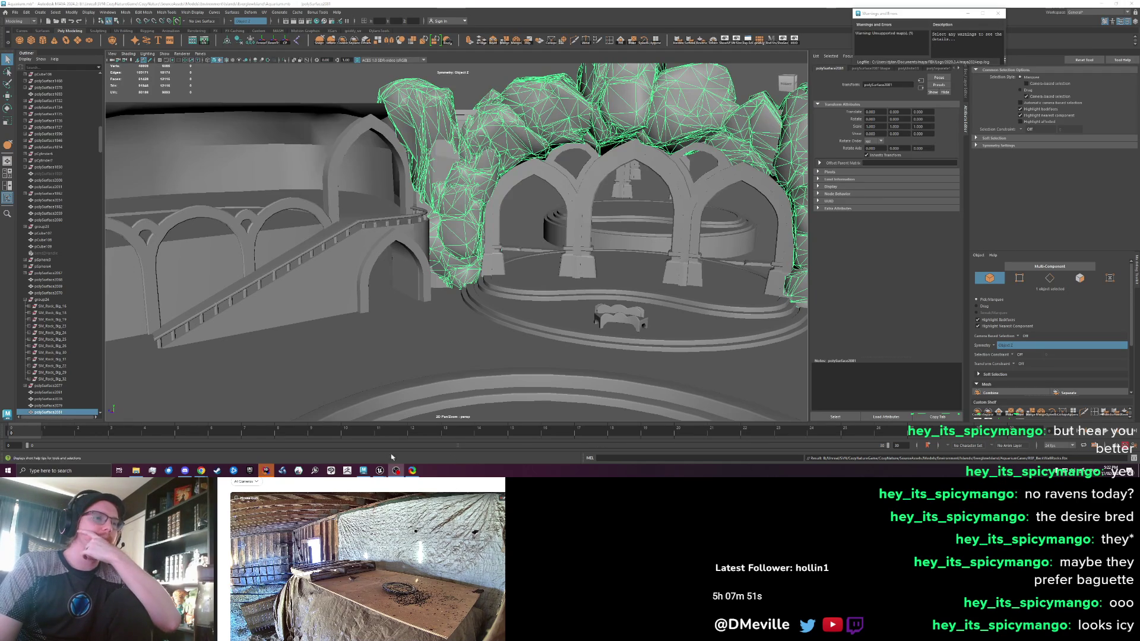
# Return to Unreal Editor and save the /Game/VisDev map with Ctrl+S
pyautogui.moveTo(380, 471)
pyautogui.click(355, 449)
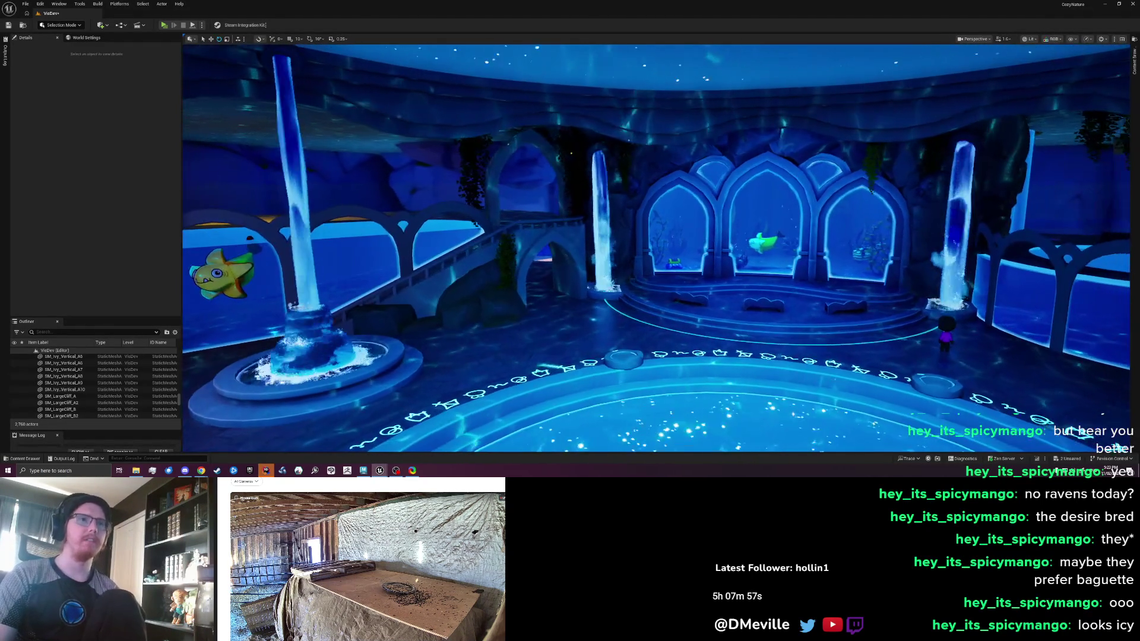
pyautogui.hotkey('ctrl', 's')
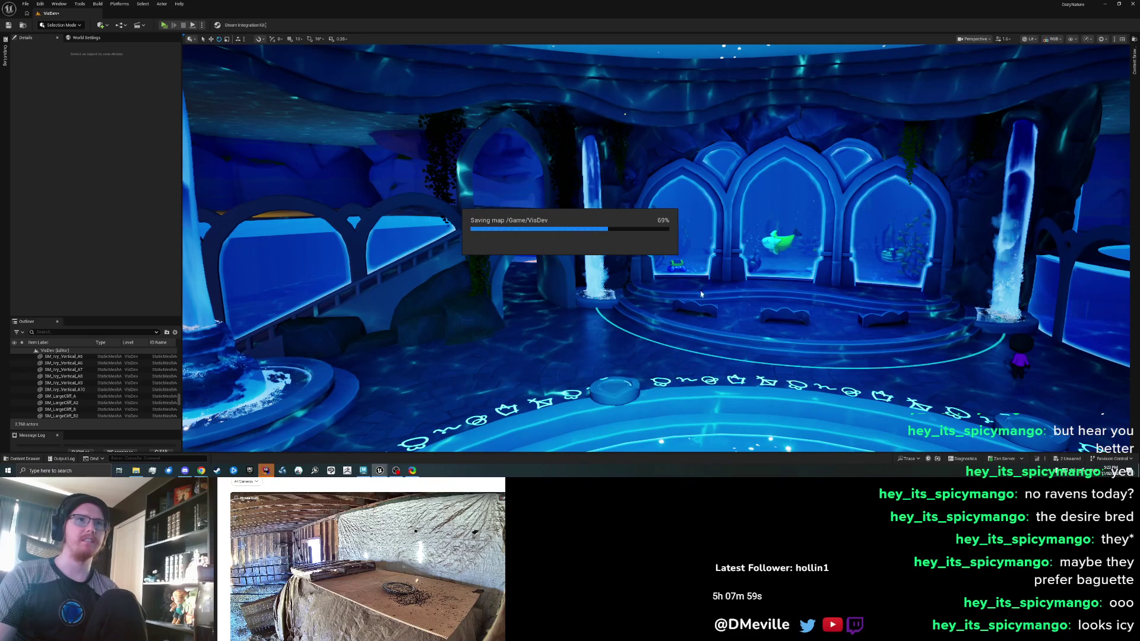